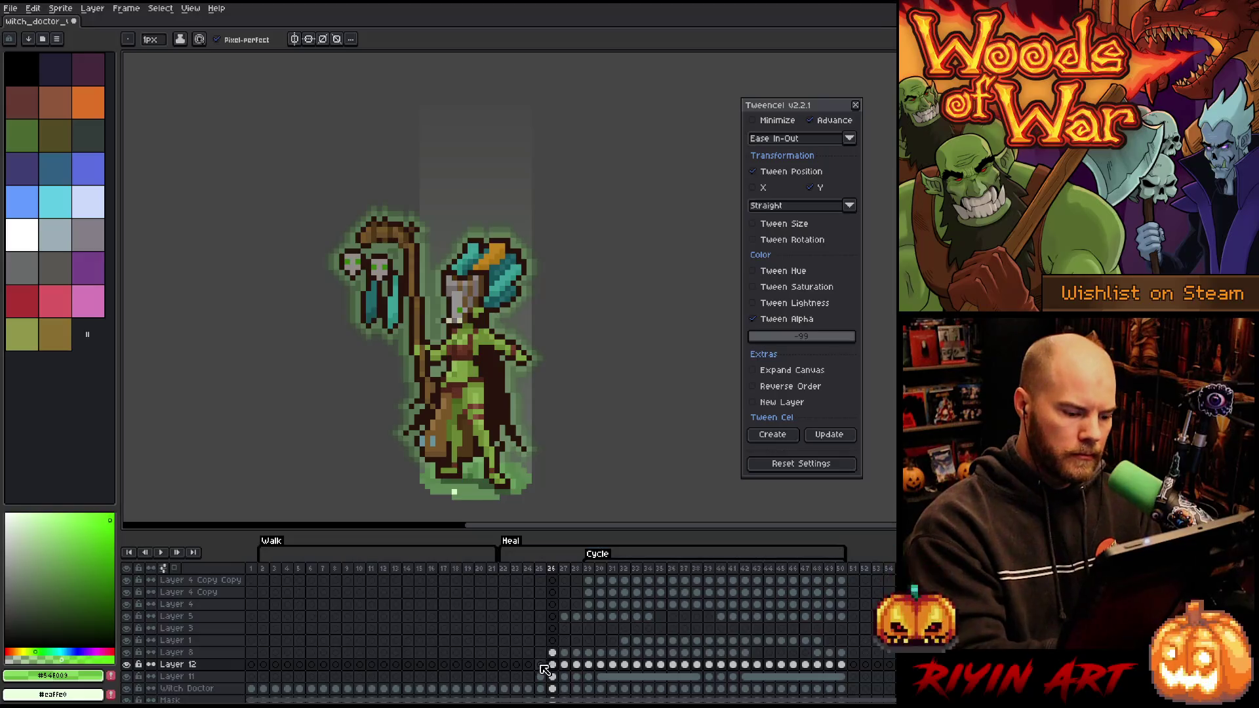
Solo the current layer, restore all layers' visibility, and save the sprite
left_click(130, 678, "alt")
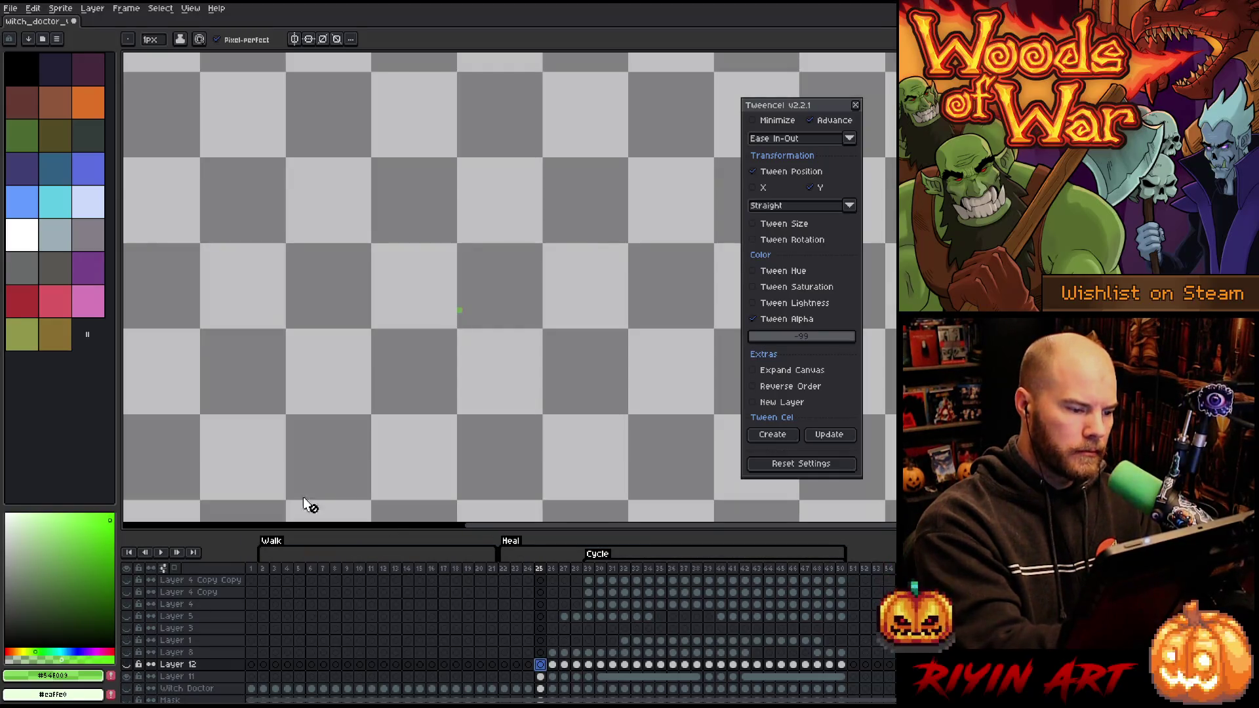
left_click(130, 678, "alt")
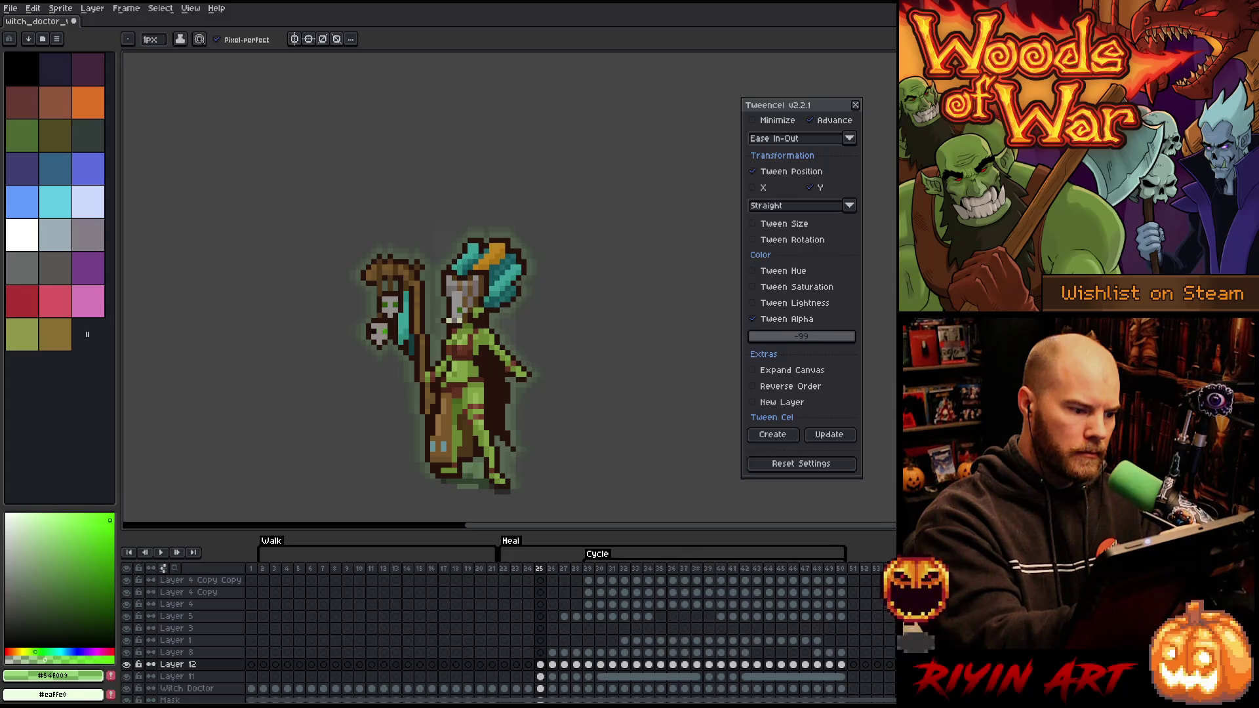
key("ctrl+s")
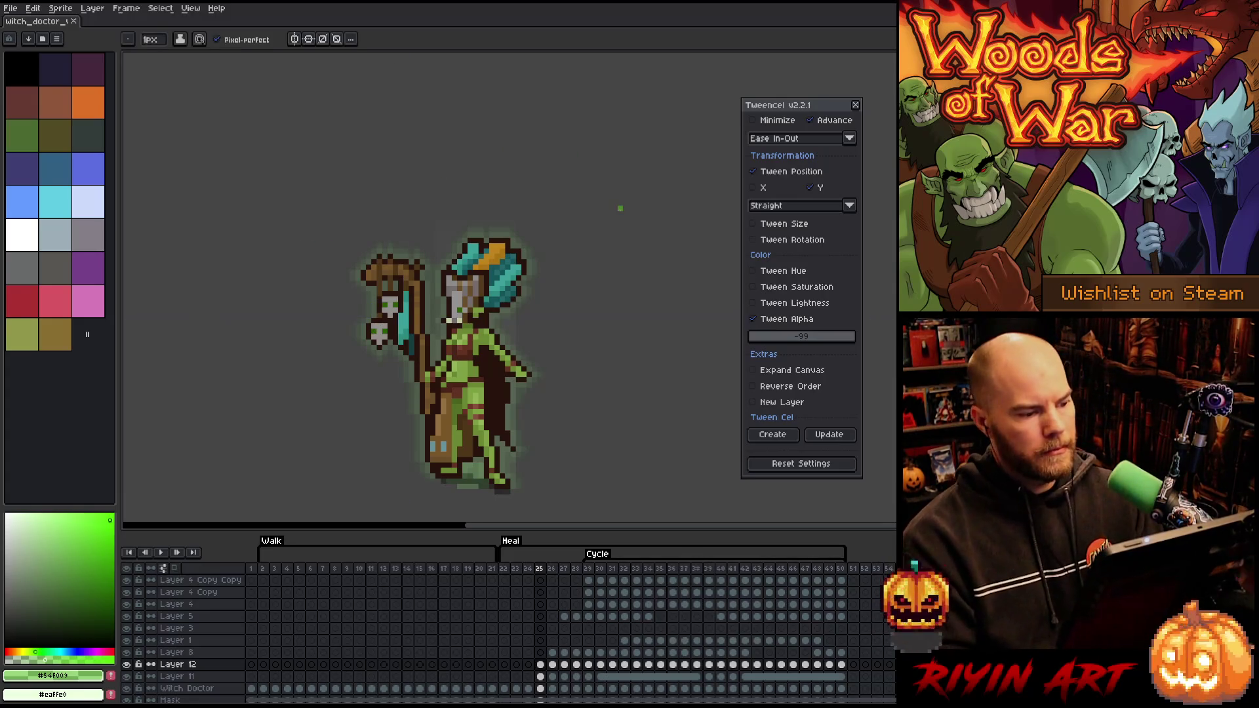
Play the animation from the Heal section, stop on frame 28, and select the Witch Doctor layer
left_click(508, 568)
key("Return")
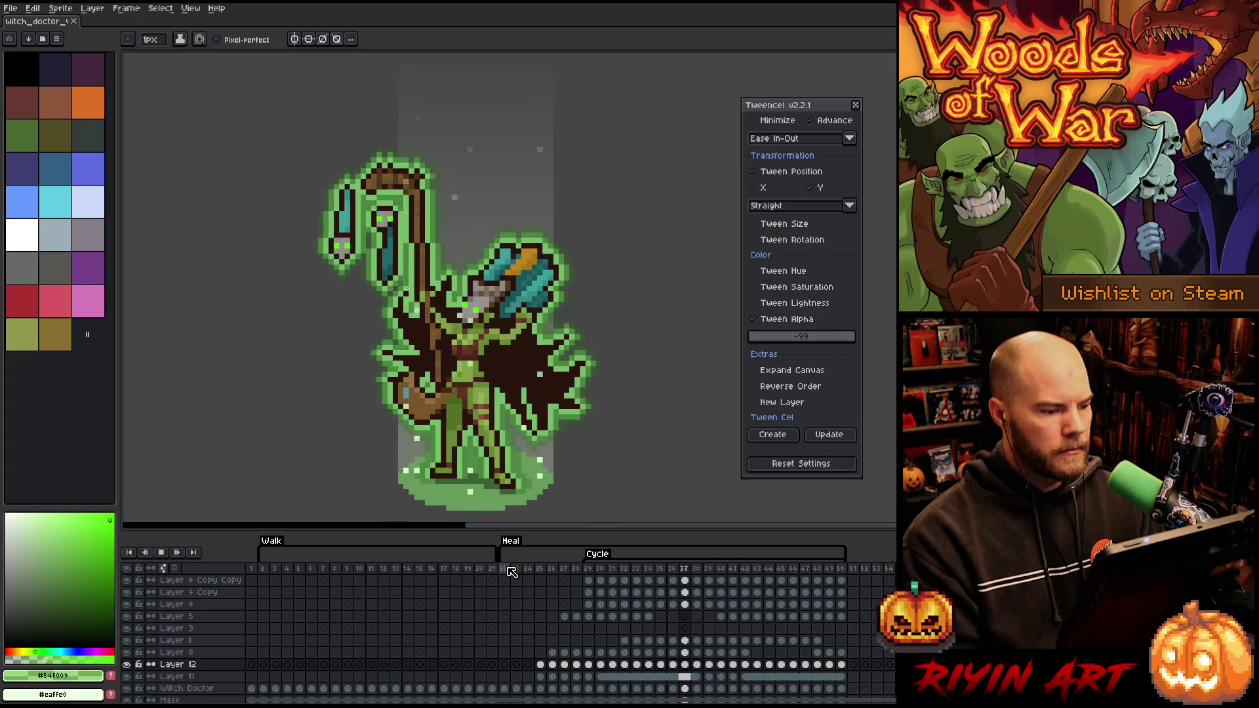
scroll(413, 427, "down", 3)
scroll(402, 430, "up", 2)
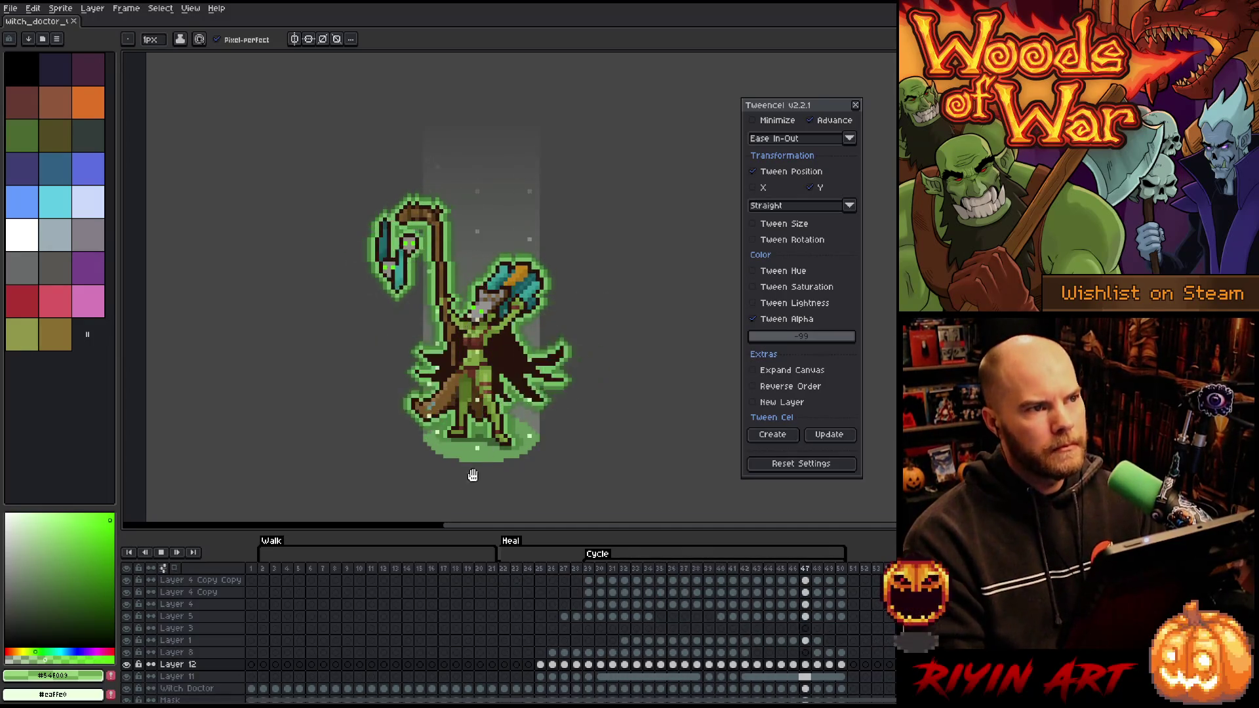
key("Return")
left_click(174, 689)
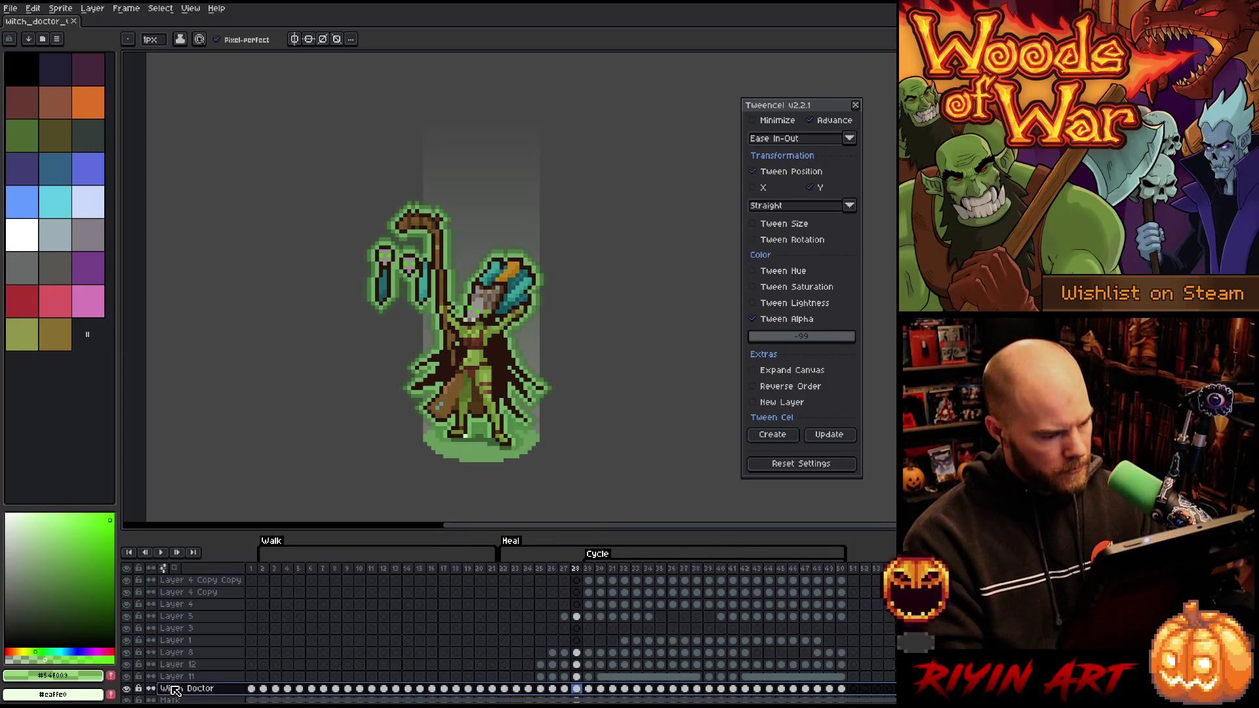
Duplicate the Witch Doctor layer and rename the copy 'Witch Doctor bl'
scroll(176, 685, "down", 2)
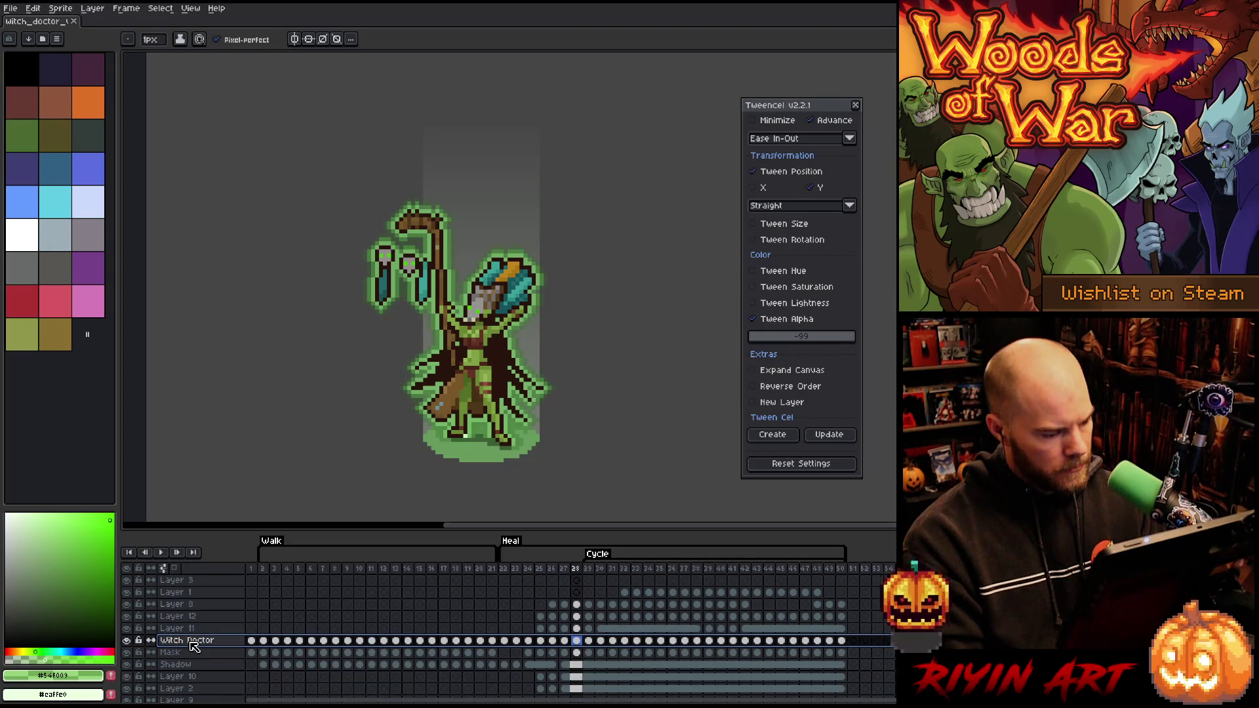
right_click(195, 646)
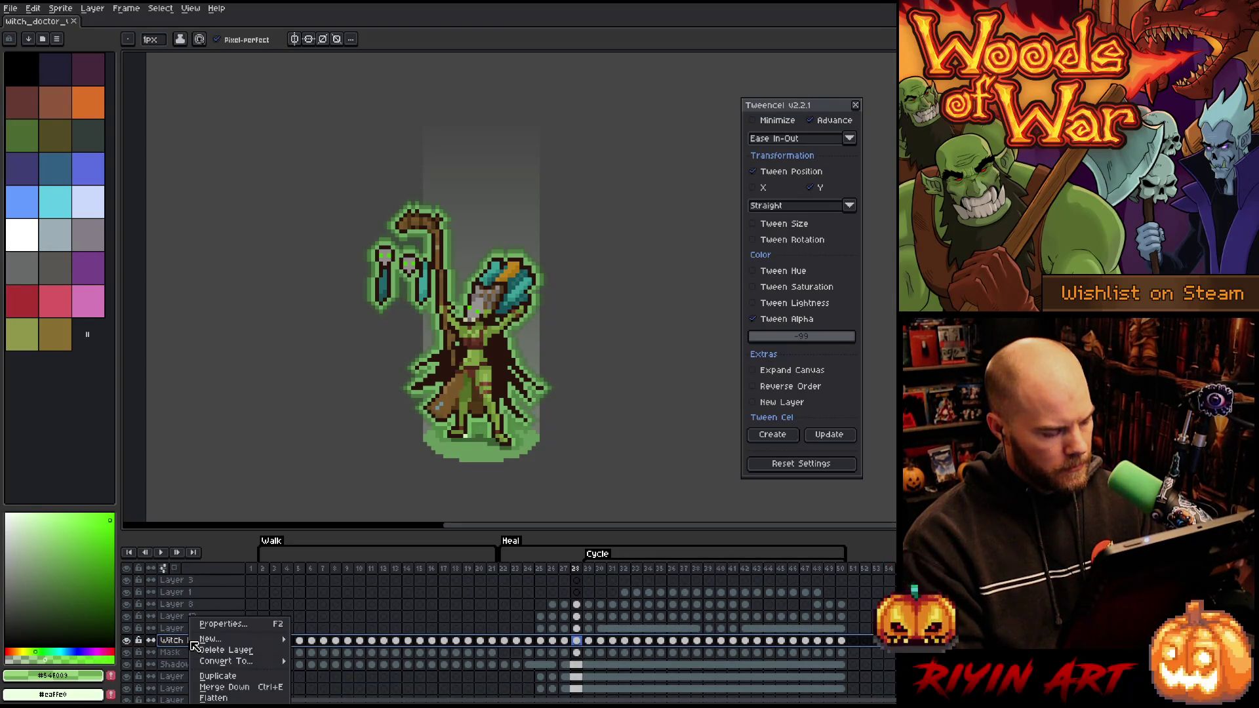
left_click(206, 675)
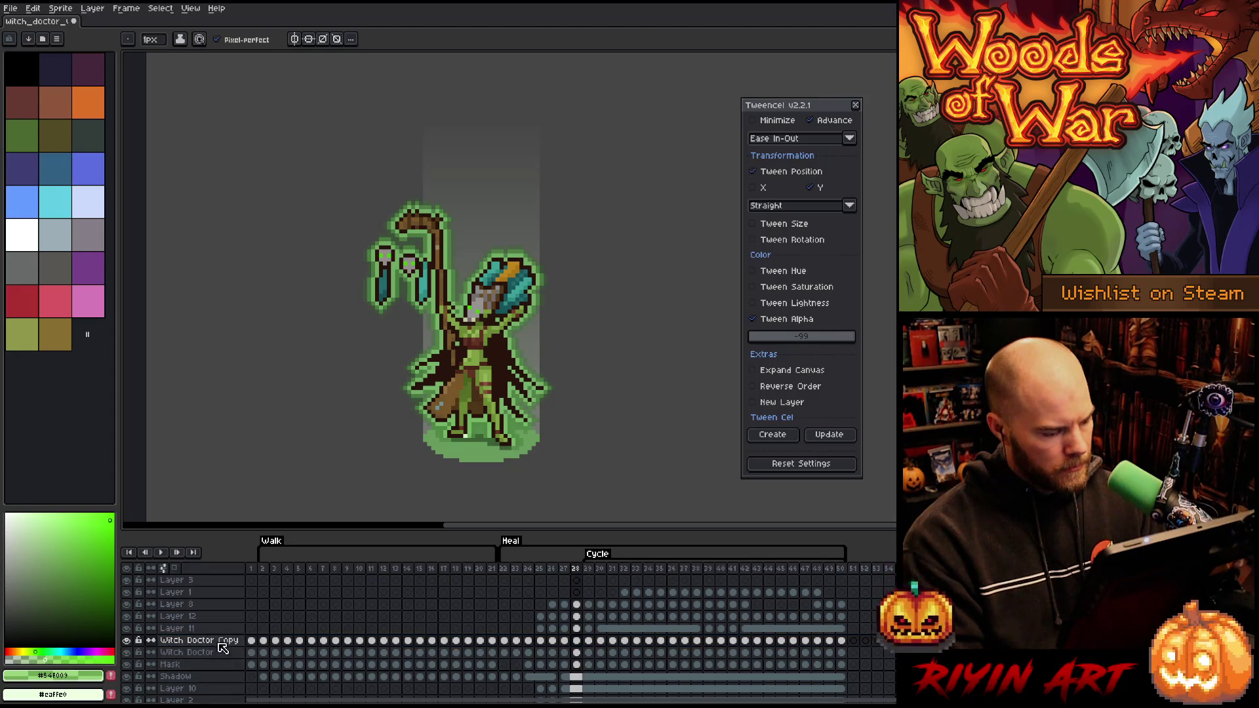
double_click(217, 642)
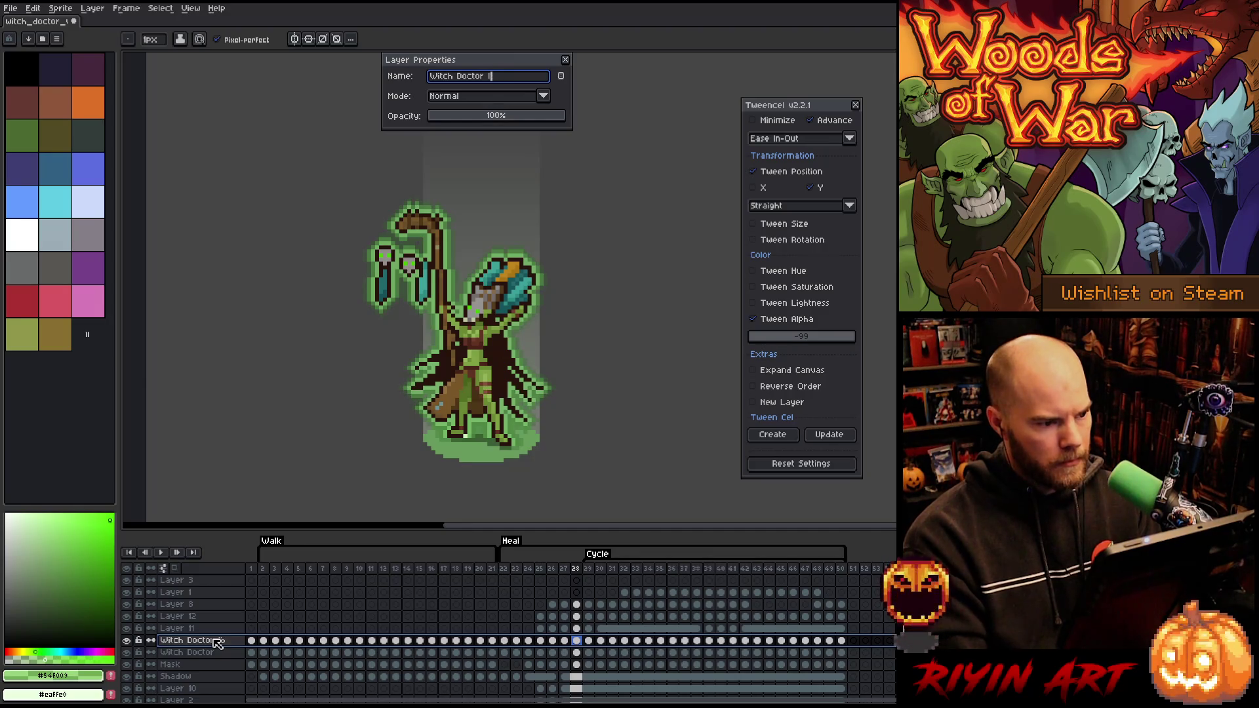
key("Return")
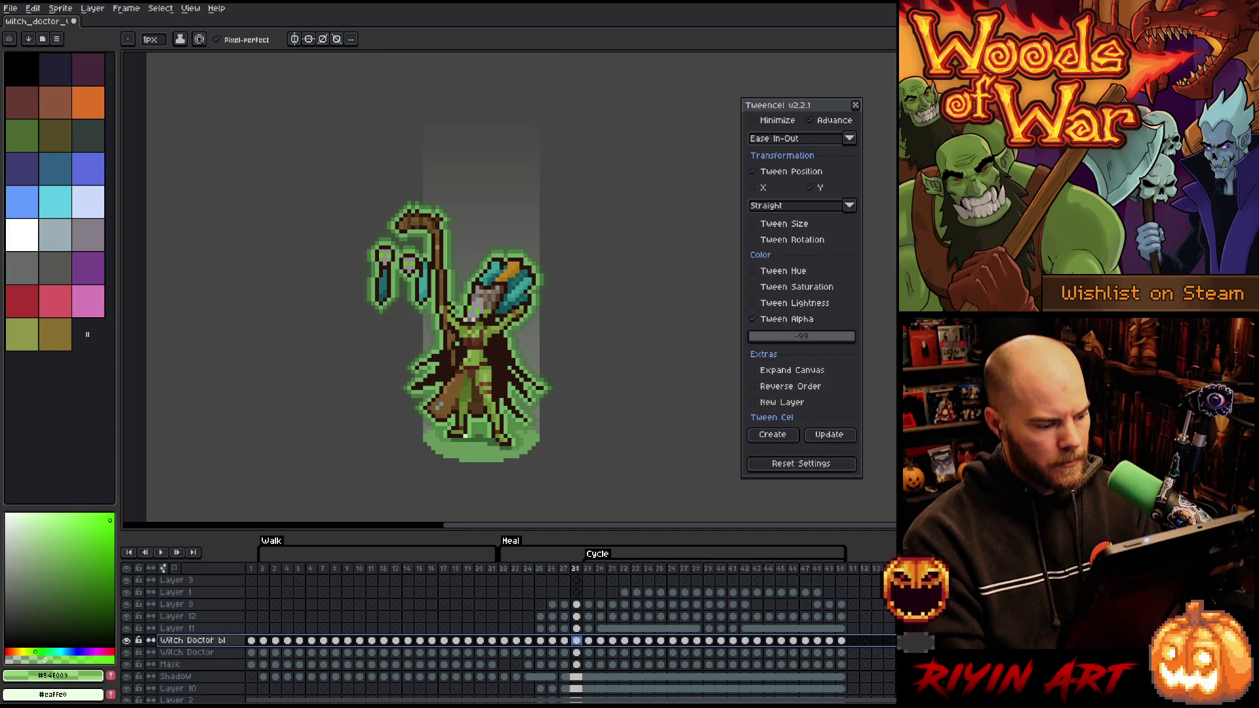
Clear the new layer's cels in frames 1–24, leaving only the Heal frames
left_click(252, 641)
left_click_drag(251, 640, 532, 645)
key("Delete")
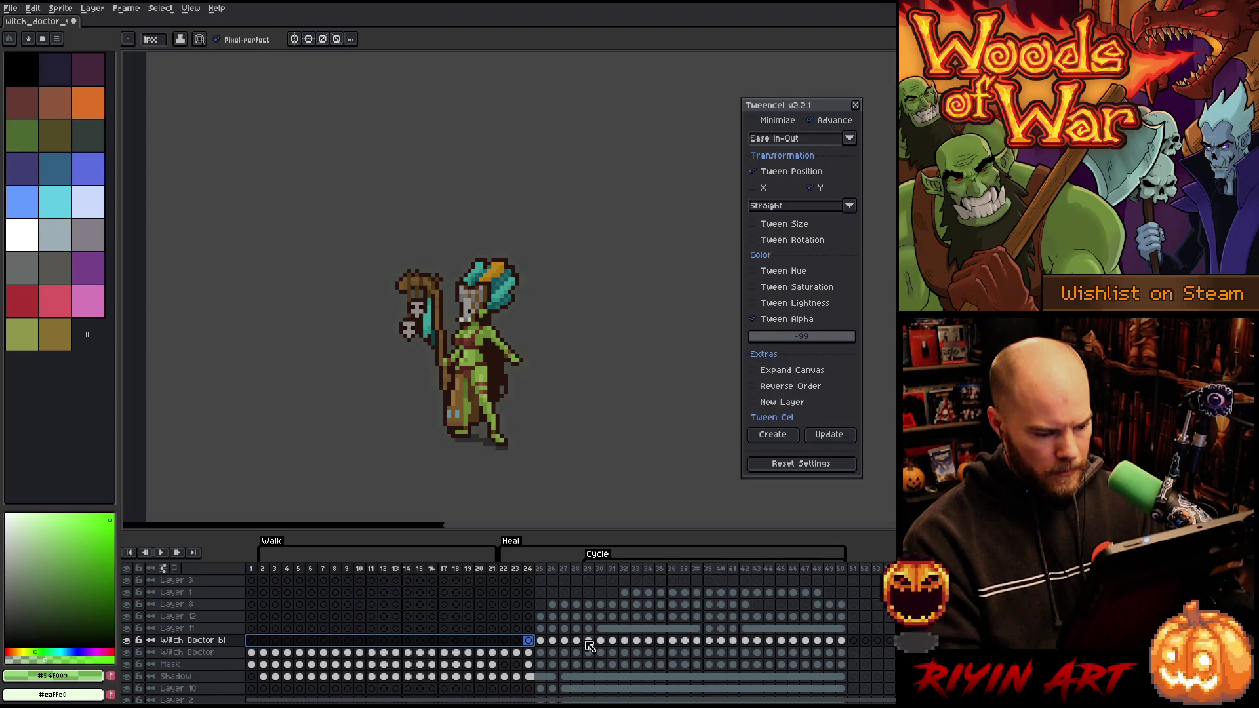
left_click(590, 569)
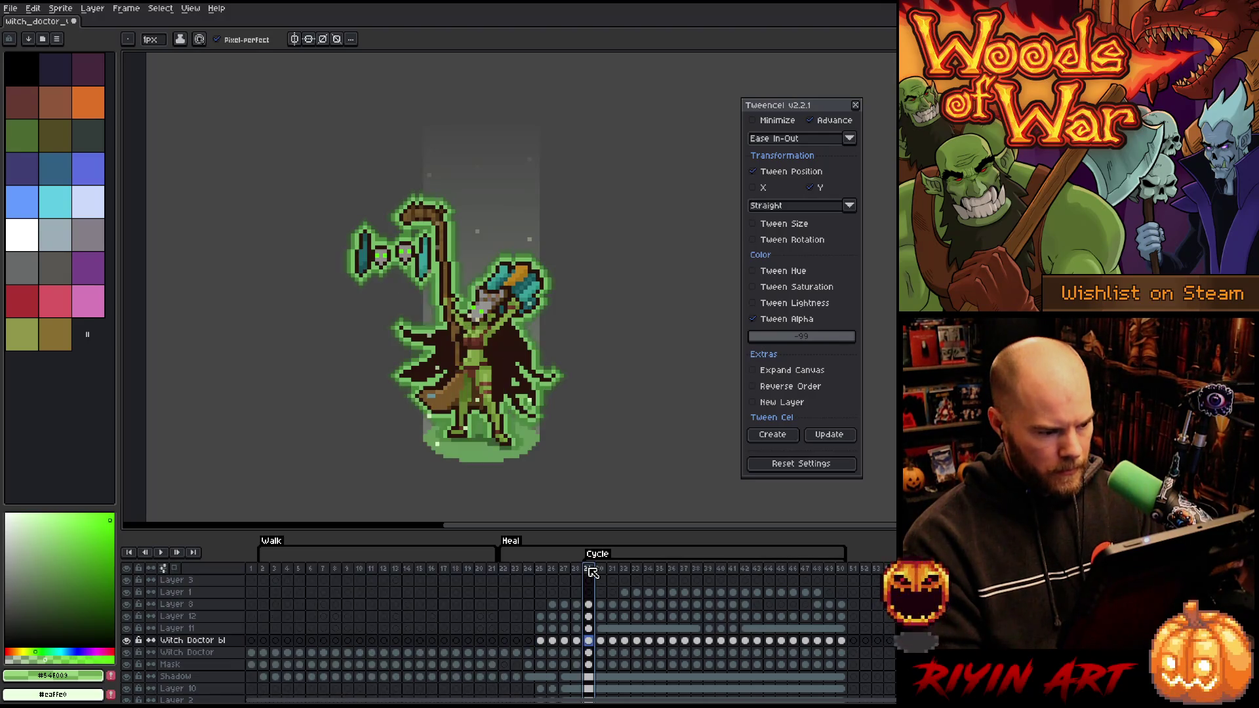
Set the Witch Doctor bl layer's blend mode to Overlay
double_click(179, 641)
left_click(464, 99)
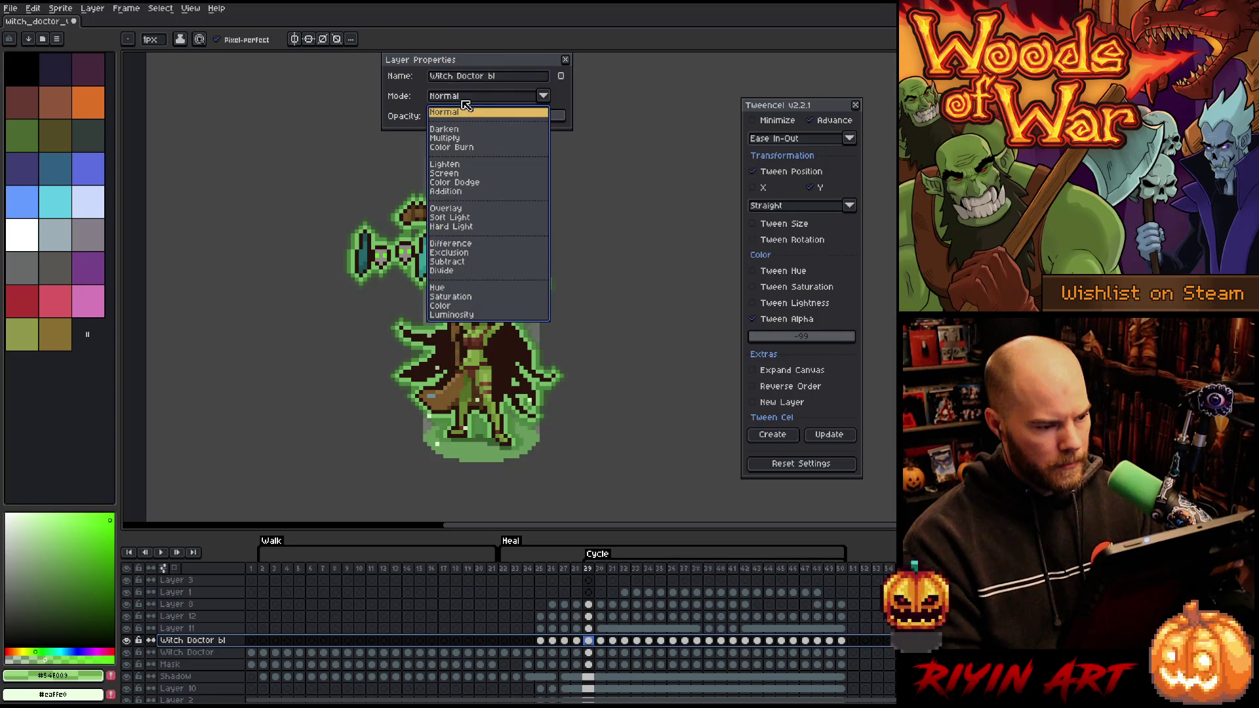
left_click(447, 192)
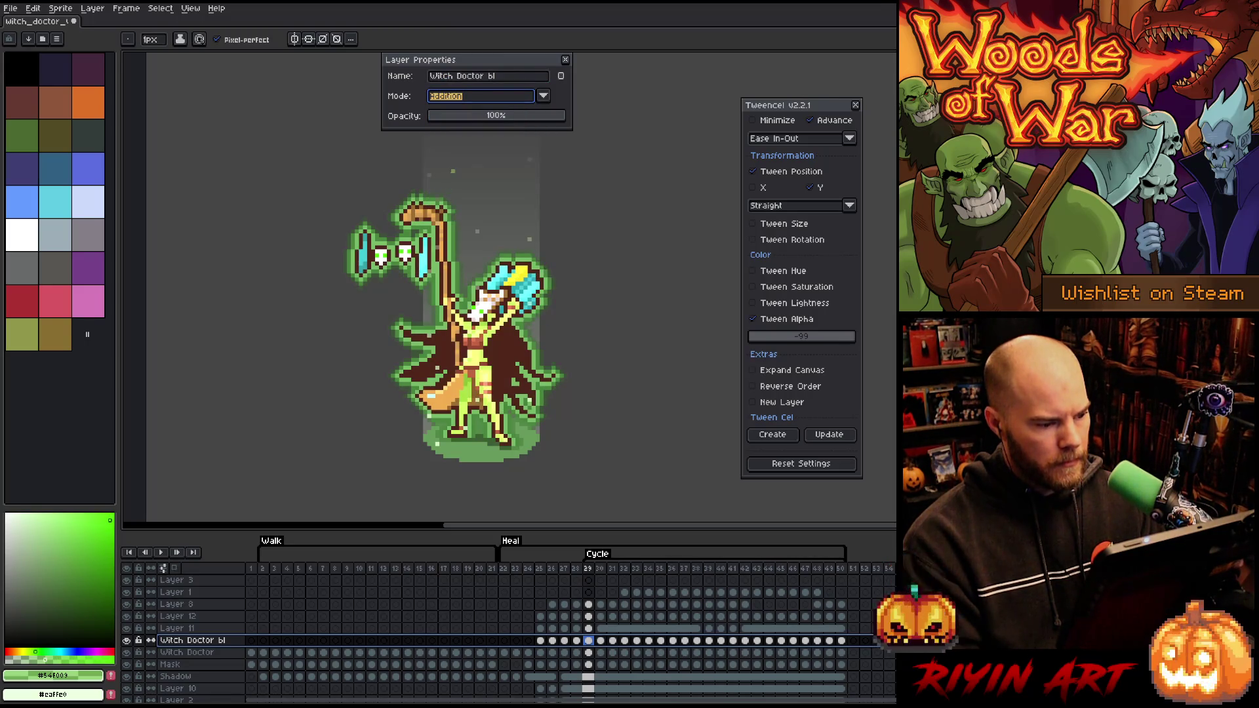
left_click(475, 100)
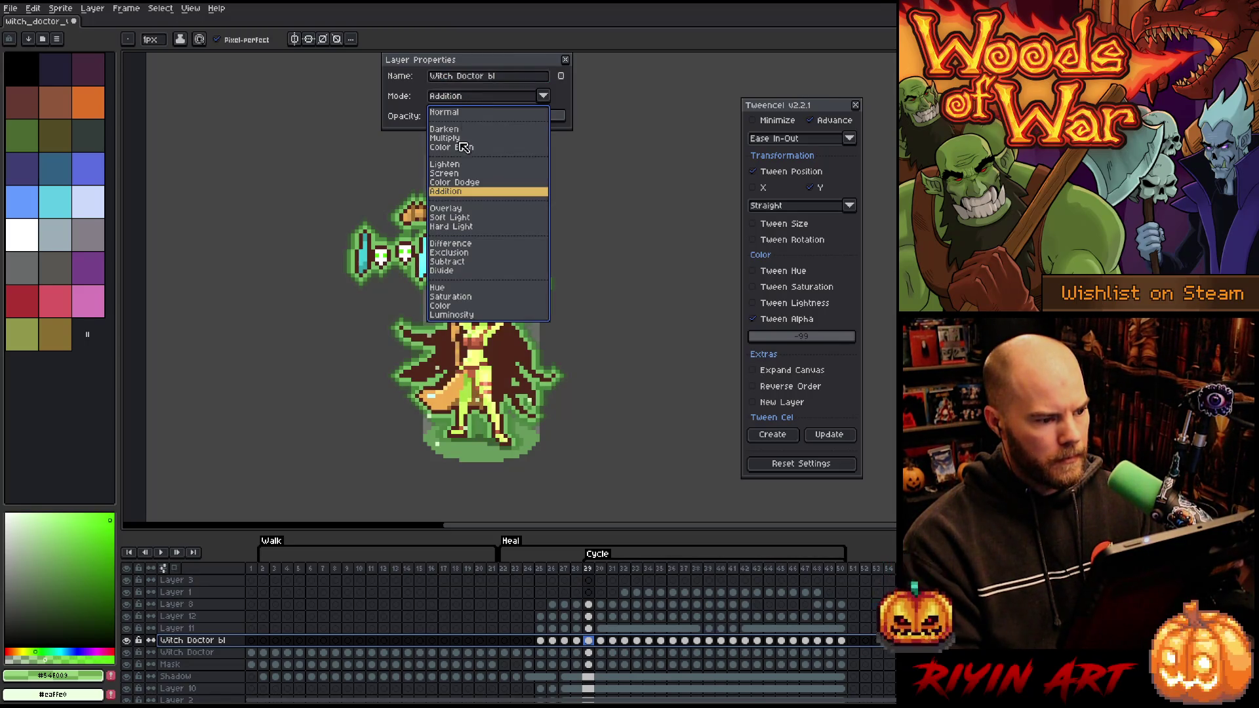
left_click(452, 209)
left_click_drag(465, 70, 251, 76)
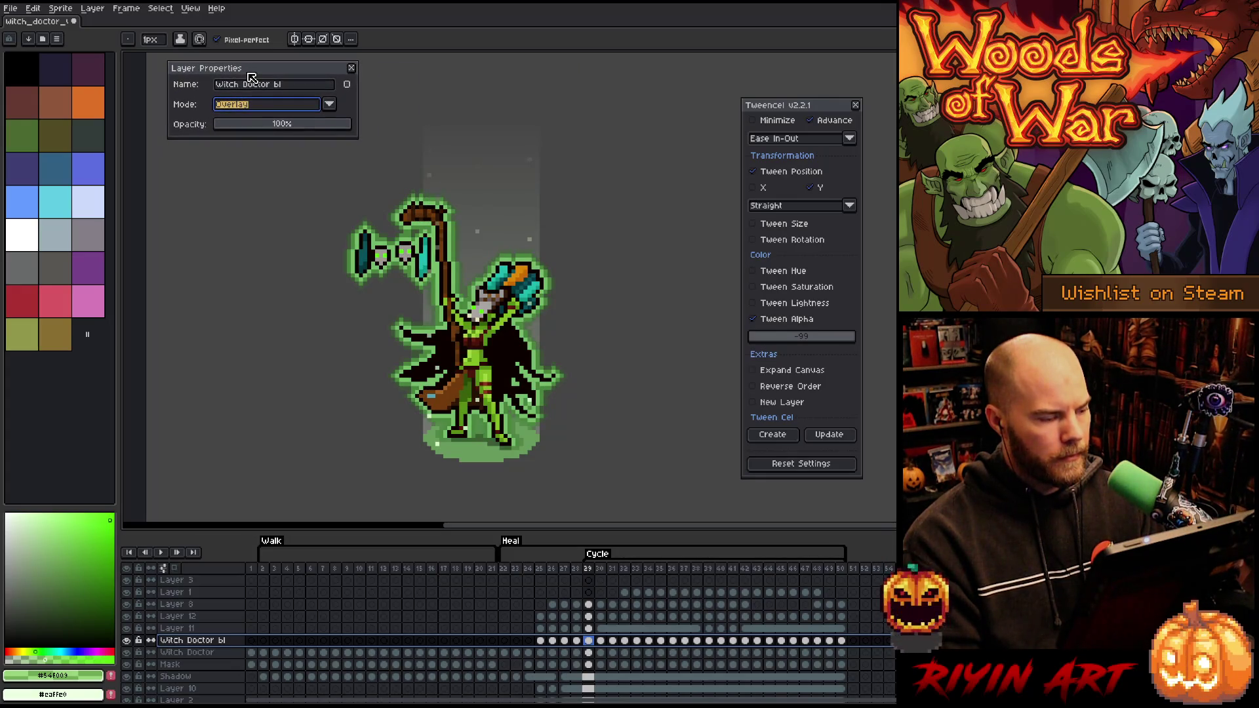
Duplicate Witch Doctor bl and give the copy Addition blending at 24% opacity
right_click(189, 641)
left_click(214, 677)
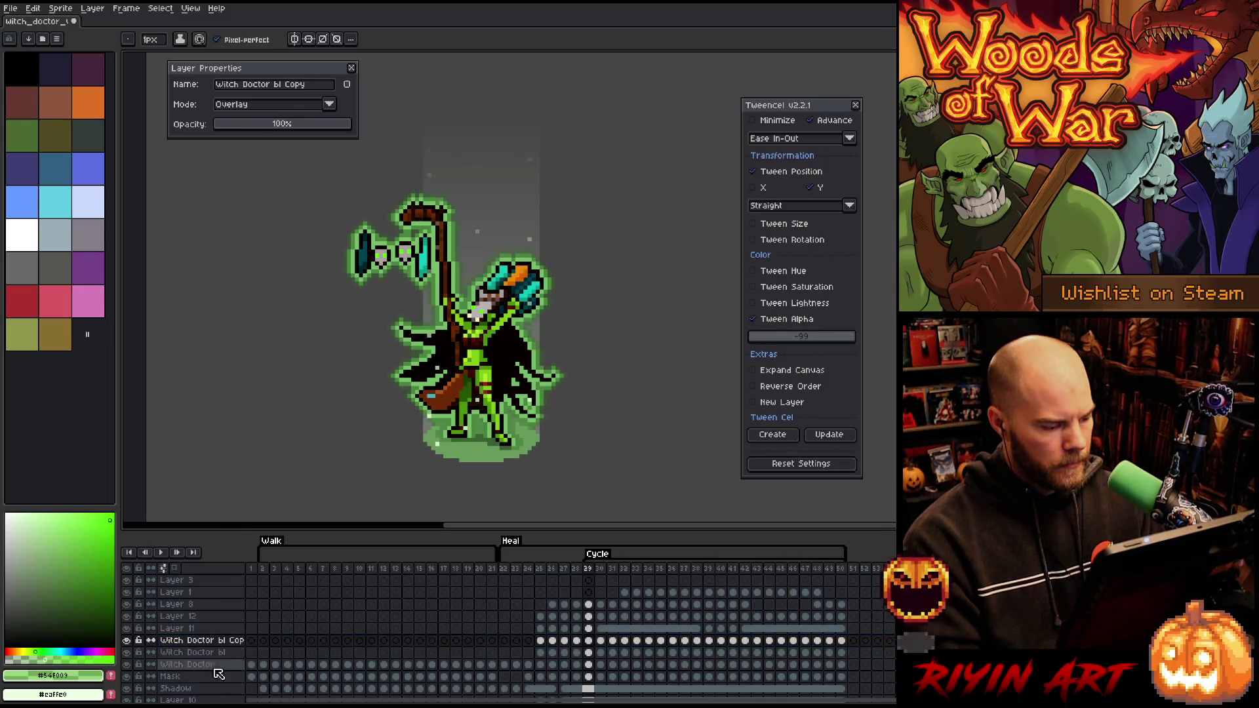
left_click(259, 106)
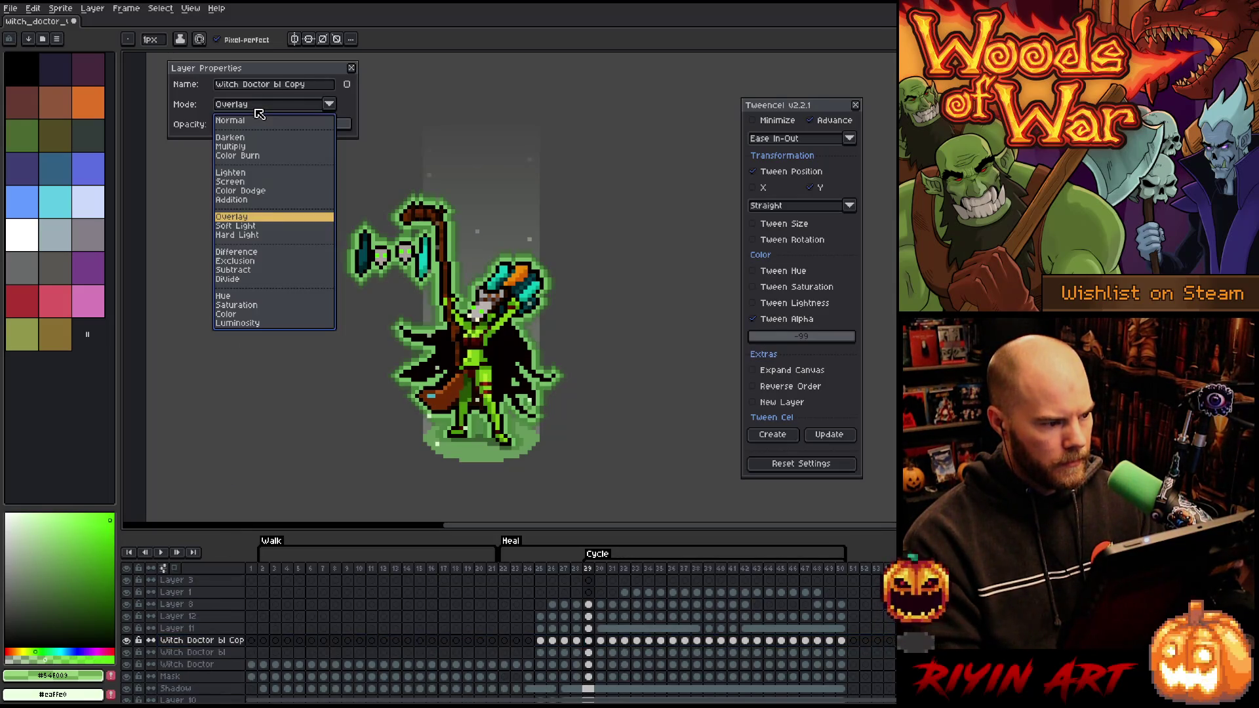
left_click(243, 198)
left_click(254, 127)
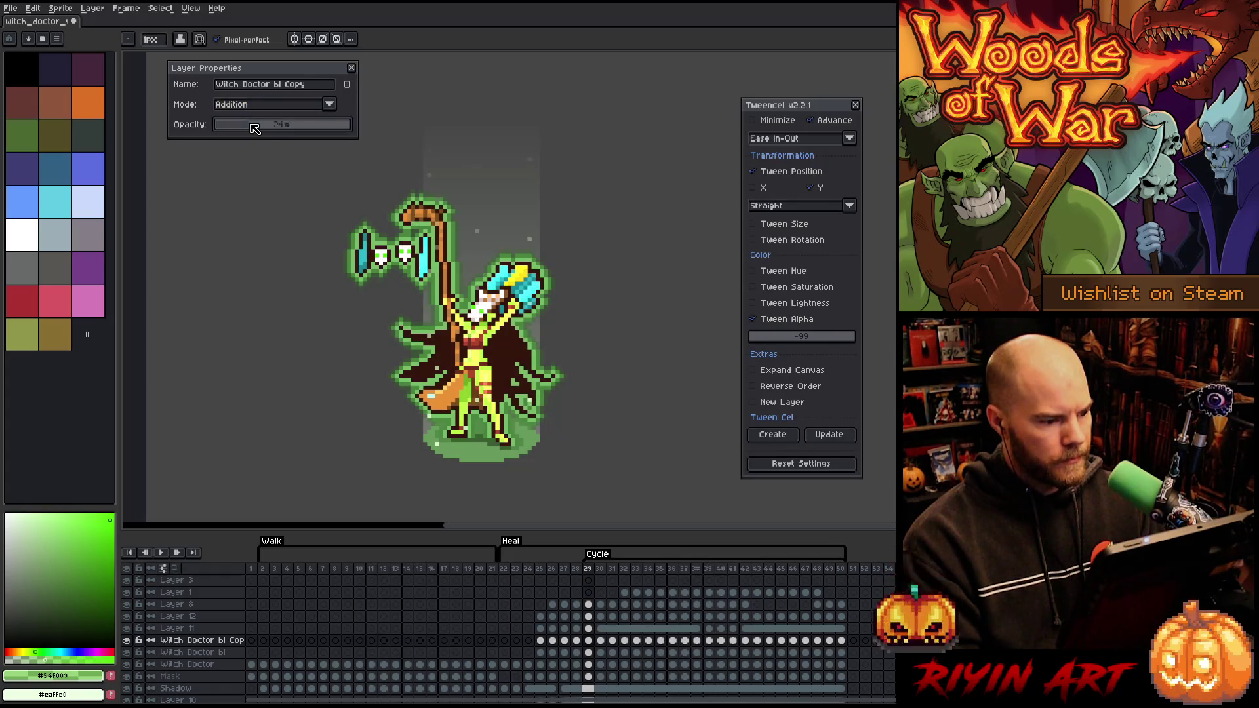
Lower Witch Doctor bl to about 19% opacity and preview the glow, toggling it to compare
left_click(190, 652)
left_click(247, 125)
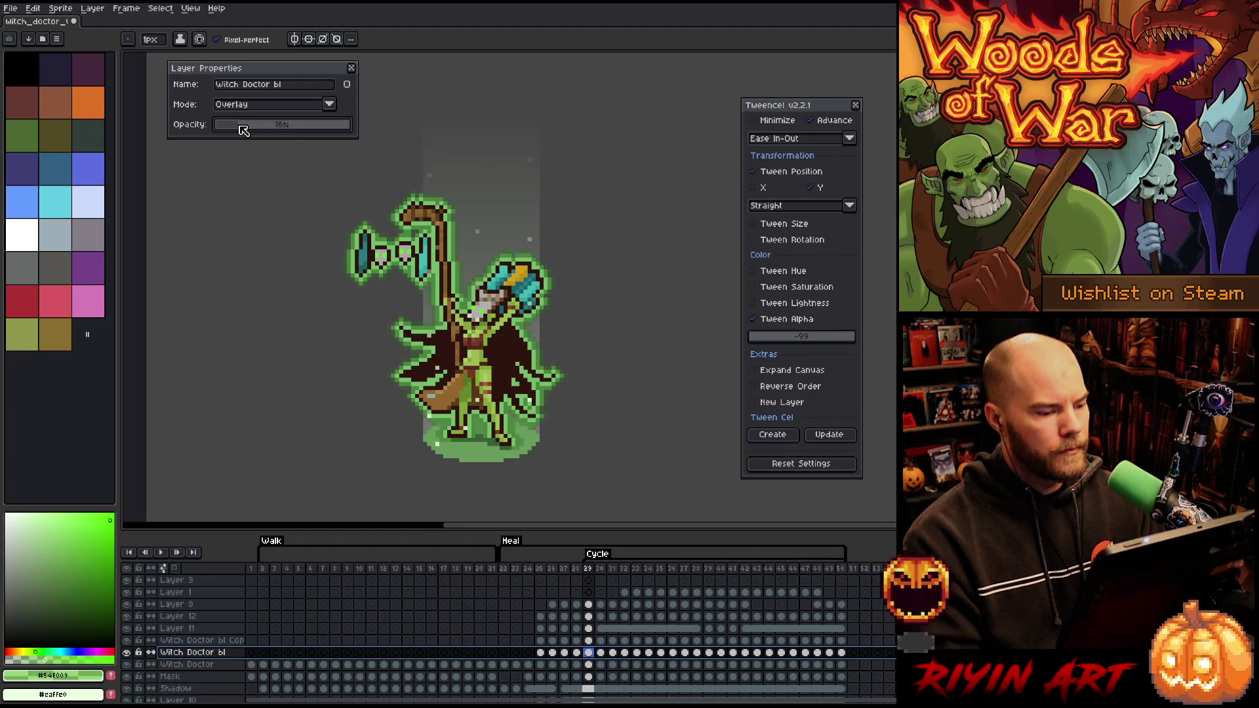
key("Return")
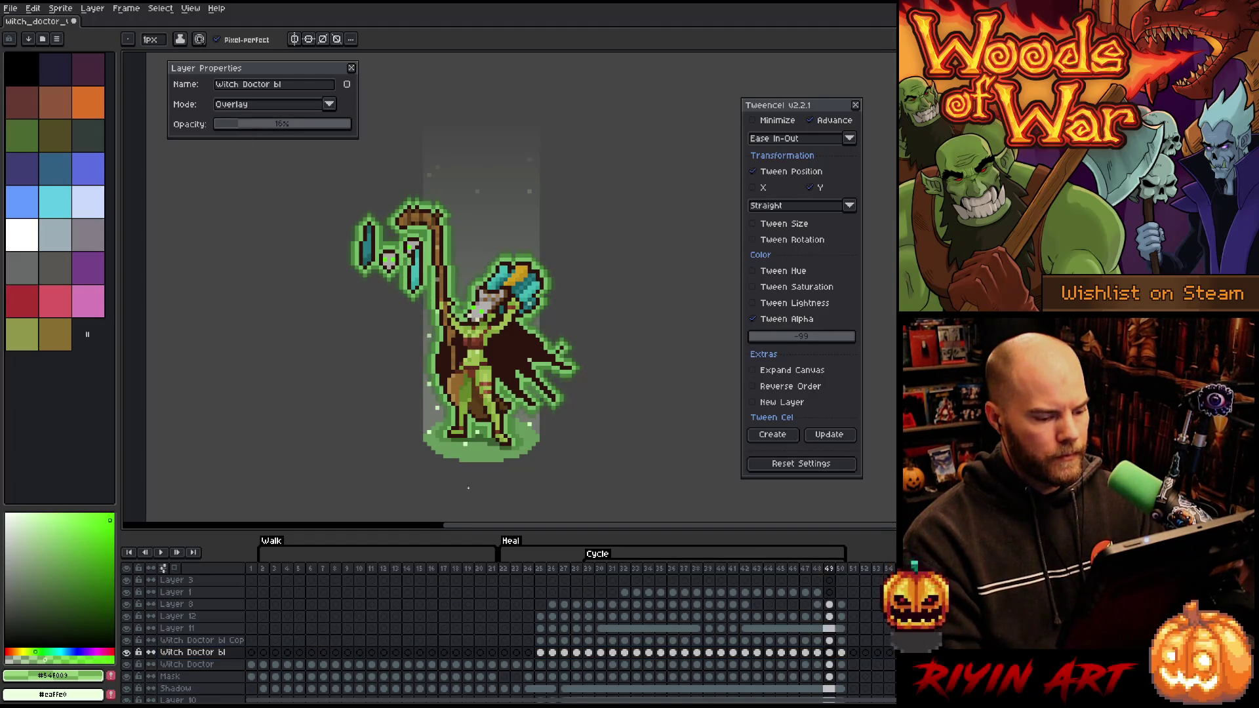
left_click(128, 653)
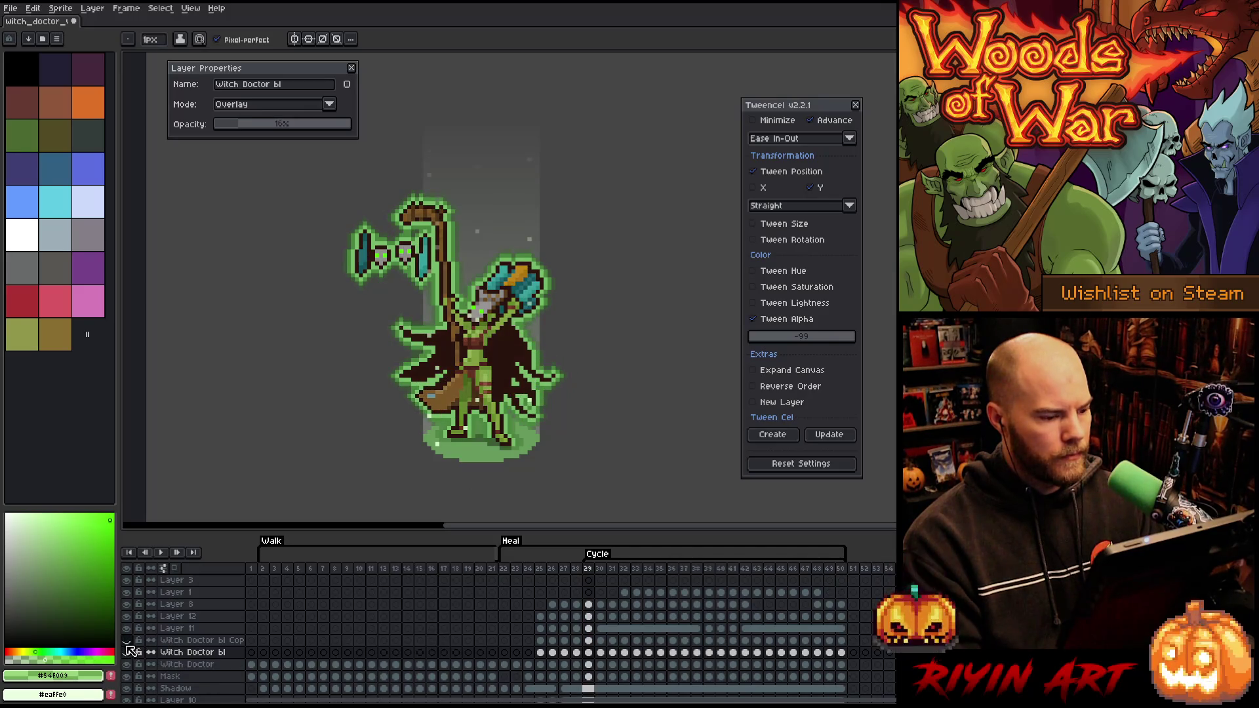
left_click(129, 651)
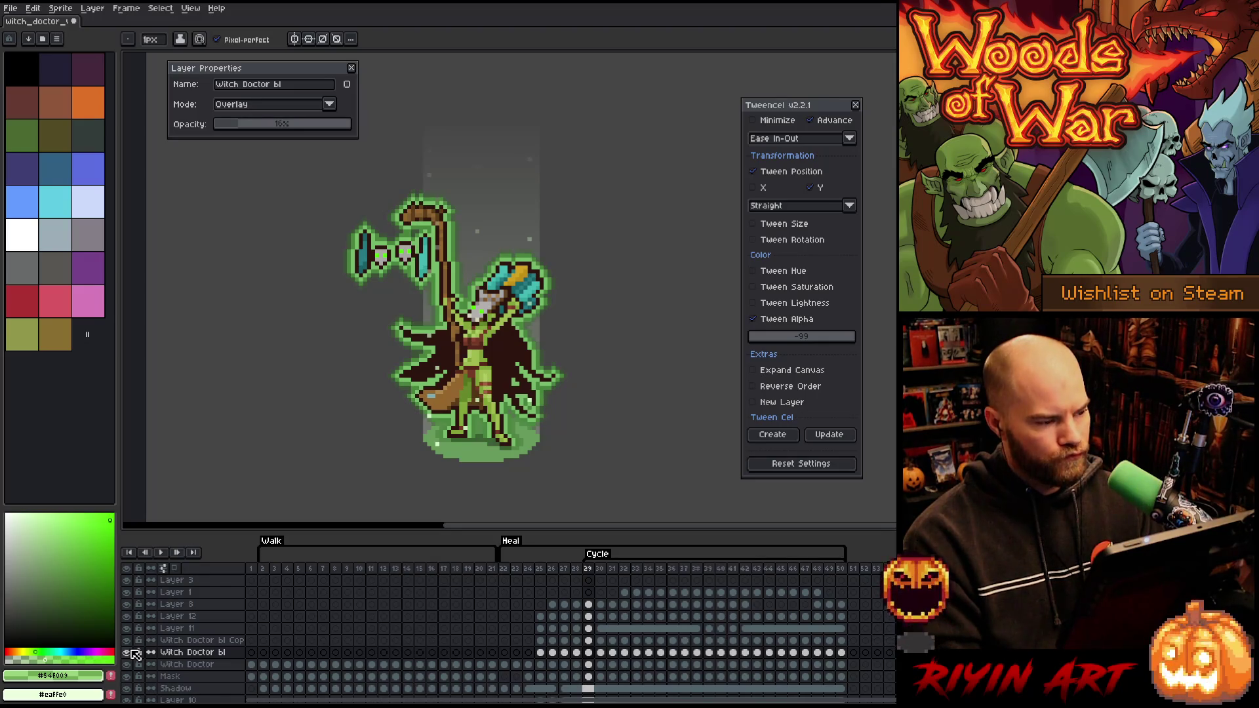
Drop Witch Doctor bl Copy to 13% opacity and Witch Doctor bl to 8%
left_click(190, 641)
left_click(241, 126)
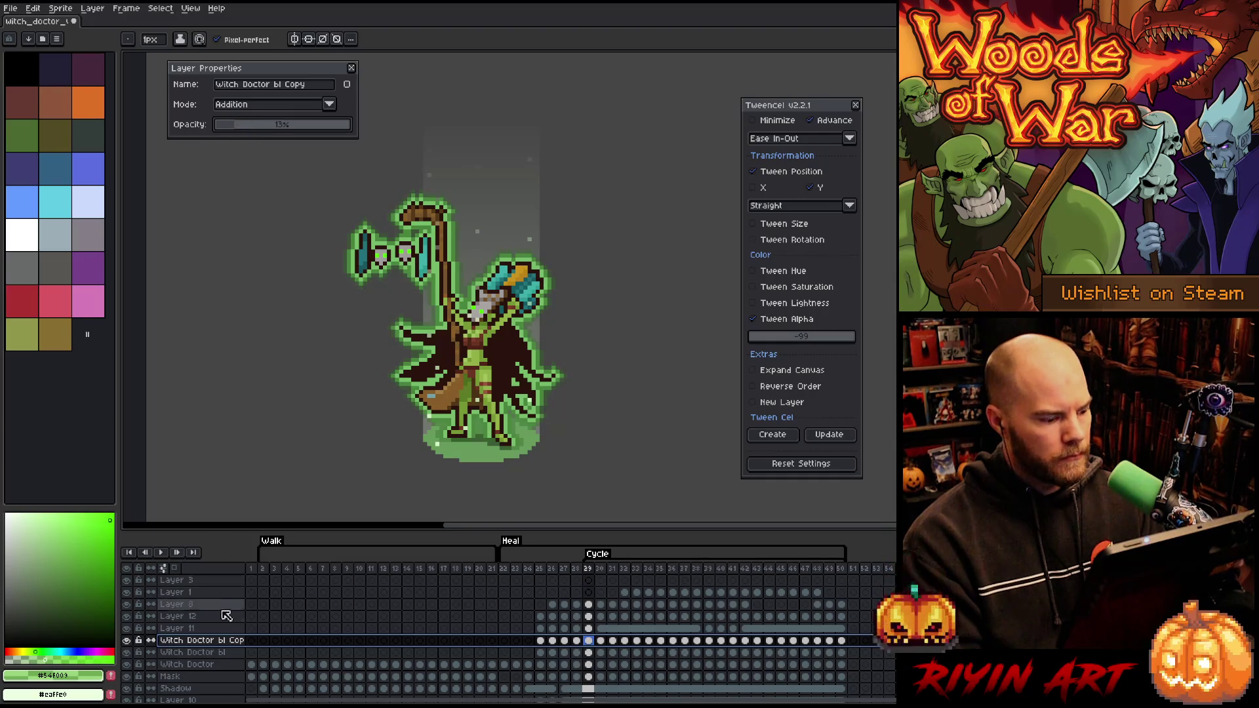
left_click(216, 652)
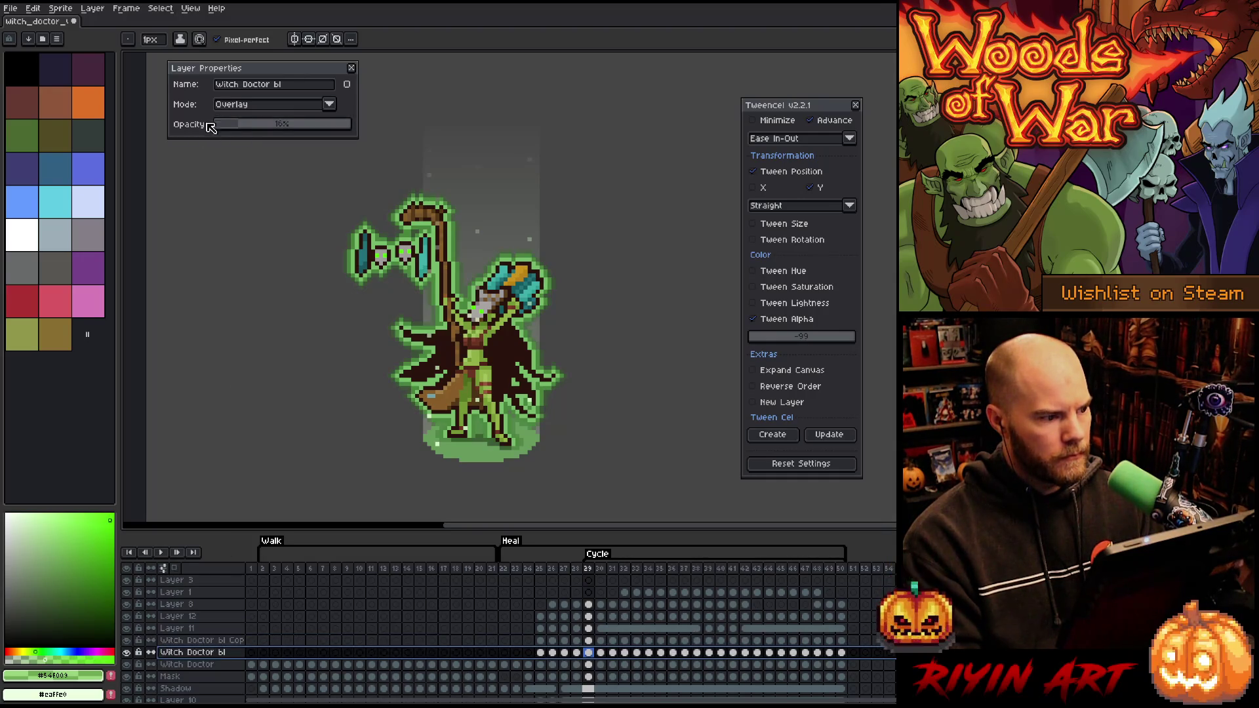
left_click(233, 128)
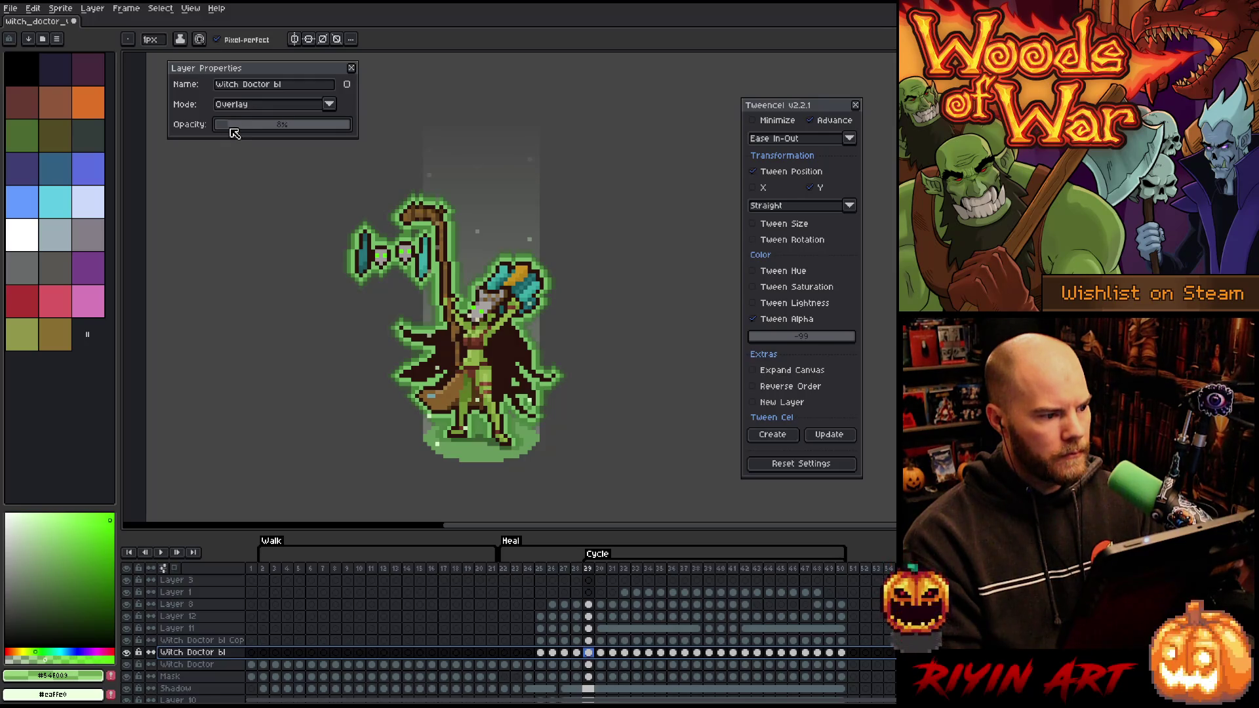
Toggle Witch Doctor bl Copy to compare, then close its Addition-mode layer settings
left_click(127, 641)
left_click(128, 641)
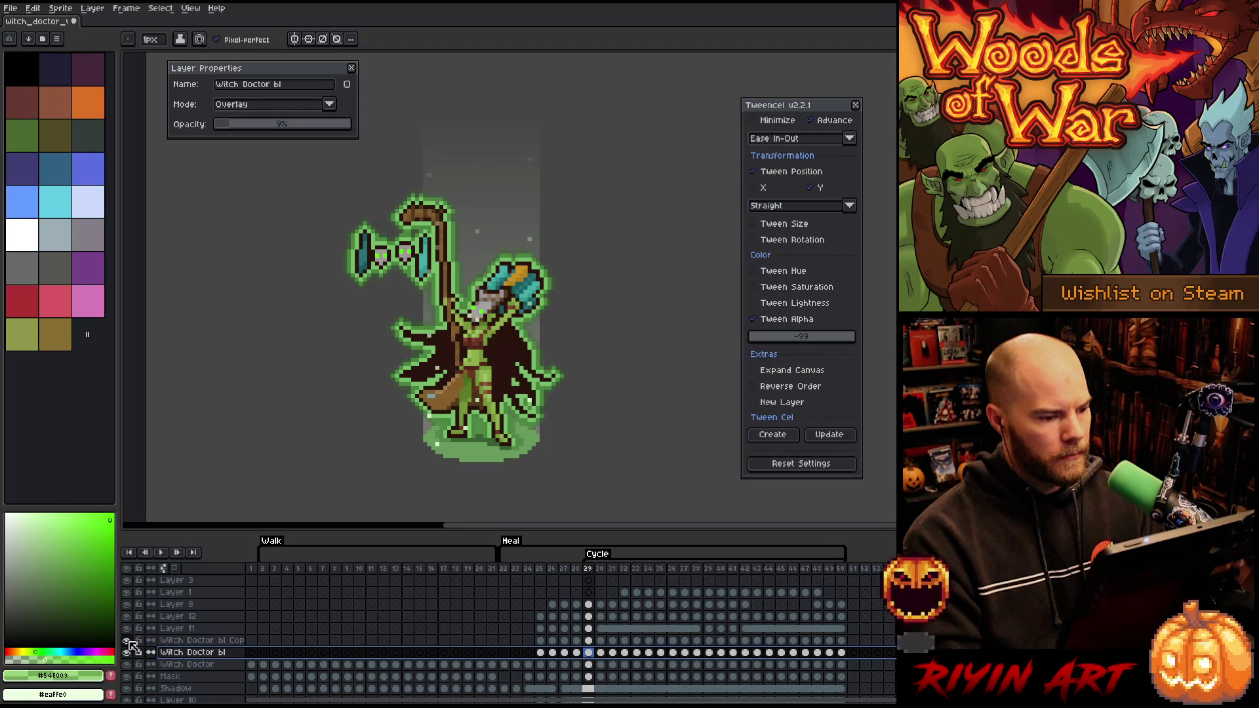
left_click(127, 640)
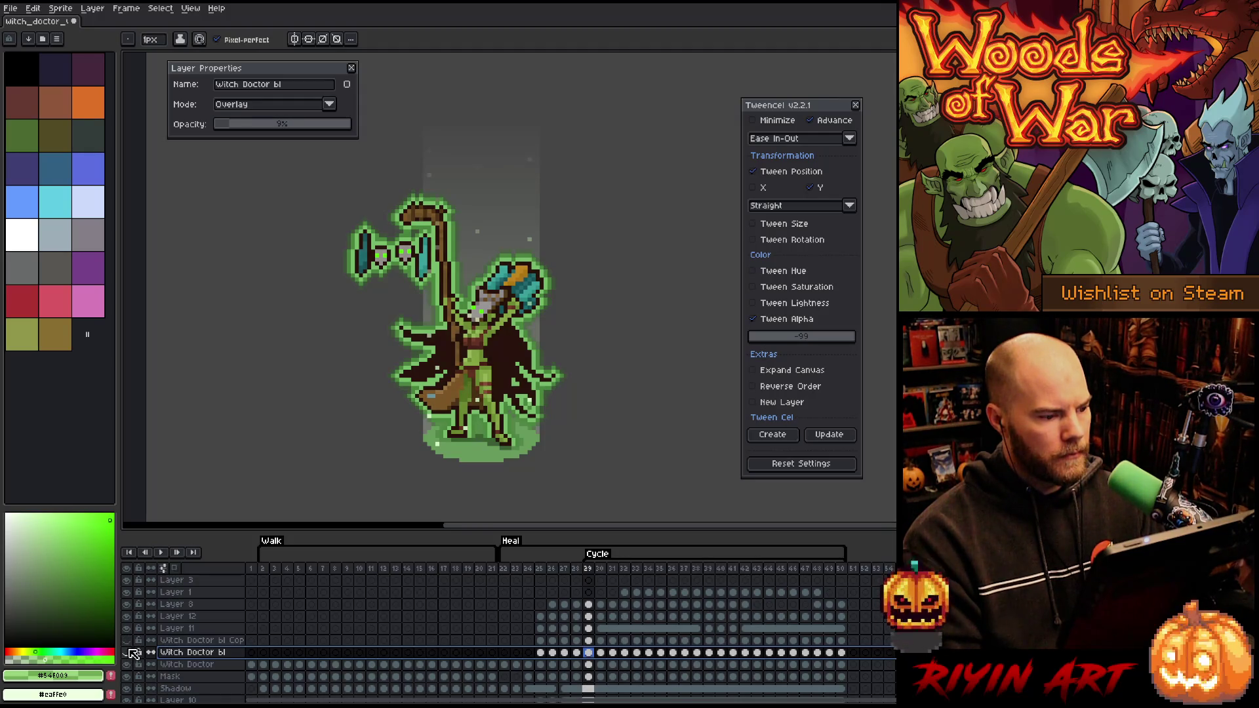
left_click(127, 641)
left_click(196, 641)
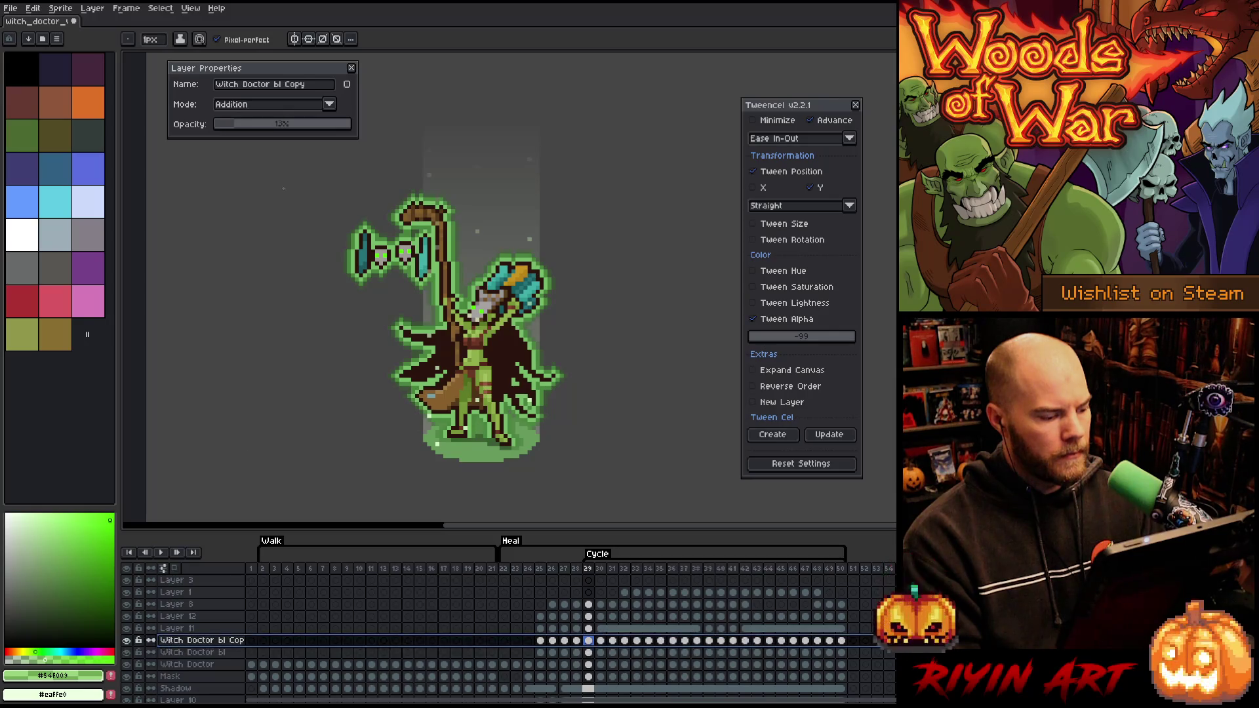
scroll(243, 128, "up", 3)
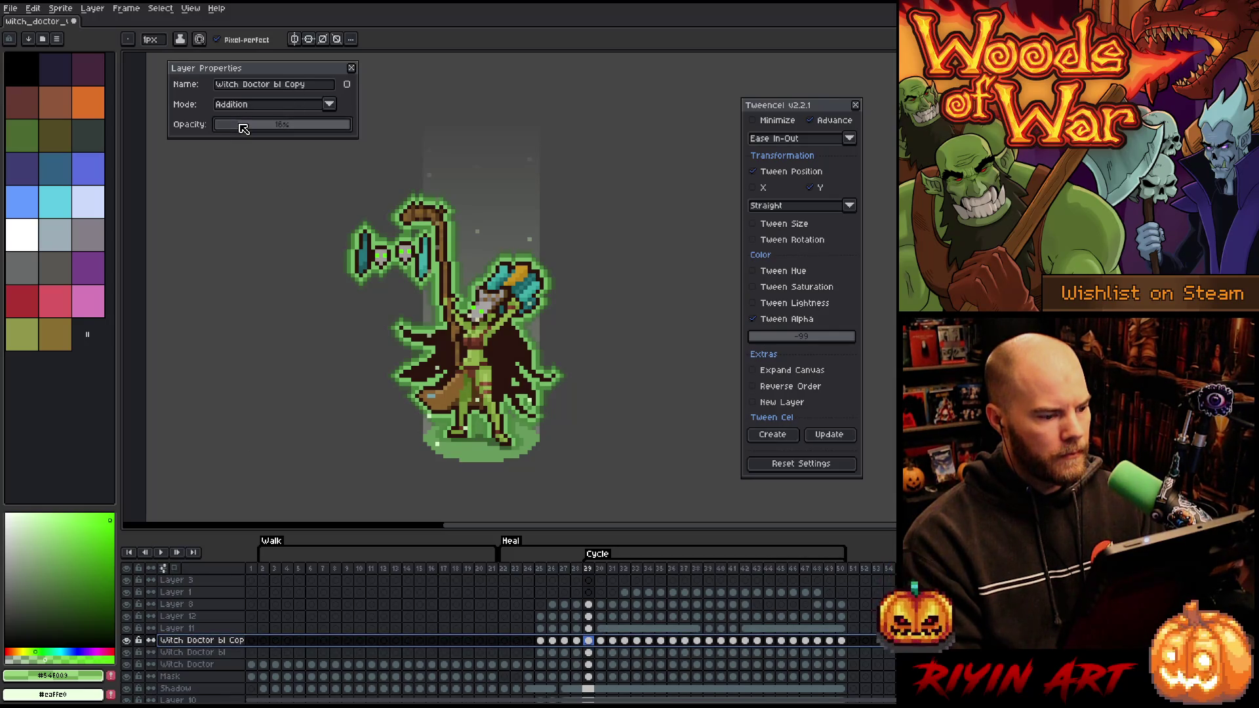
left_click(352, 68)
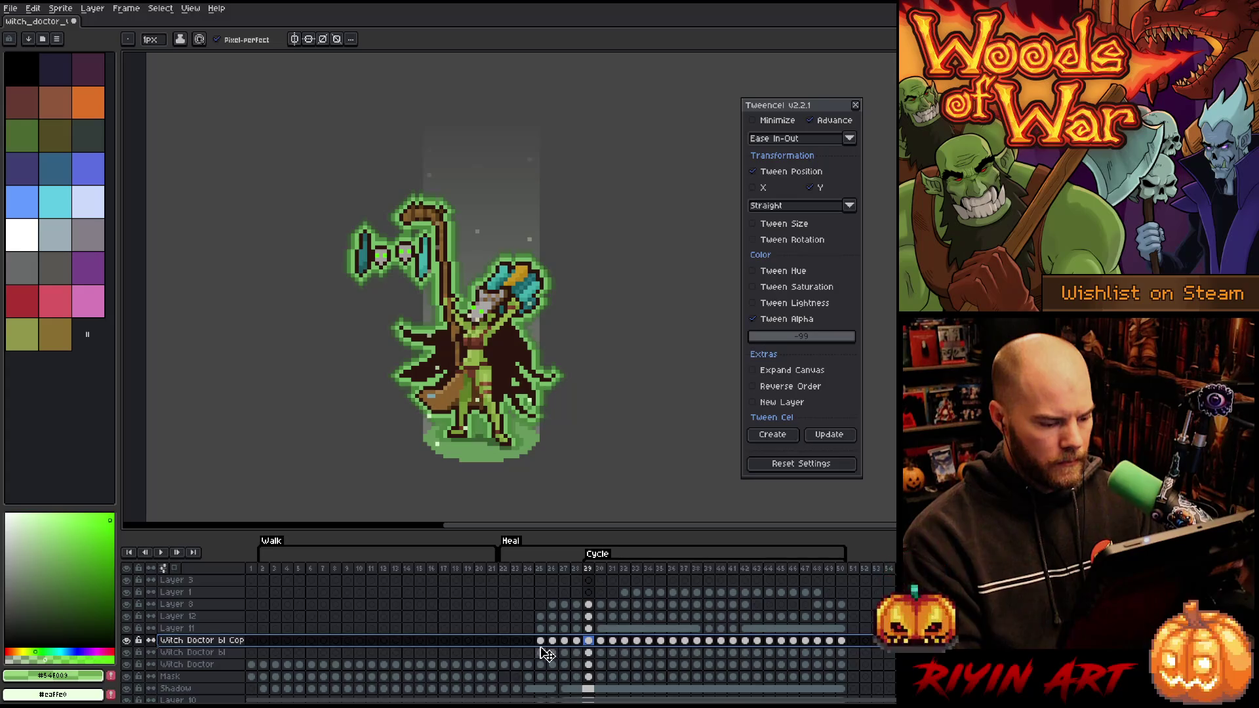
Reduce the alpha of both glow layers' cels on frames 25 and 26 via Hue/Saturation
left_click_drag(541, 653, 541, 642)
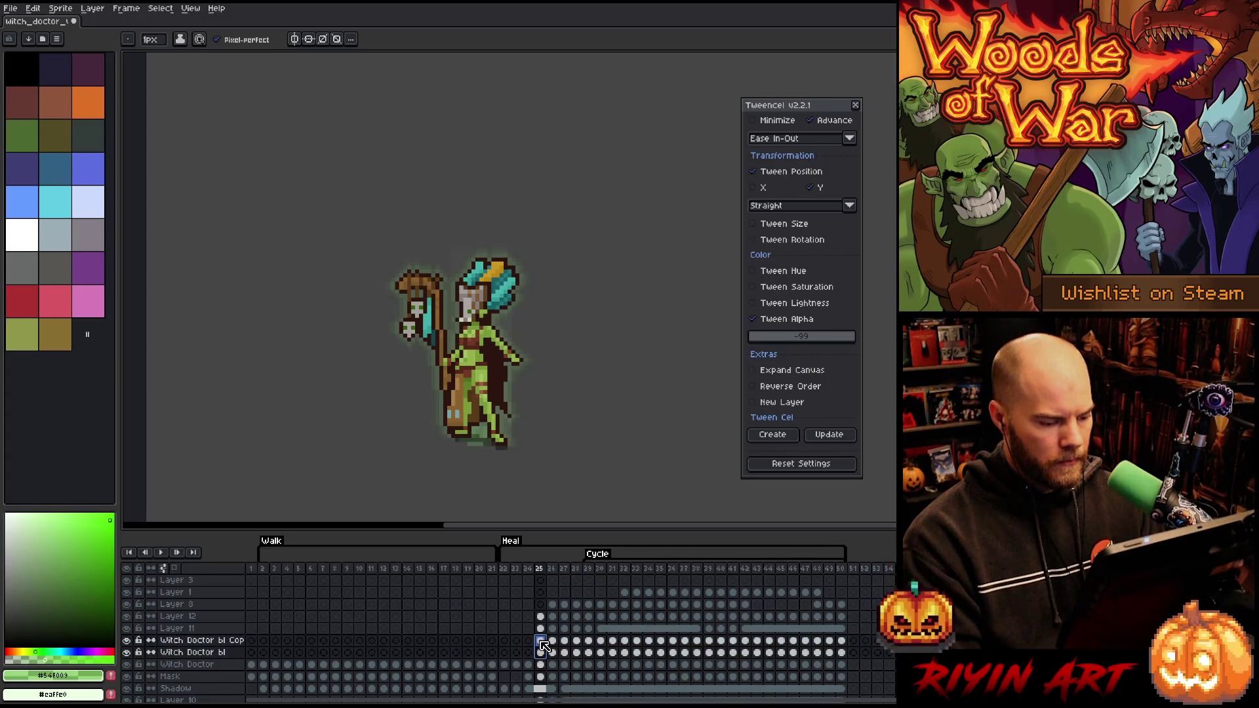
key("ctrl+u")
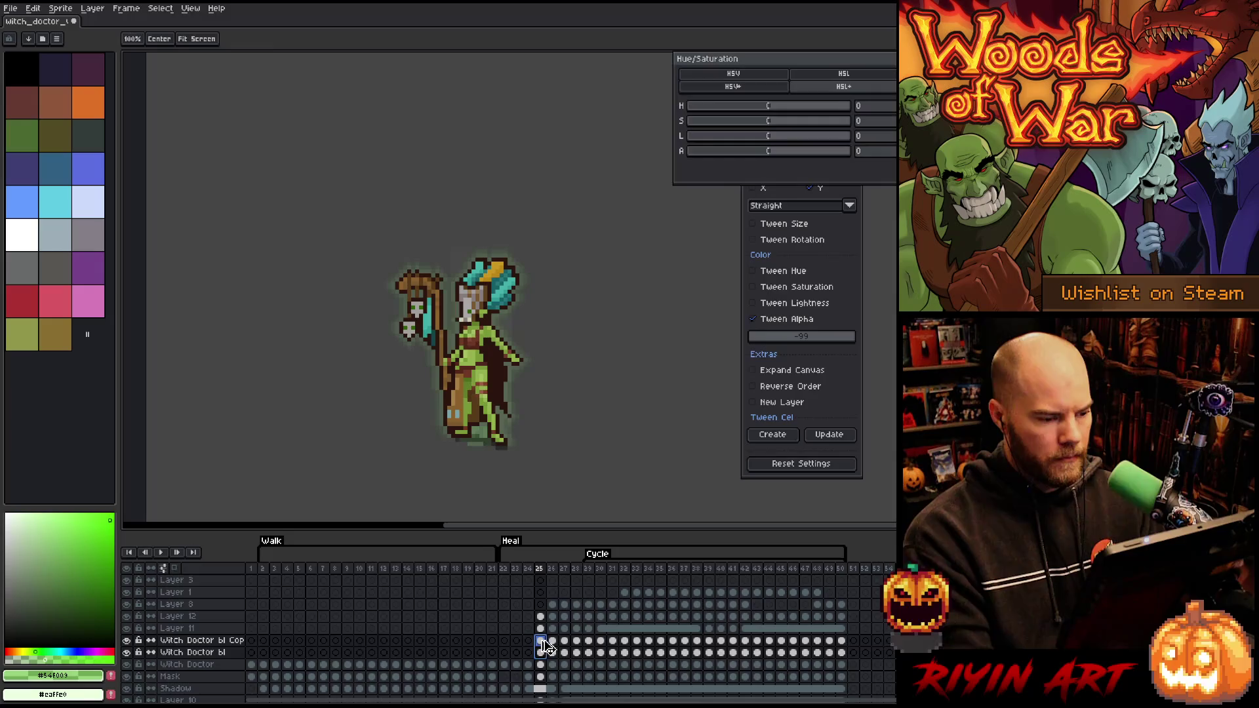
left_click(724, 150)
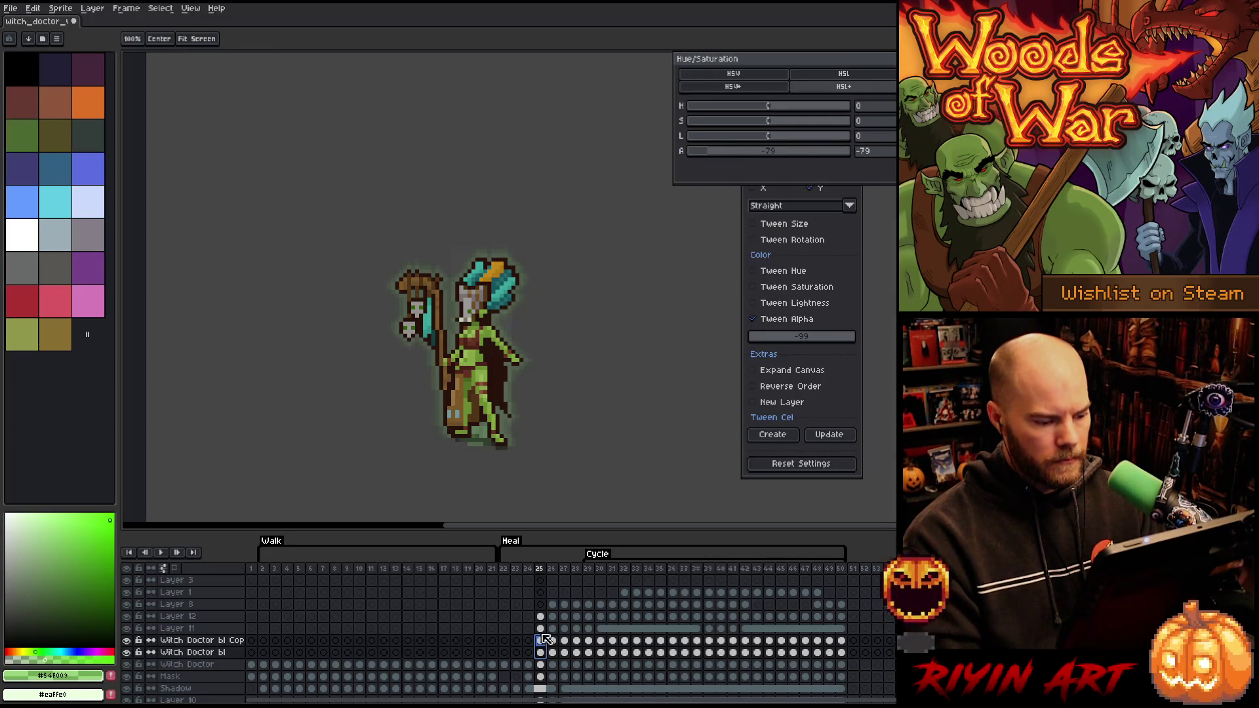
key("Return")
left_click(554, 653)
key("ctrl+u")
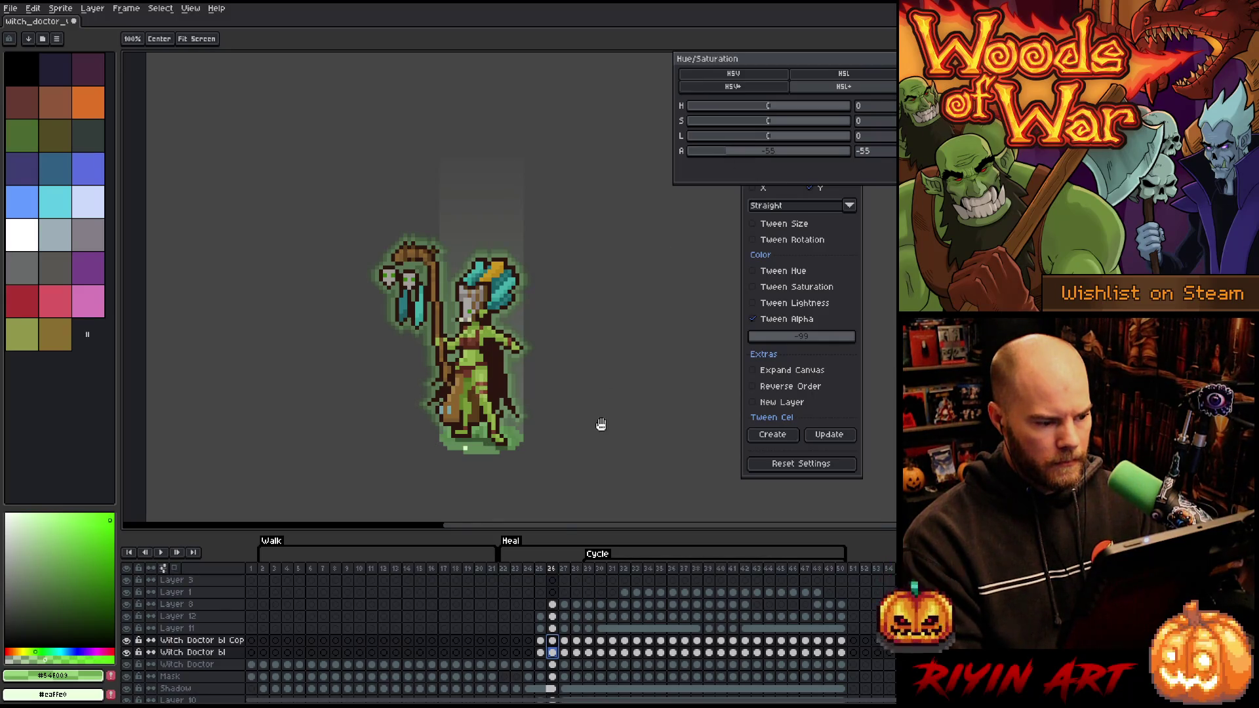
key("Return")
Apply lighter alpha reductions to frames 27 and 28 (-20), then preview the fade
left_click(565, 652)
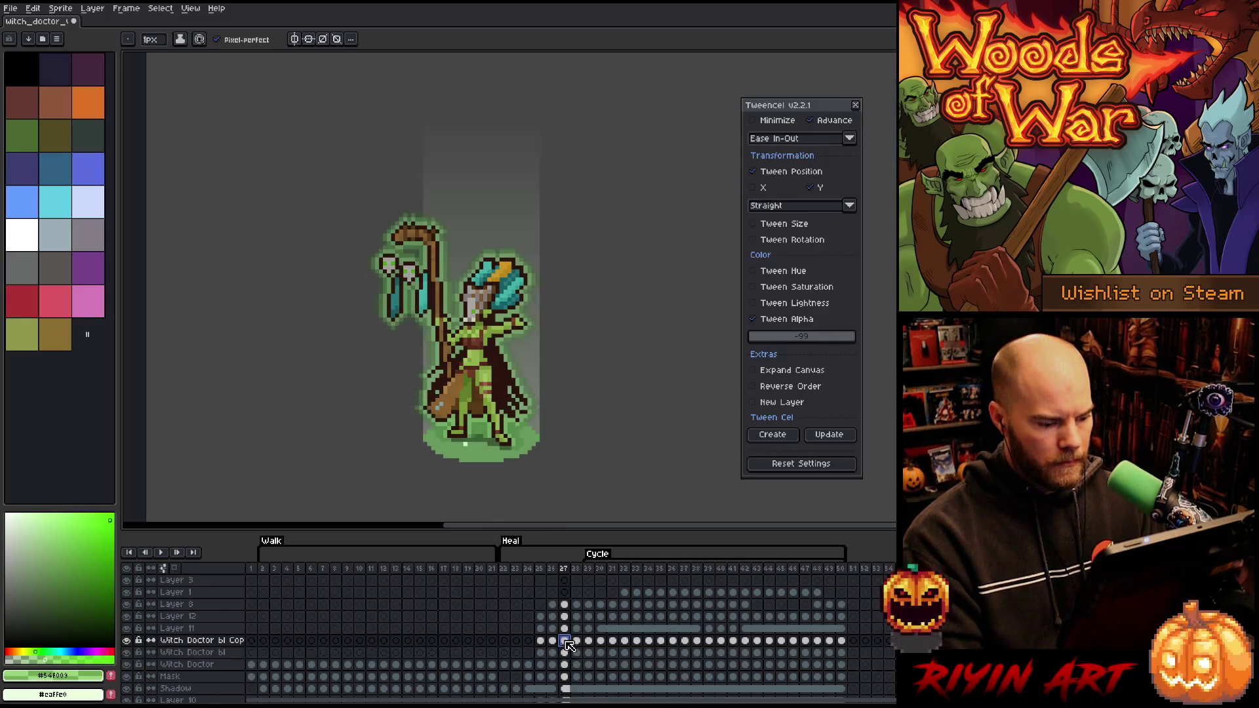
key("ctrl+u")
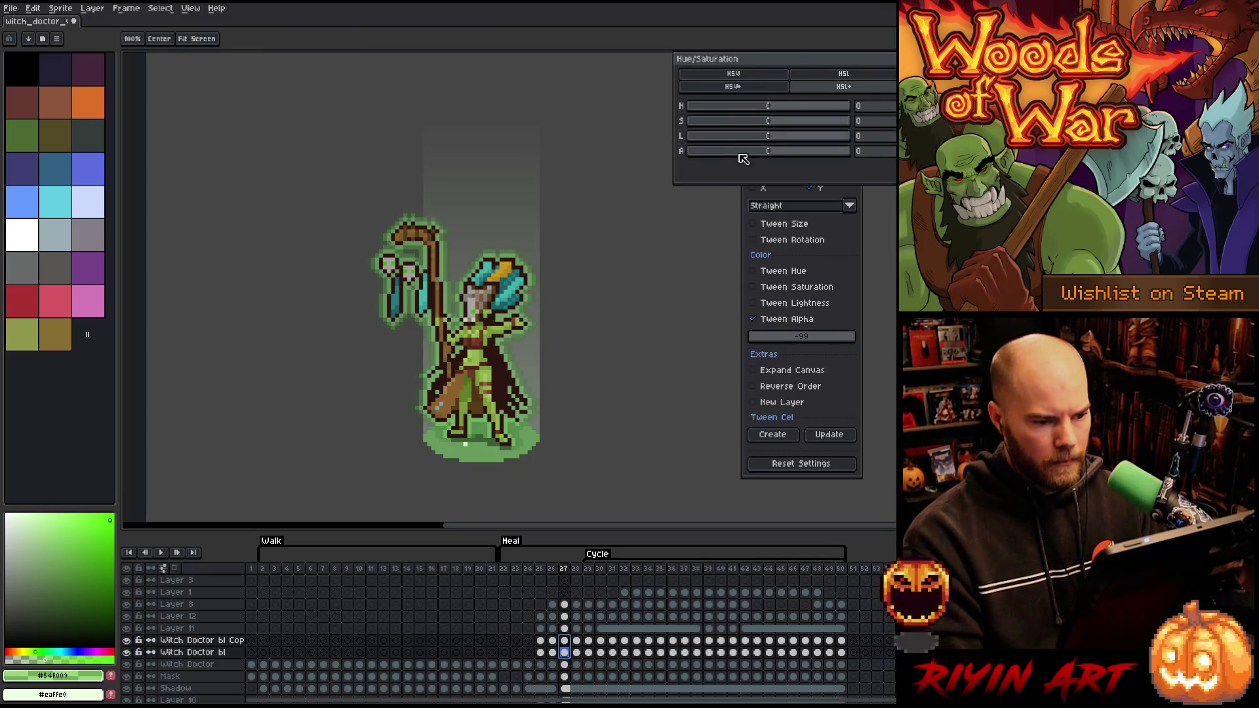
key("Return")
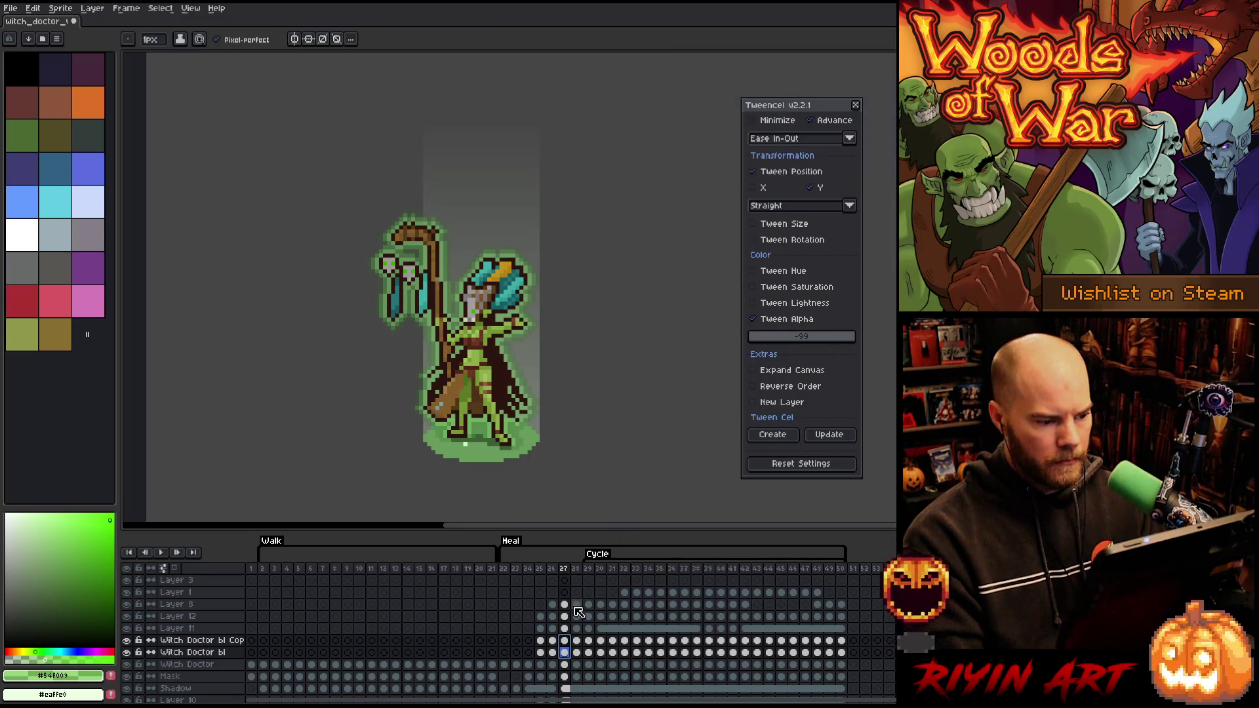
left_click(580, 651)
key("ctrl+u")
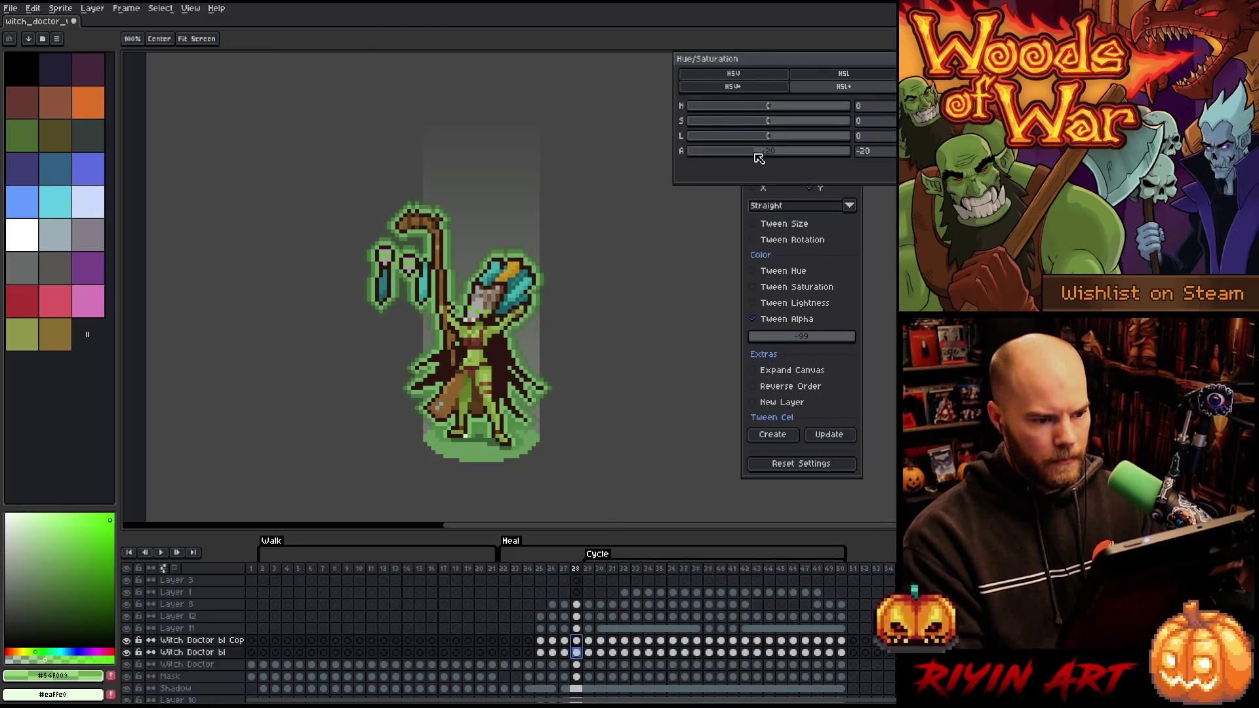
key("Return")
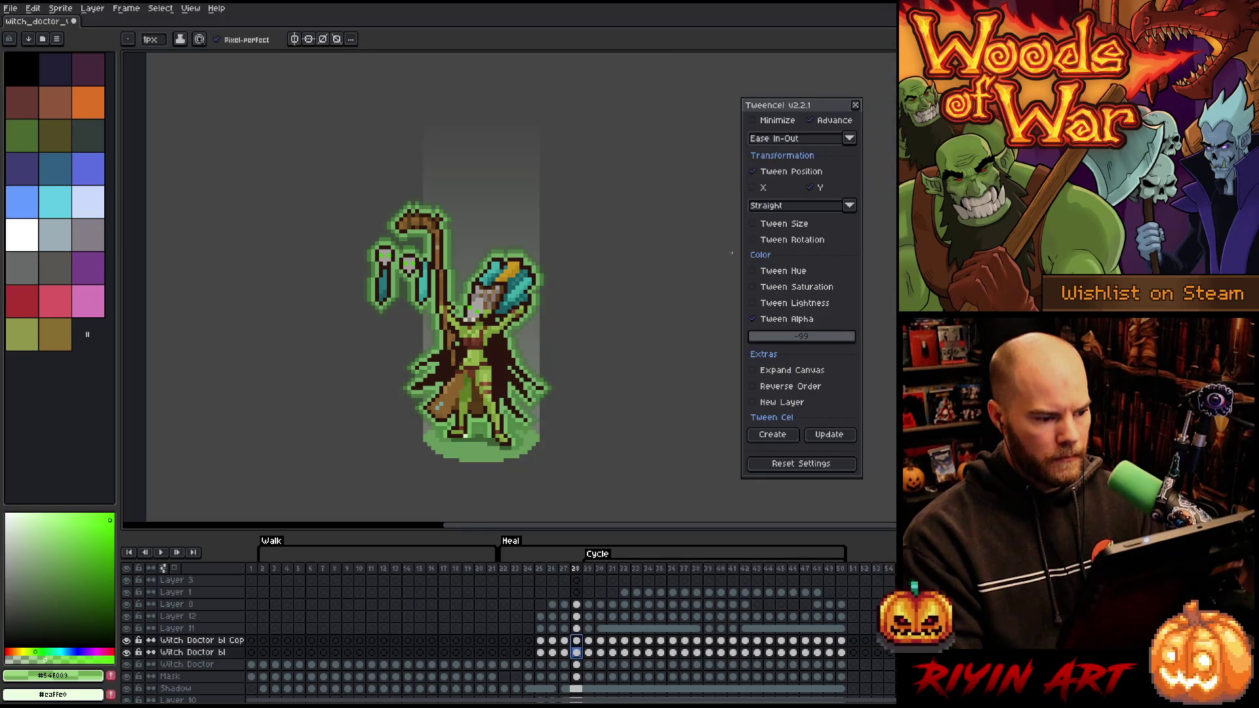
key("Return")
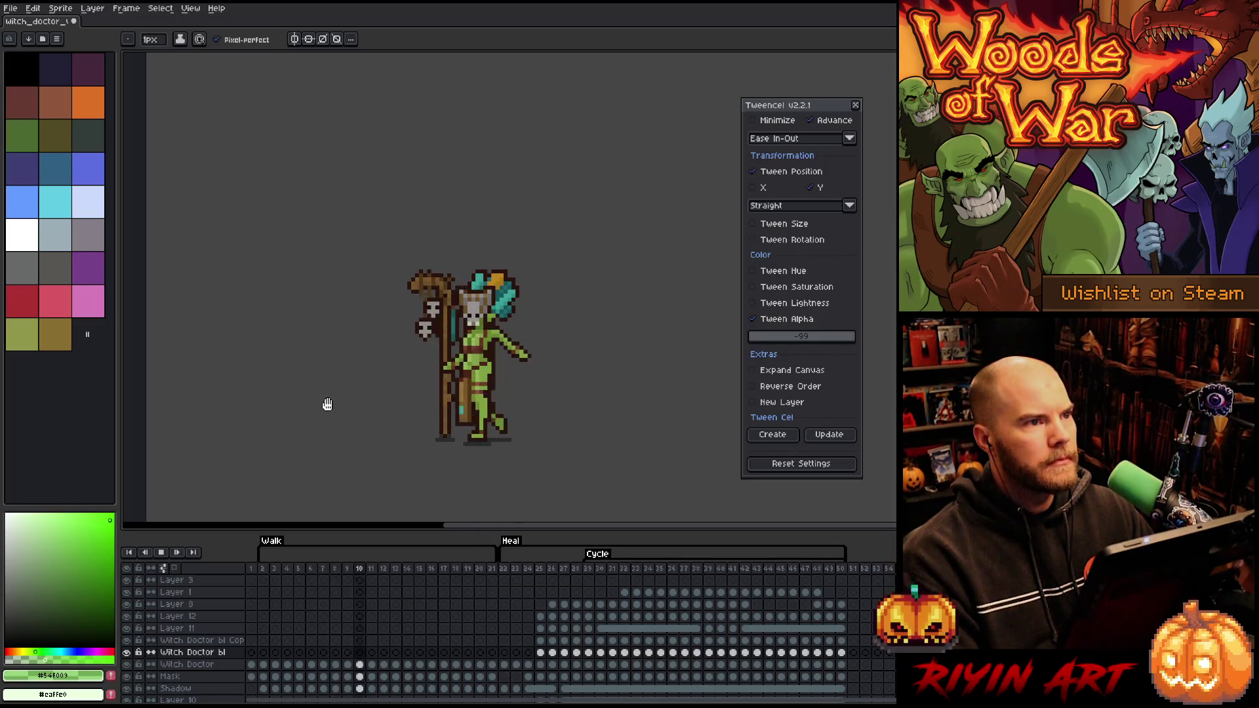
Close the Tweencel window, return to the pencil, and watch the Heal cycle play from frame 23
scroll(332, 404, "up", 1)
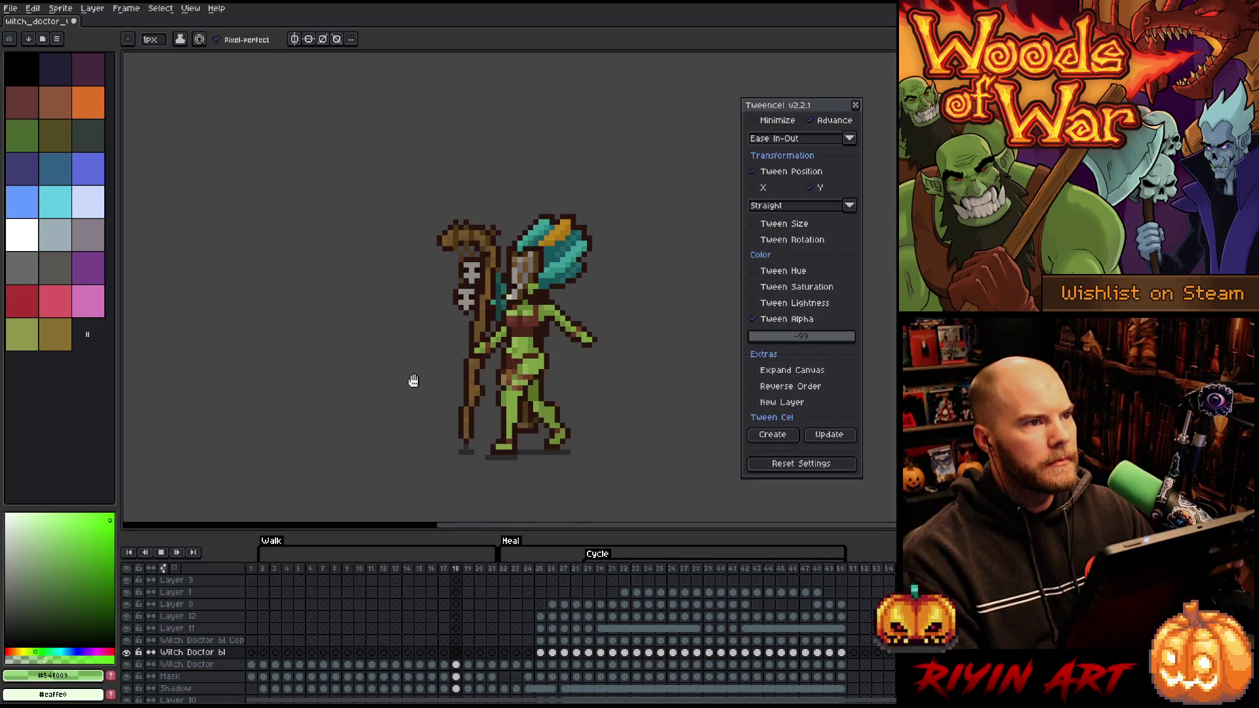
left_click(855, 105)
scroll(393, 394, "up", 1)
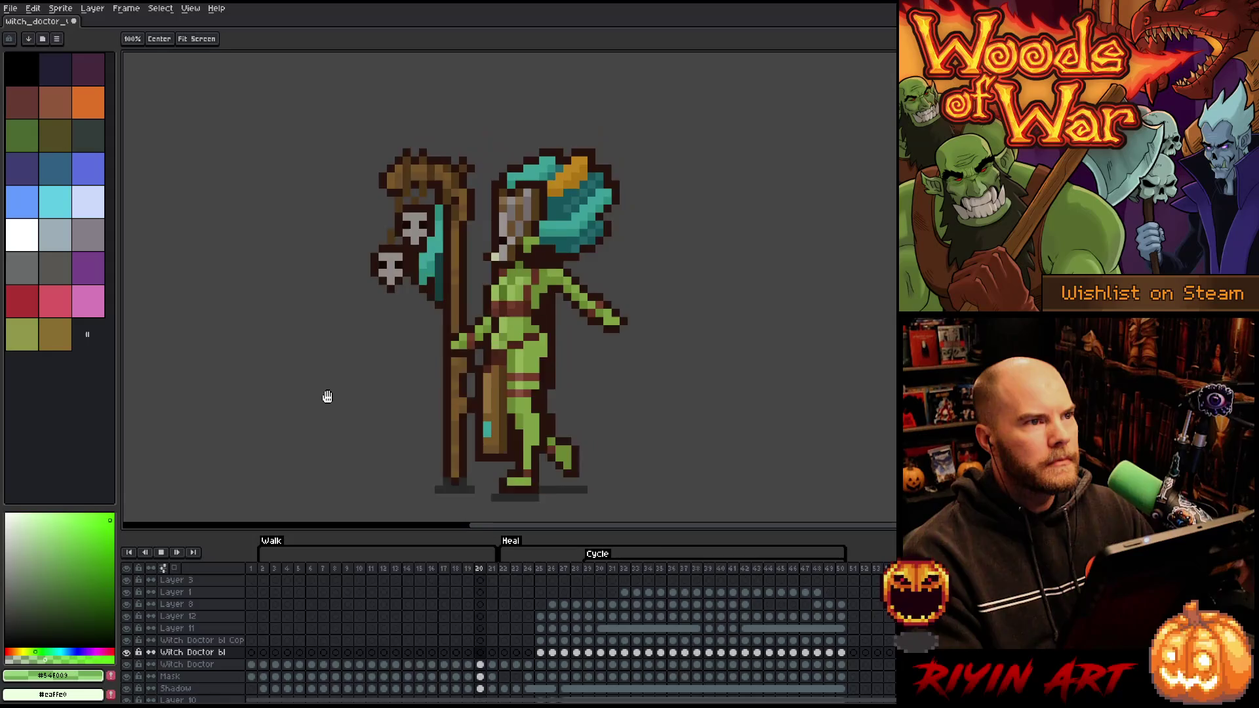
key("b")
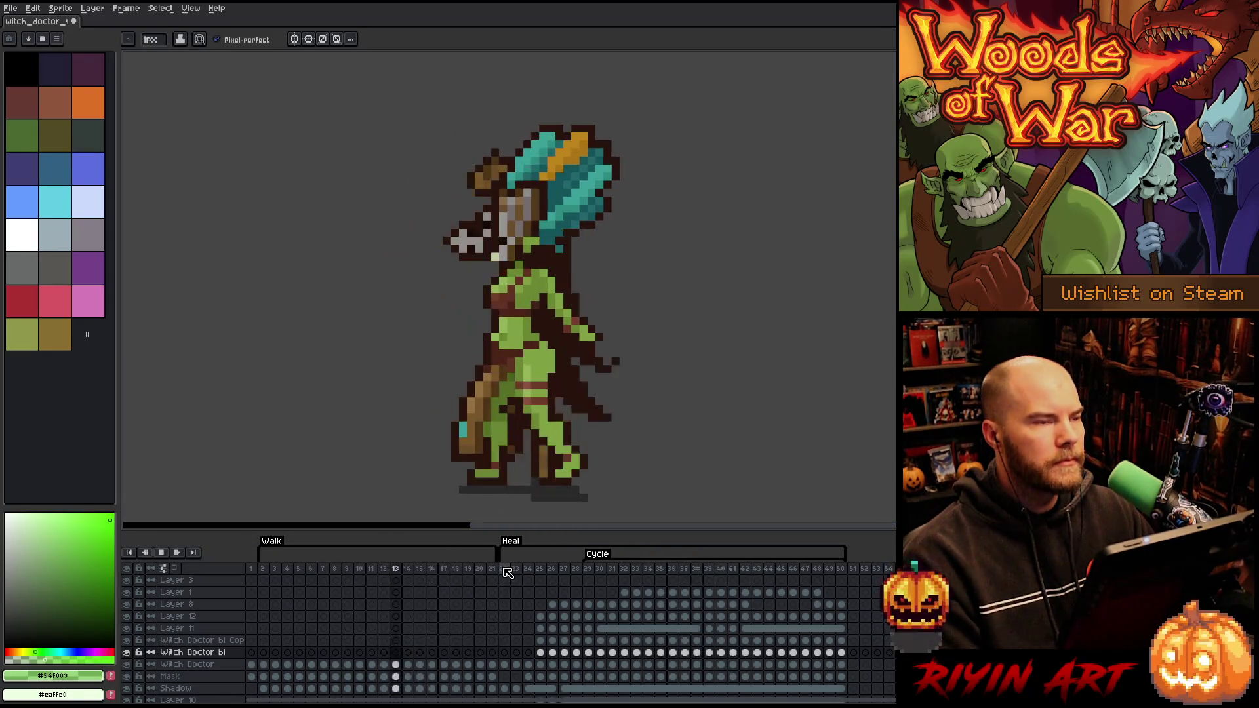
left_click(508, 573)
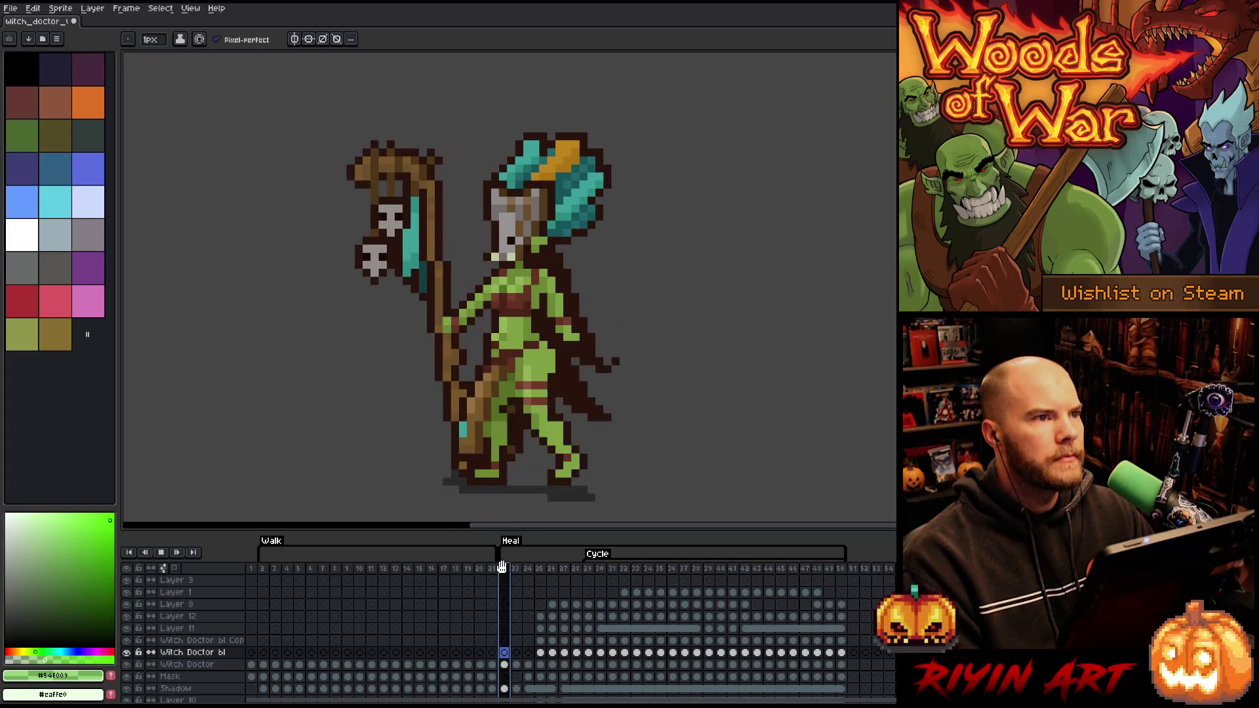
scroll(351, 418, "down", 4)
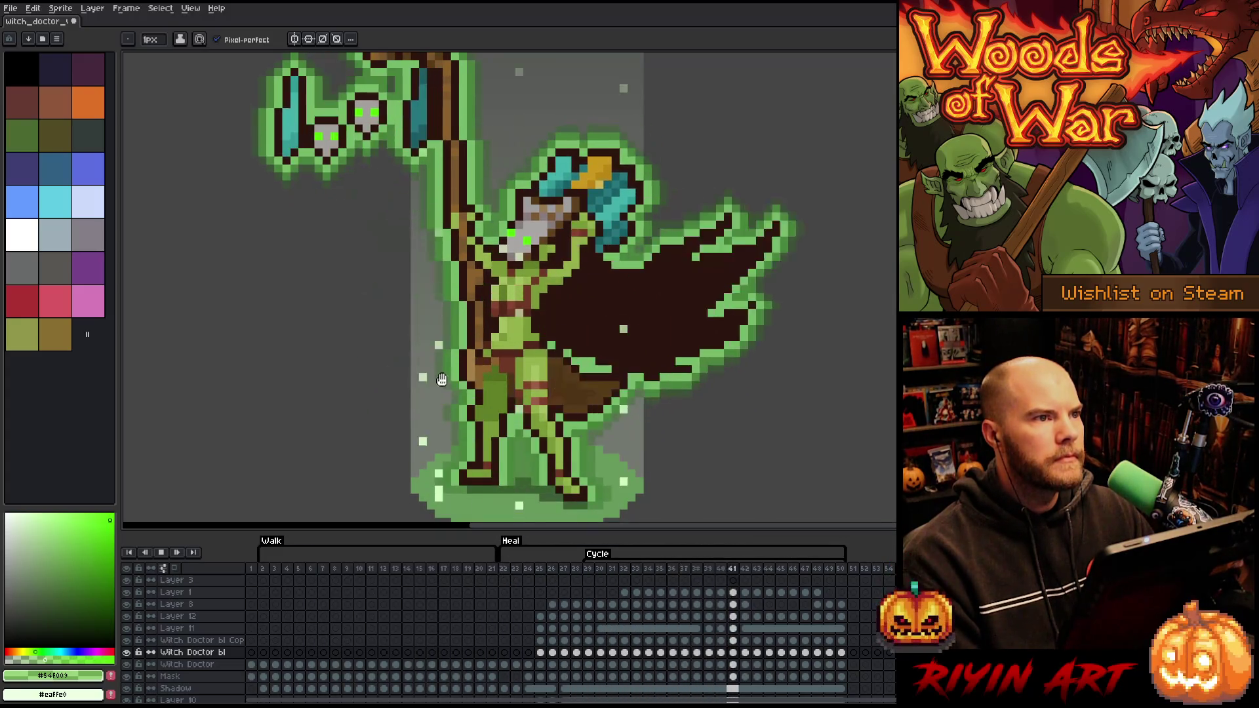
scroll(354, 418, "up", 2)
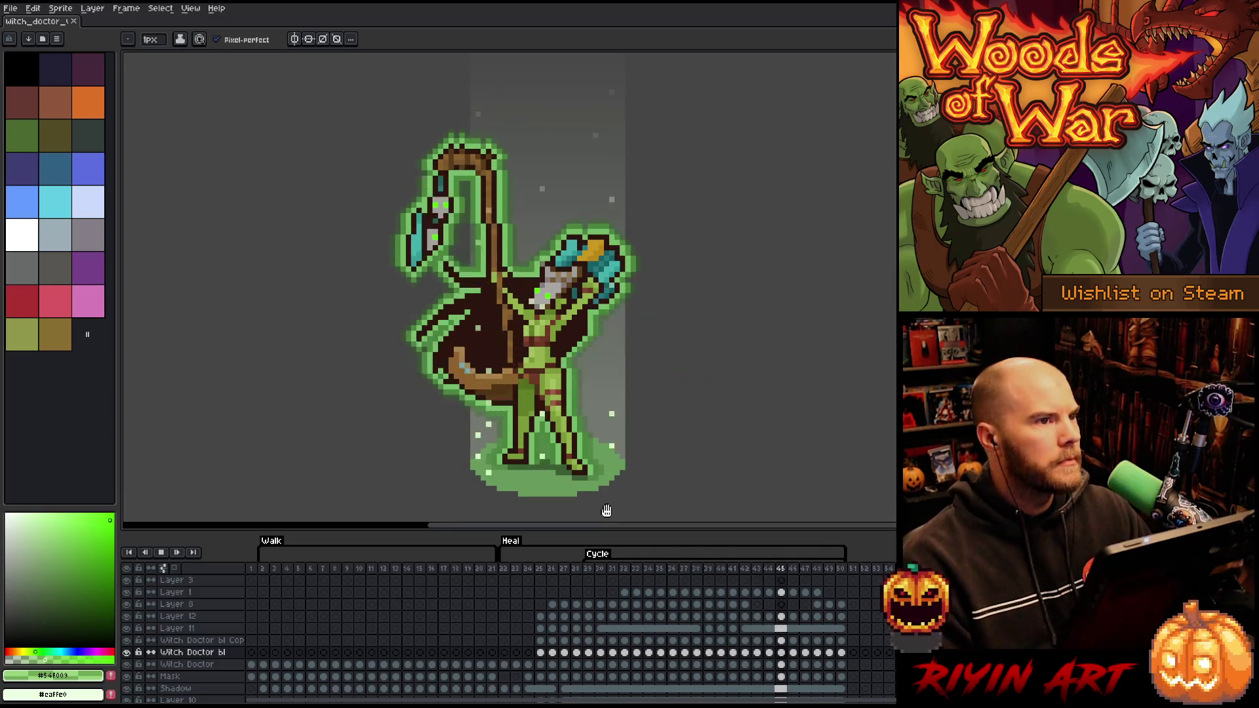
key("Return")
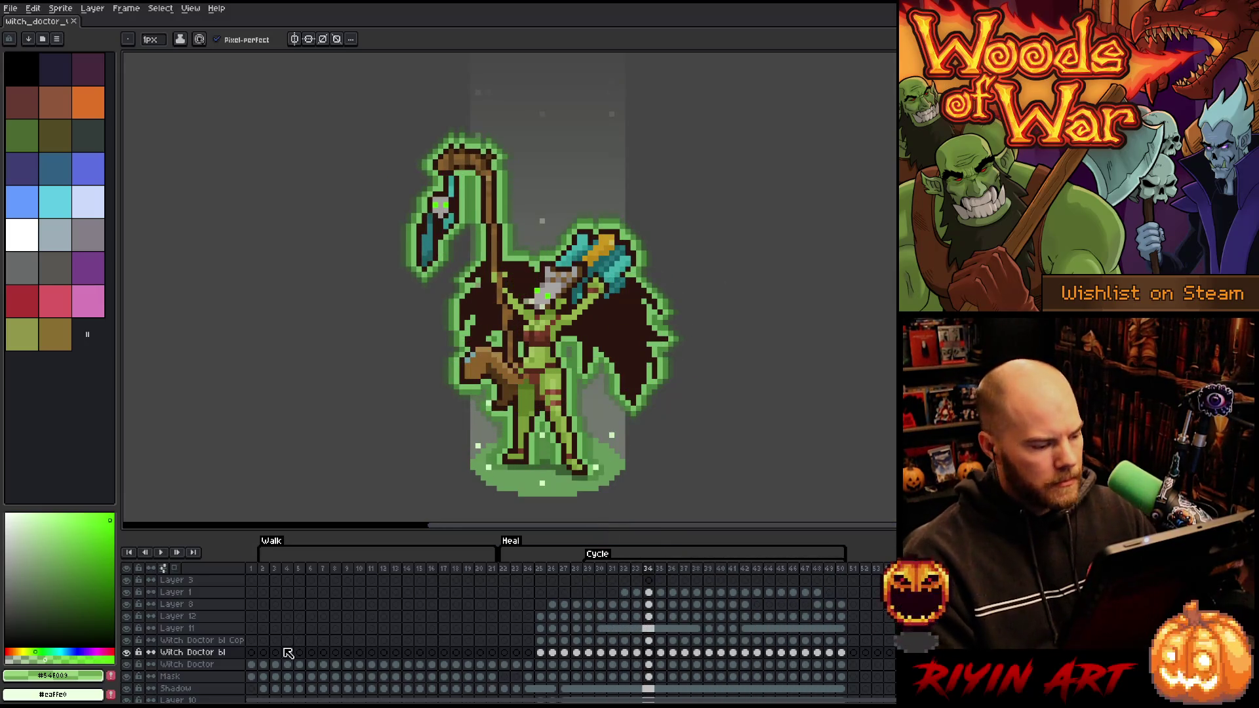
Select Layer 4 through Layer 4 Copy Copy and merge them into a single Layer 4
left_click(200, 641)
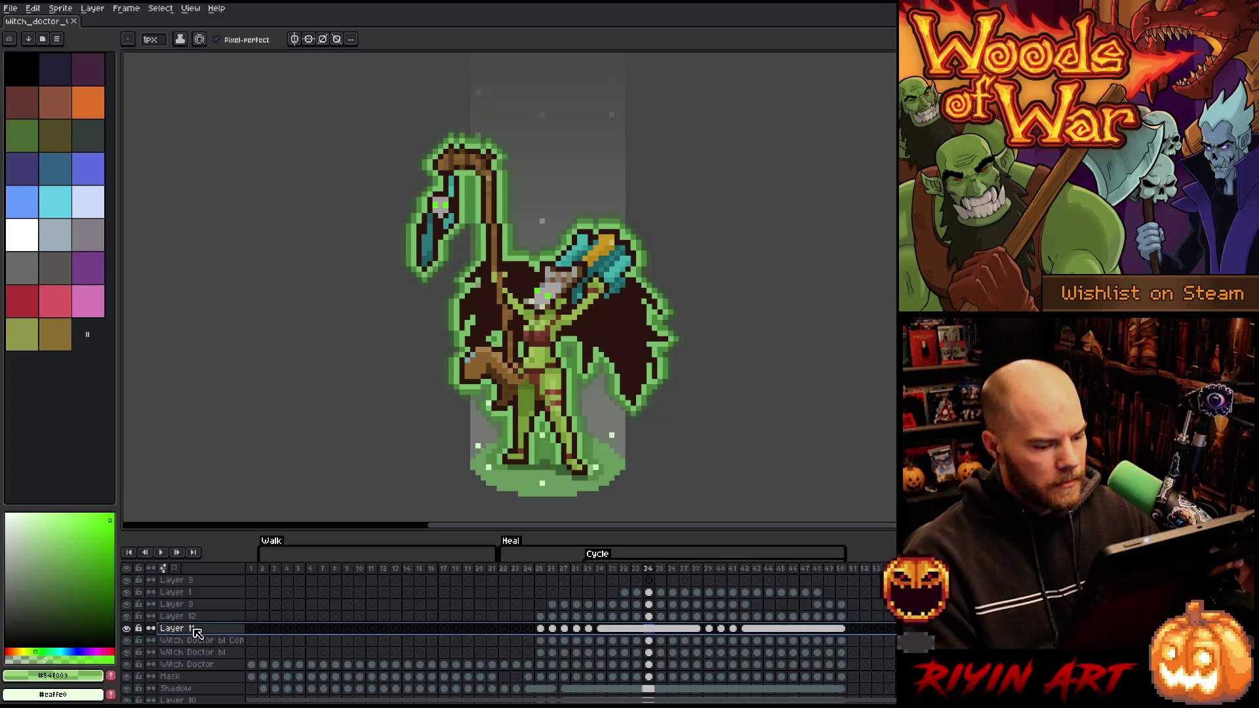
scroll(151, 630, "up", 3)
left_click(175, 652)
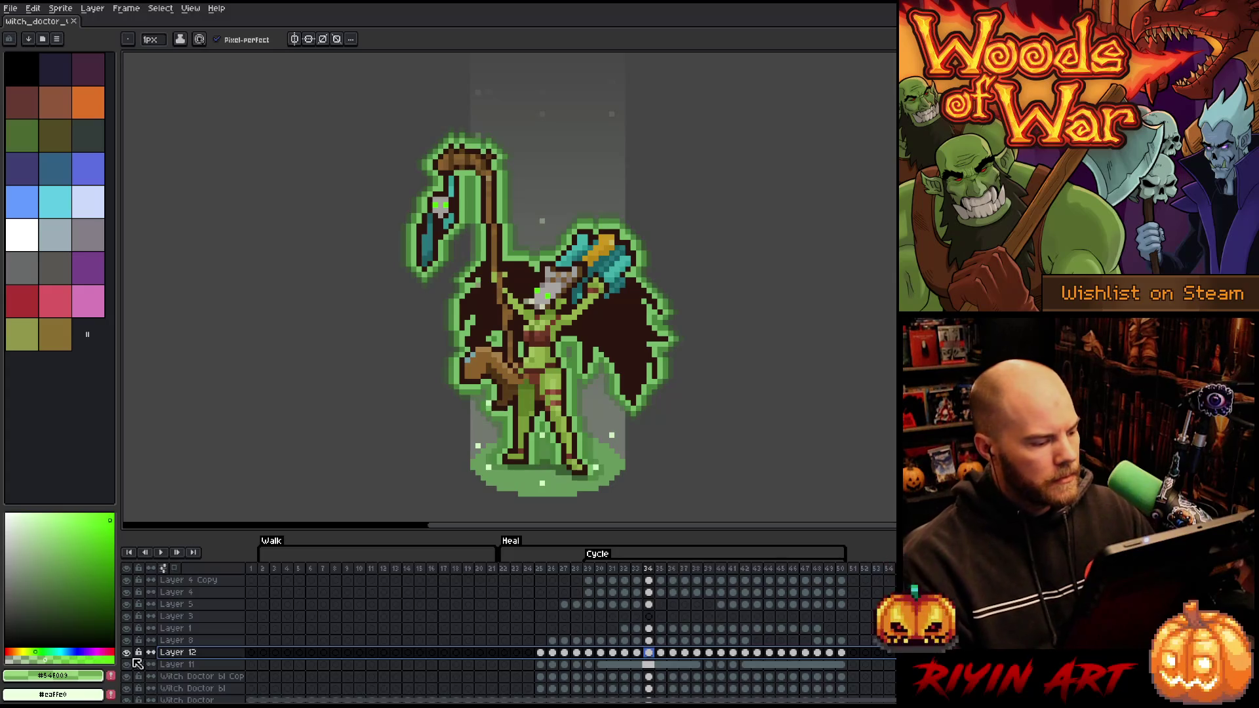
left_click(185, 641)
scroll(188, 647, "up", 1)
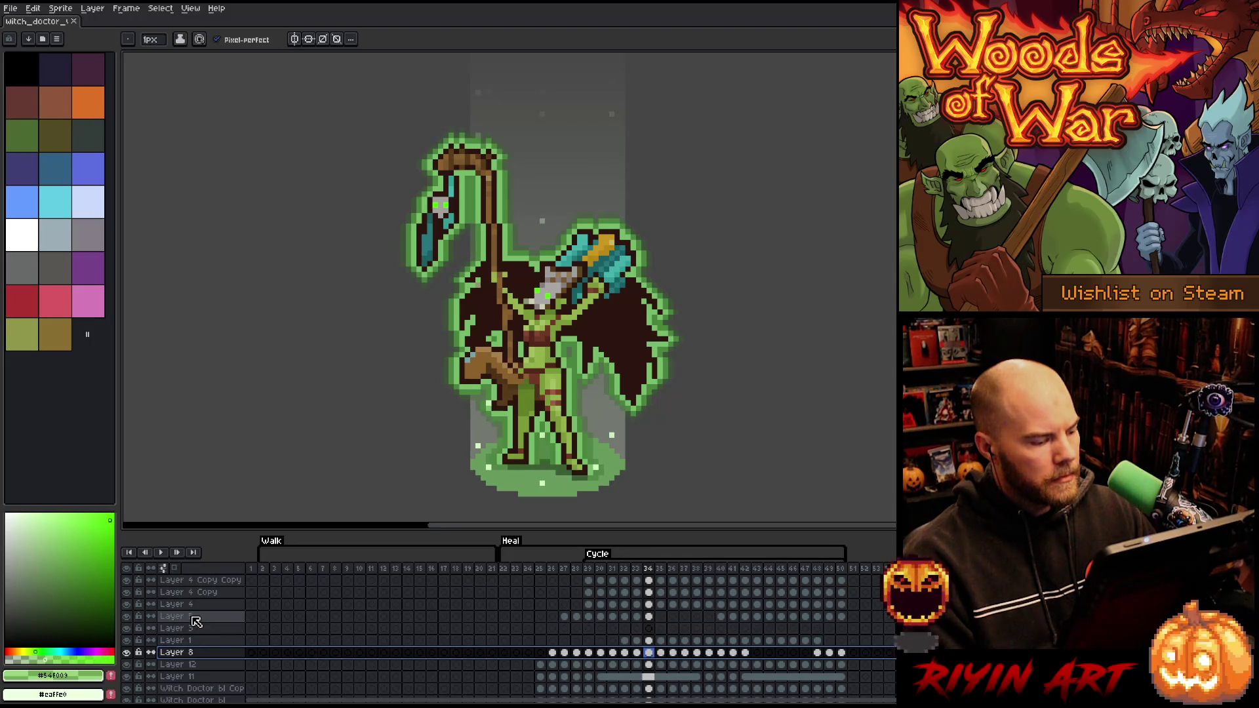
left_click(211, 606)
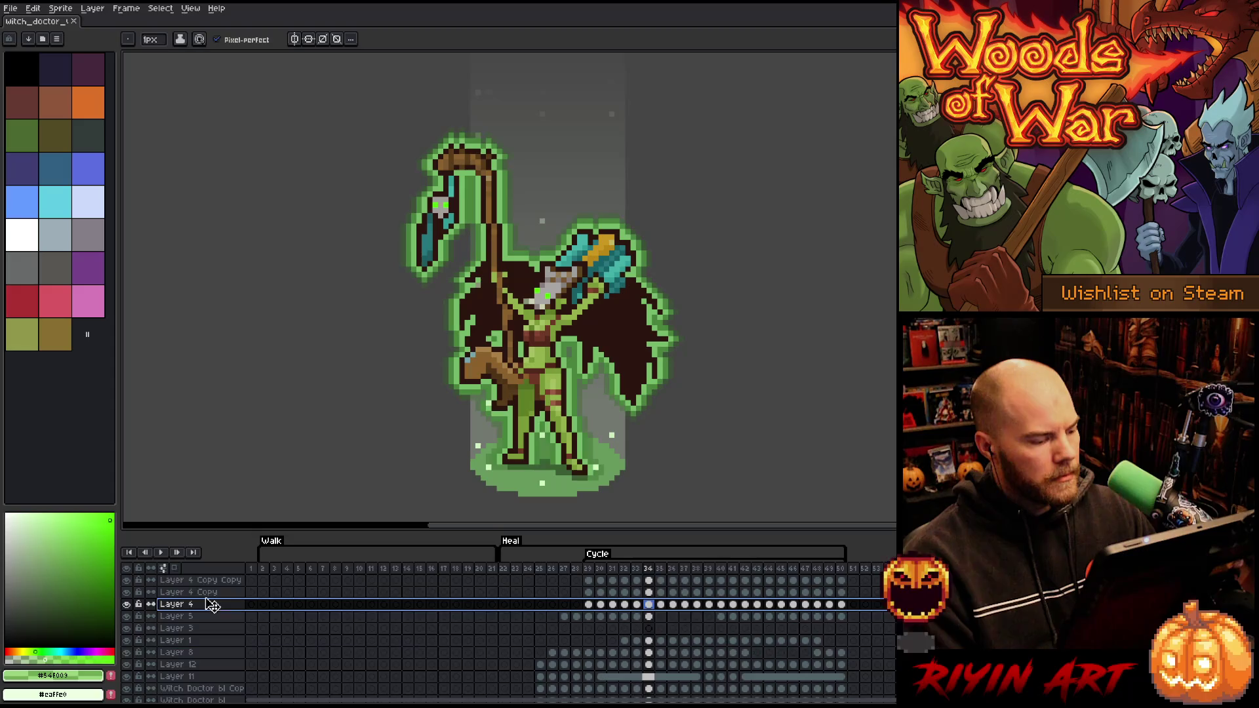
left_click(205, 581)
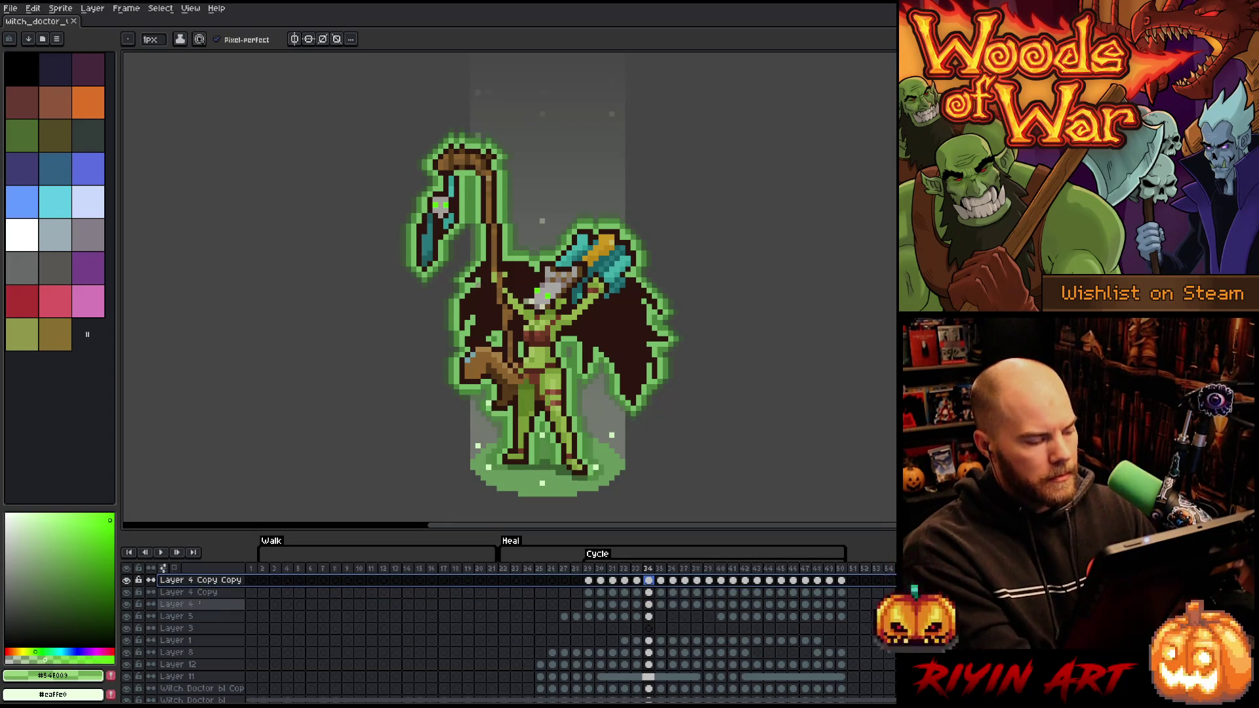
key("ctrl+e")
key("ctrl+e")
Duplicate the merged Layer 4 and select the new Layer 4 Copy
right_click(195, 584)
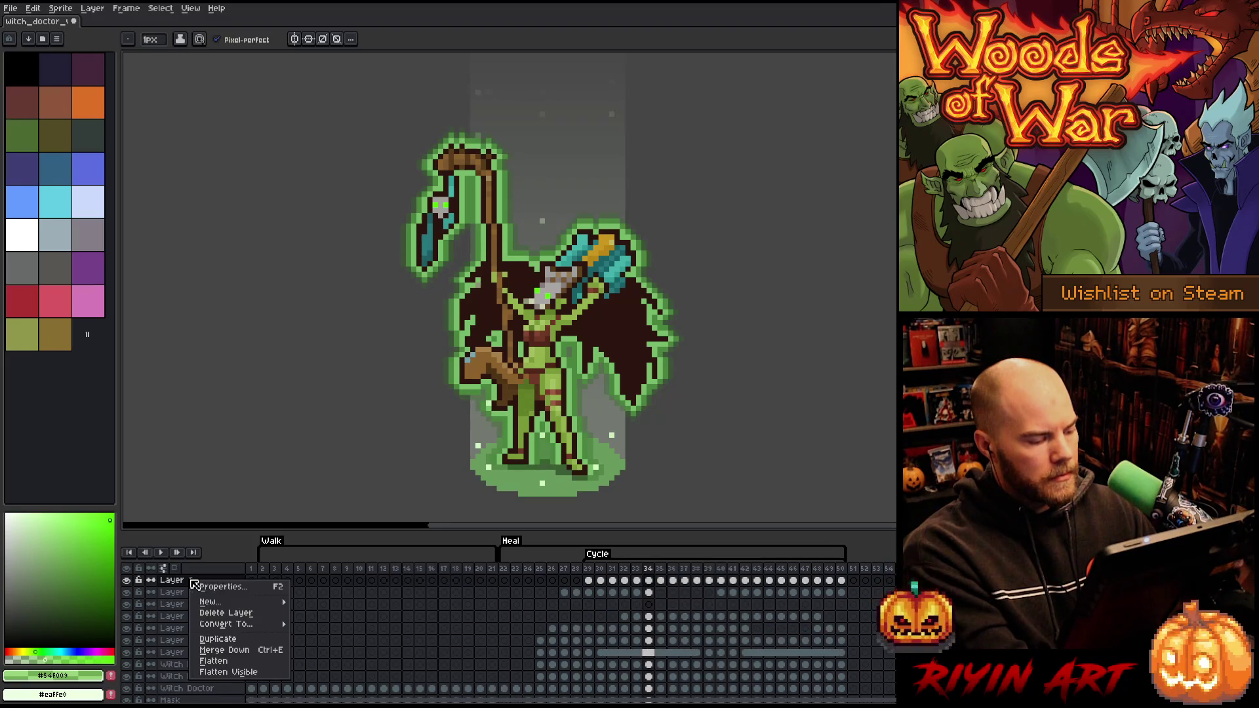
left_click(219, 636)
left_click(197, 580)
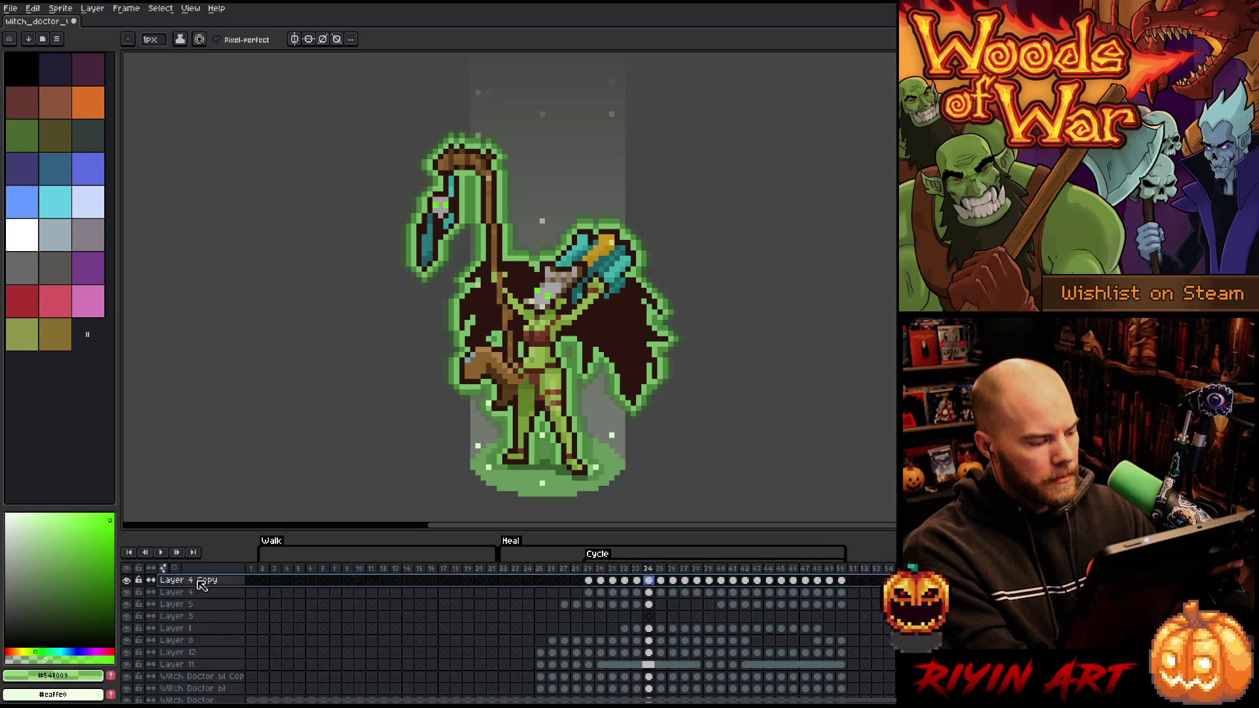
scroll(207, 656, "down", 3)
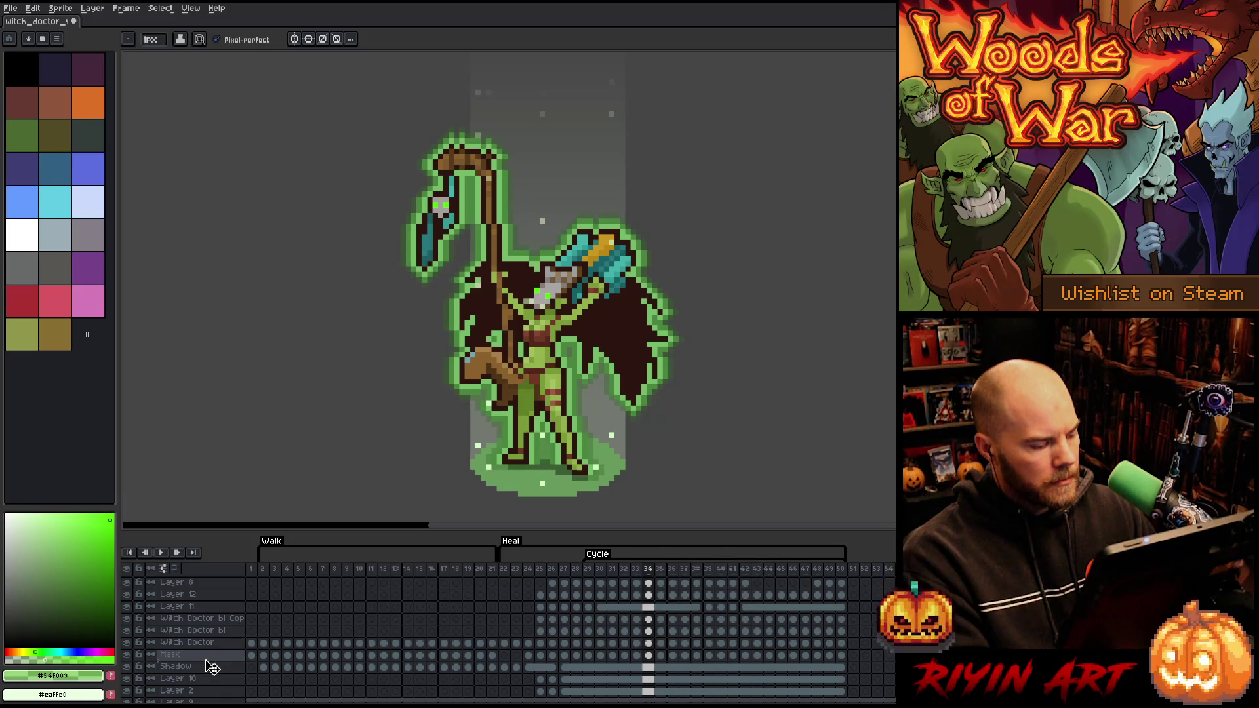
Place Layer 4 Copy between Shadow and Layer 10 and shift its frame 15–28 cels later
left_click_drag(211, 675, 211, 672)
mouse_move(590, 672)
left_mouse_down()
mouse_move(848, 670)
mouse_move(683, 674)
left_mouse_up()
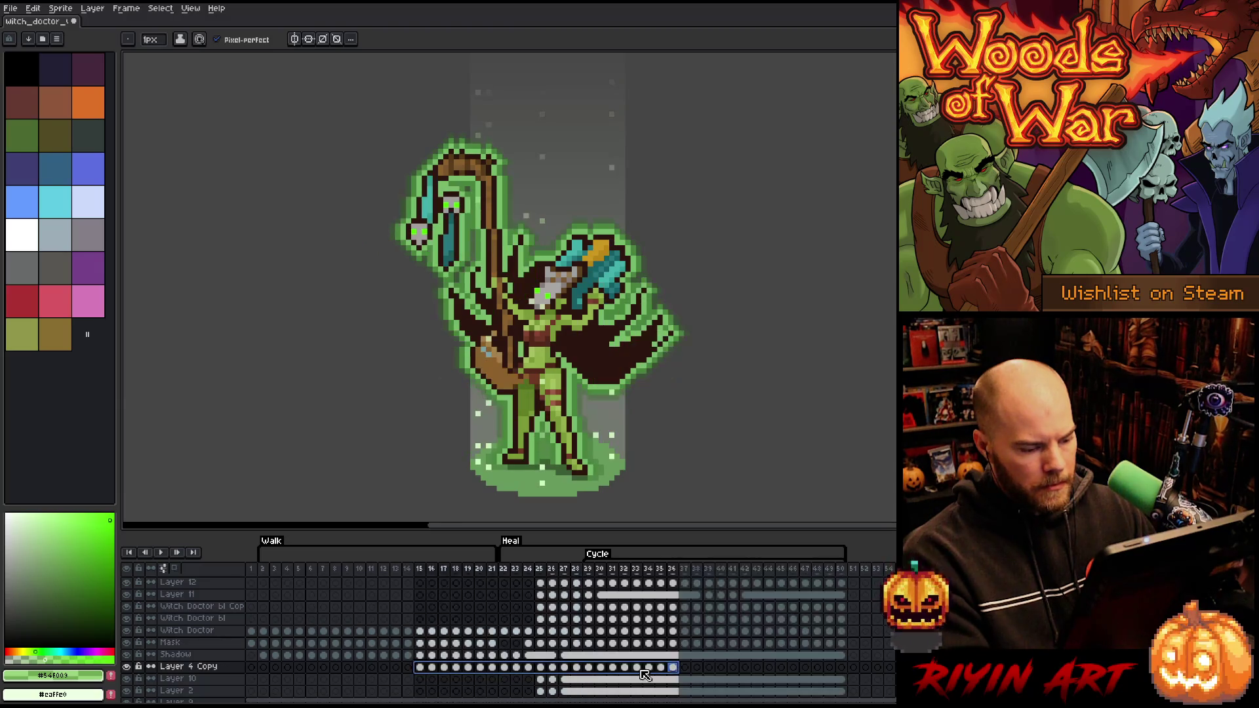
left_click_drag(581, 672, 419, 668)
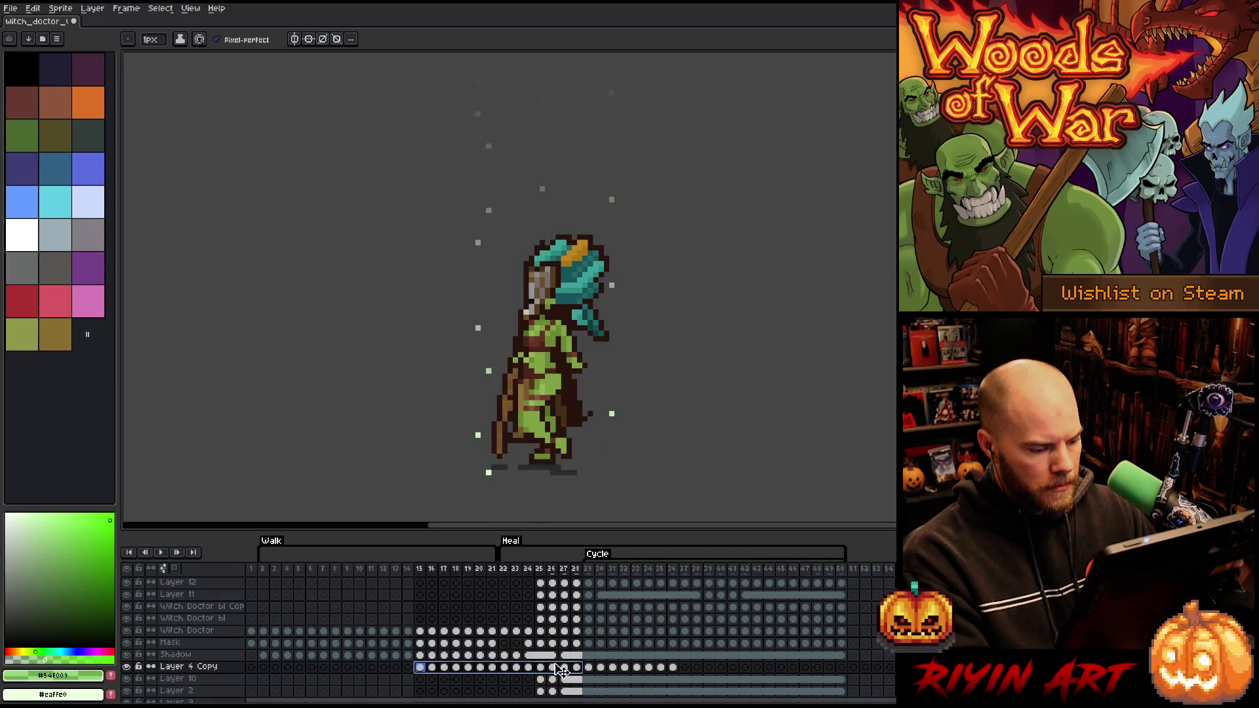
mouse_move(590, 677)
left_mouse_down()
mouse_move(865, 673)
mouse_move(850, 672)
left_mouse_up()
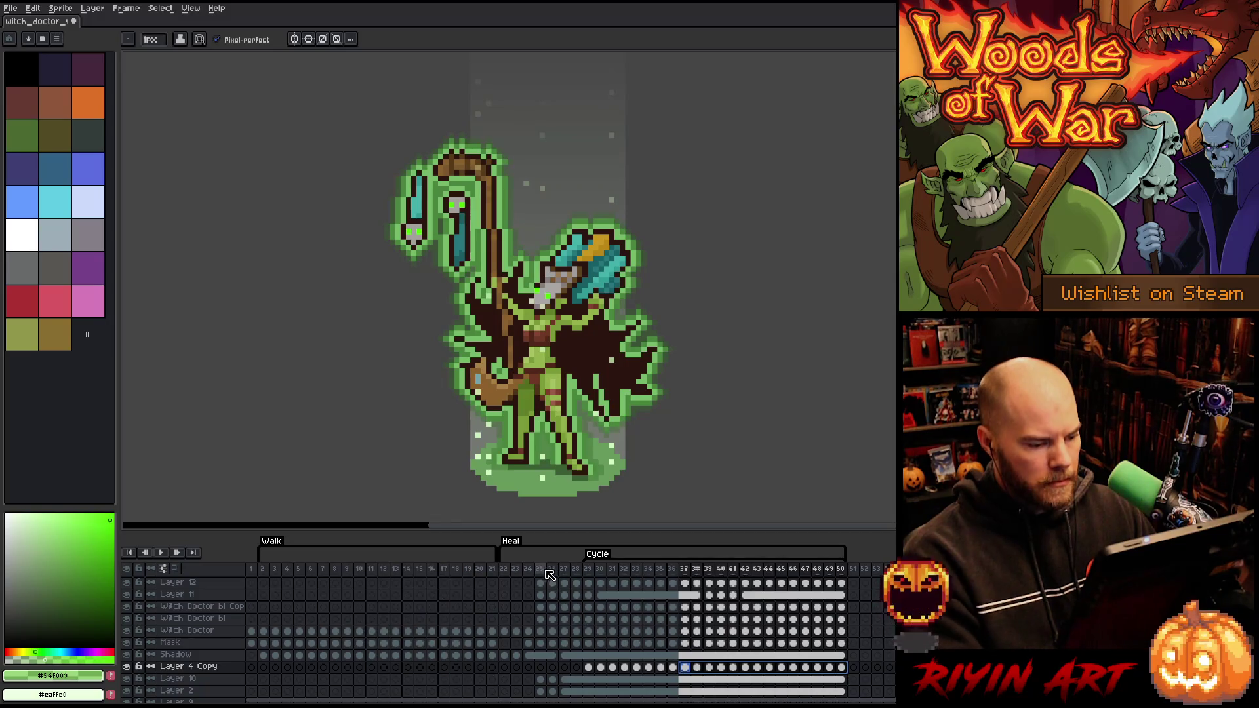
Select Layer 4 Copy's cels for frames 48–50, then go to its frame 26
left_click(817, 667)
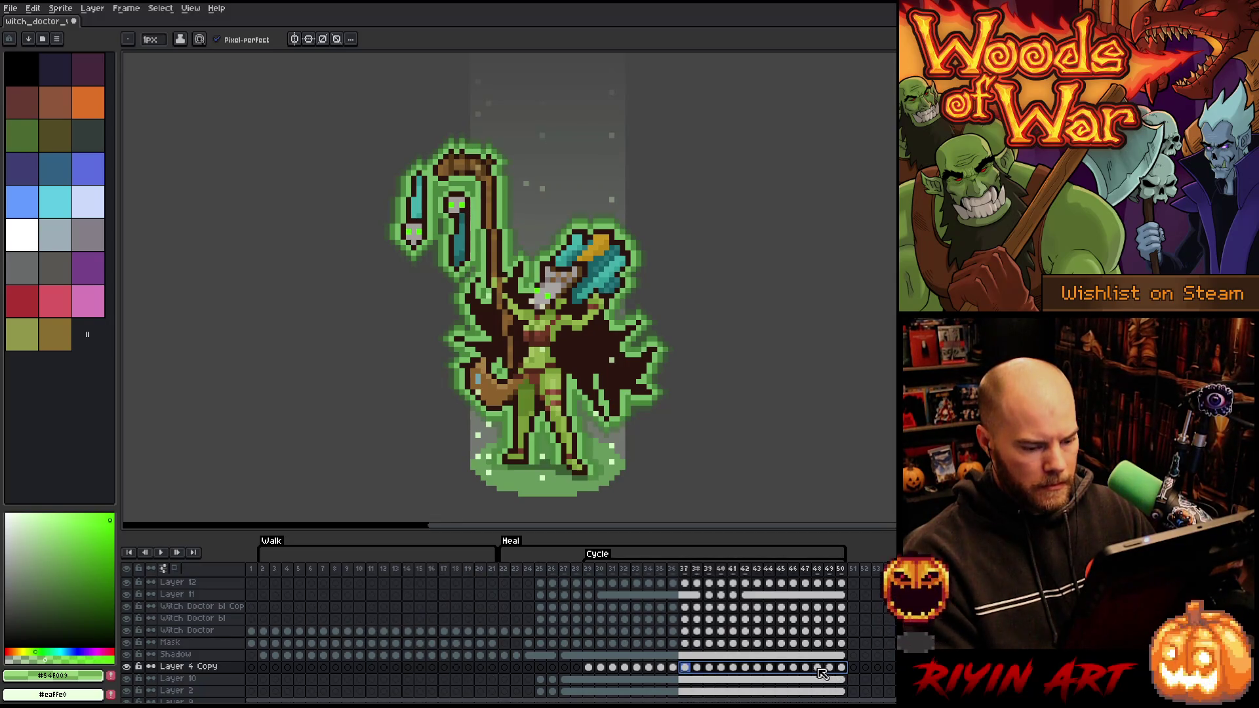
left_click_drag(817, 667, 842, 668)
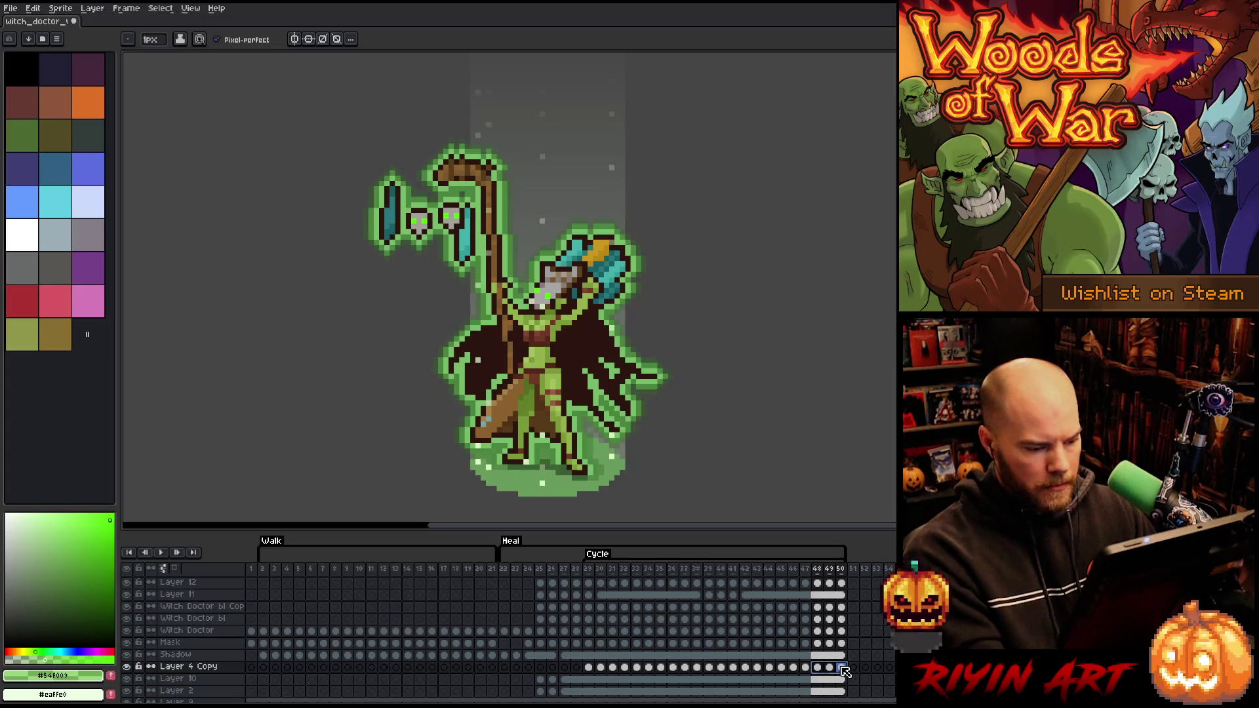
scroll(581, 654, "up", 3)
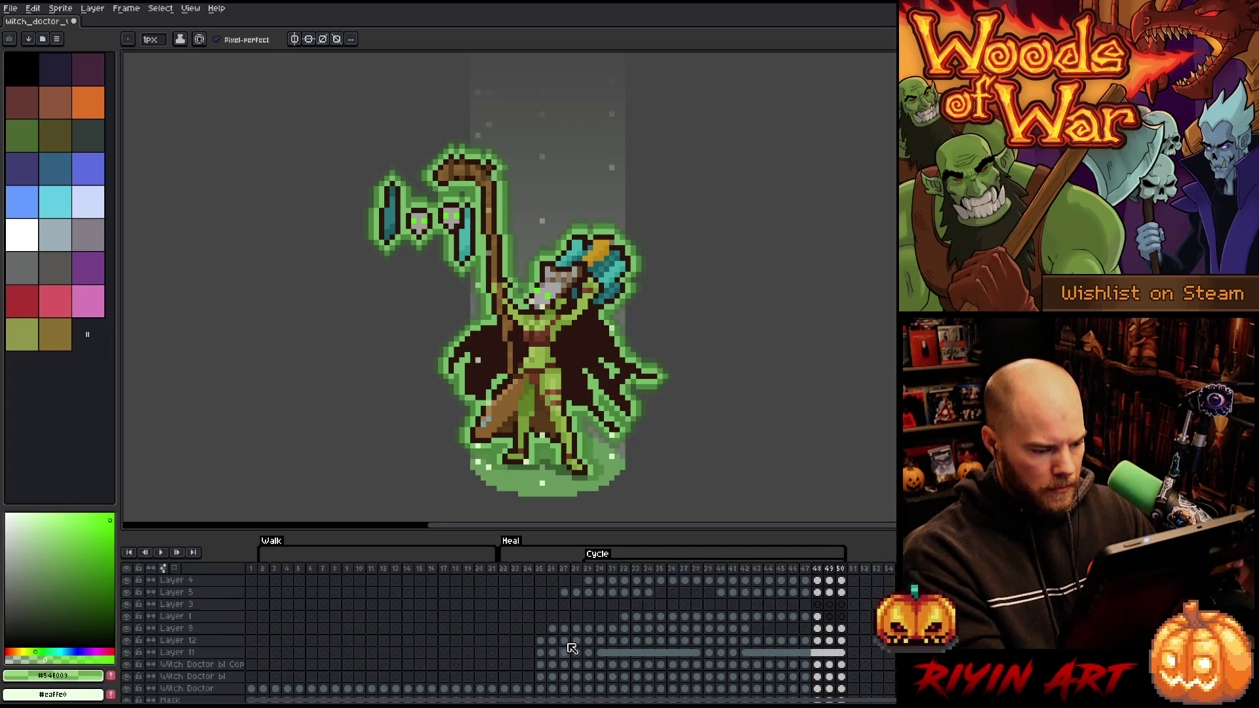
scroll(574, 656, "down", 3)
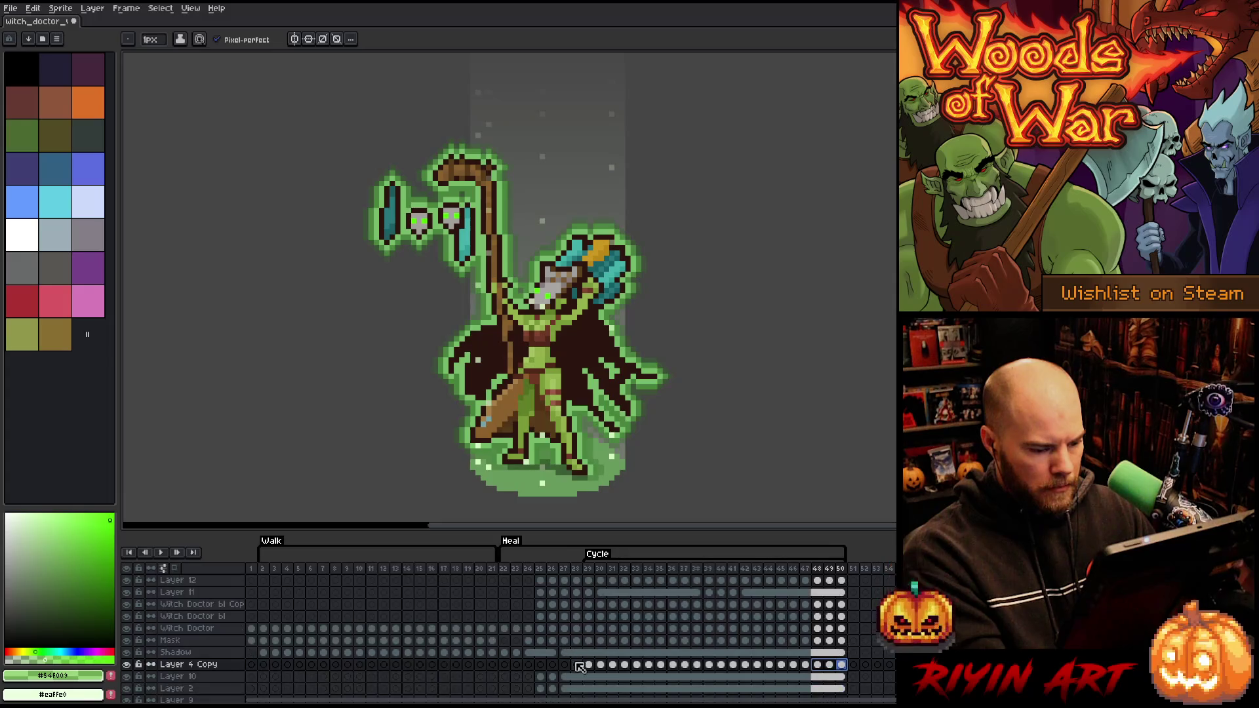
left_click(553, 665)
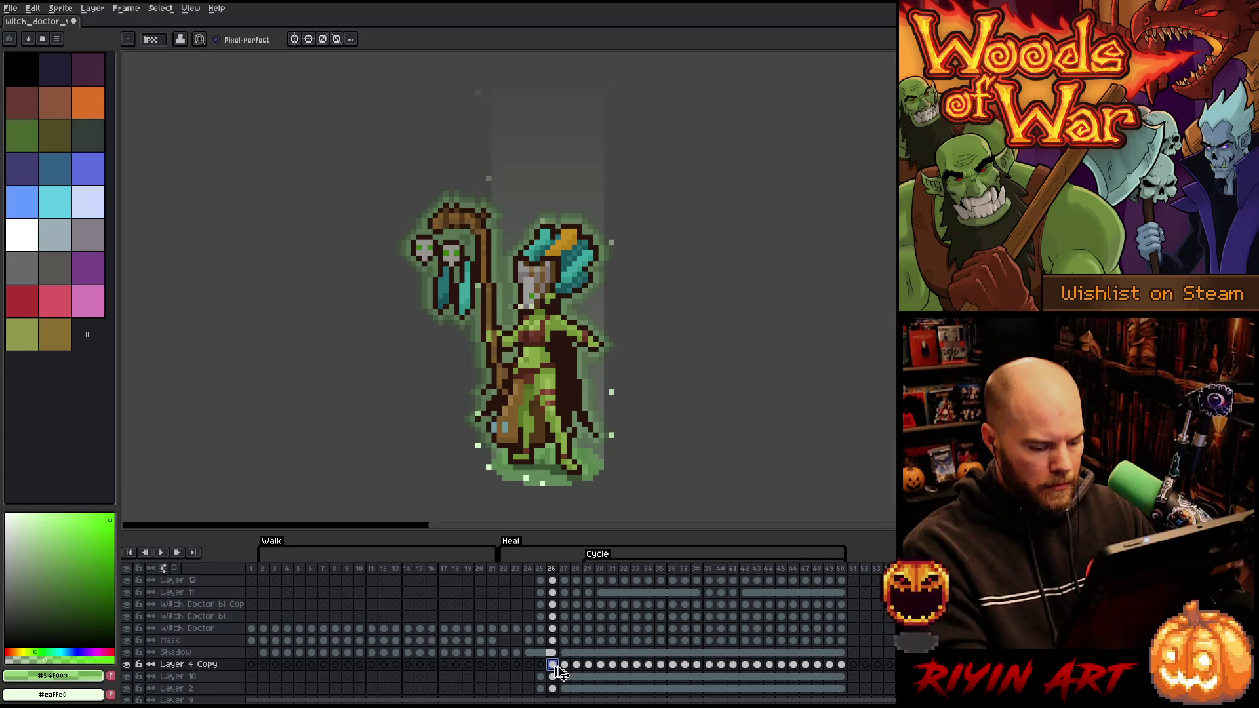
Lower the Layer 4 Copy particles' alpha on frames 26–28 with Hue/Saturation
key("ctrl+u")
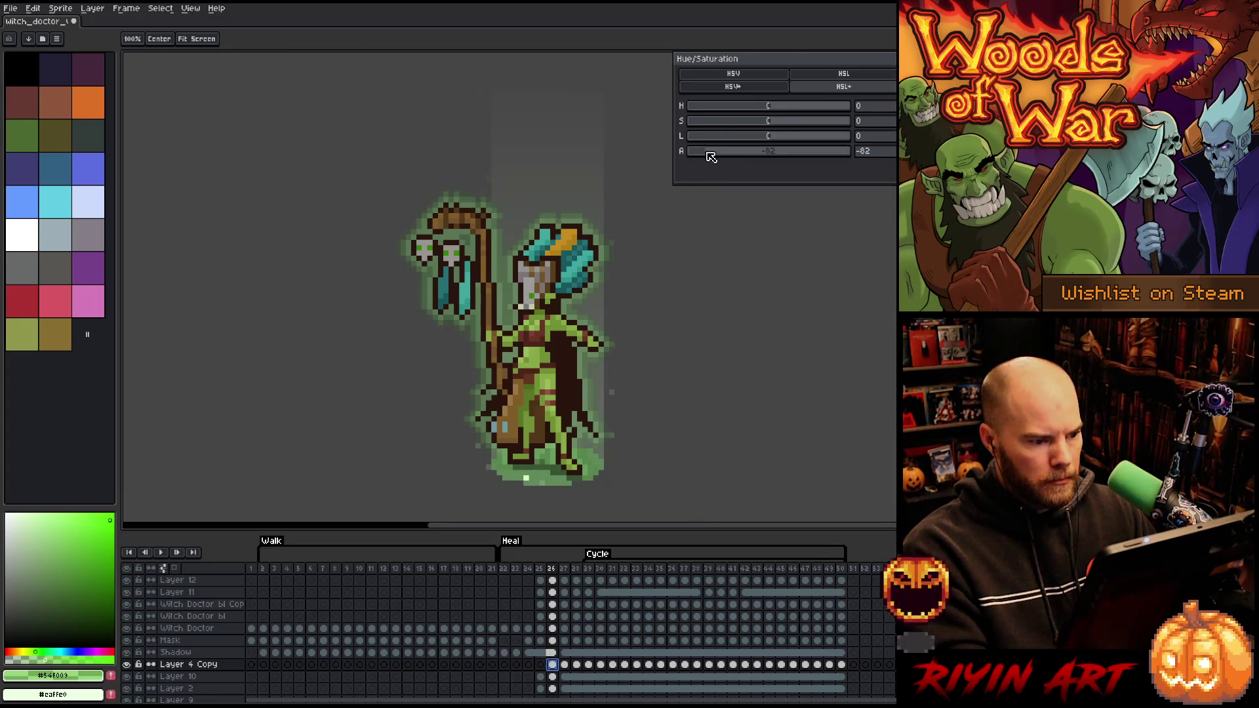
left_click(564, 665)
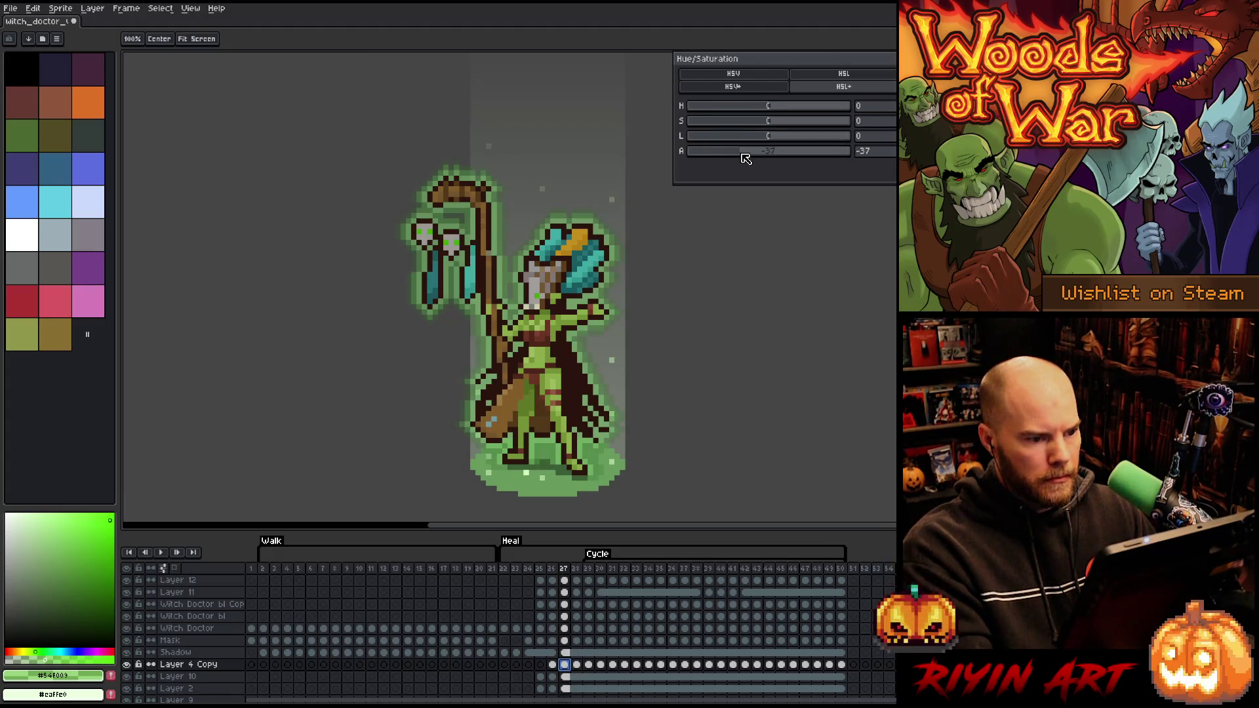
key("Return")
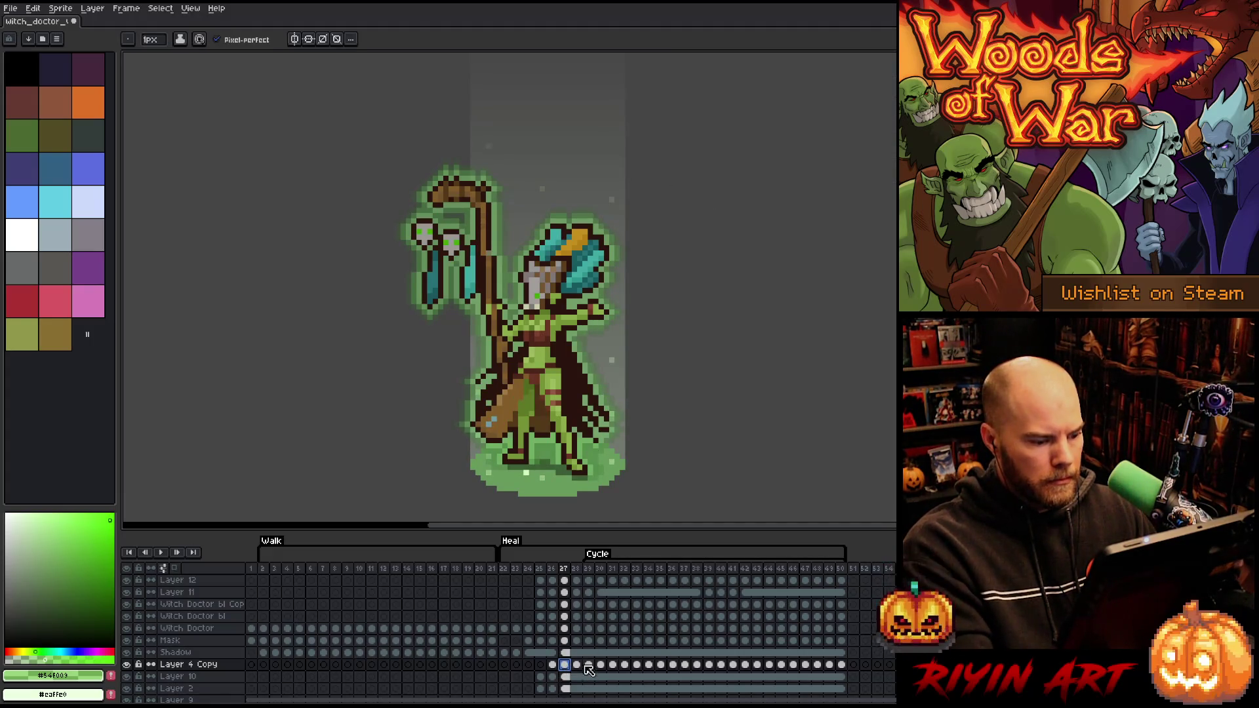
left_click(576, 664)
key("ctrl+u")
key("Return")
key("Return")
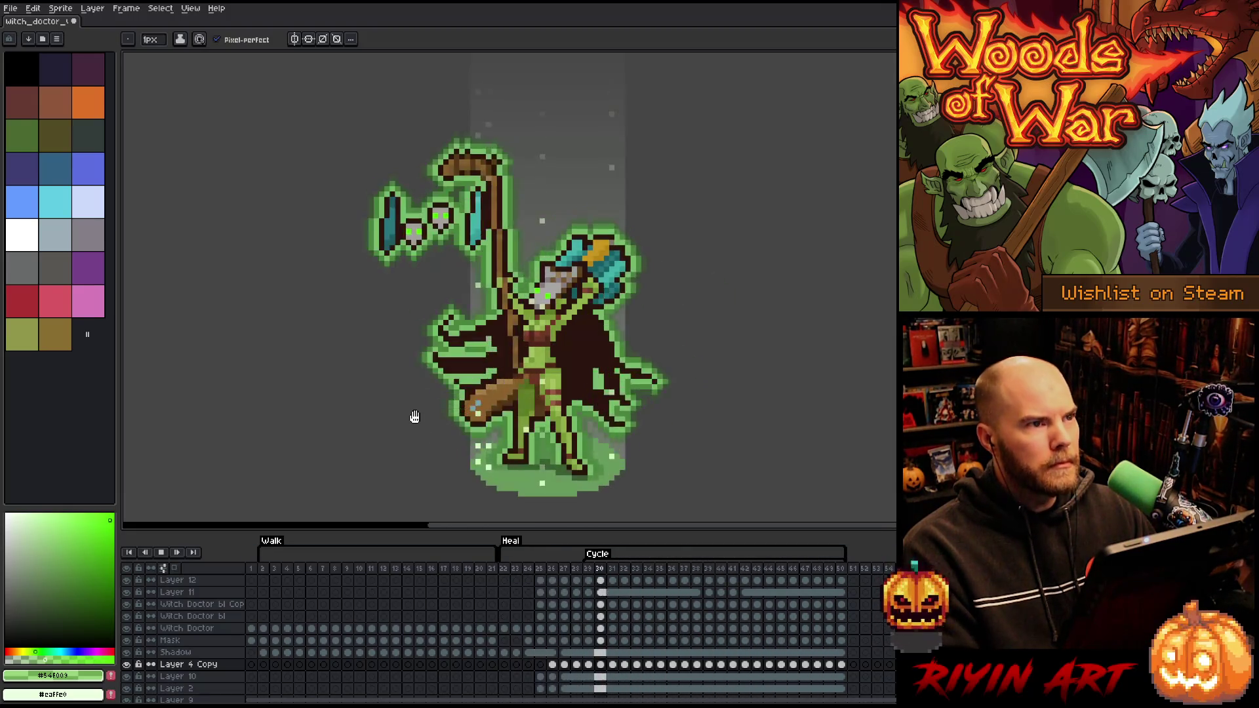
Preview the fade, then select Layer 4 Copy's frames 26–50 with the Move tool
key("Return")
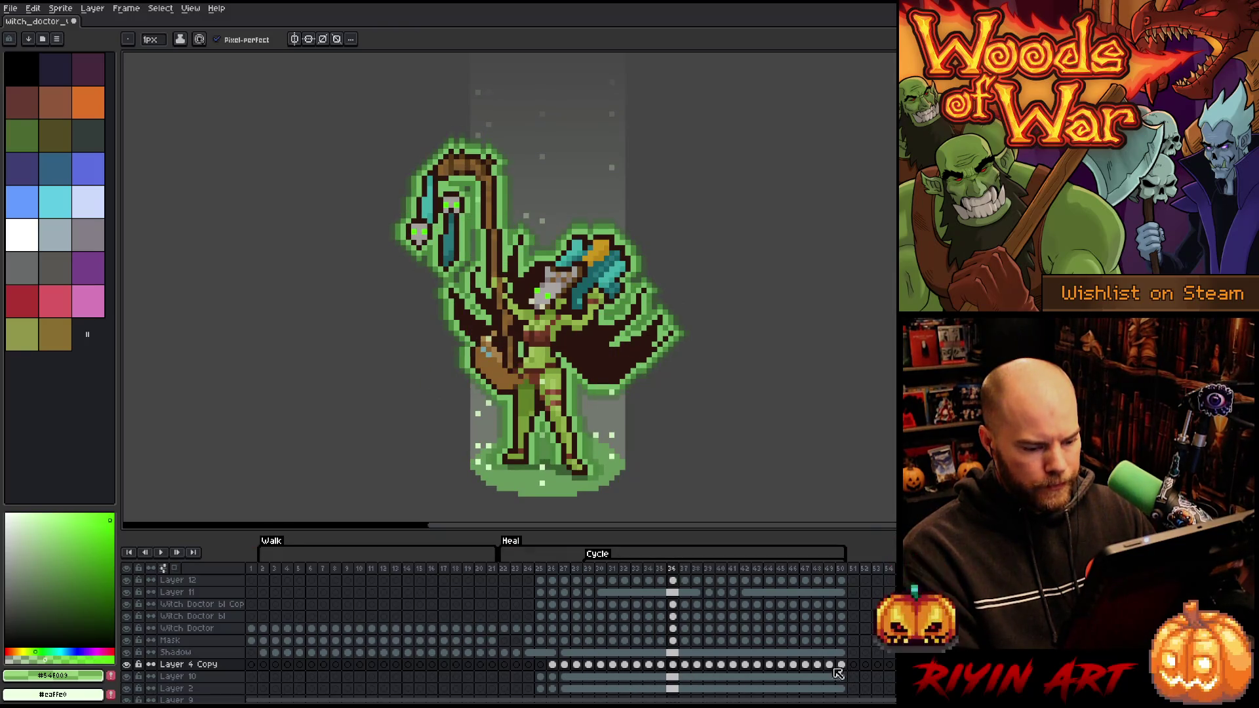
left_click_drag(553, 665, 848, 670)
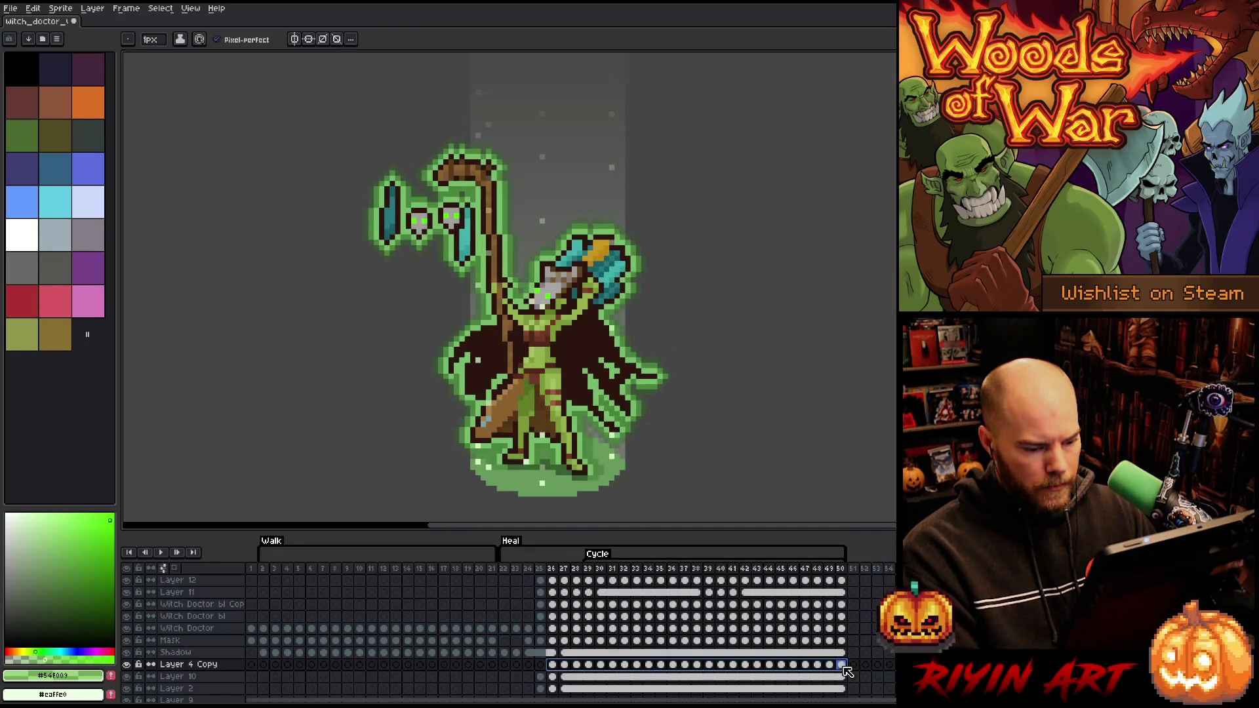
key("v")
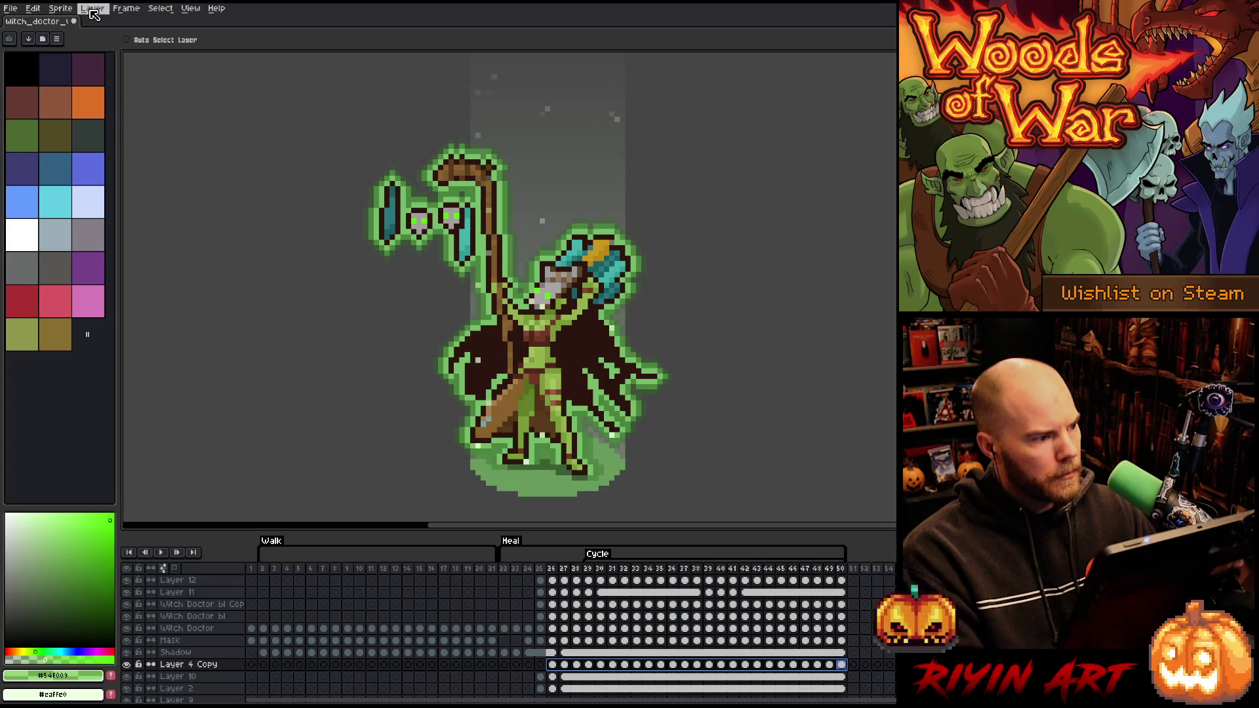
Flip the particle dots horizontally, drag them left over the witch doctor, and play the cycle
left_click(58, 10)
mouse_move(33, 8)
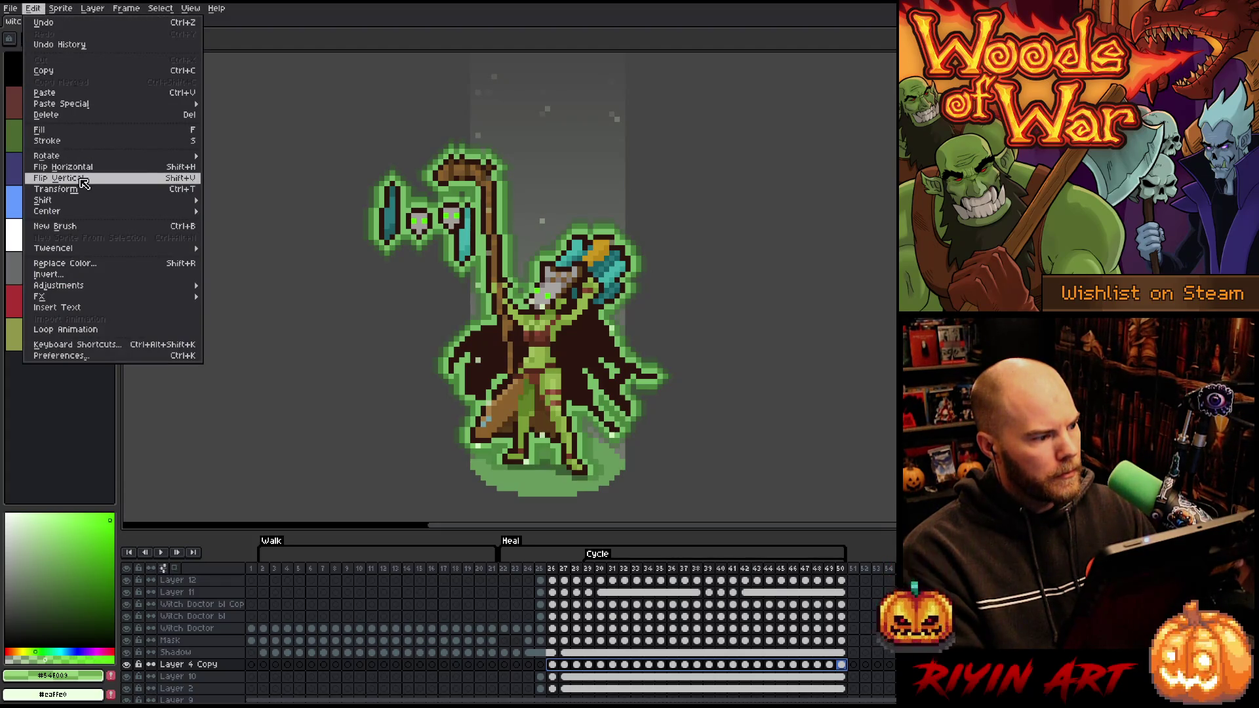
left_click(83, 169)
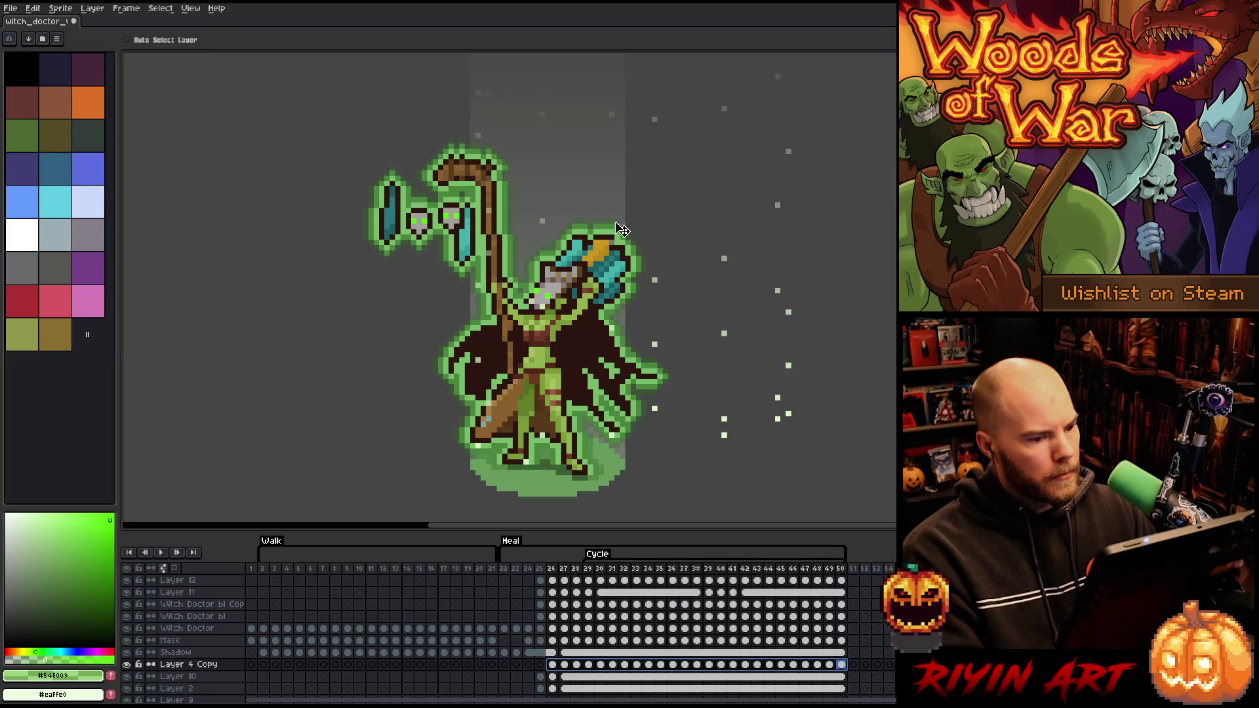
left_click_drag(794, 421, 635, 419)
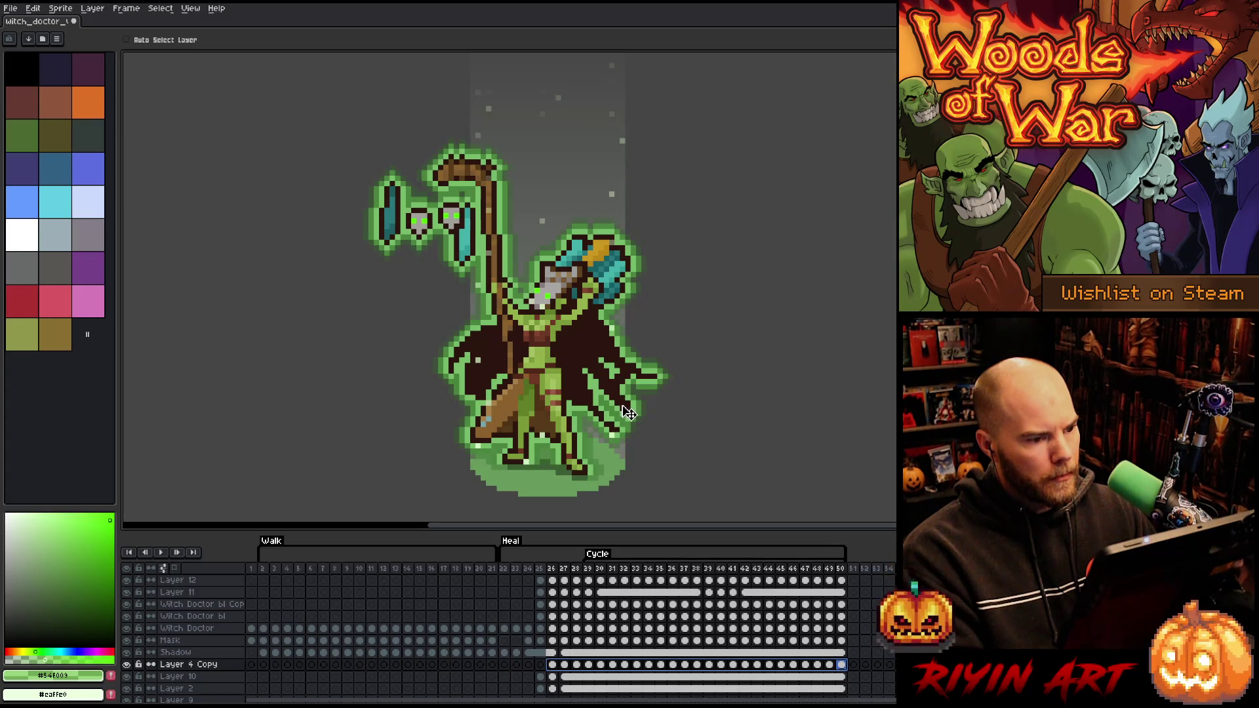
key("Return")
scroll(334, 352, "down", 2)
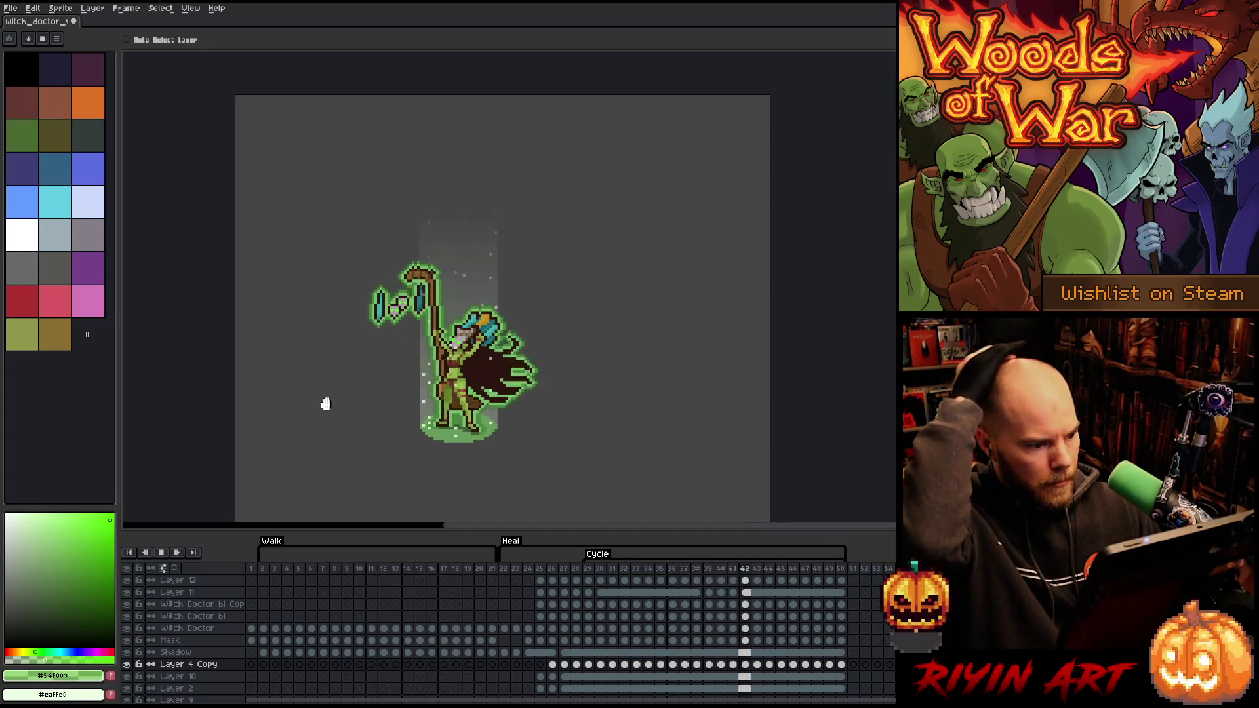
scroll(329, 392, "up", 1)
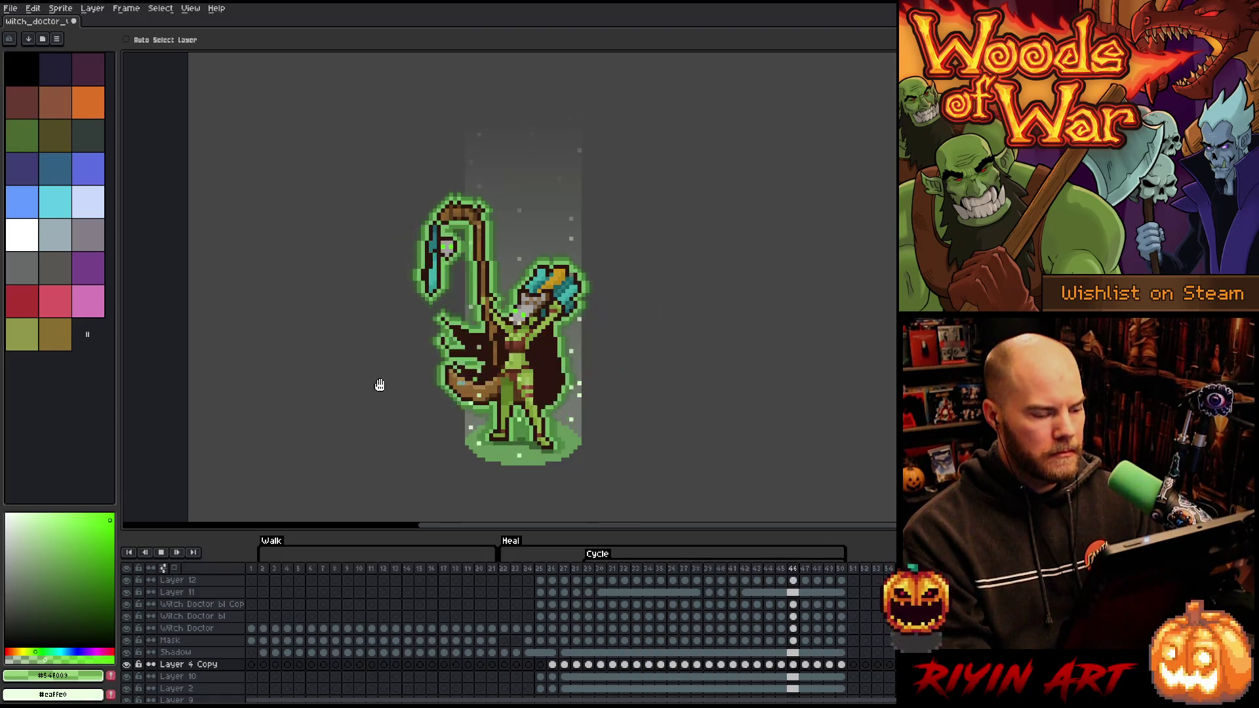
Replay the walk animation from near its start and stop playback on frame 22
left_click(269, 583)
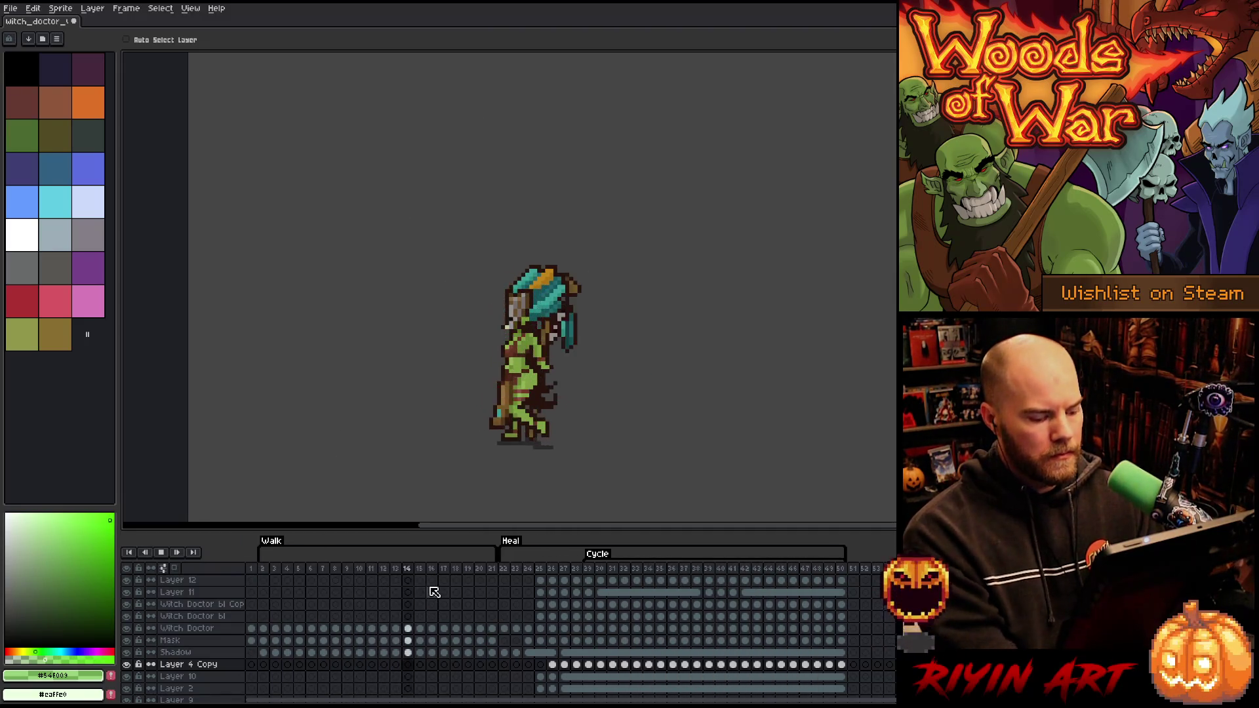
left_click(276, 569)
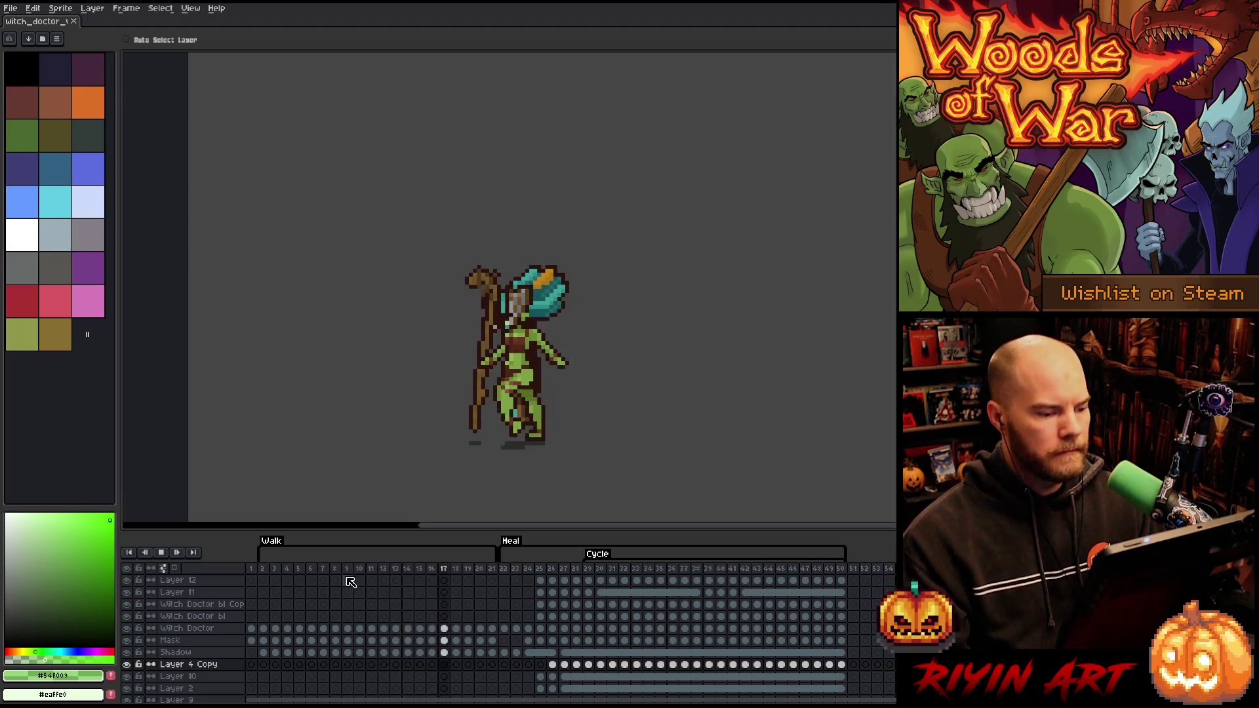
left_click(503, 567)
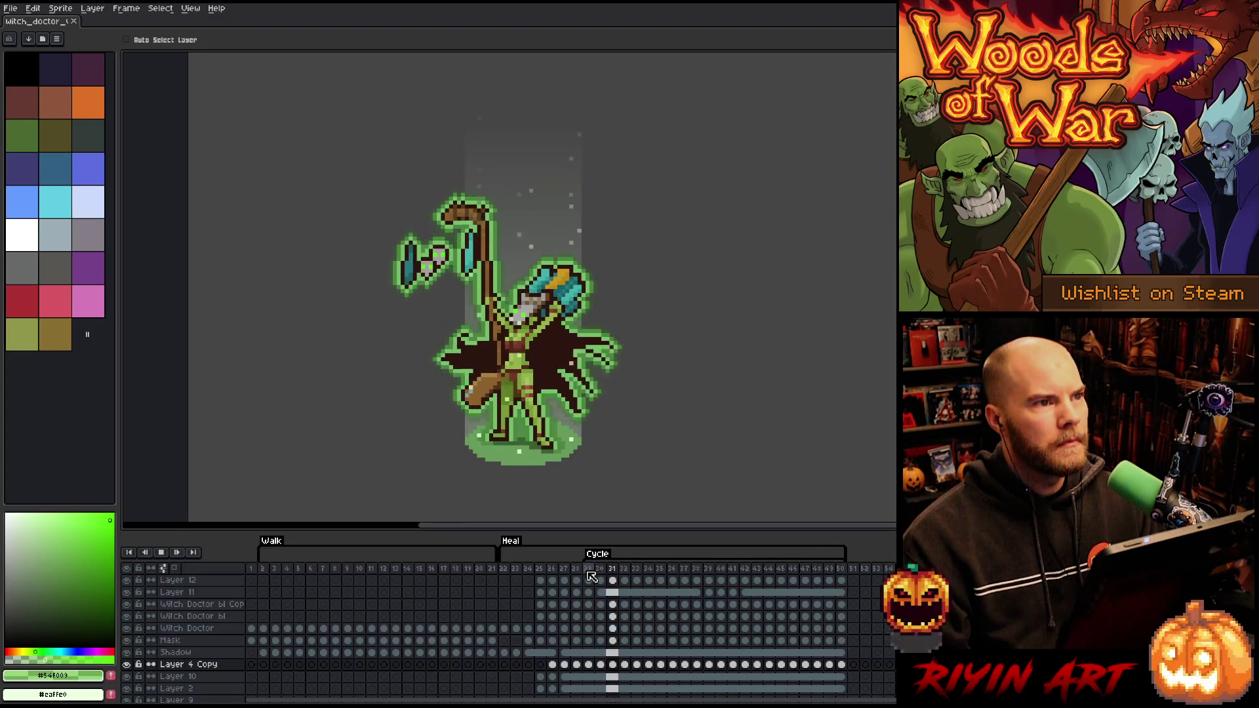
Select frames 22–28 in the timeline, then go to the empty frame 51
mouse_move(580, 577)
left_mouse_down()
mouse_move(510, 577)
mouse_move(548, 580)
left_mouse_up()
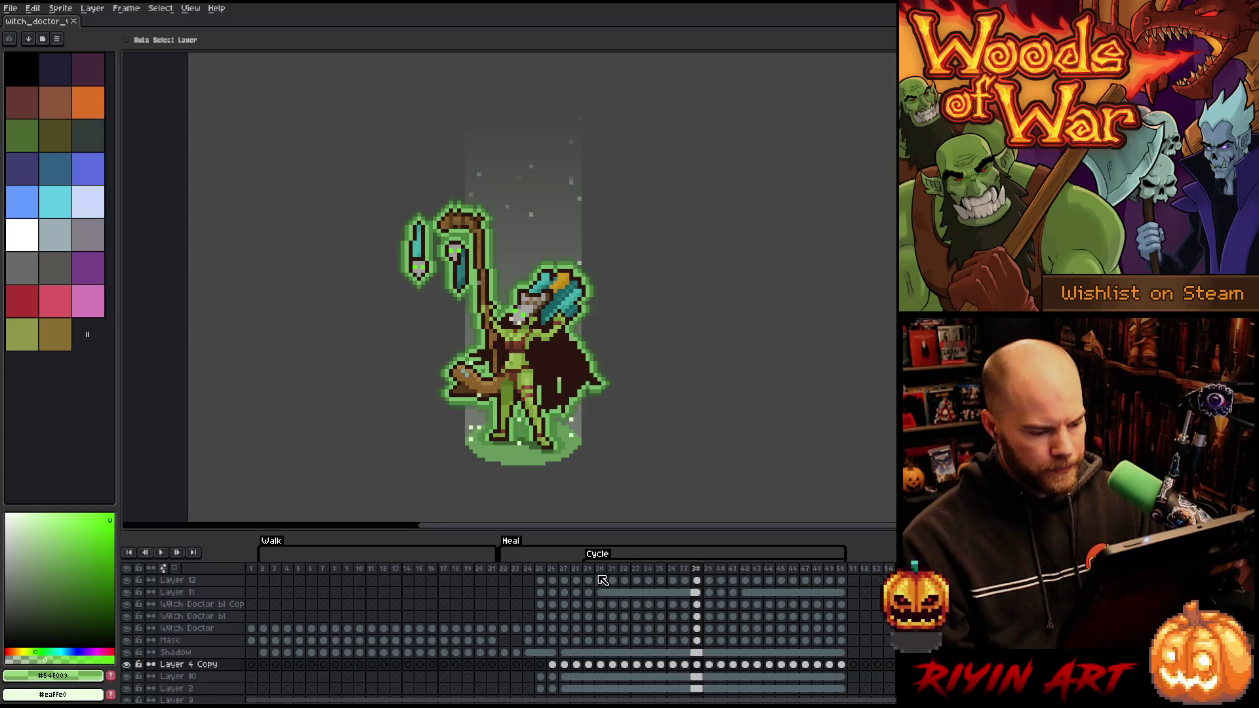
left_click_drag(577, 577, 512, 602)
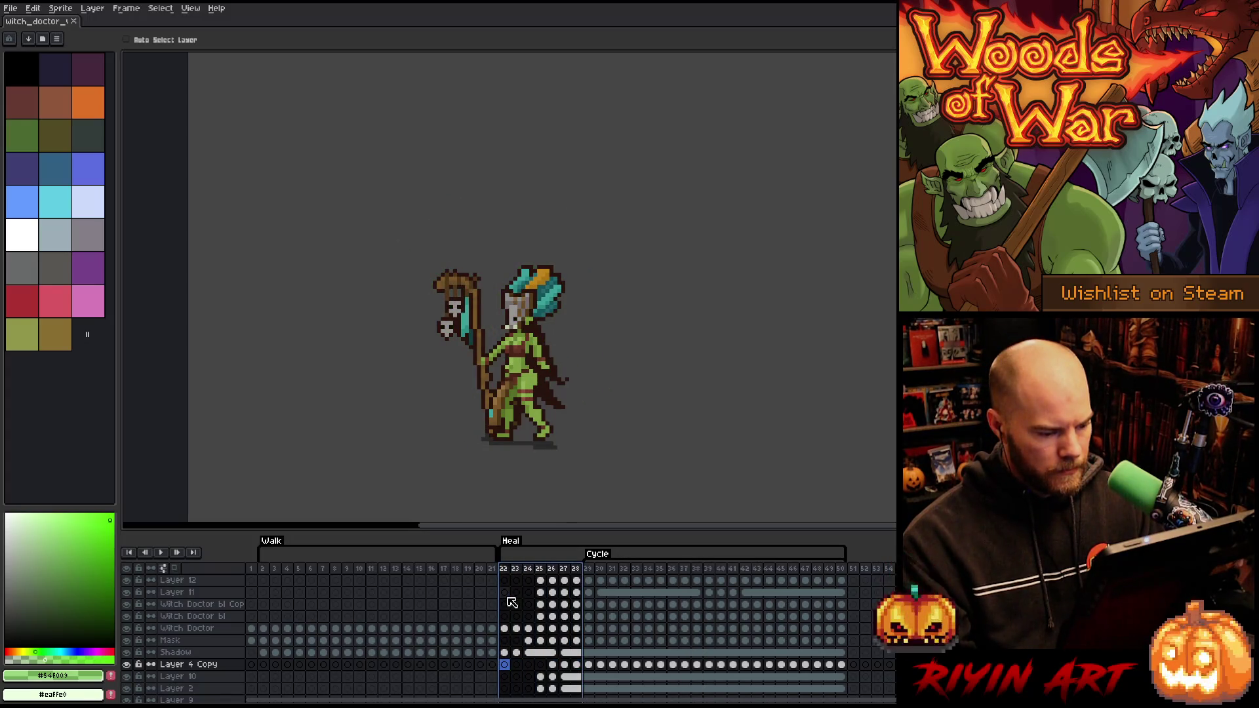
scroll(521, 602, "up", 3)
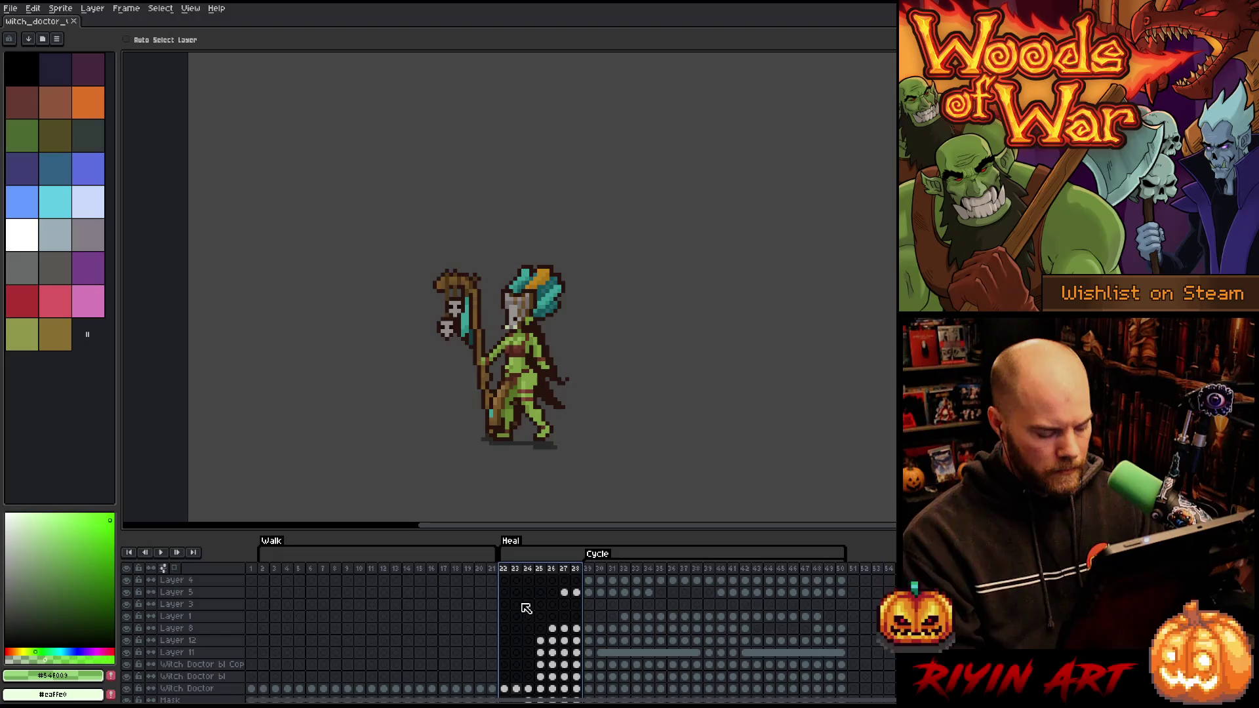
left_click(859, 571)
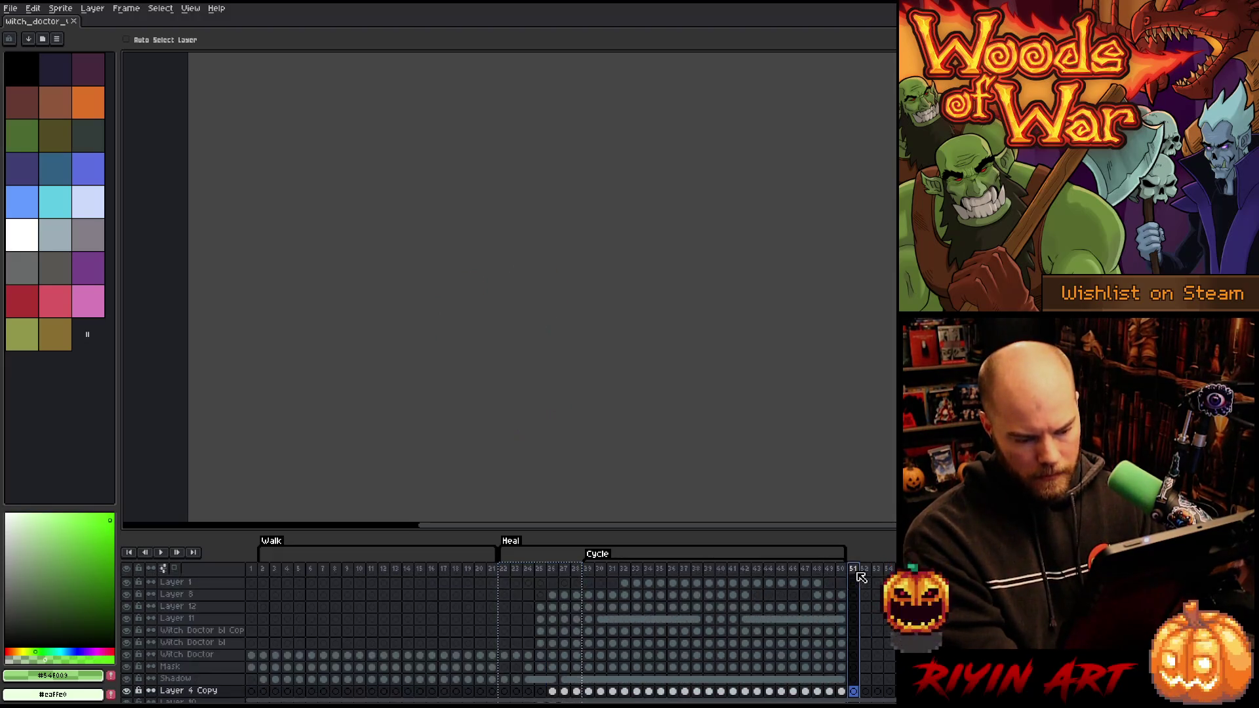
key("ctrl+v")
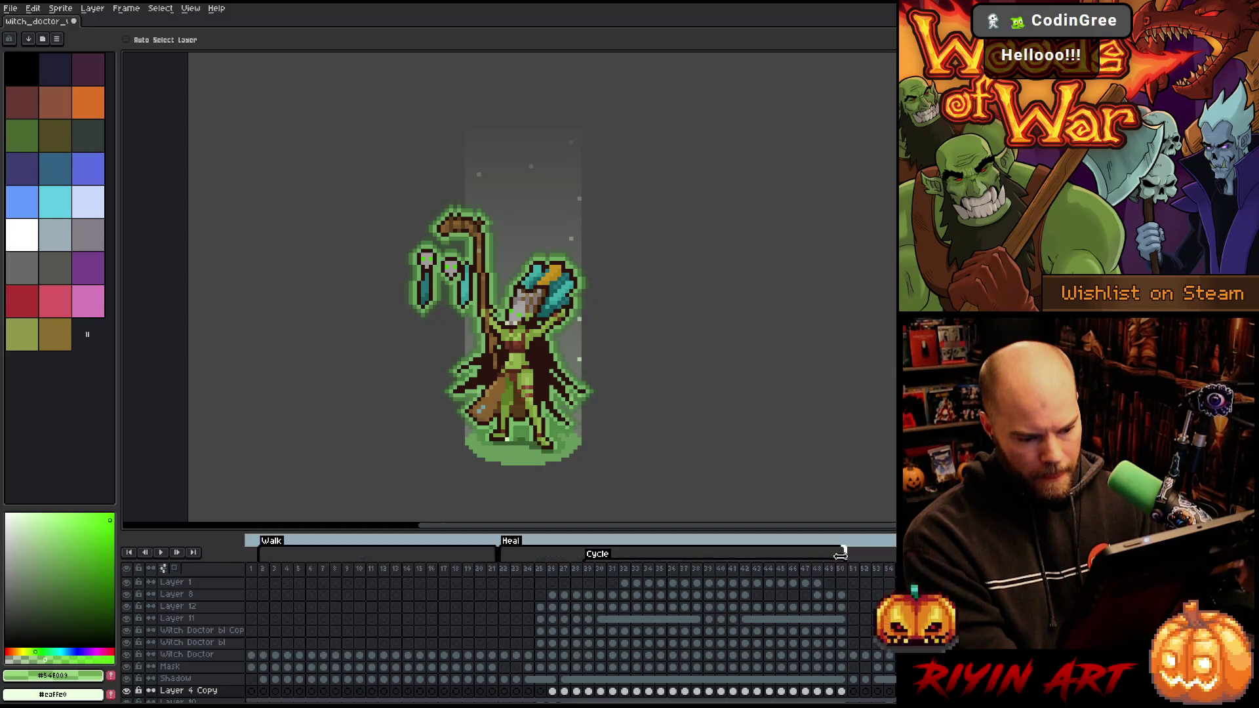
scroll(886, 583, "down", 3)
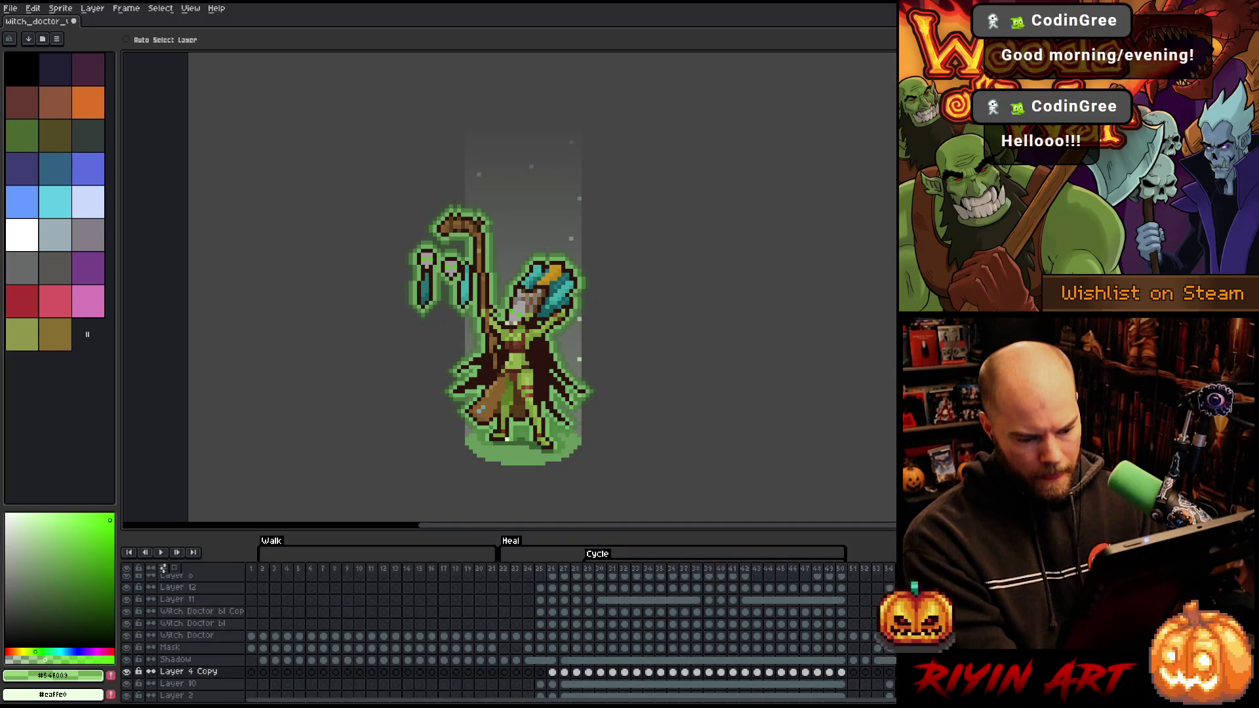
scroll(888, 577, "up", 3)
left_click(888, 568)
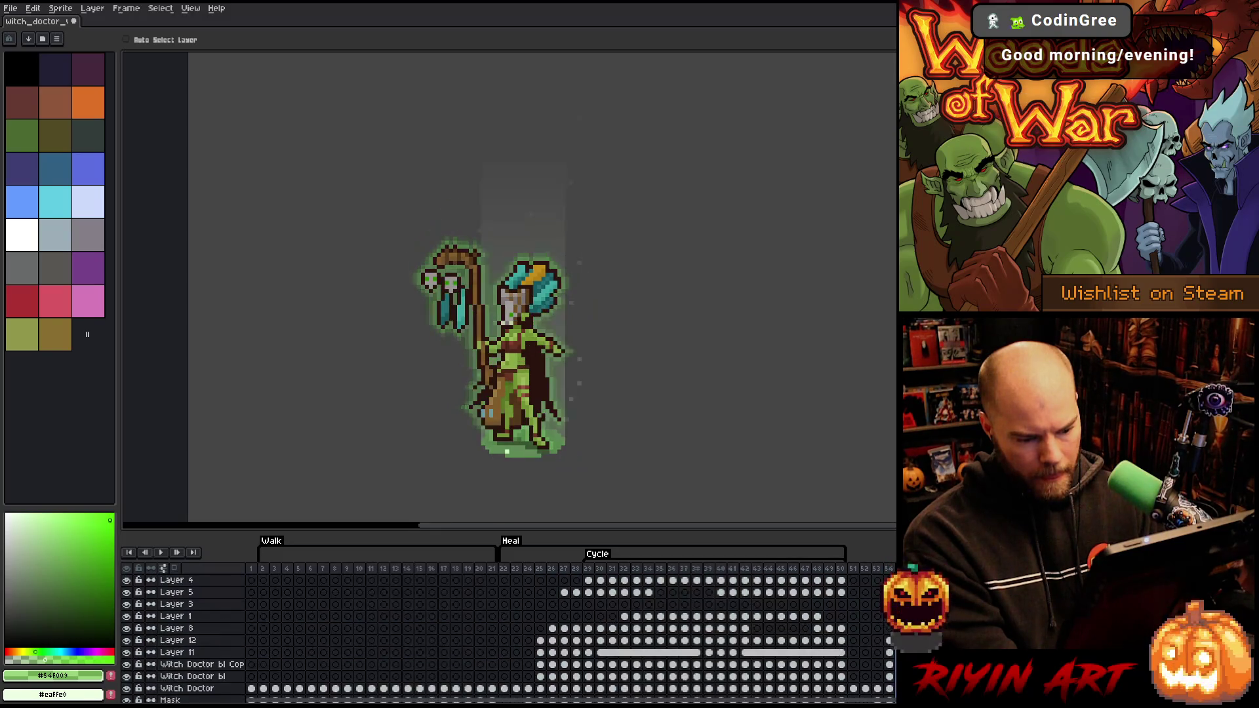
left_click_drag(889, 592, 854, 592)
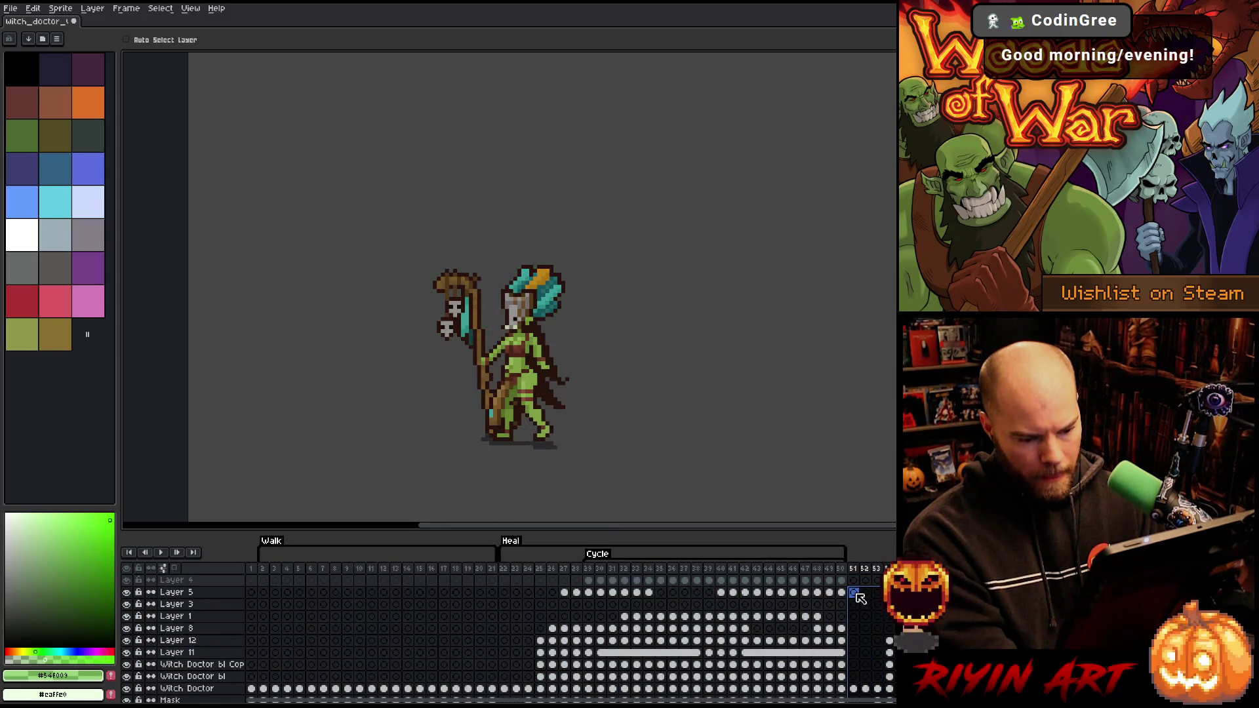
left_click(126, 8)
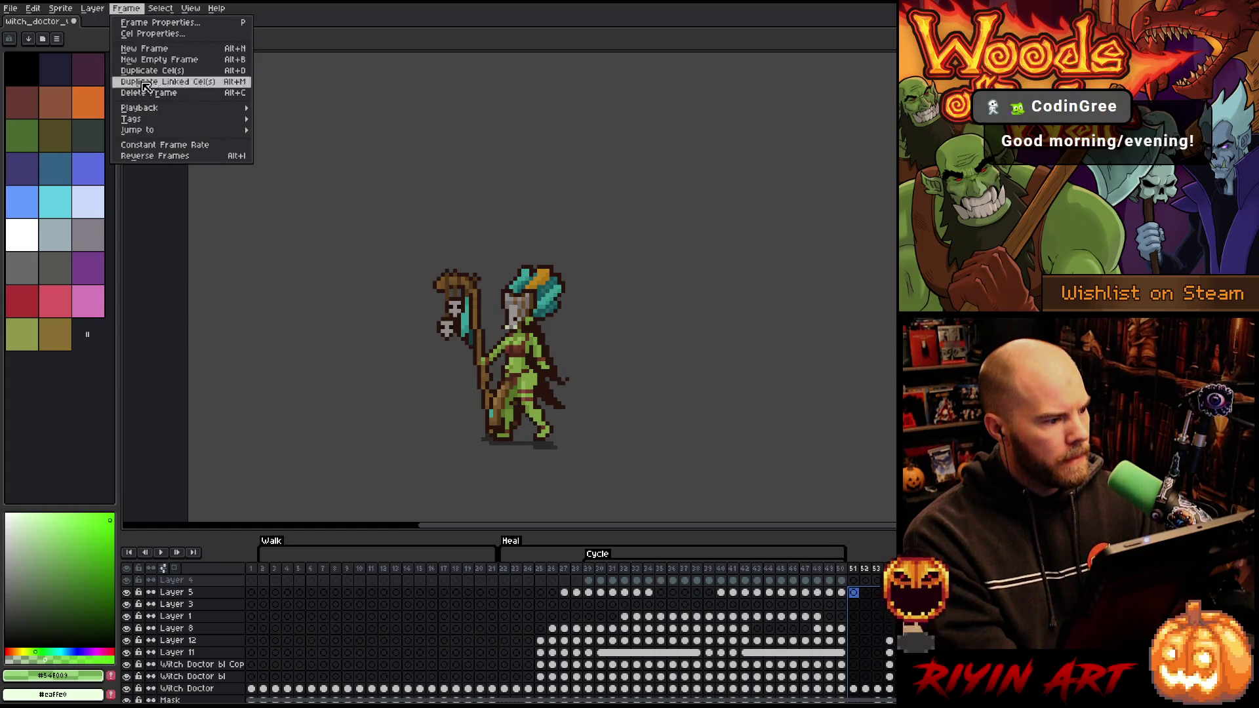
left_click(156, 156)
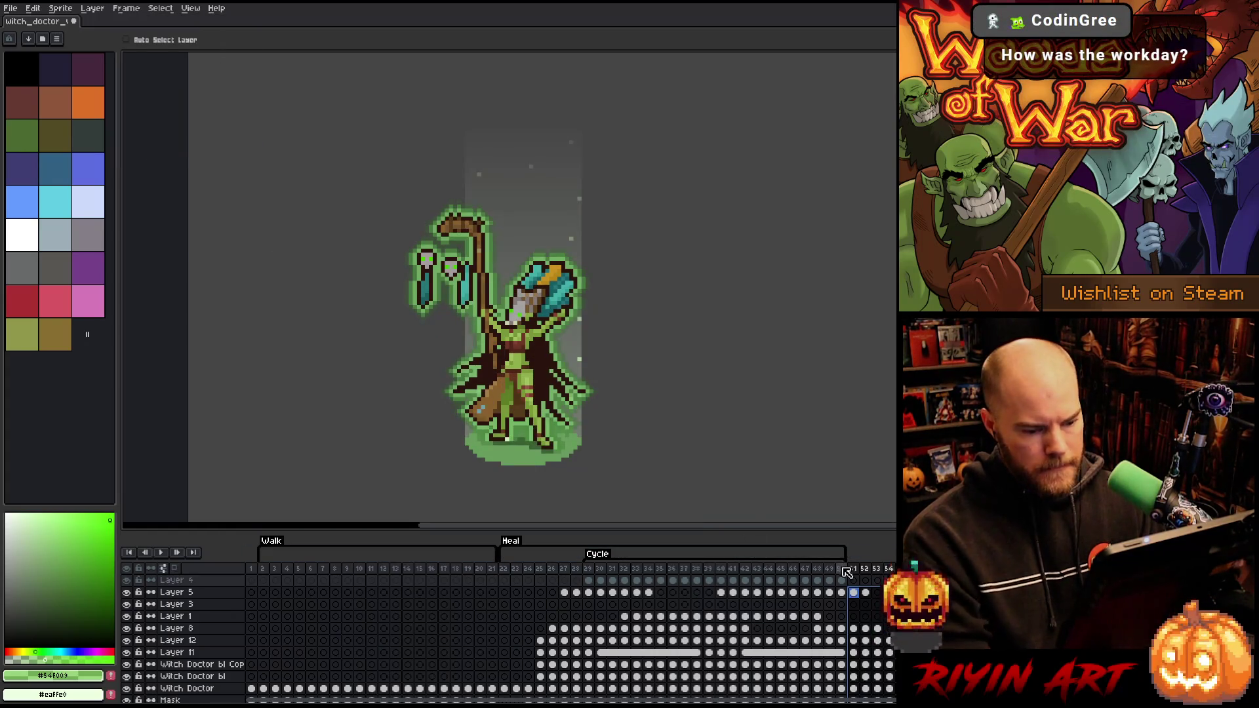
left_click_drag(857, 569, 889, 568)
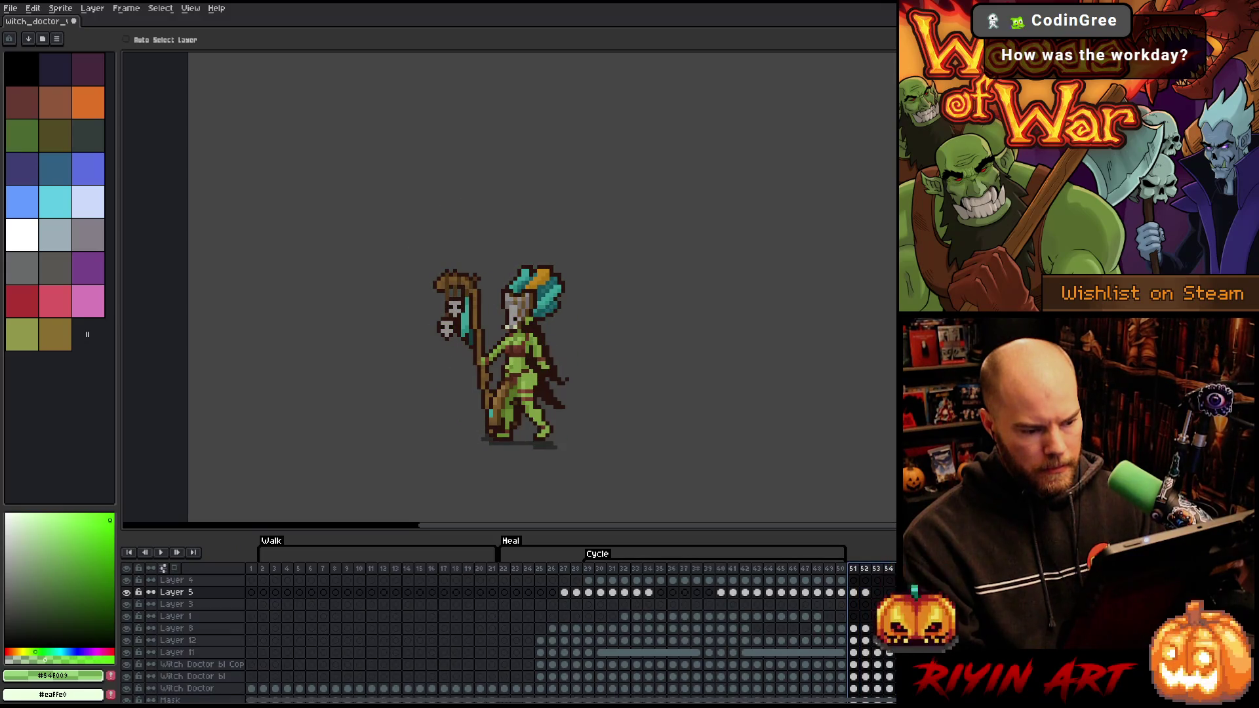
left_click(854, 569)
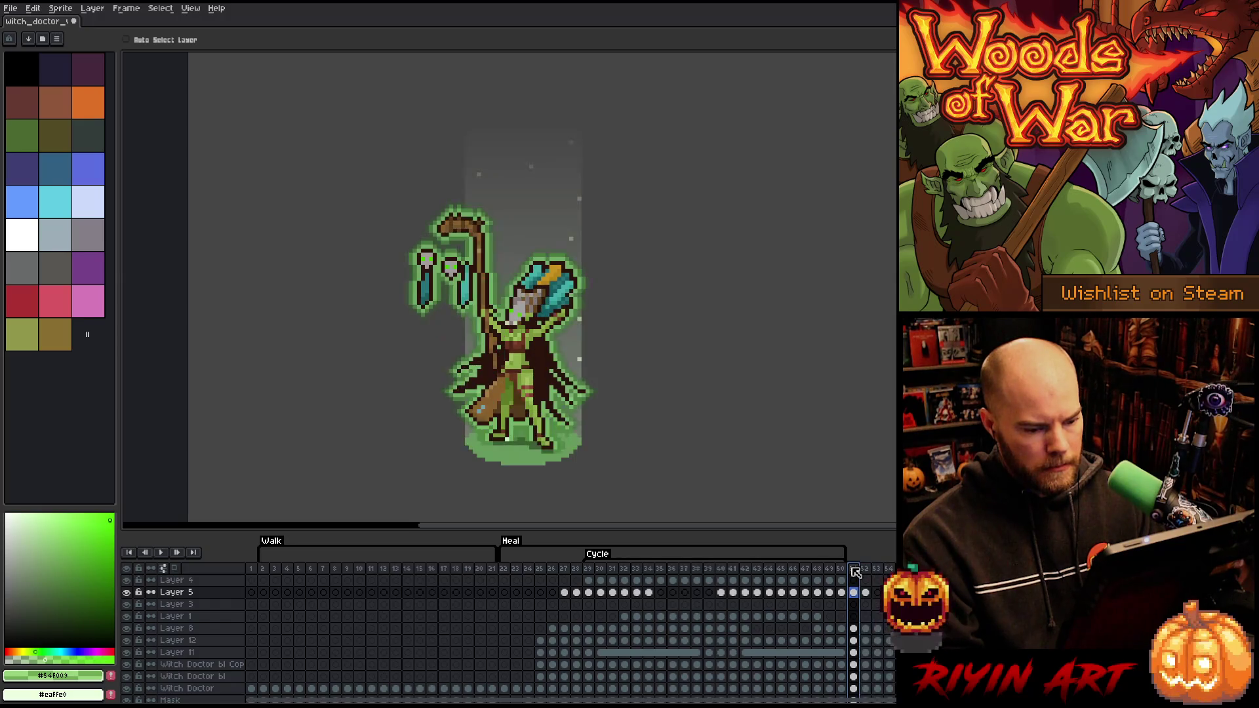
key("Return")
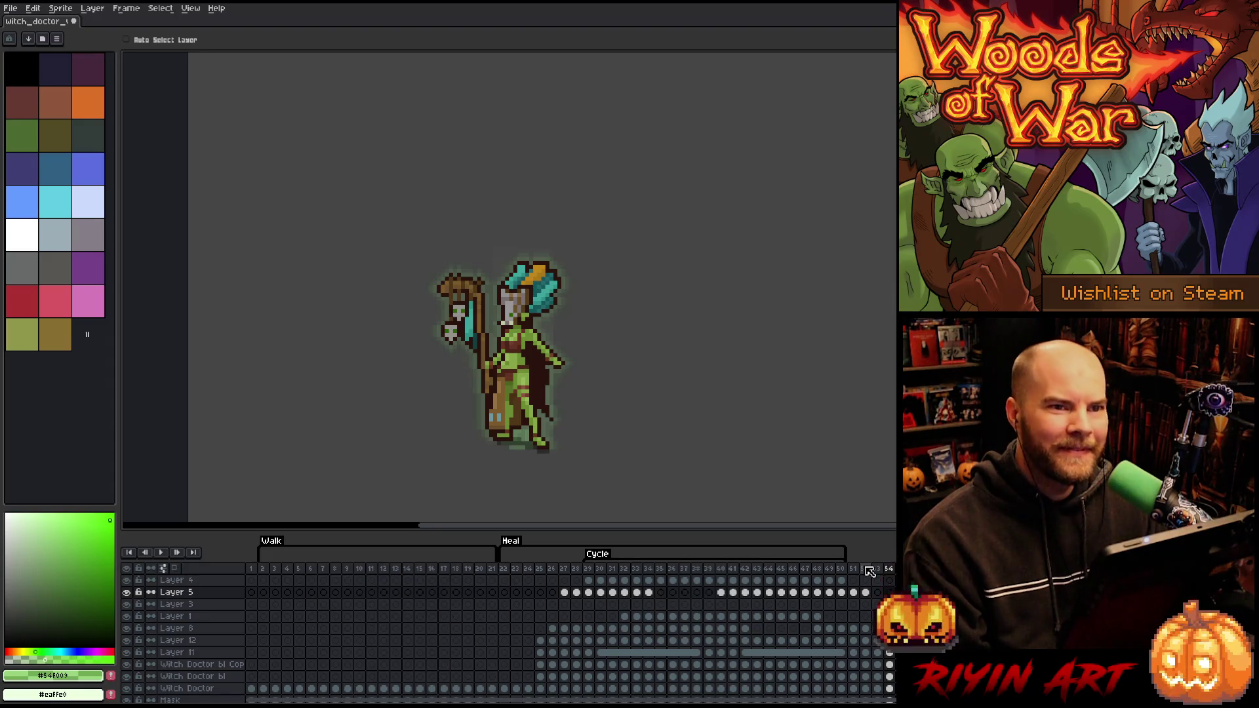
left_click(510, 573)
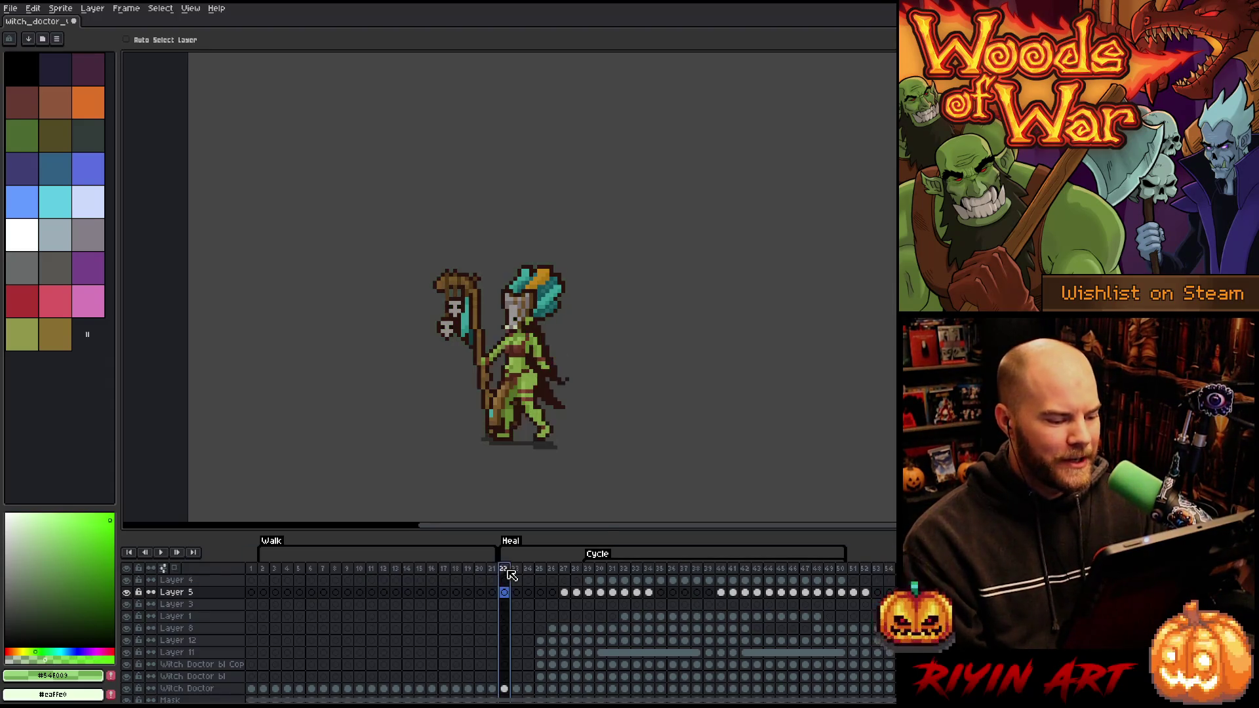
key("Return")
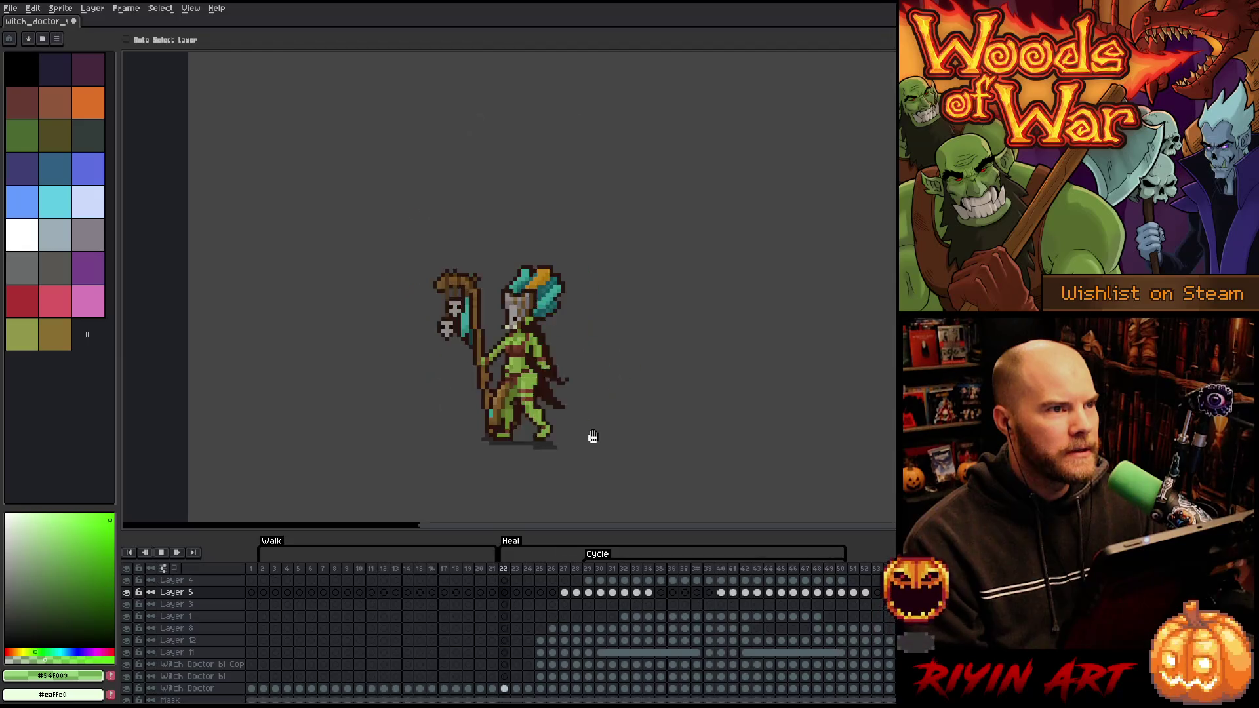
left_click(854, 572)
key("Return")
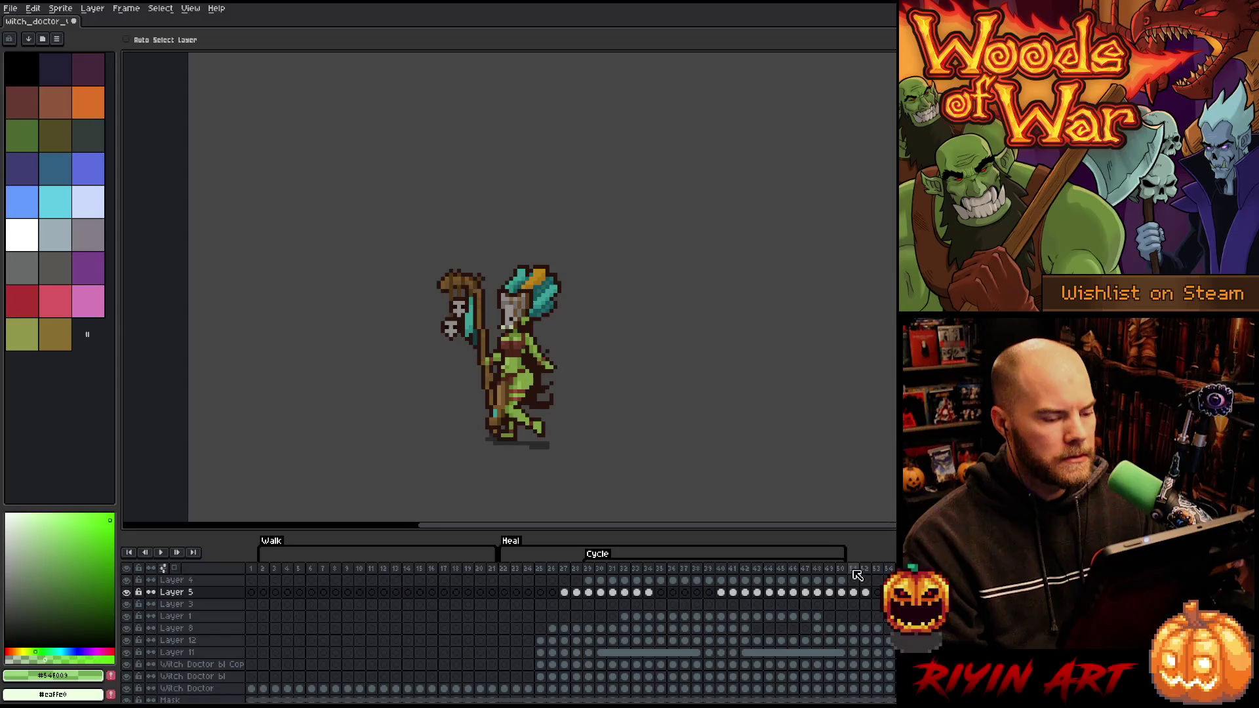
scroll(459, 630, "down", 2)
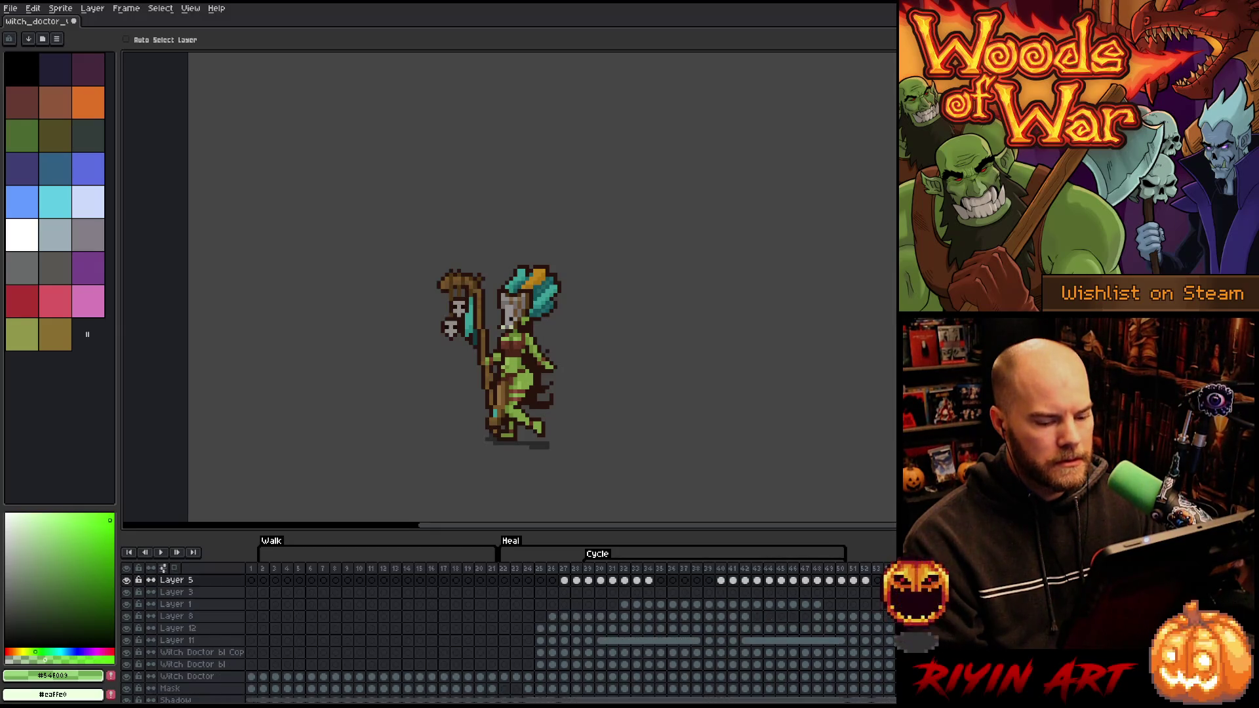
scroll(261, 592, "up", 1)
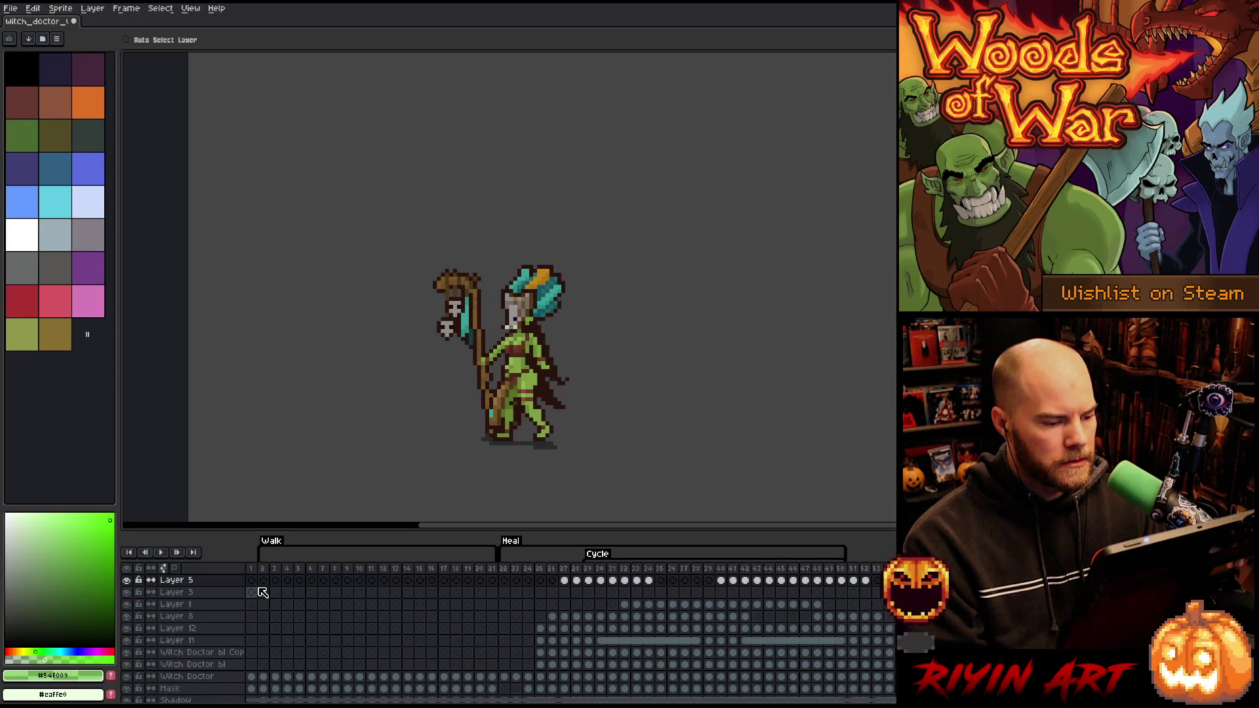
left_click(265, 577)
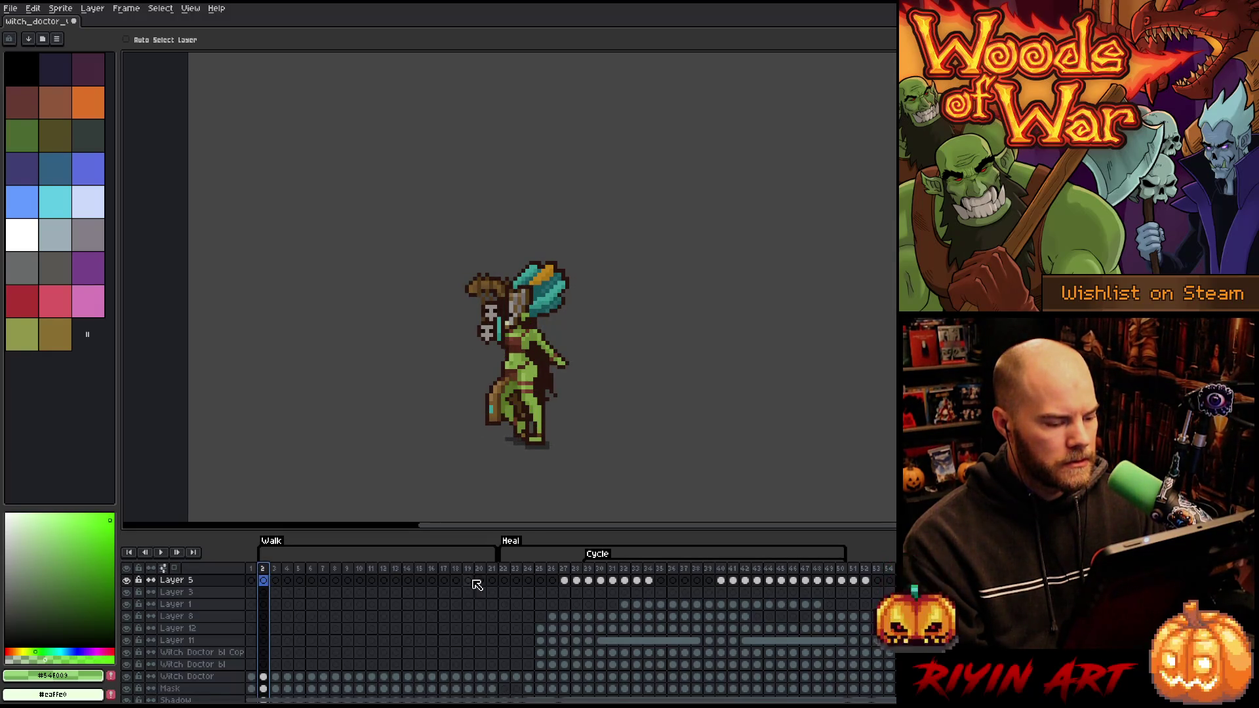
left_click(497, 573)
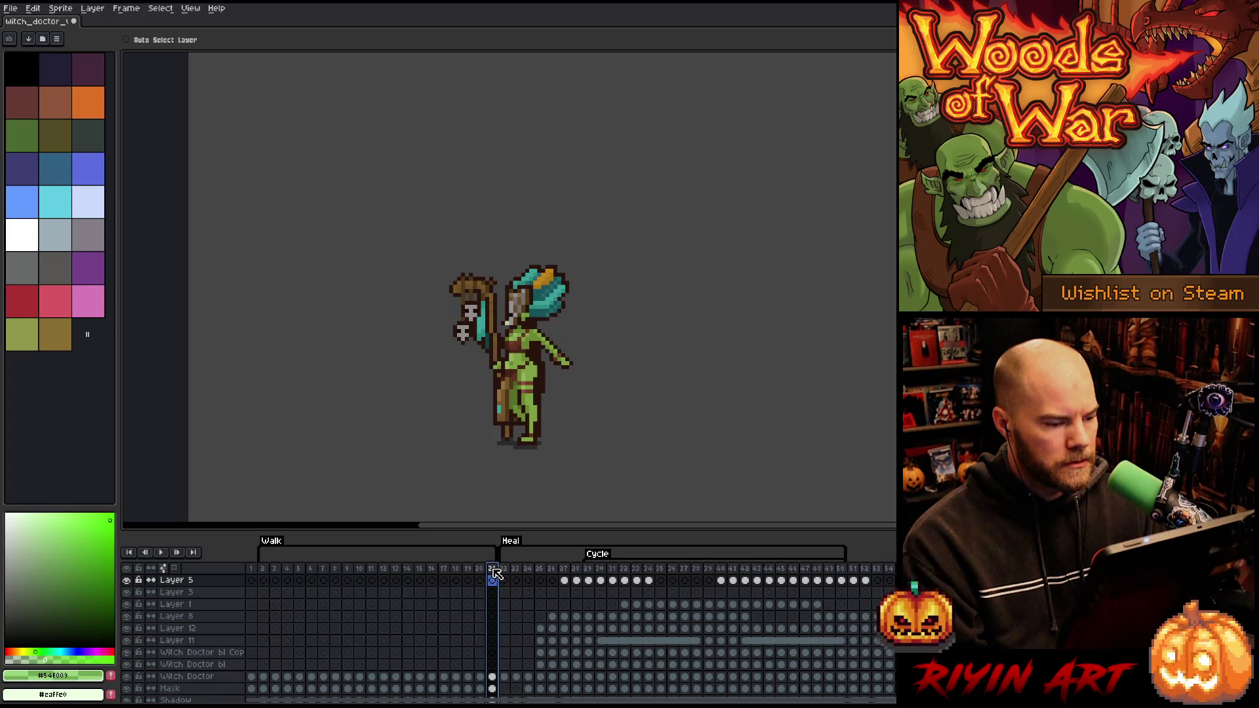
left_click(480, 574)
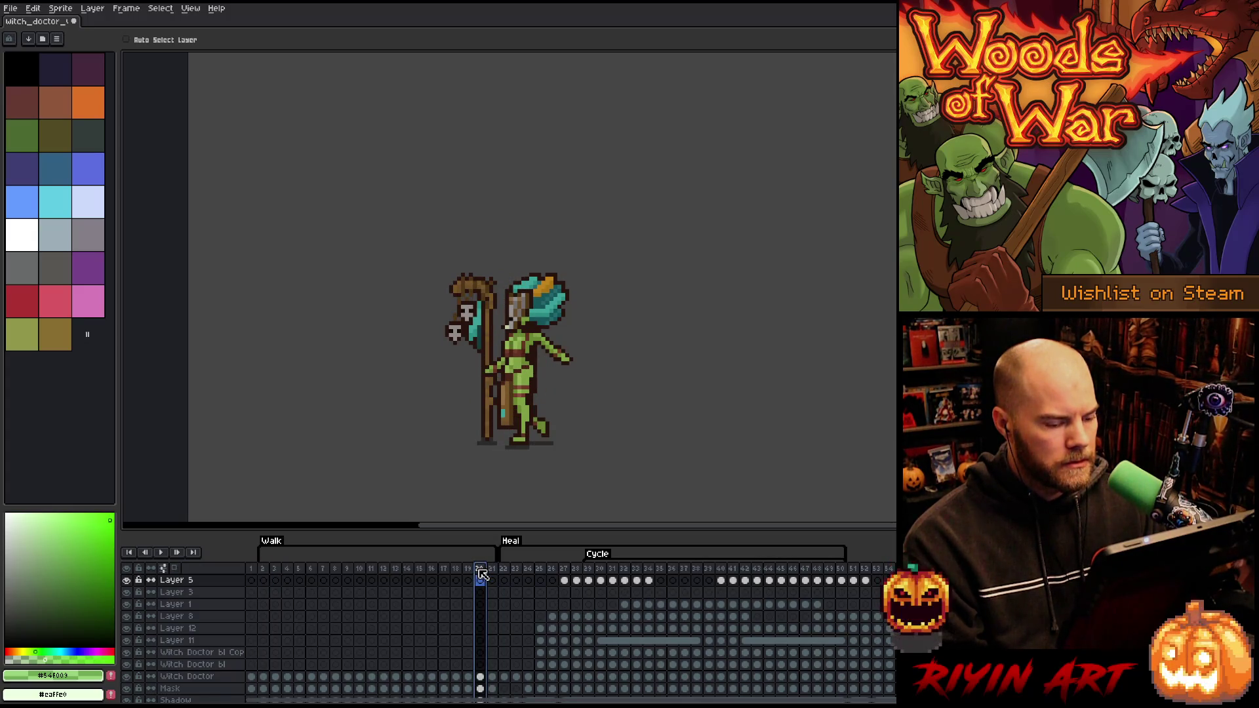
key("Left")
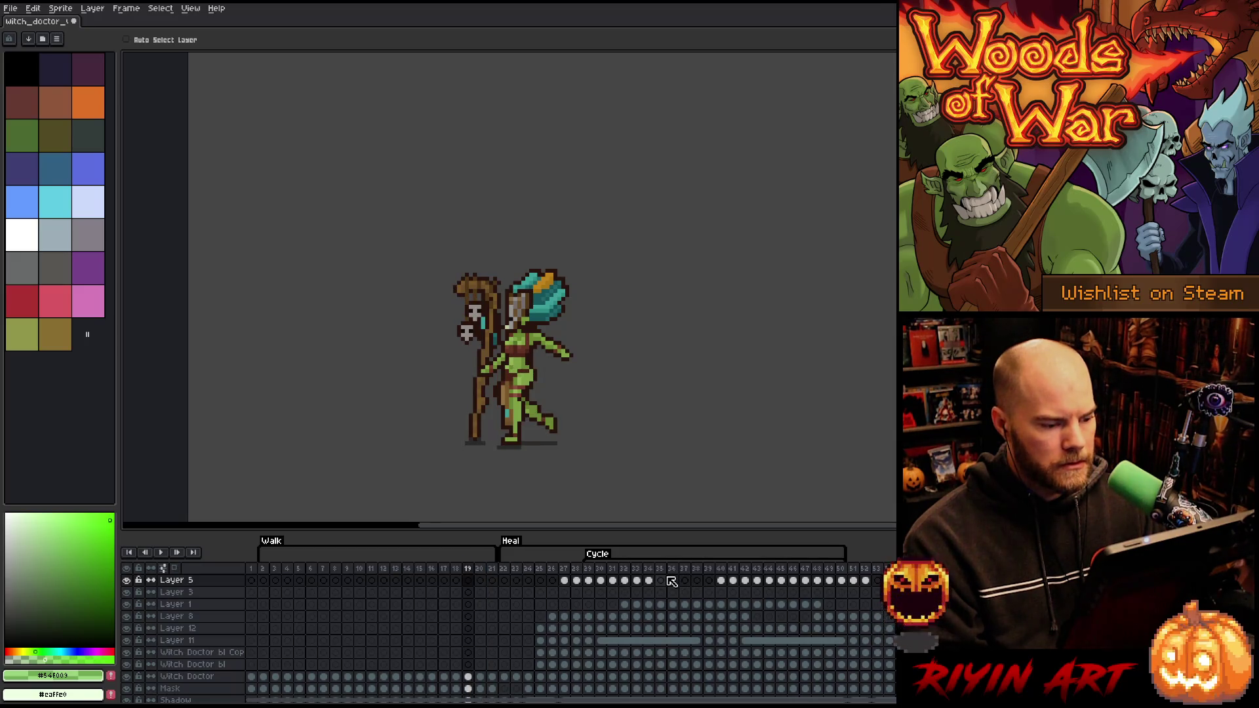
key("Right")
key("Return")
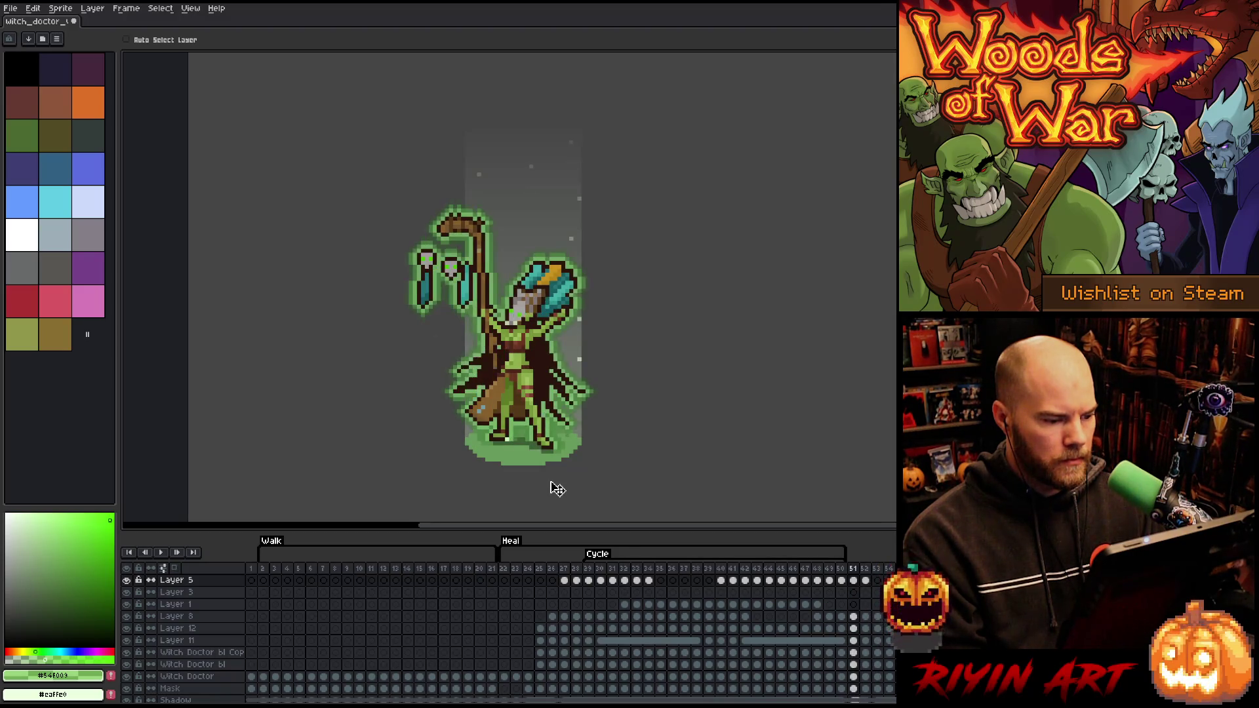
left_click(854, 571)
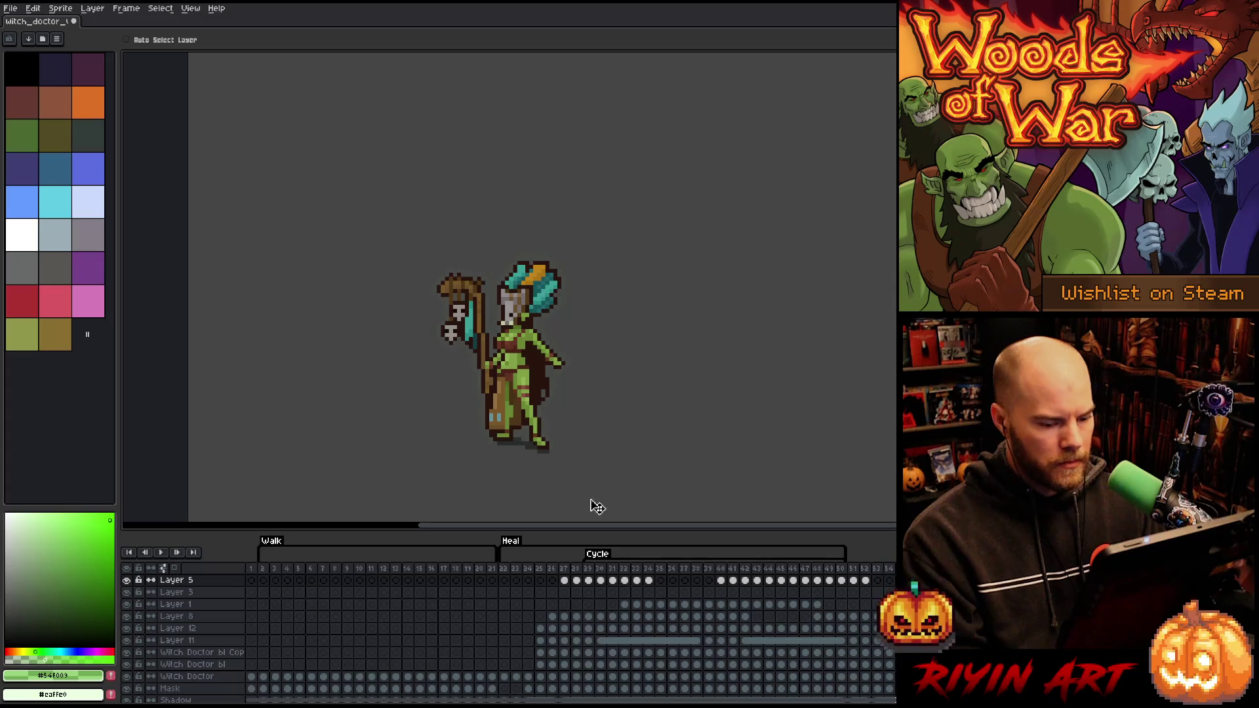
left_click(890, 569)
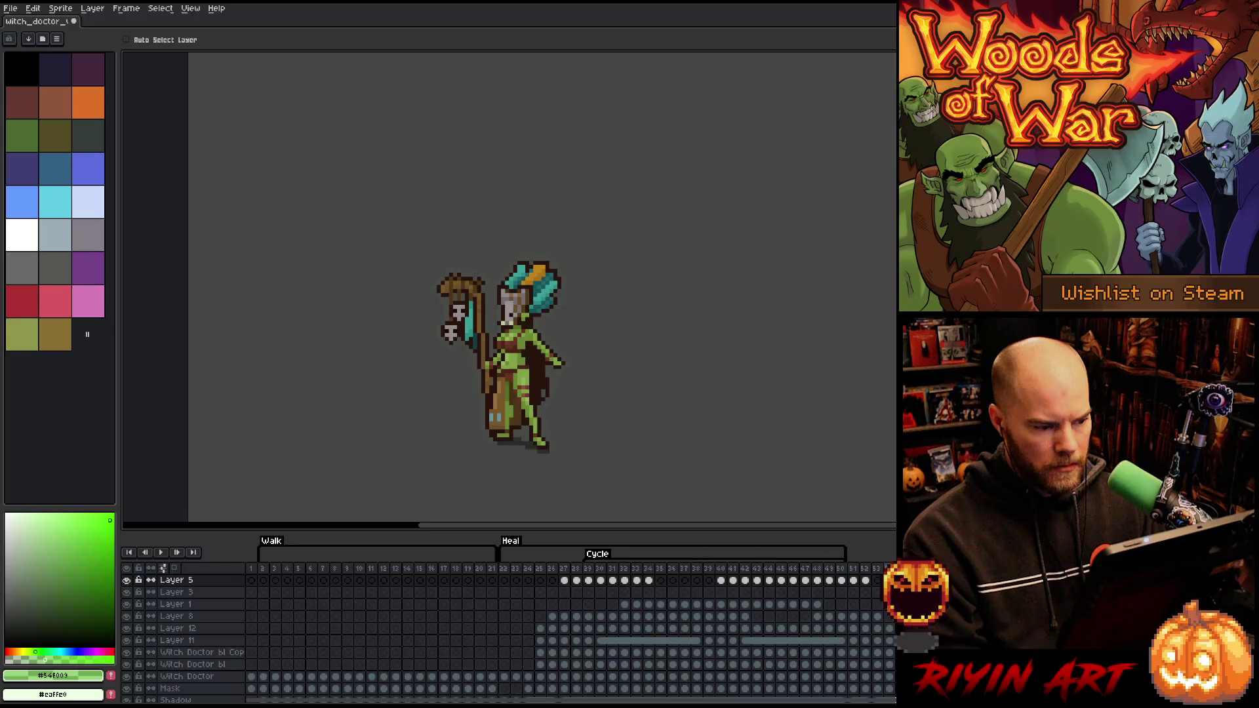
left_click(264, 569)
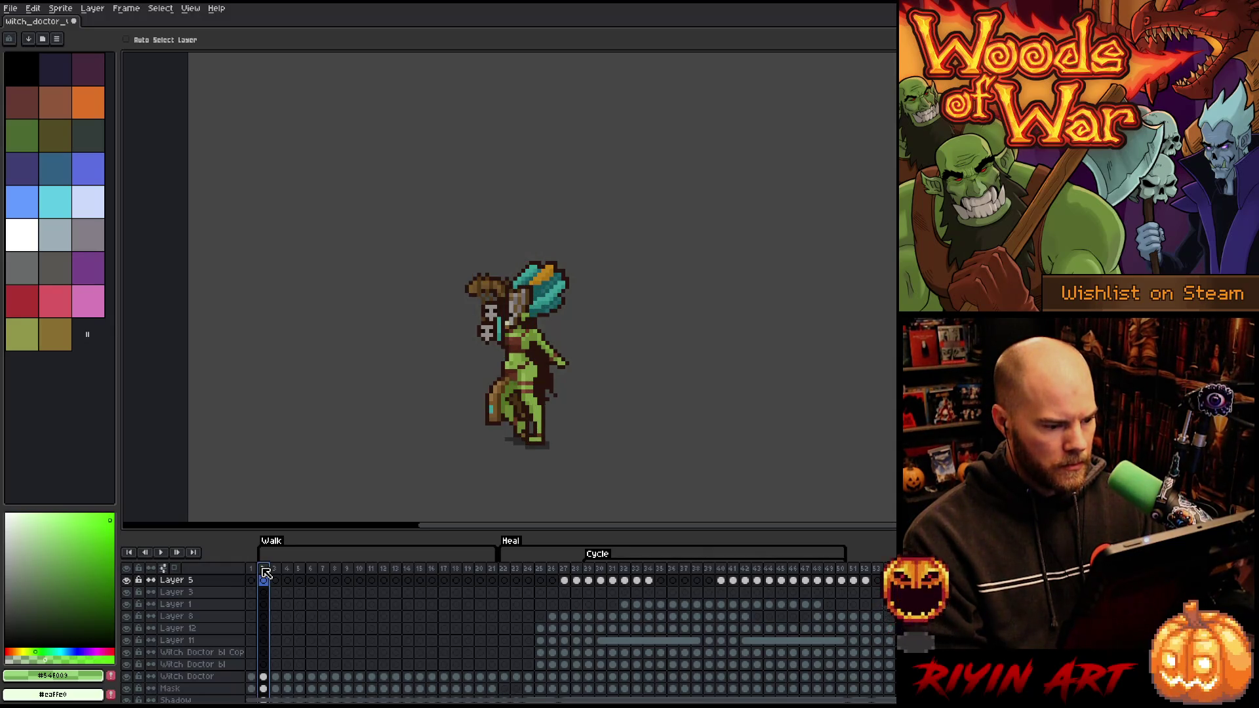
left_click(892, 570)
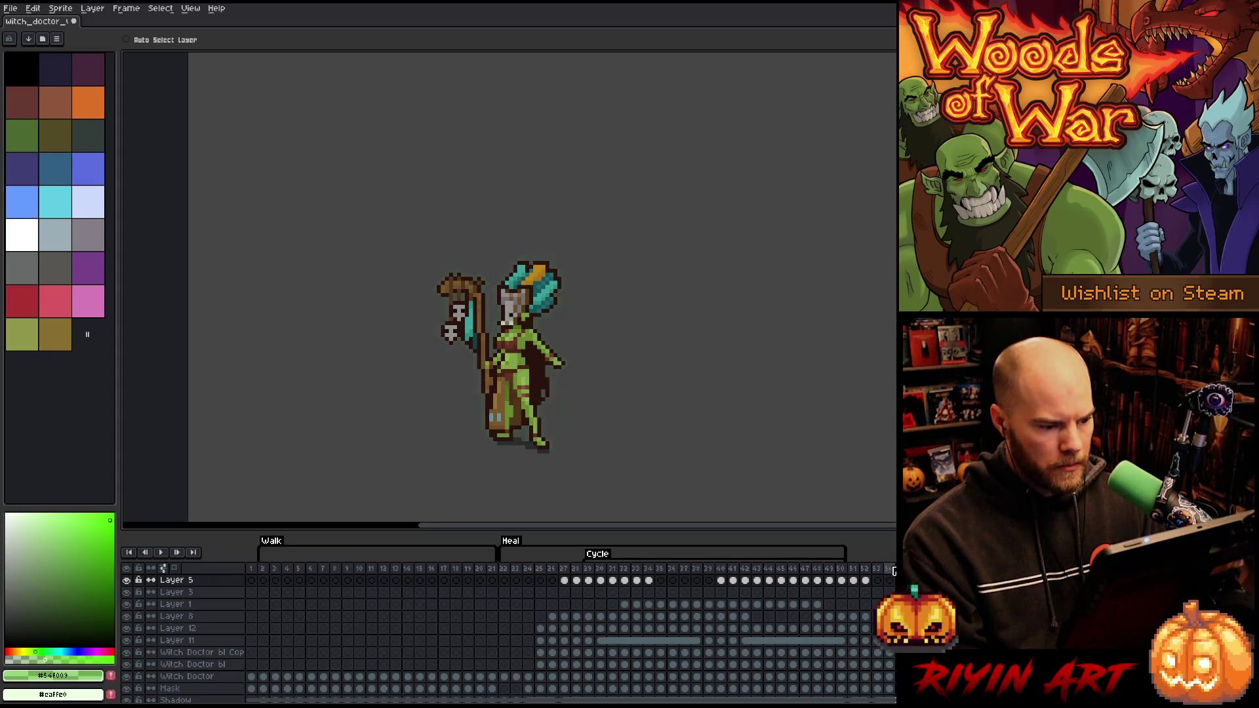
scroll(459, 636, "down", 3)
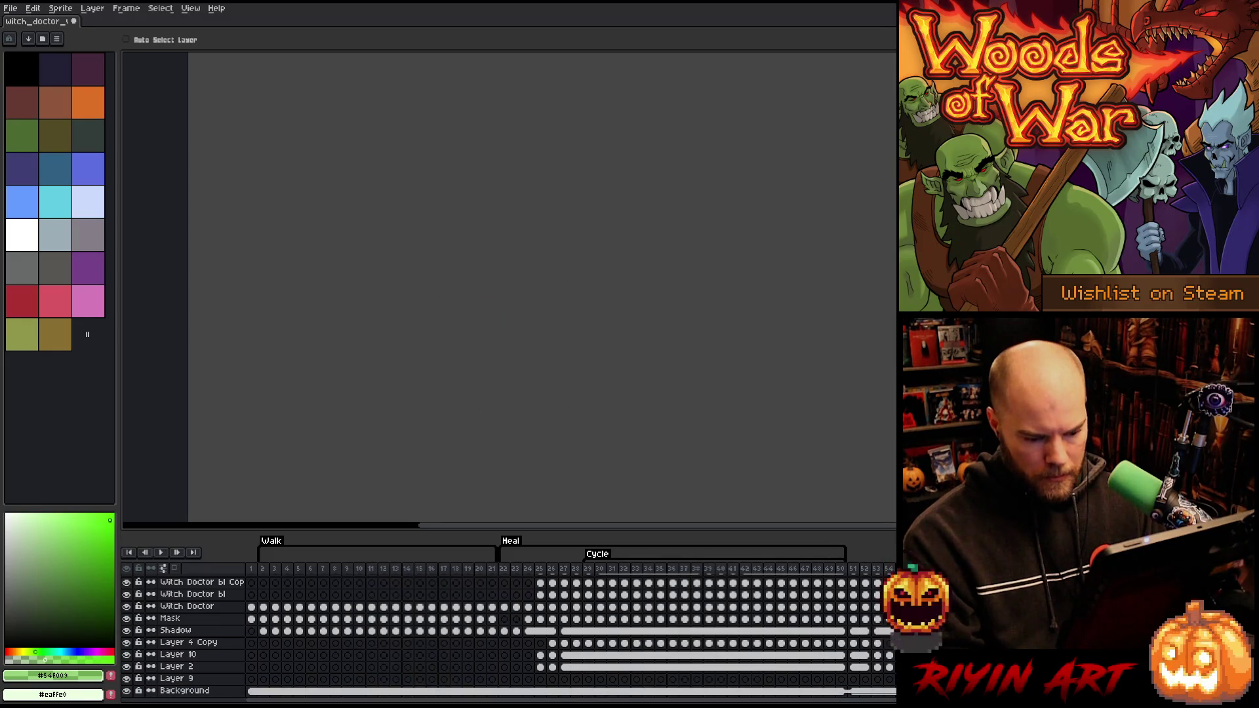
Hide the Background layer, tag frames 51–55 as HealOutro, and play the animation
left_click(126, 691)
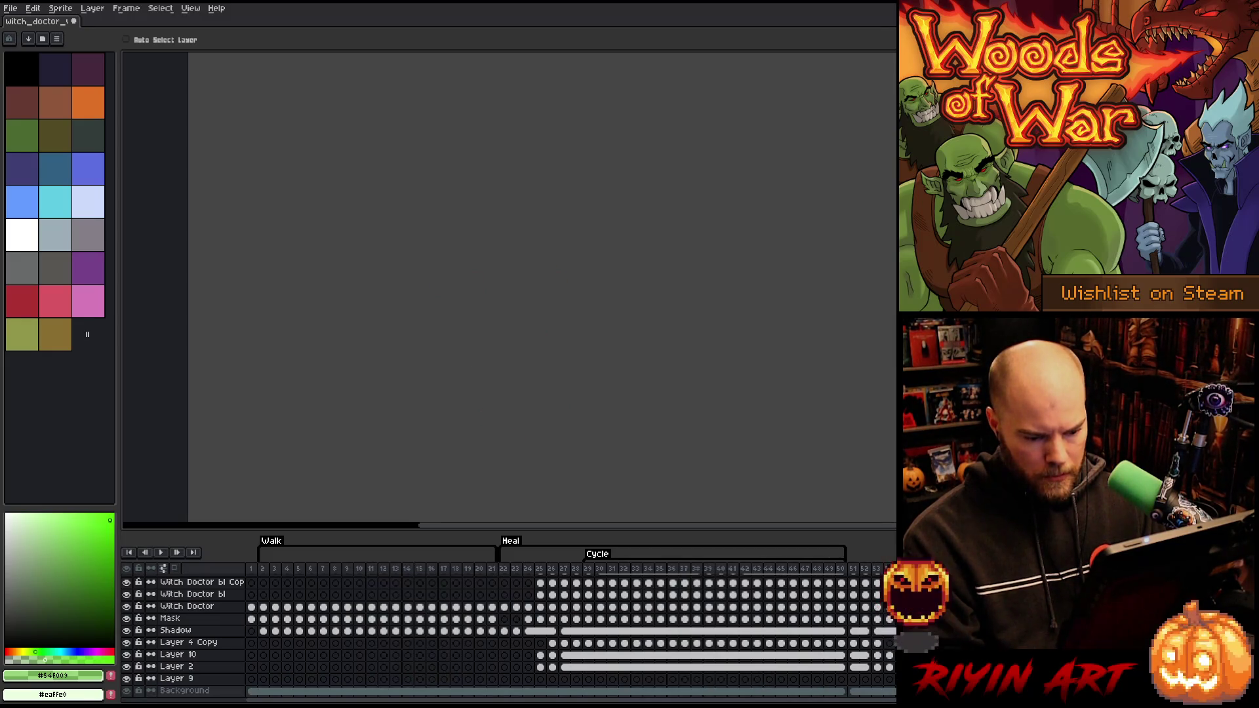
left_click(854, 680)
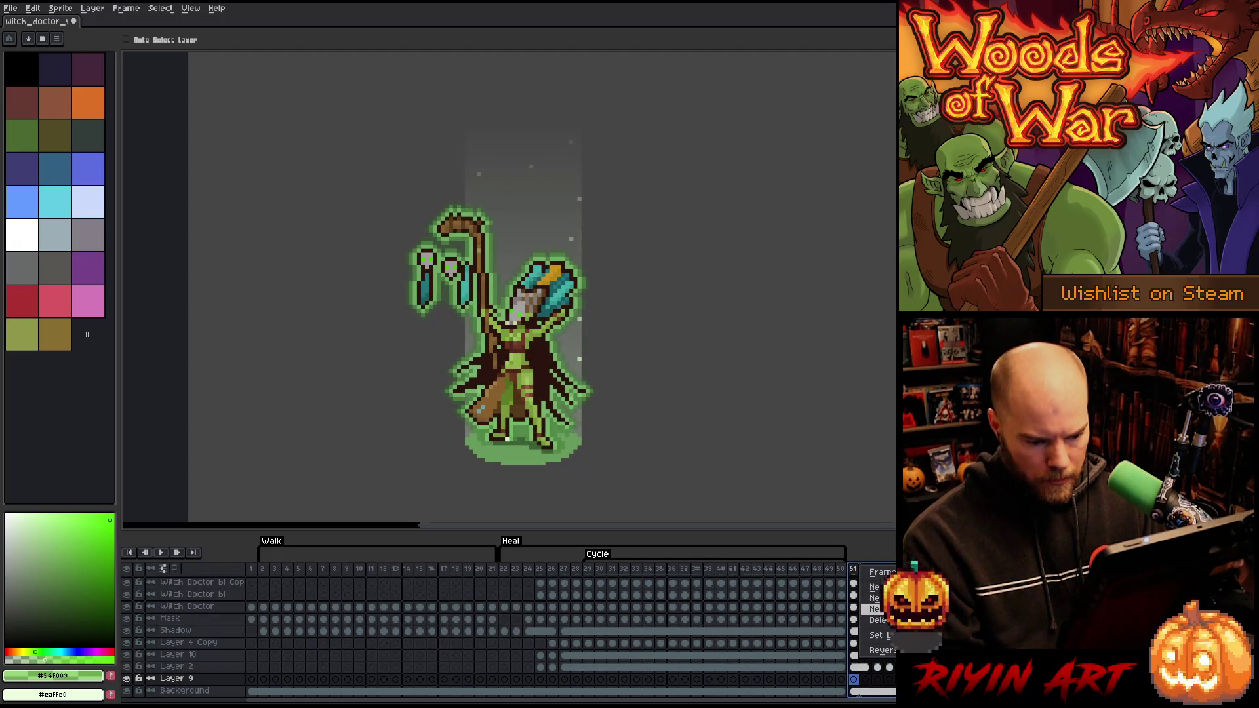
left_click(875, 608)
type("HealOutro")
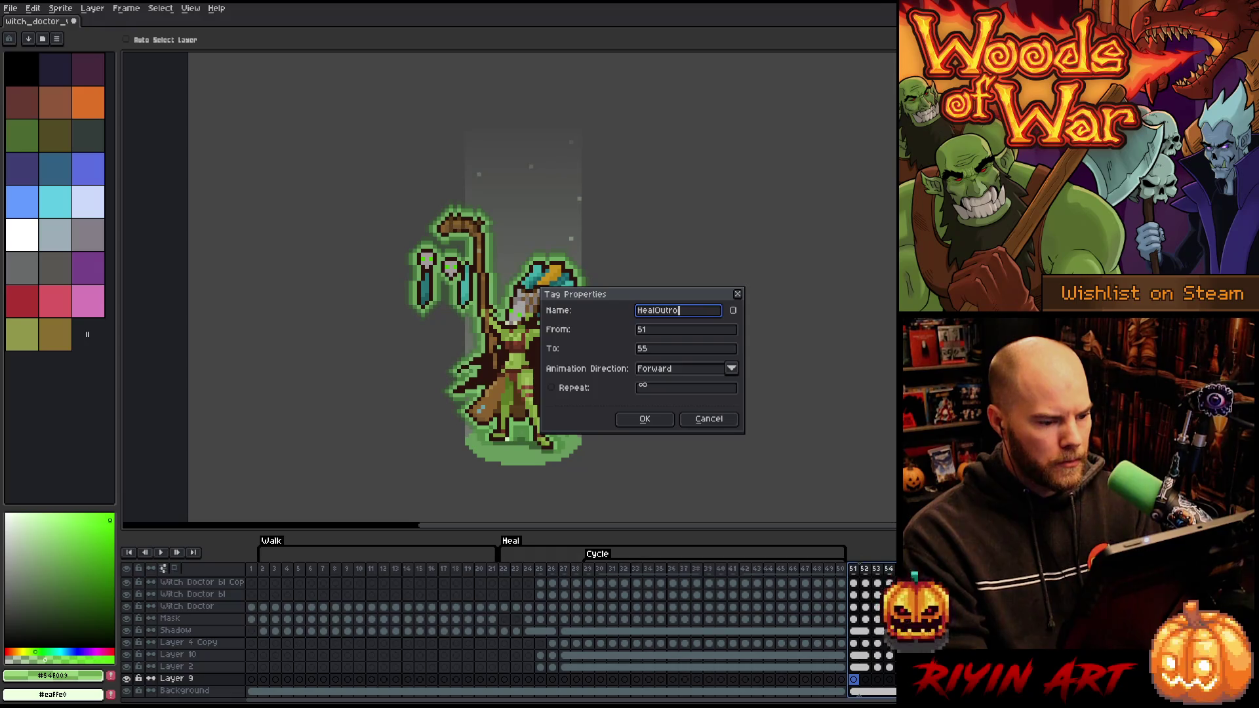
key("Return")
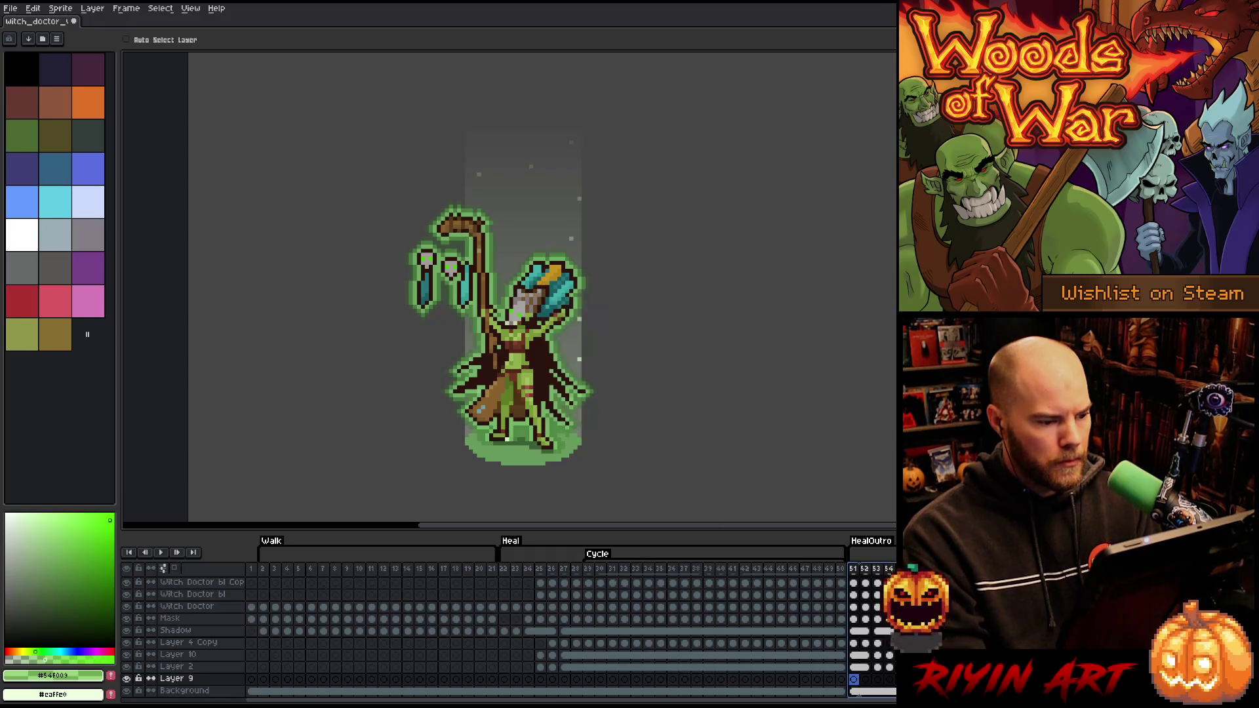
key("Return")
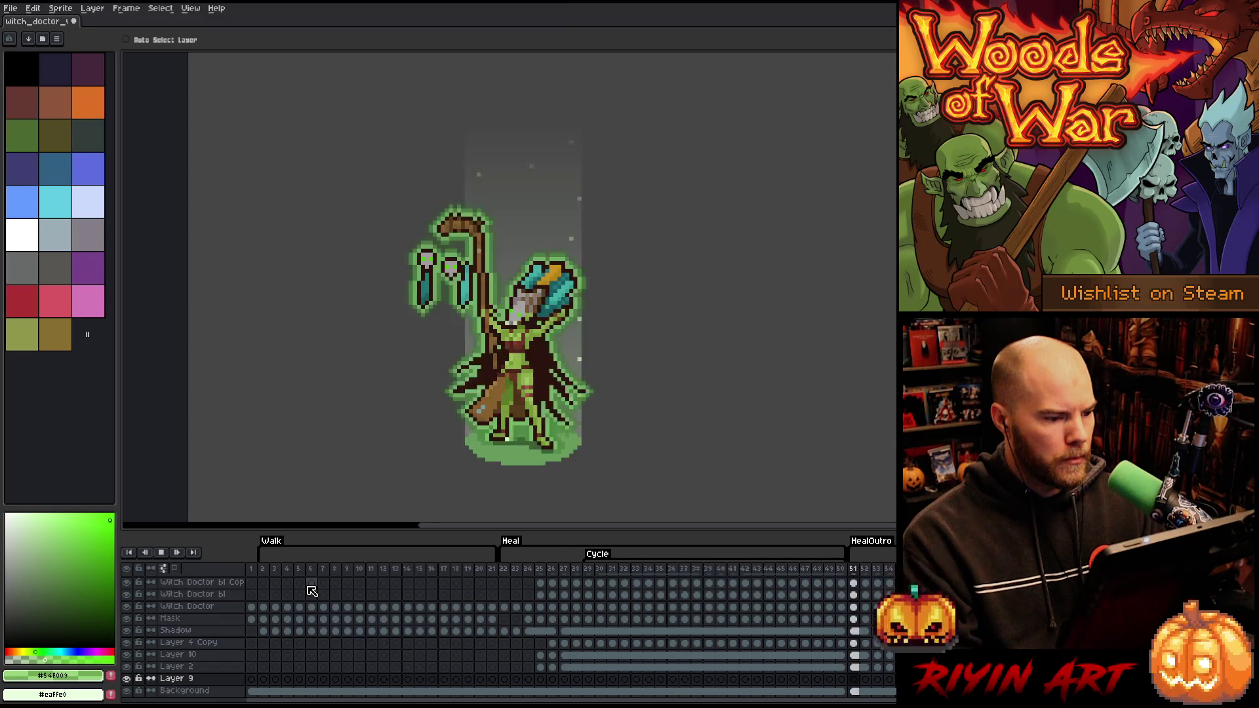
Preview the Walk and Heal loops, then save the witch doctor file
left_click(264, 572)
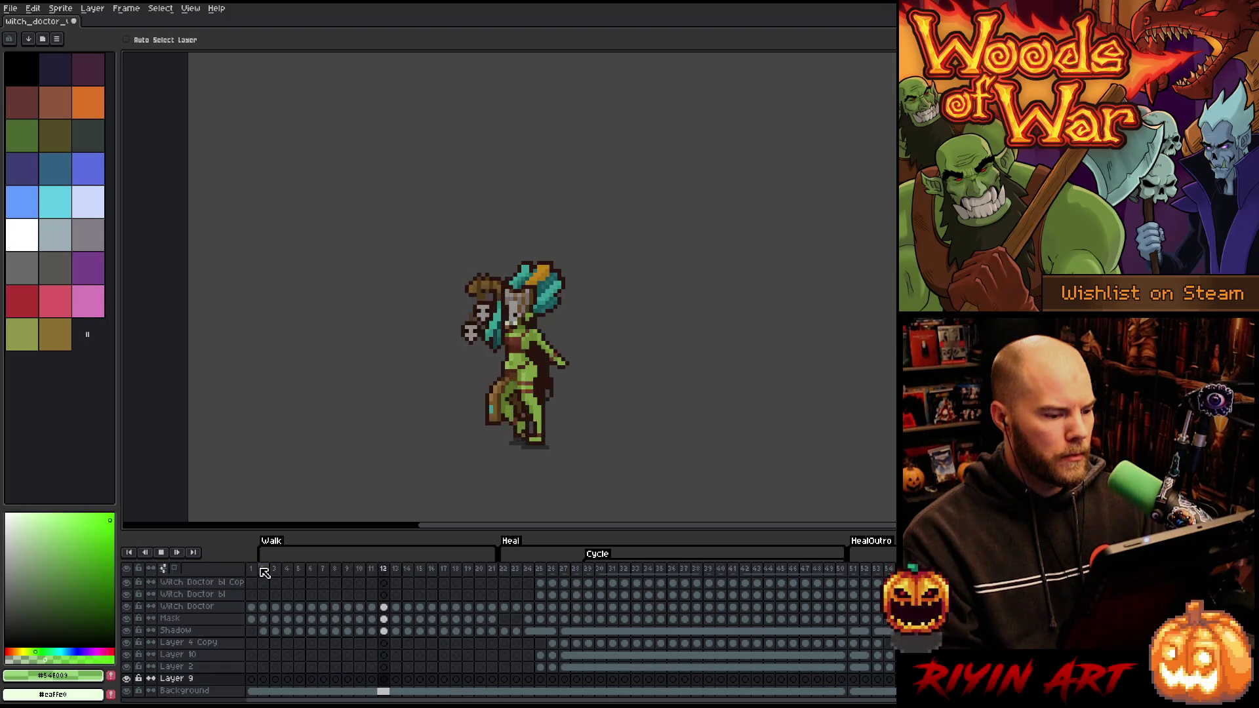
left_click(510, 572)
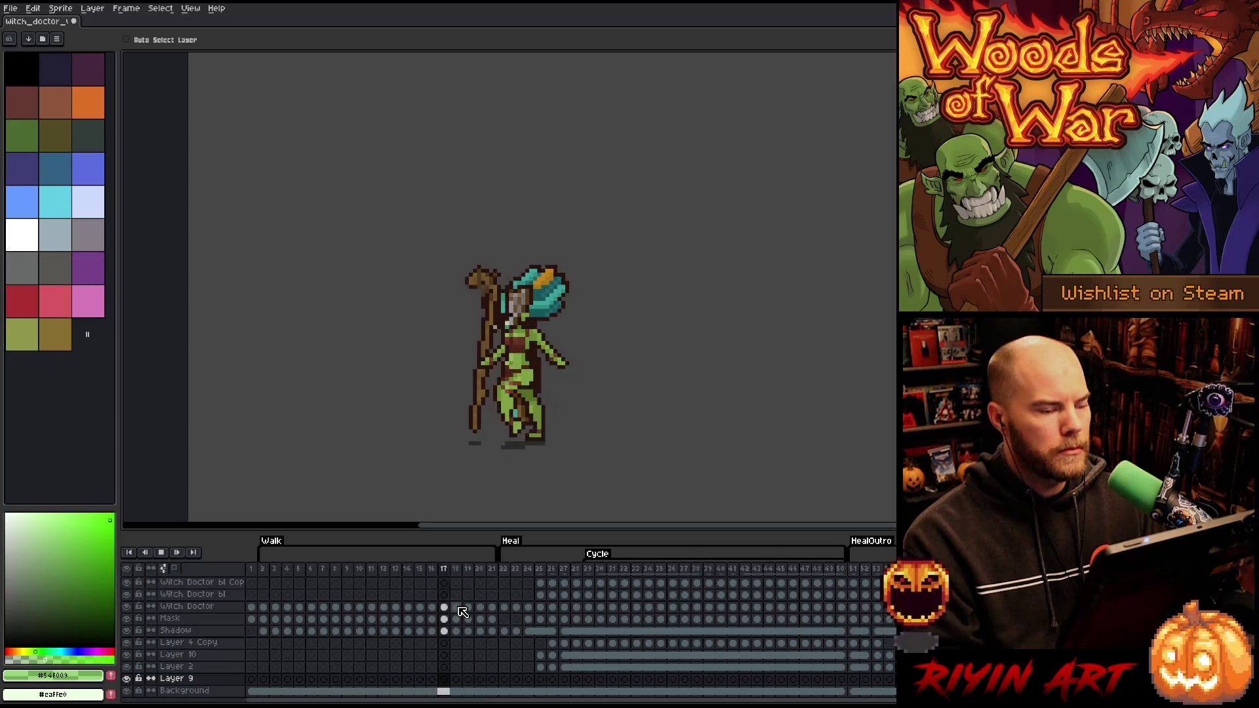
key("ctrl+s")
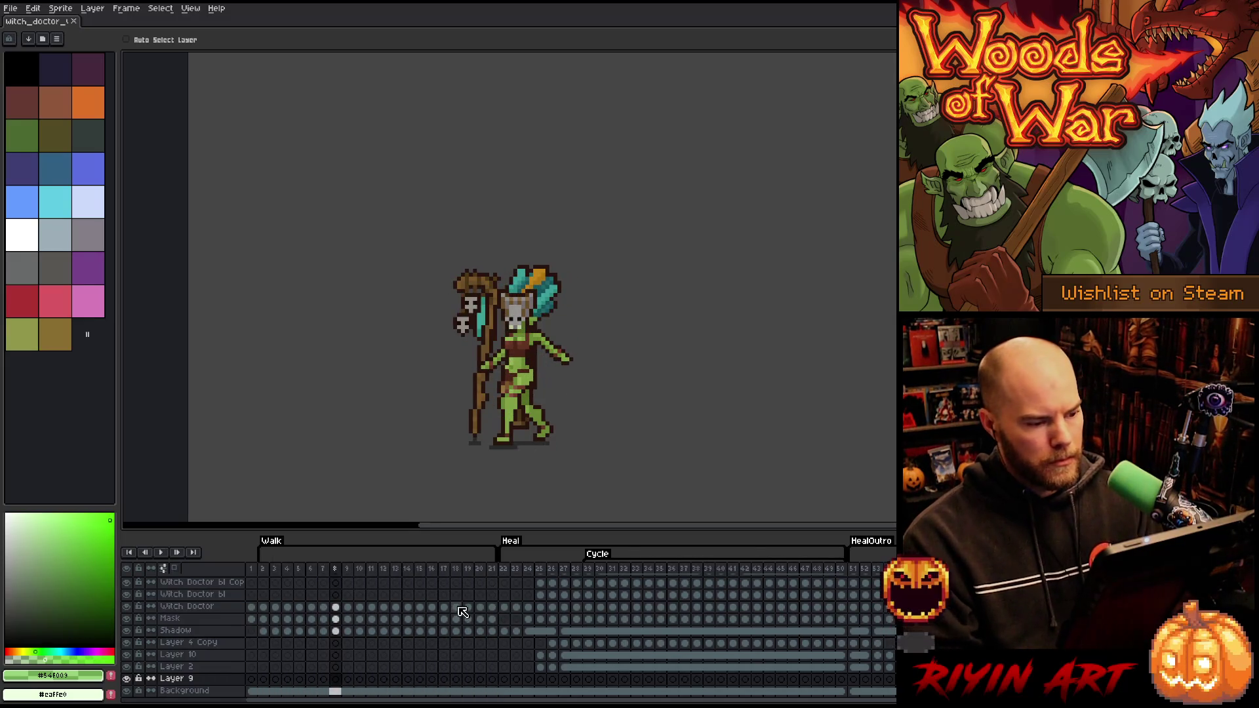
Replay the Heal animation from frame 22, stopping and restarting playback
key("Return")
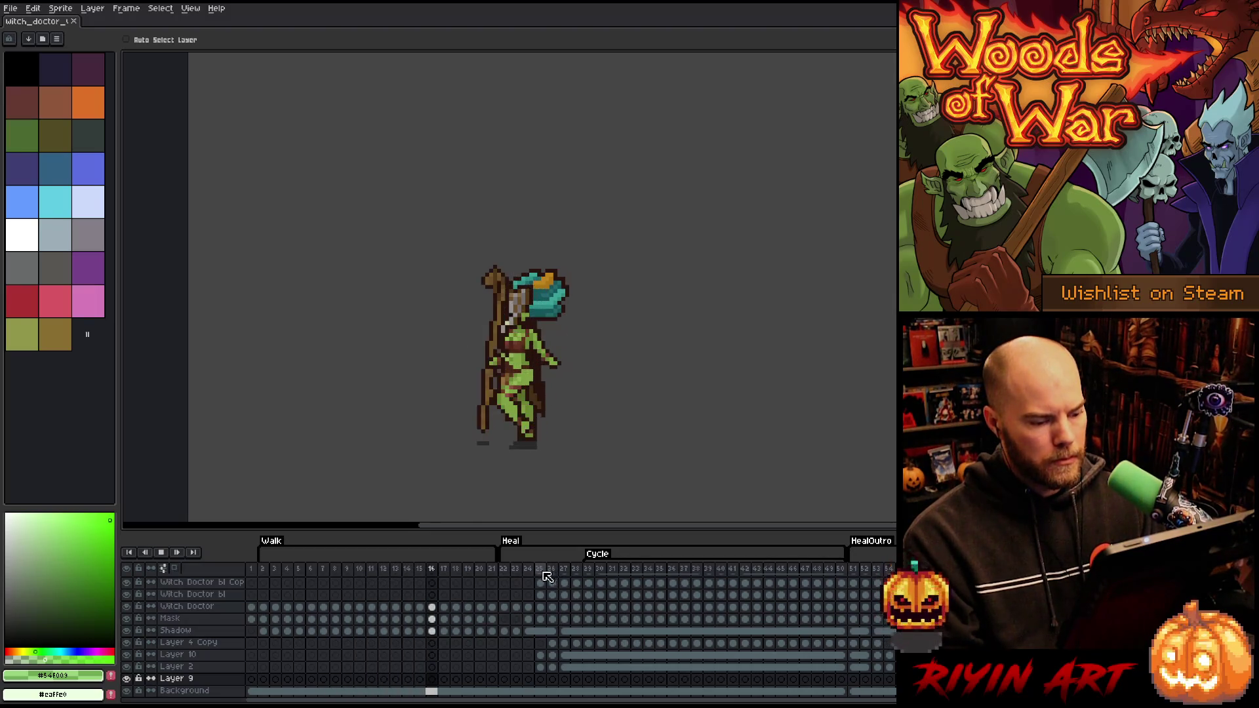
left_click(506, 570)
key("Return")
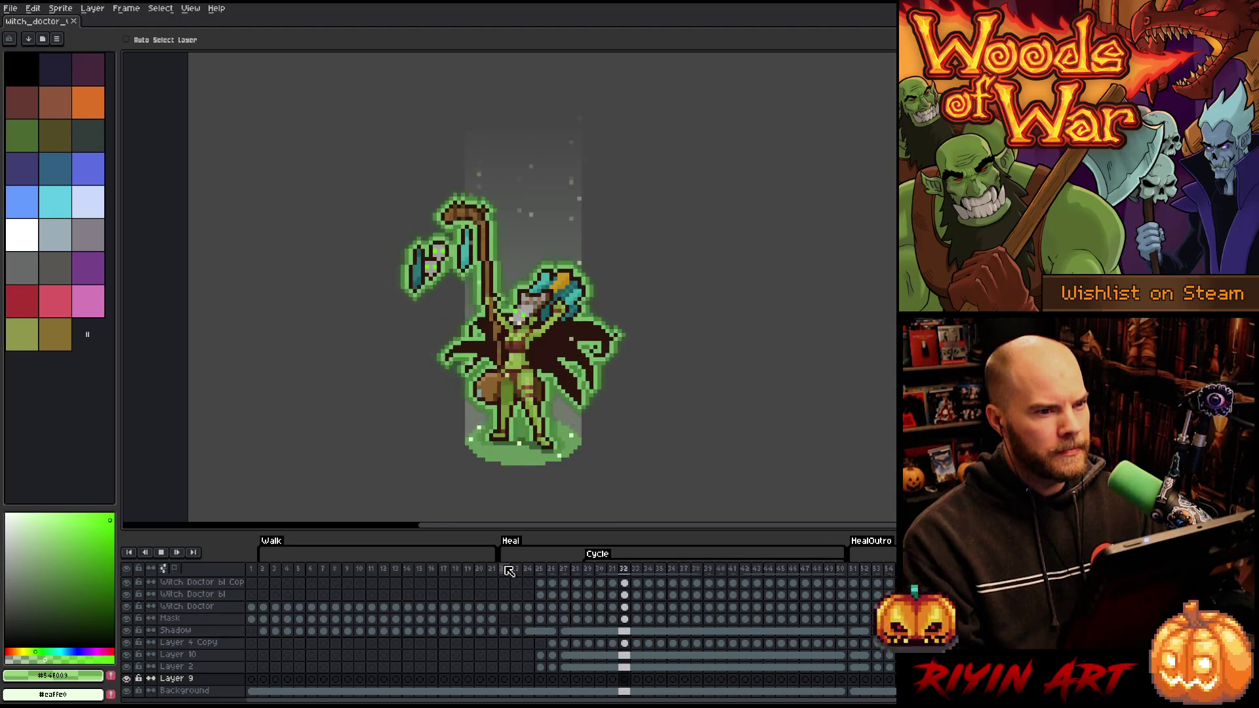
key("Return")
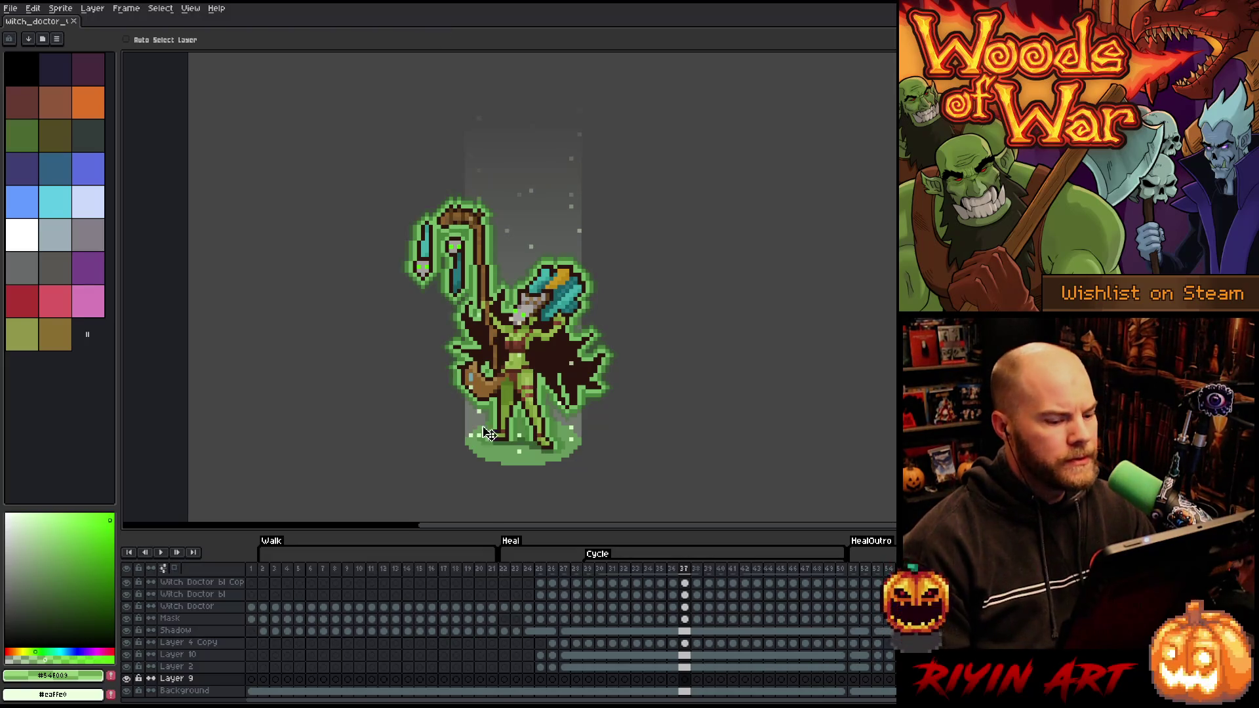
key("Return")
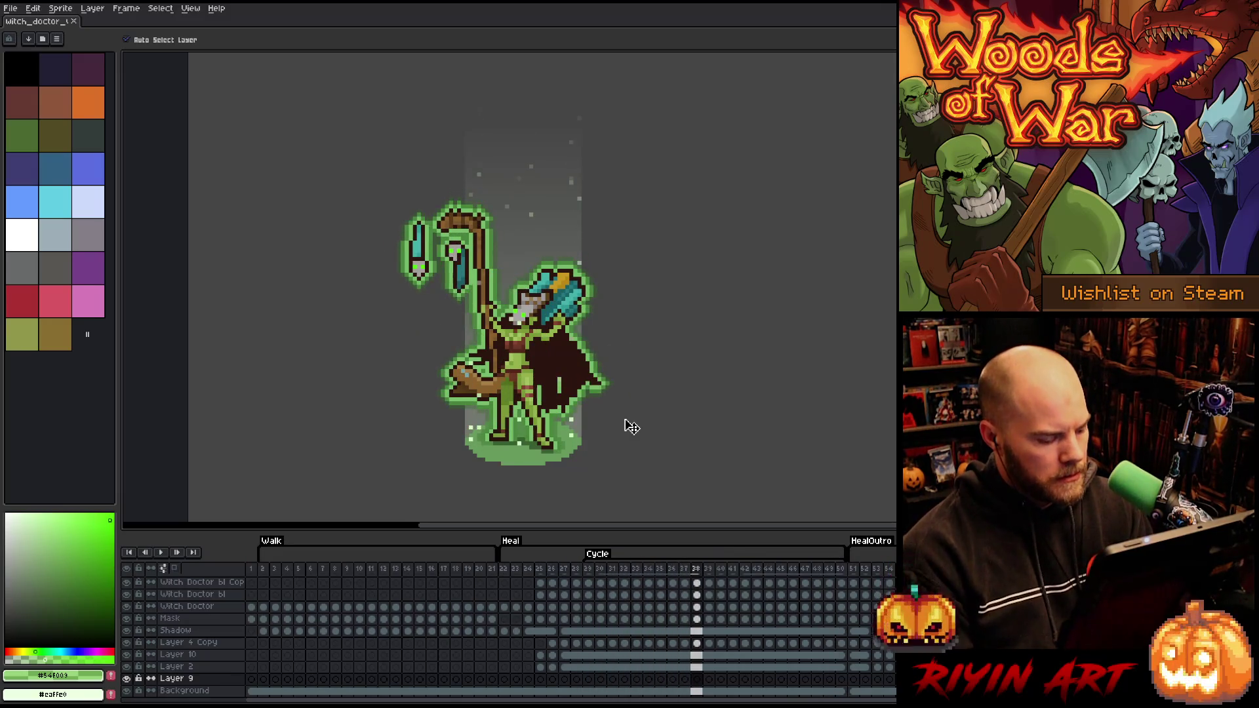
left_click(10, 8)
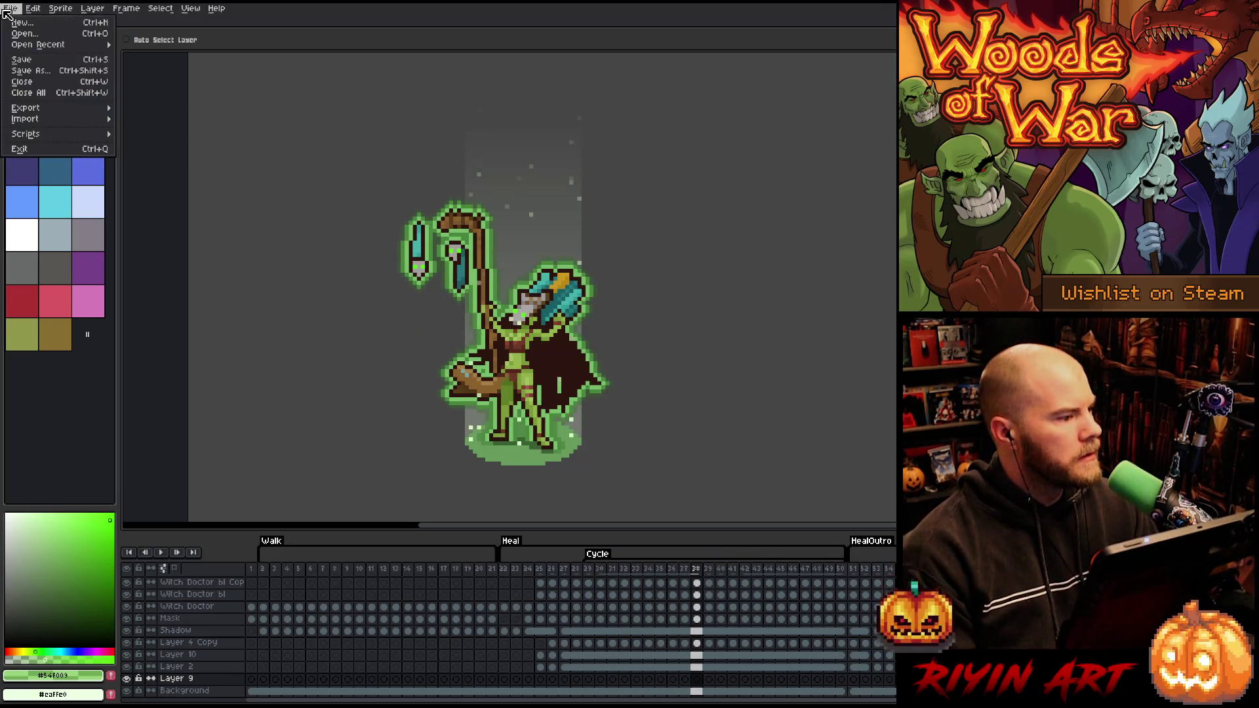
Open earth_golem_v2.aseprite, close it again, and resume the witch doctor animation
left_click(25, 36)
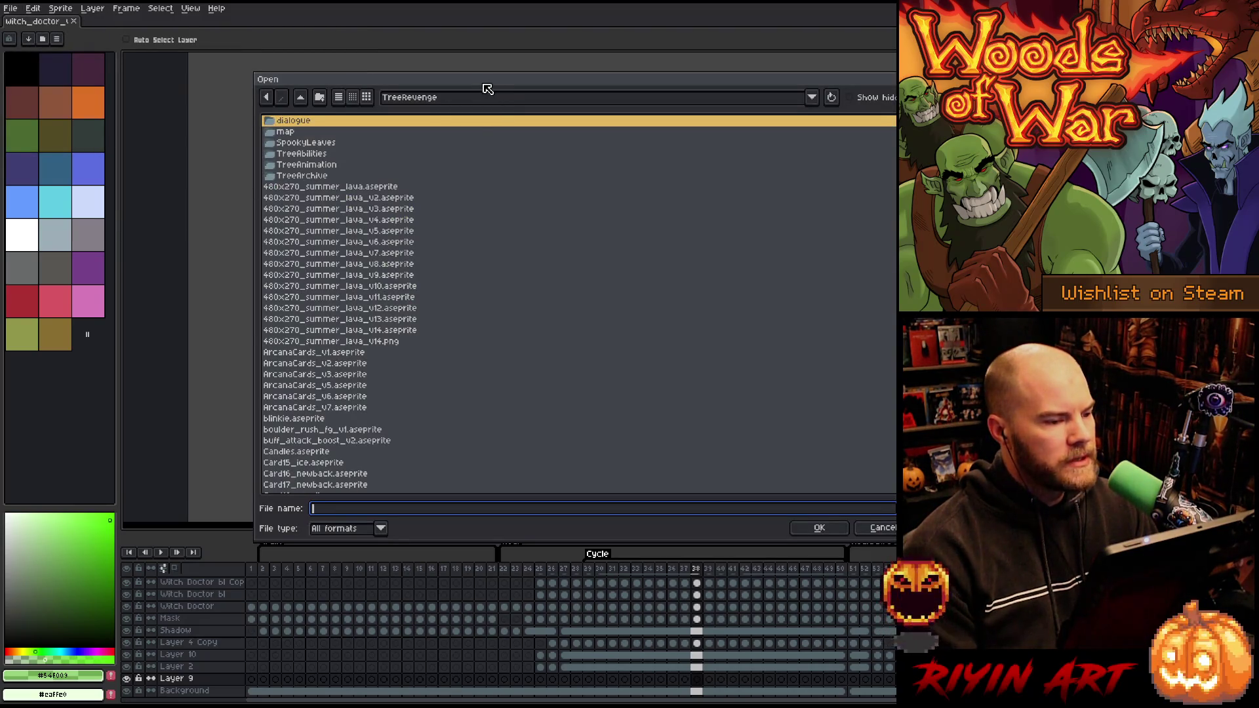
scroll(500, 388, "down", 20)
scroll(414, 295, "down", 10)
left_click(365, 367)
scroll(365, 368, "up", 4)
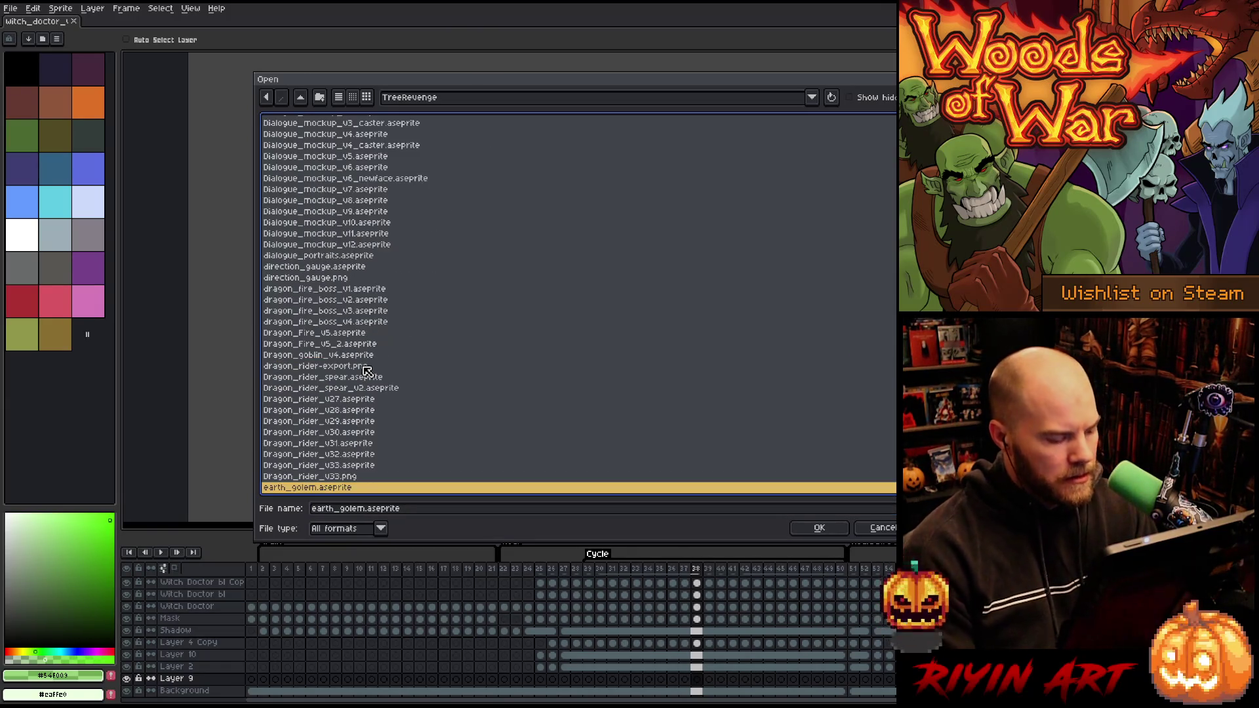
scroll(393, 367, "down", 4)
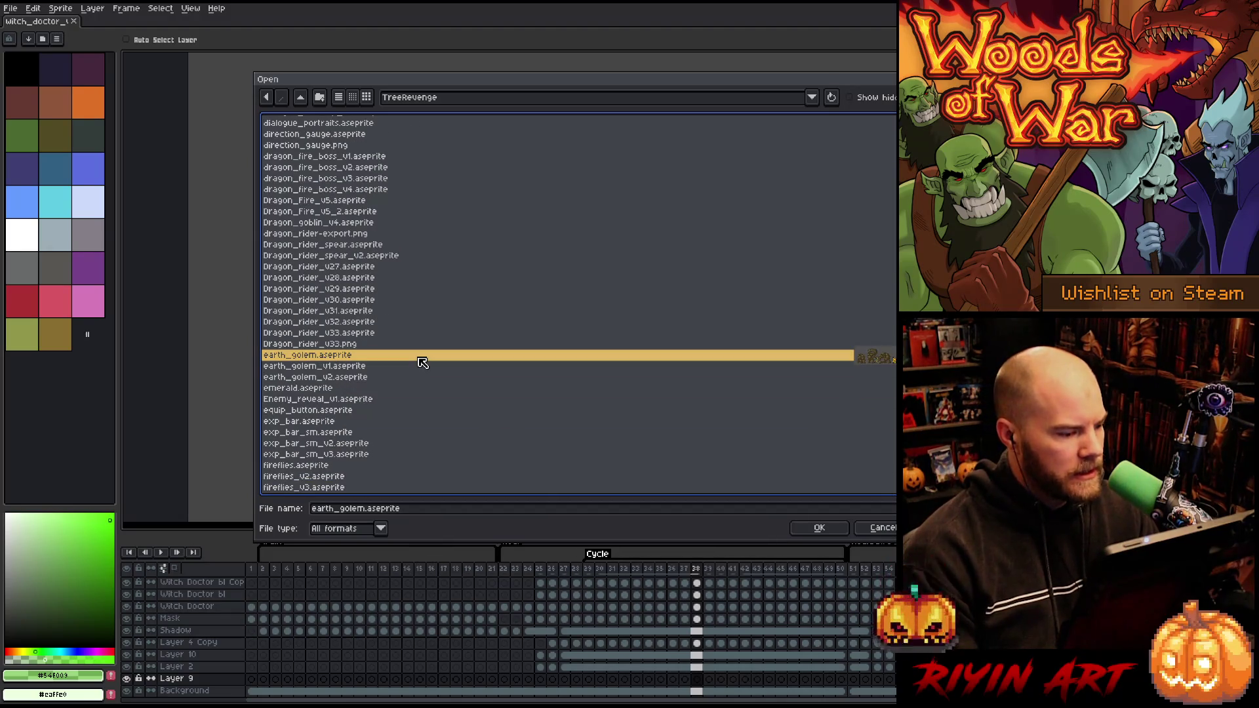
left_click(368, 379)
double_click(368, 383)
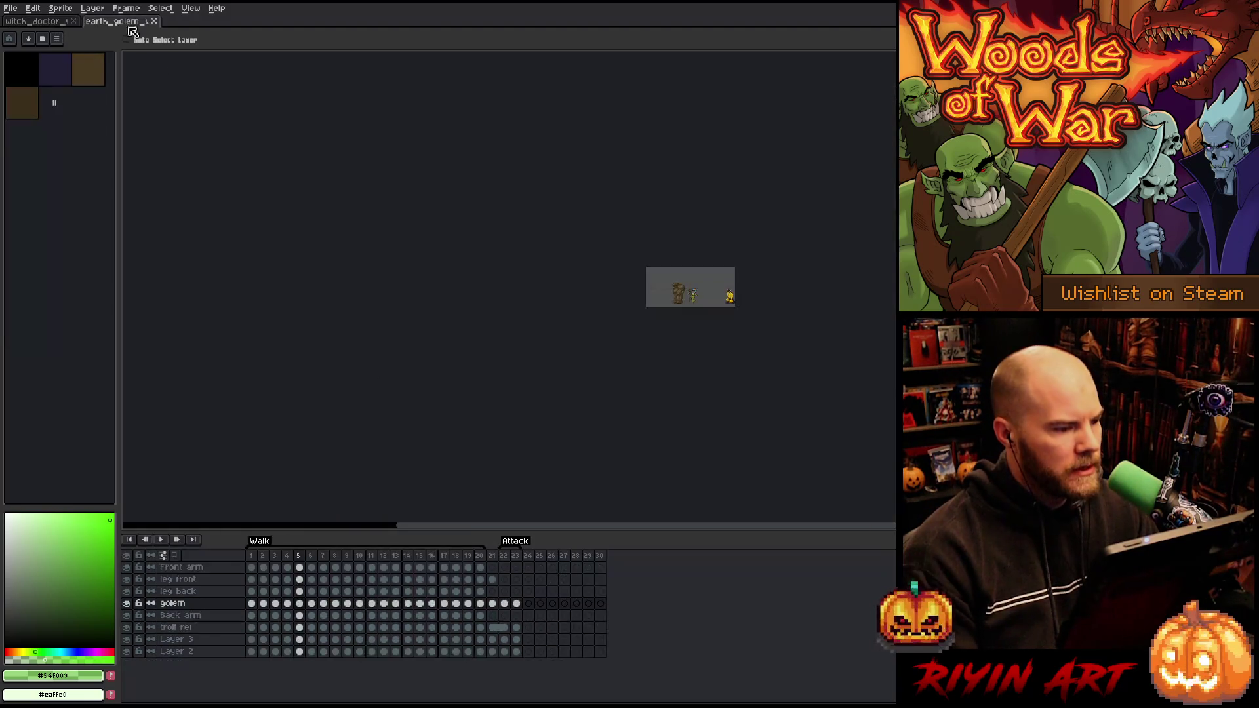
middle_click(124, 25)
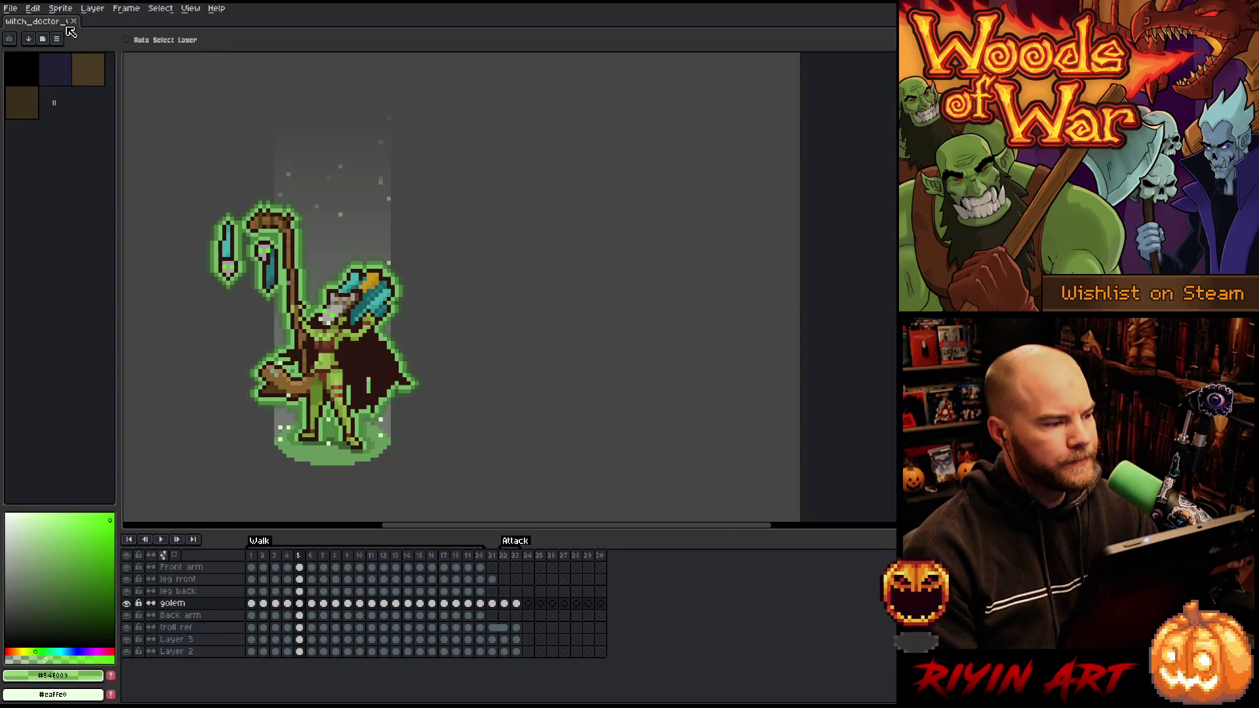
key("Return")
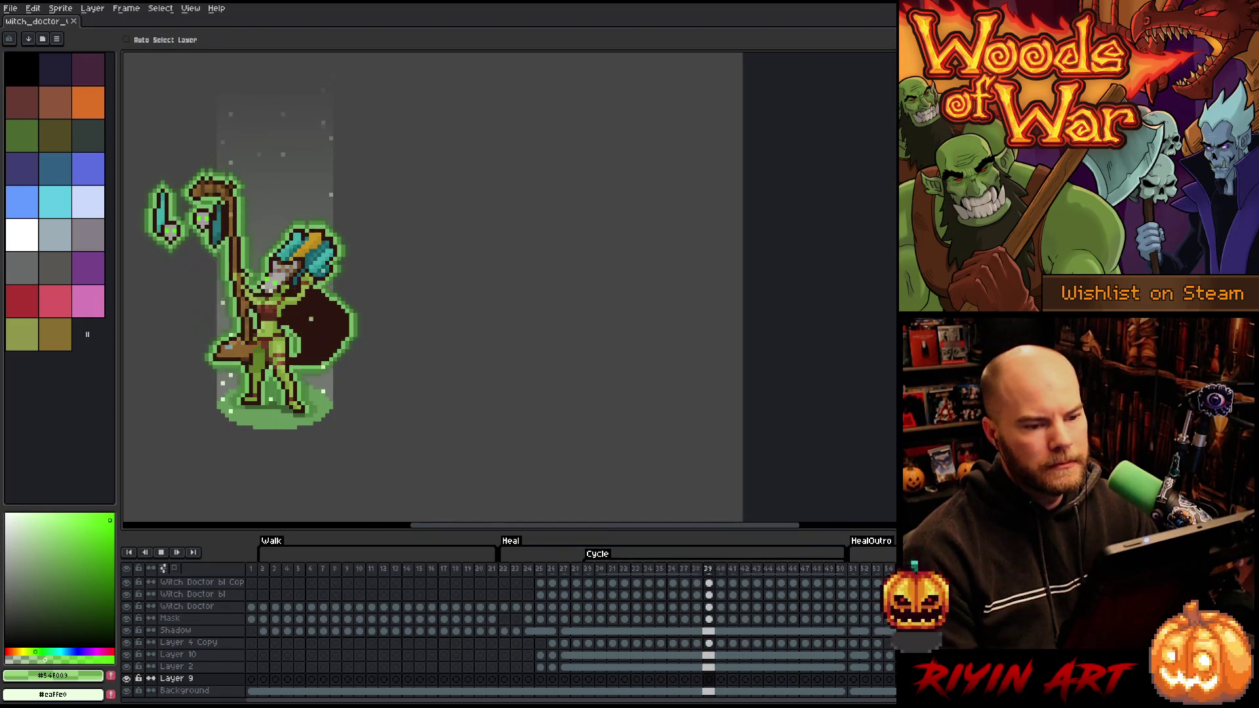
Dock the earth golem in a split view beside the witch doctor and play its Walk loop
left_click_drag(642, 288, 407, 288)
left_click(687, 315)
scroll(687, 315, "up", 5)
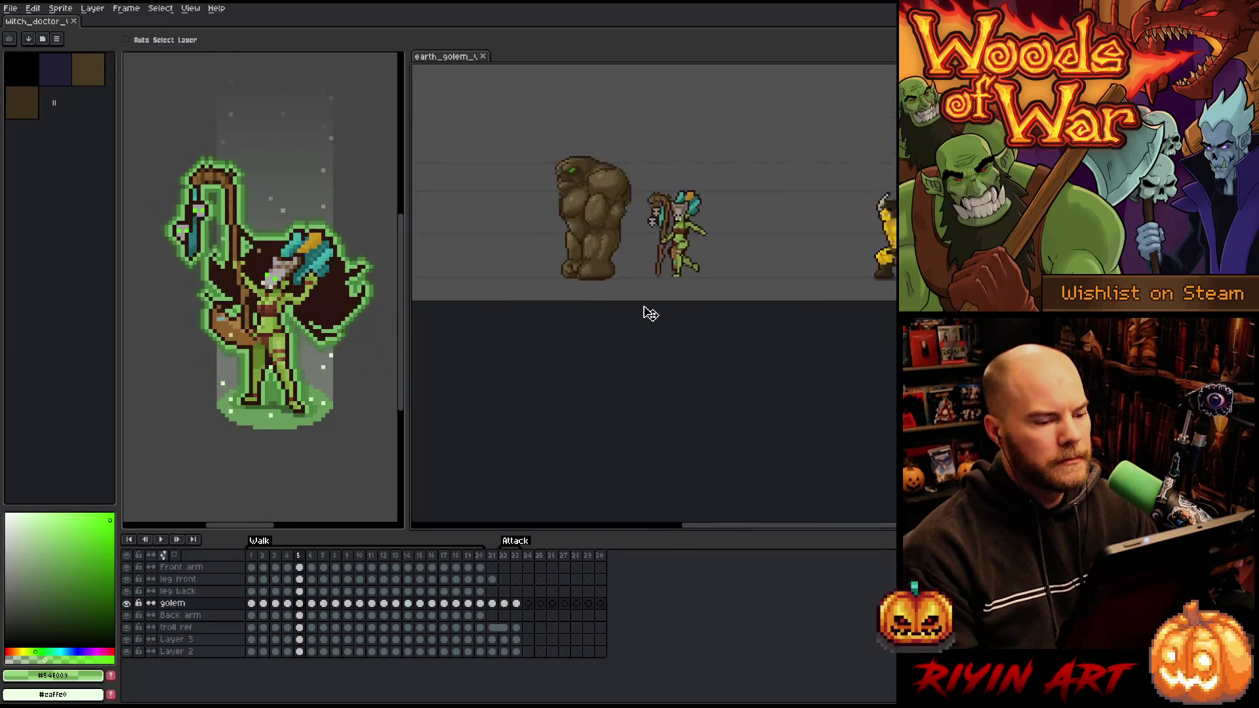
left_click_drag(620, 320, 666, 253)
scroll(666, 253, "down", 3)
scroll(676, 264, "up", 1)
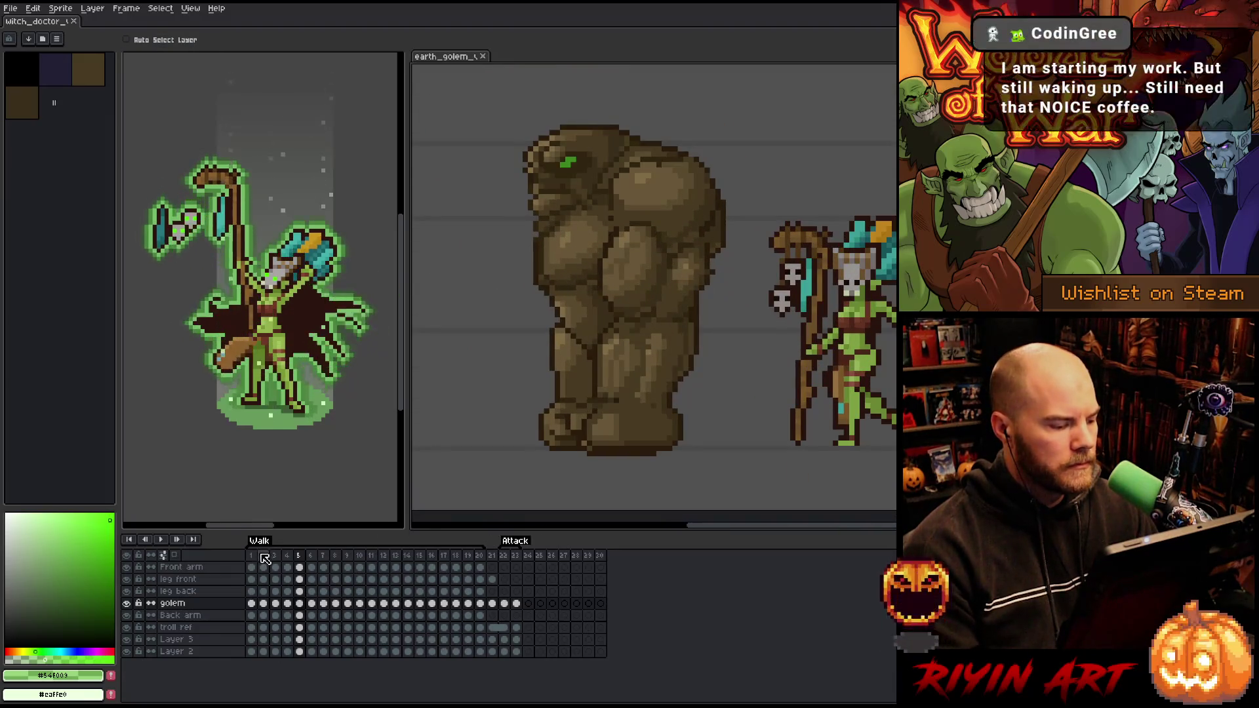
key("Return")
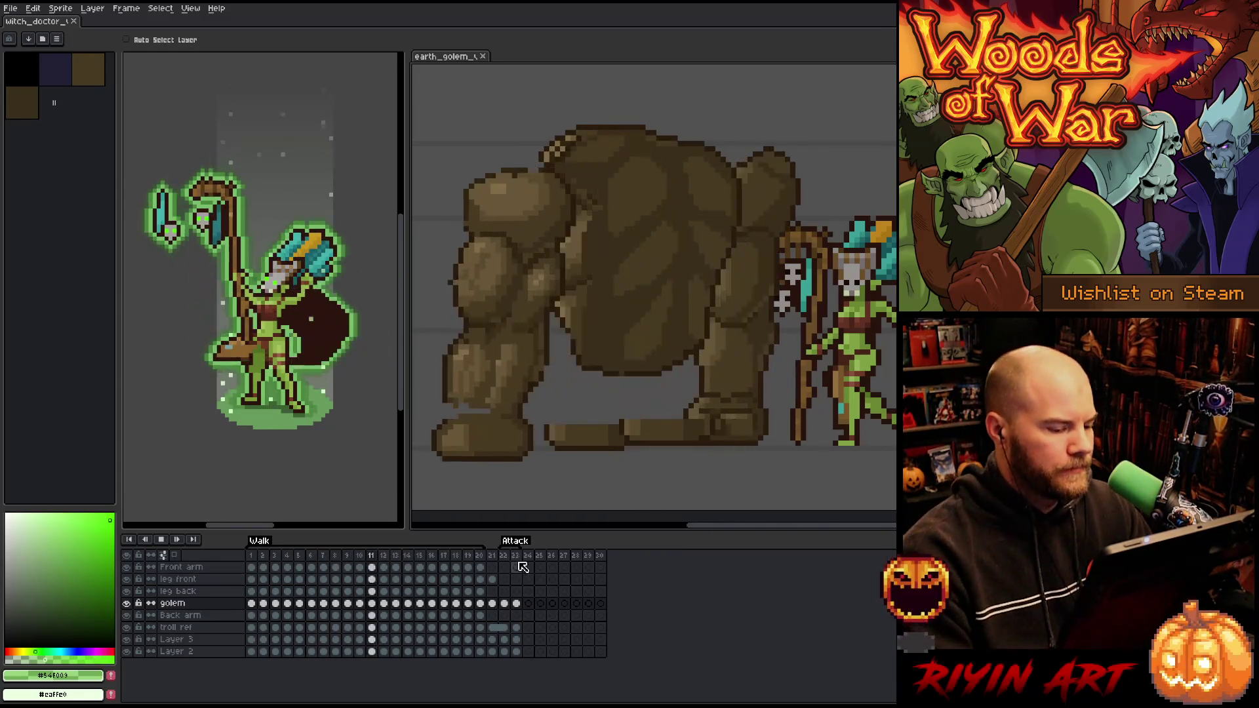
Preview the golem's Attack frames 21–23 looping, then return to frame 21's standing pose
left_click(498, 556)
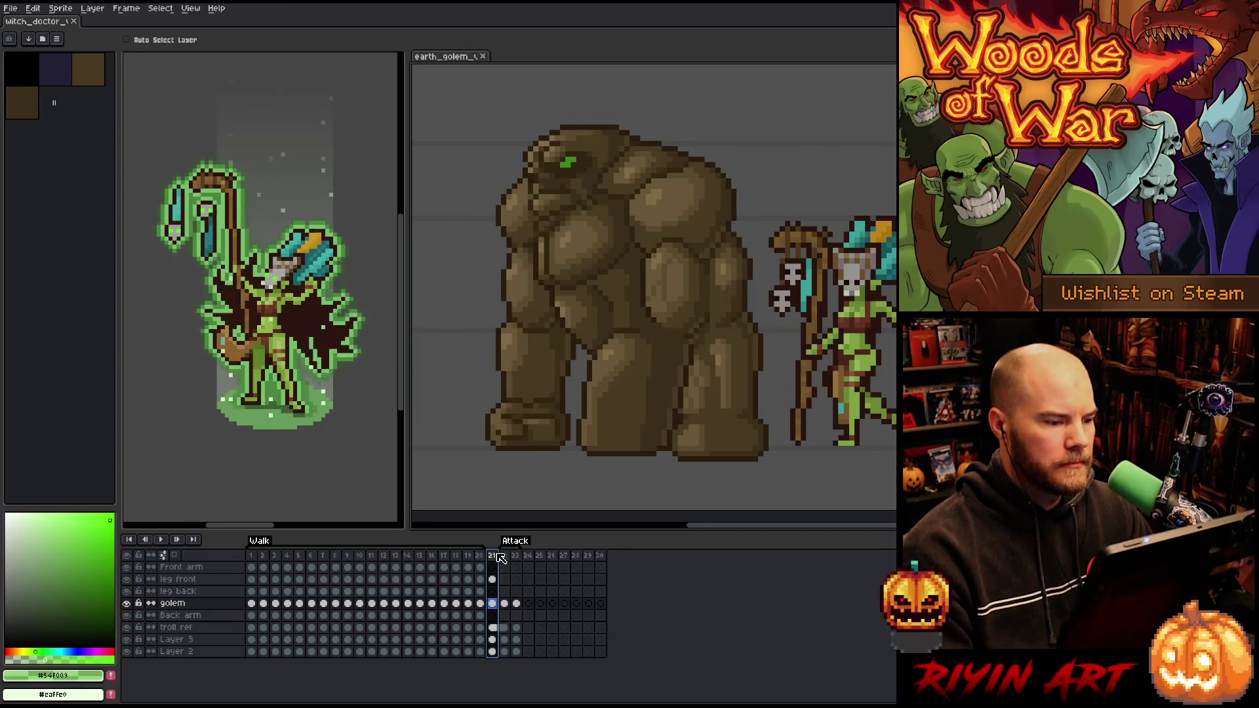
left_click(510, 556)
scroll(592, 344, "down", 1)
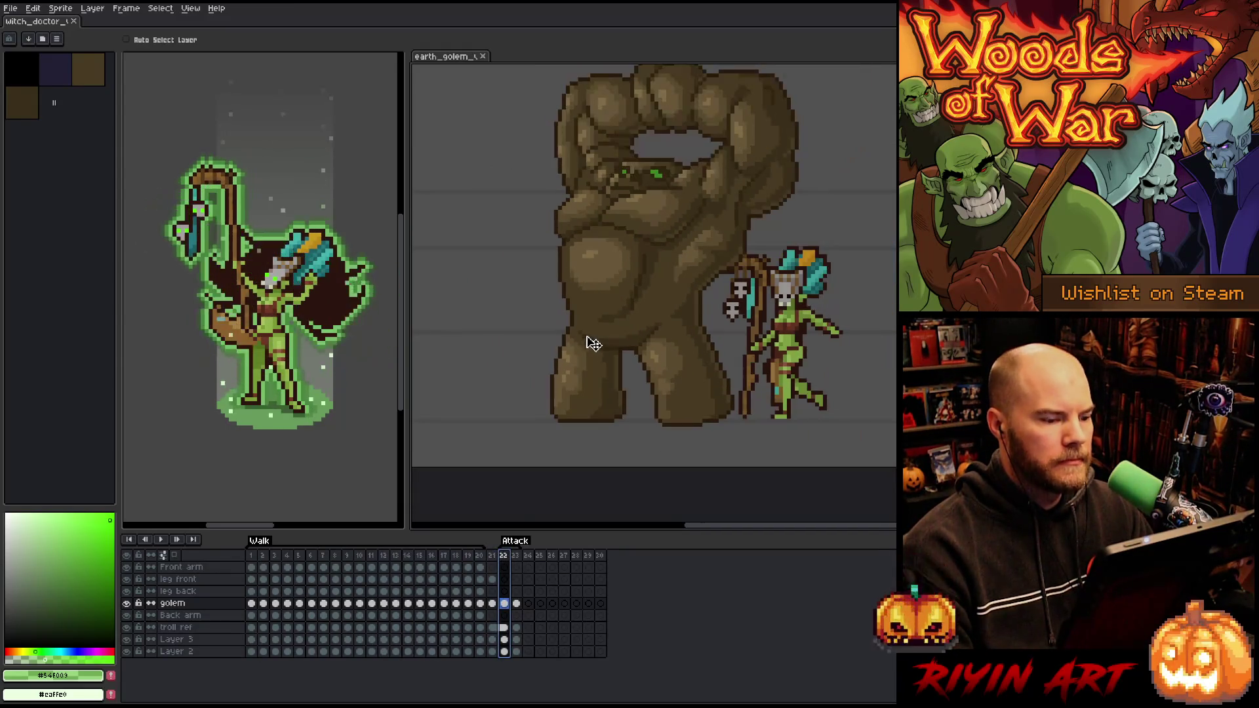
left_click_drag(648, 299, 640, 343)
key("Return")
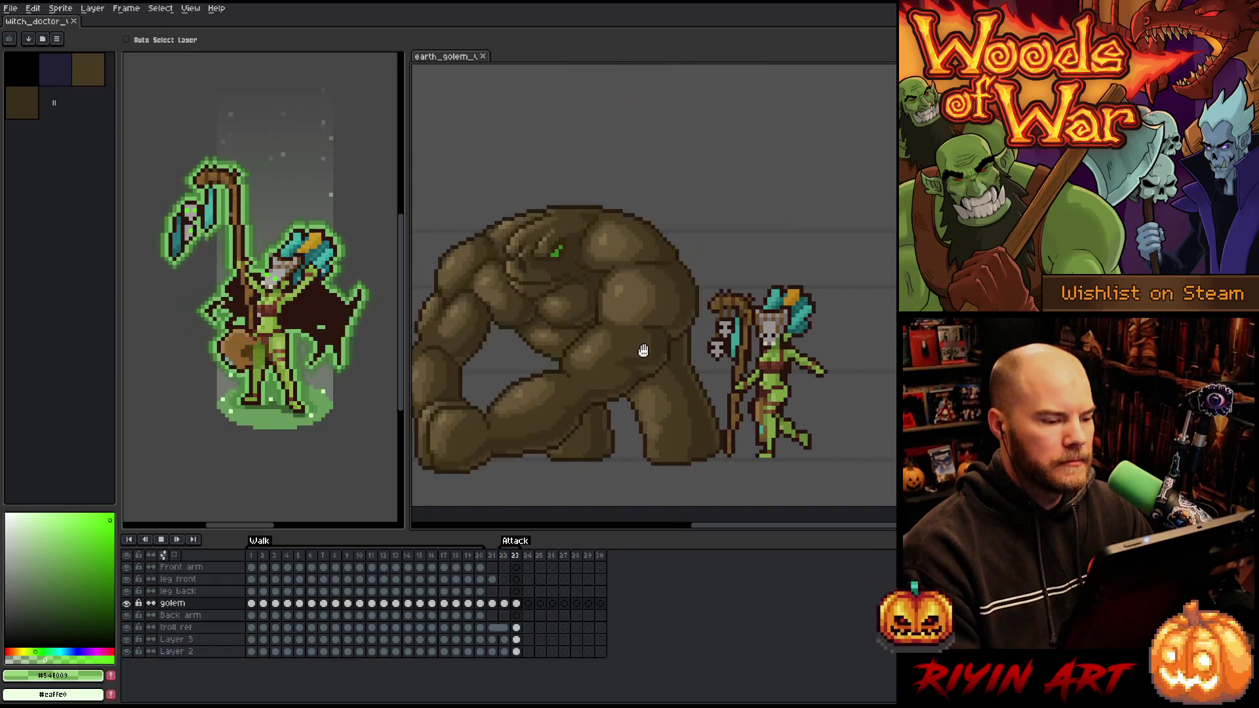
key("space")
left_click_drag(569, 359, 658, 365)
key("v")
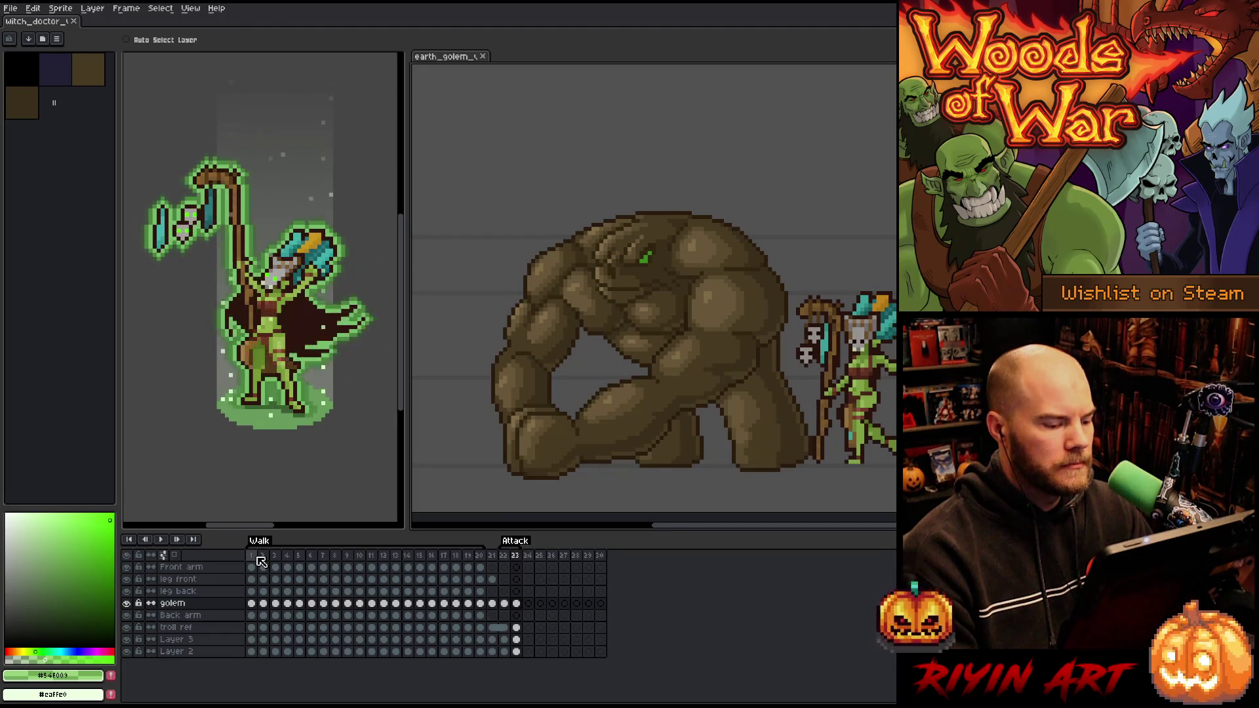
left_click(497, 556)
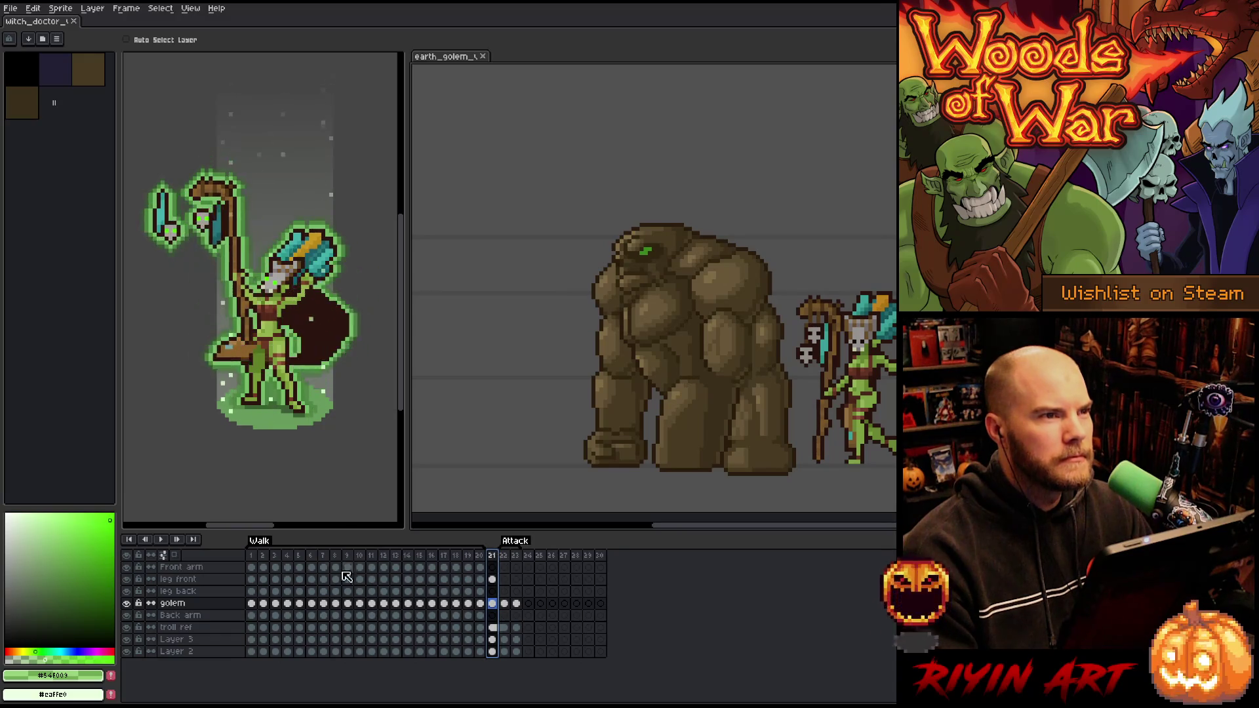
left_click(259, 556)
key("Return")
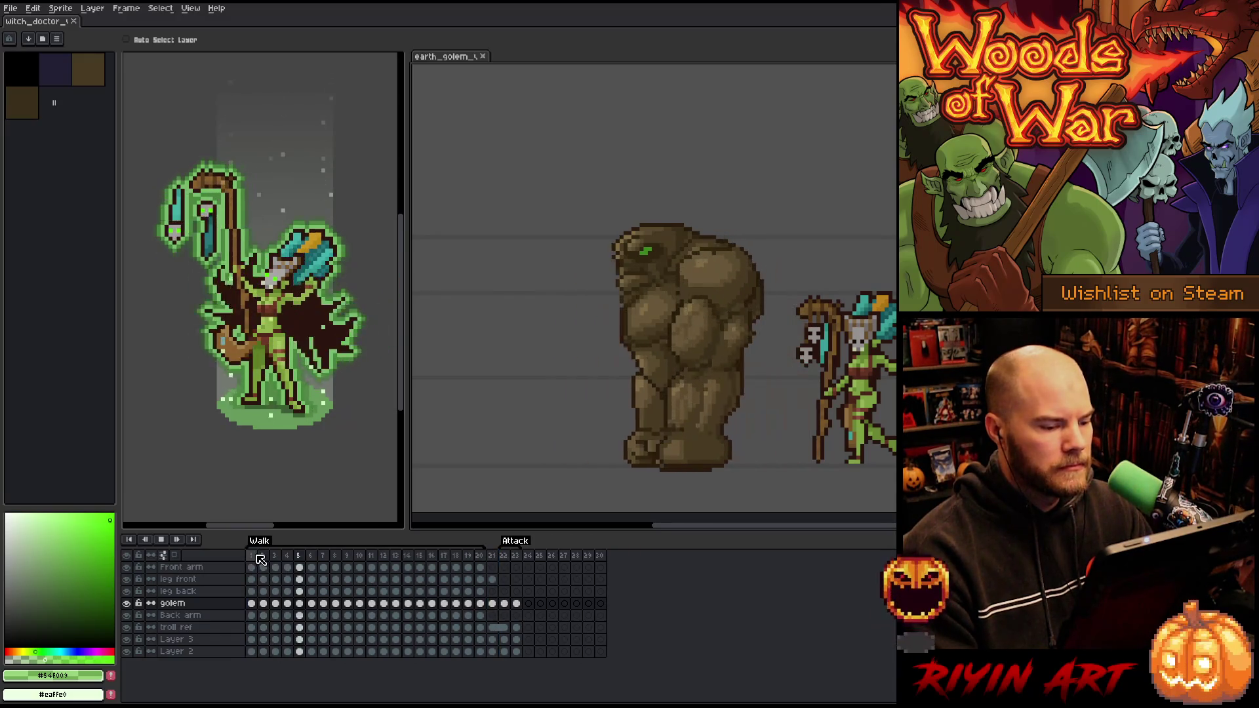
key("Return")
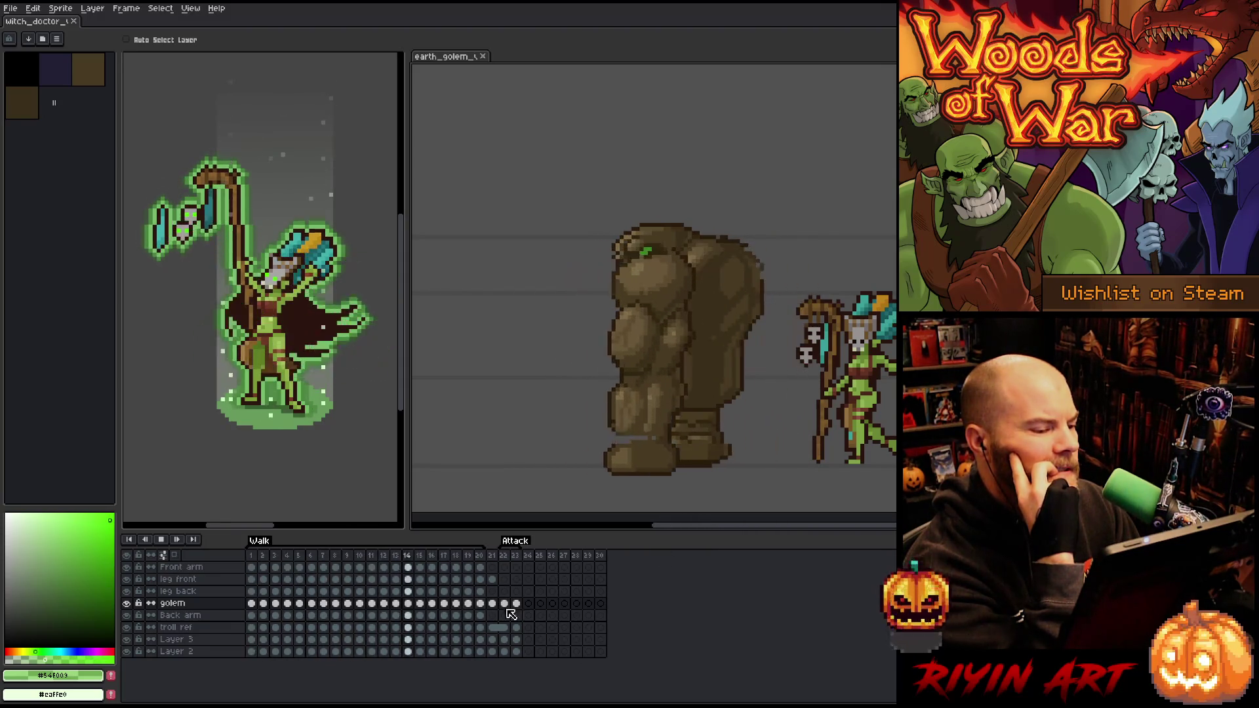
left_click(505, 559)
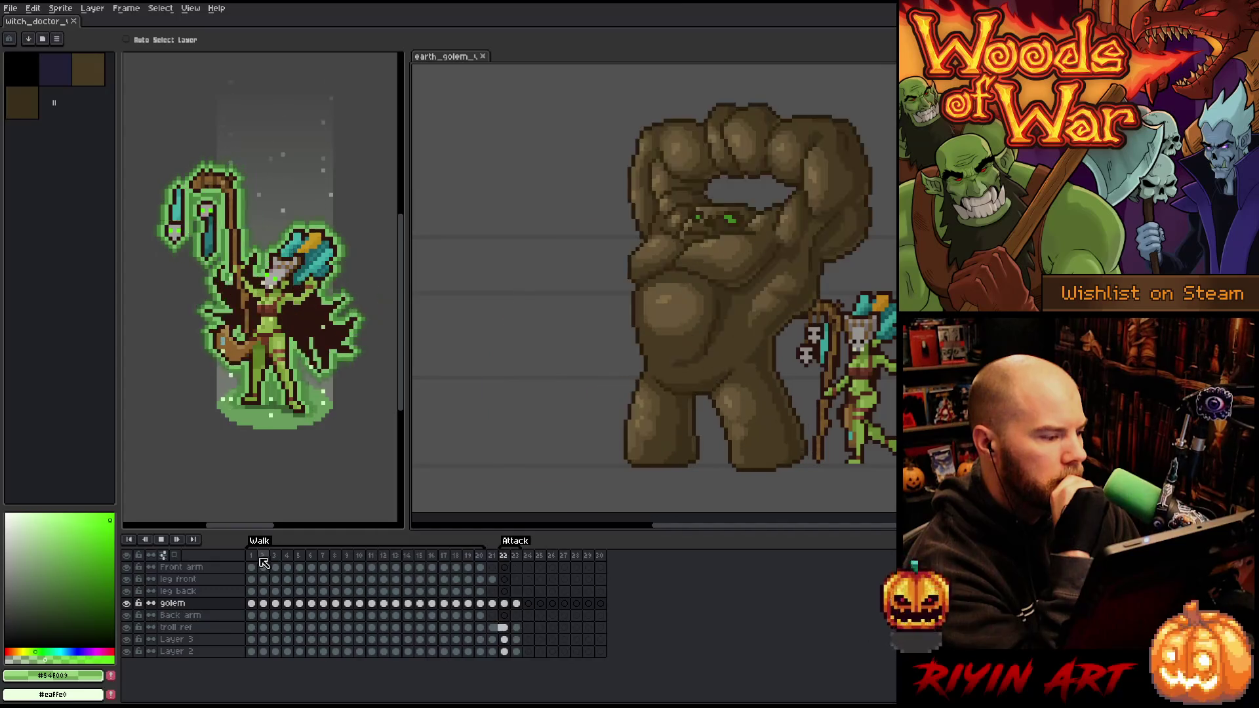
left_click(58, 25)
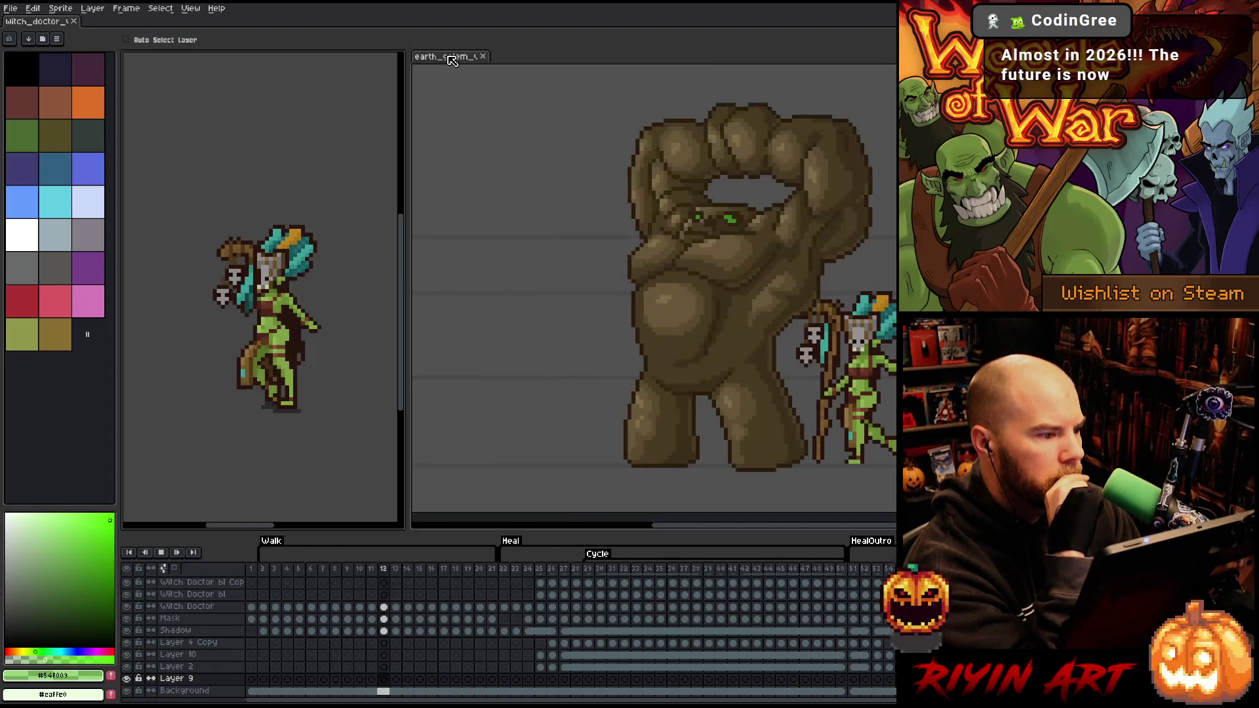
key("ctrl+Tab")
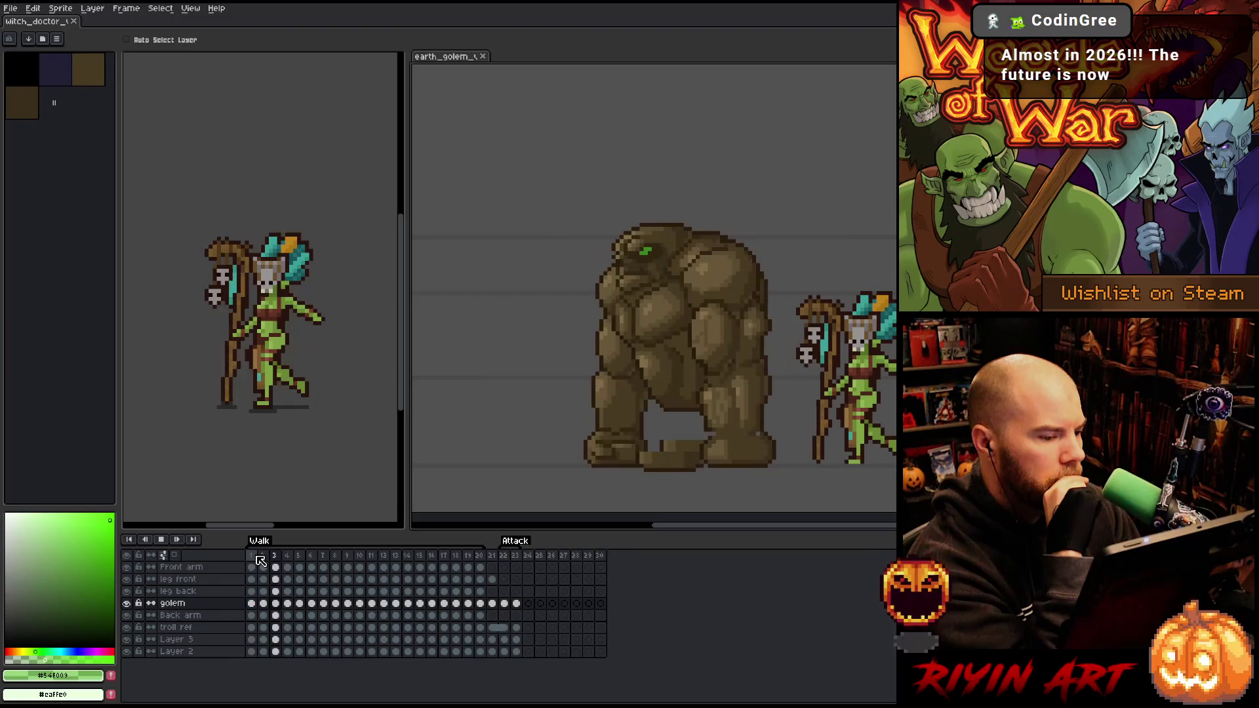
mouse_move(397, 315)
left_mouse_down()
mouse_move(406, 321)
mouse_move(407, 296)
left_mouse_up()
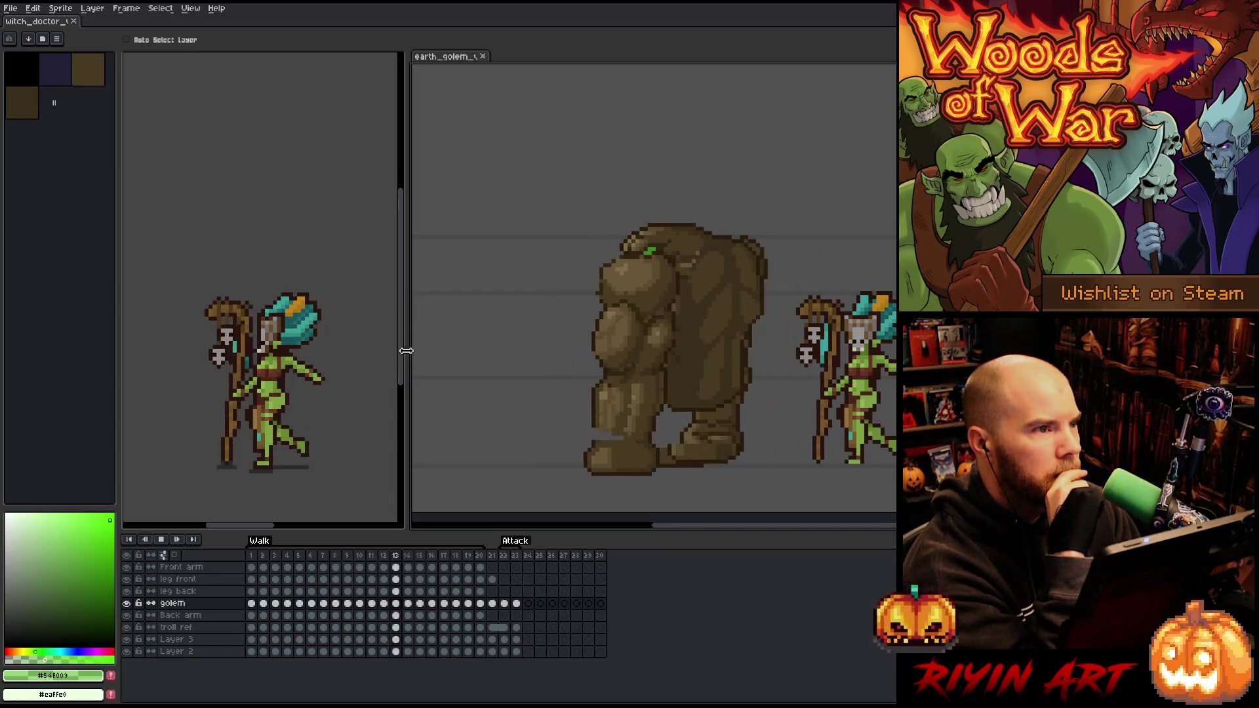
Switch to the earth golem document and hide its 'troll ref' layer
left_click(44, 21)
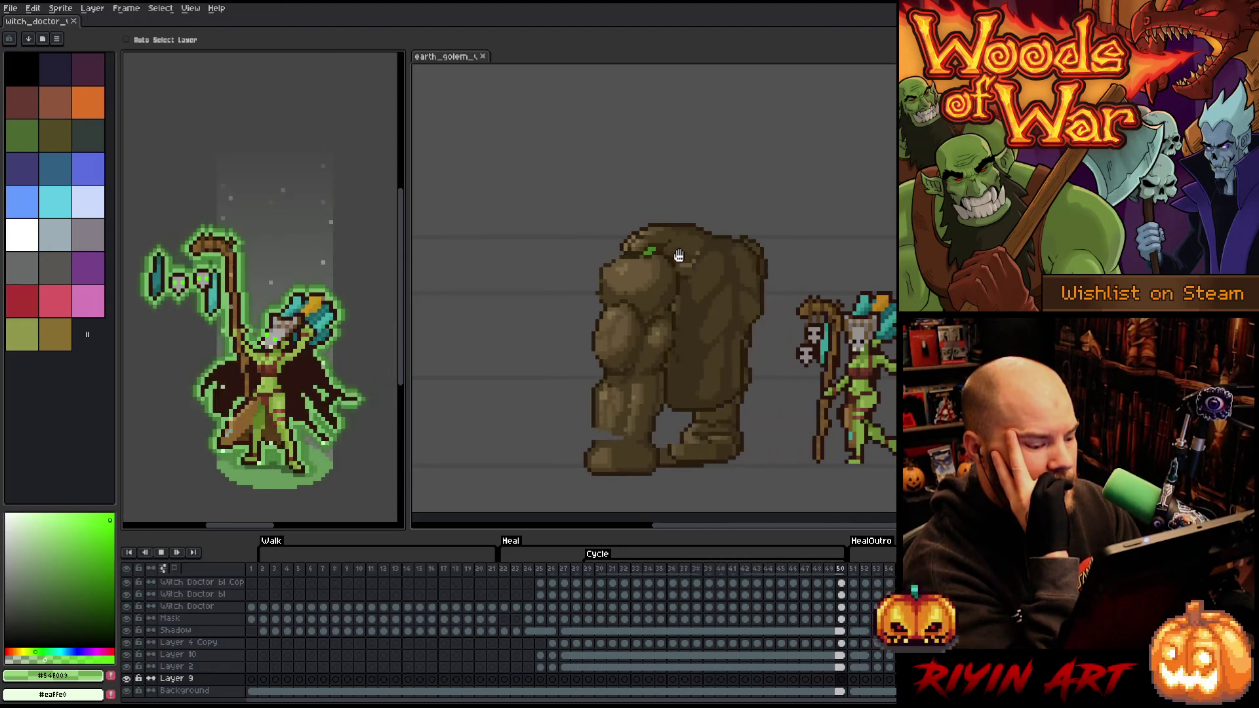
left_click(432, 58)
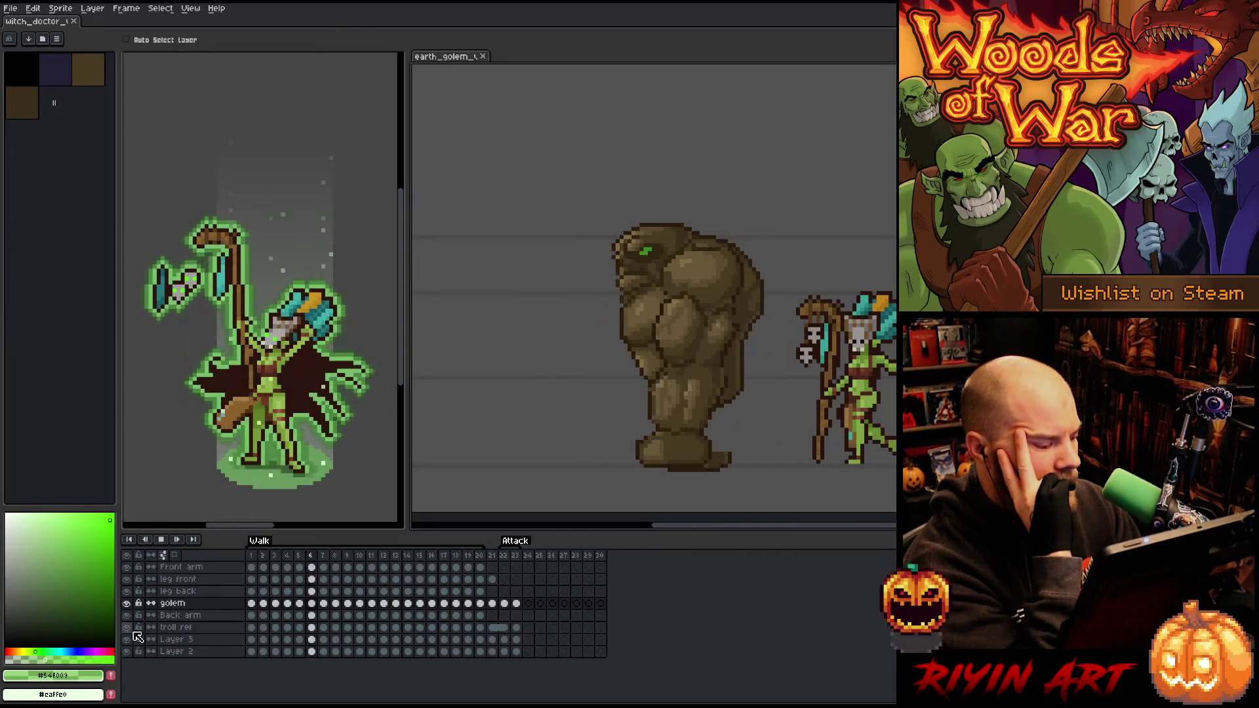
left_click(131, 627)
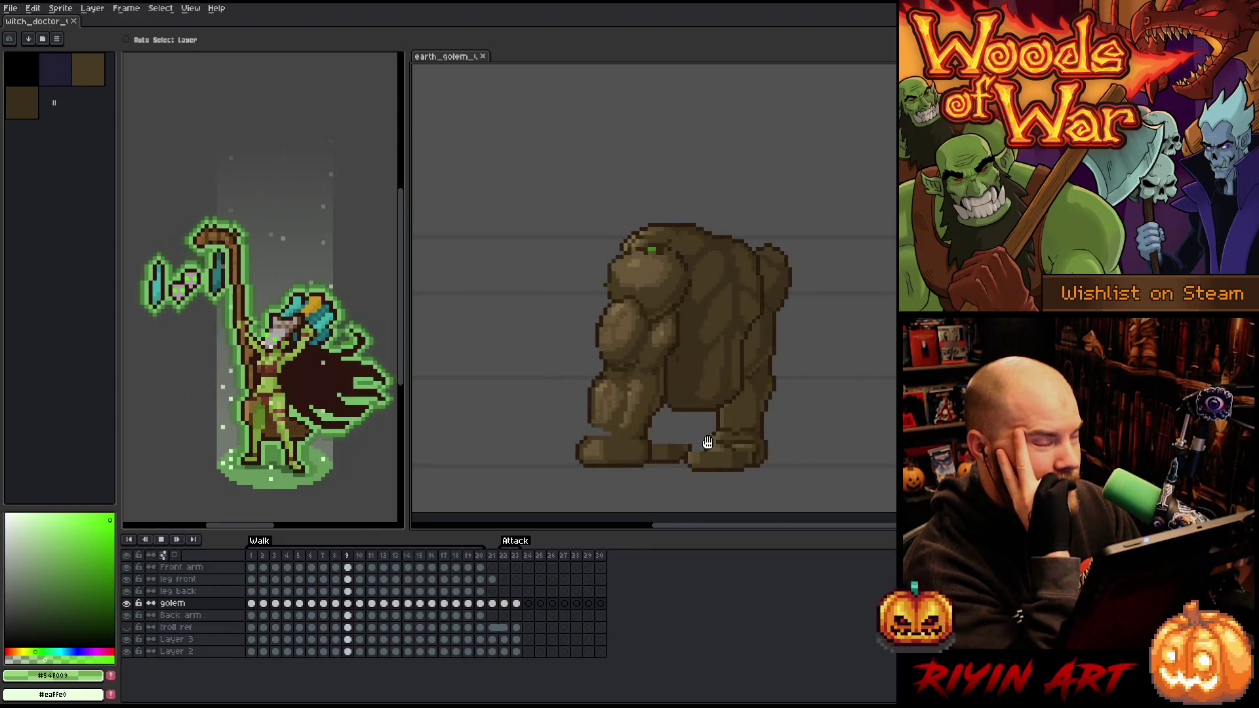
left_click(493, 556)
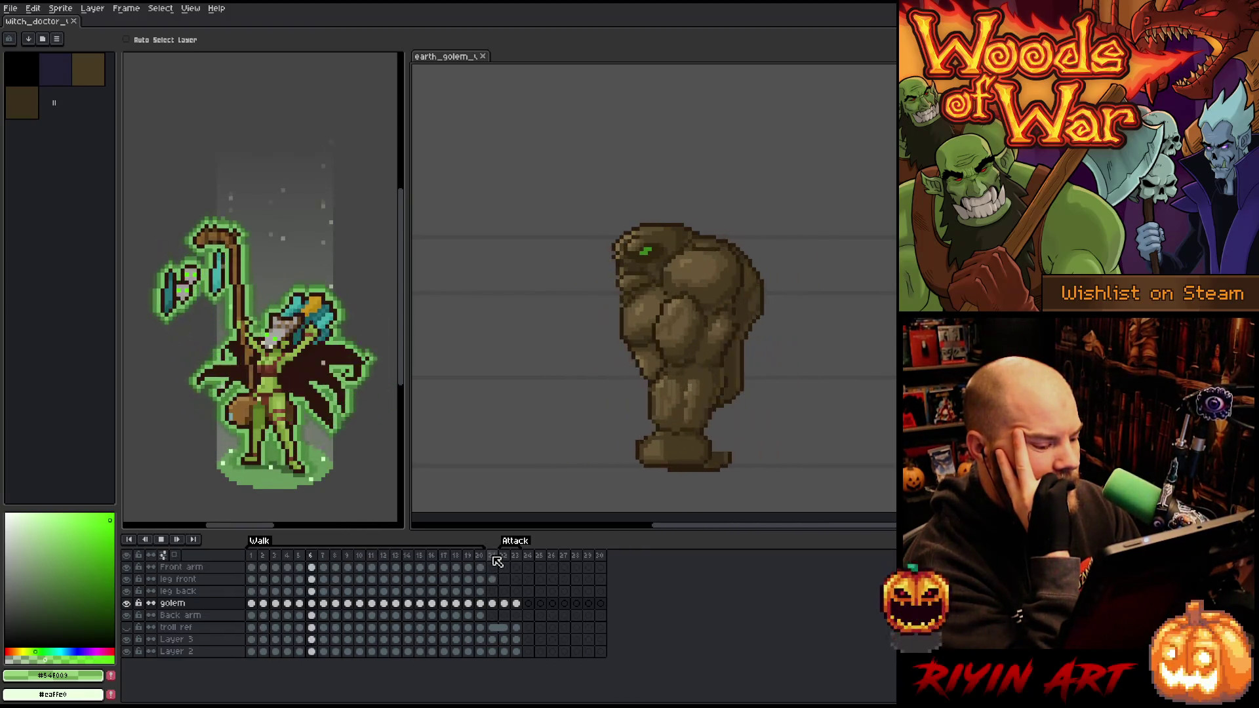
double_click(517, 555)
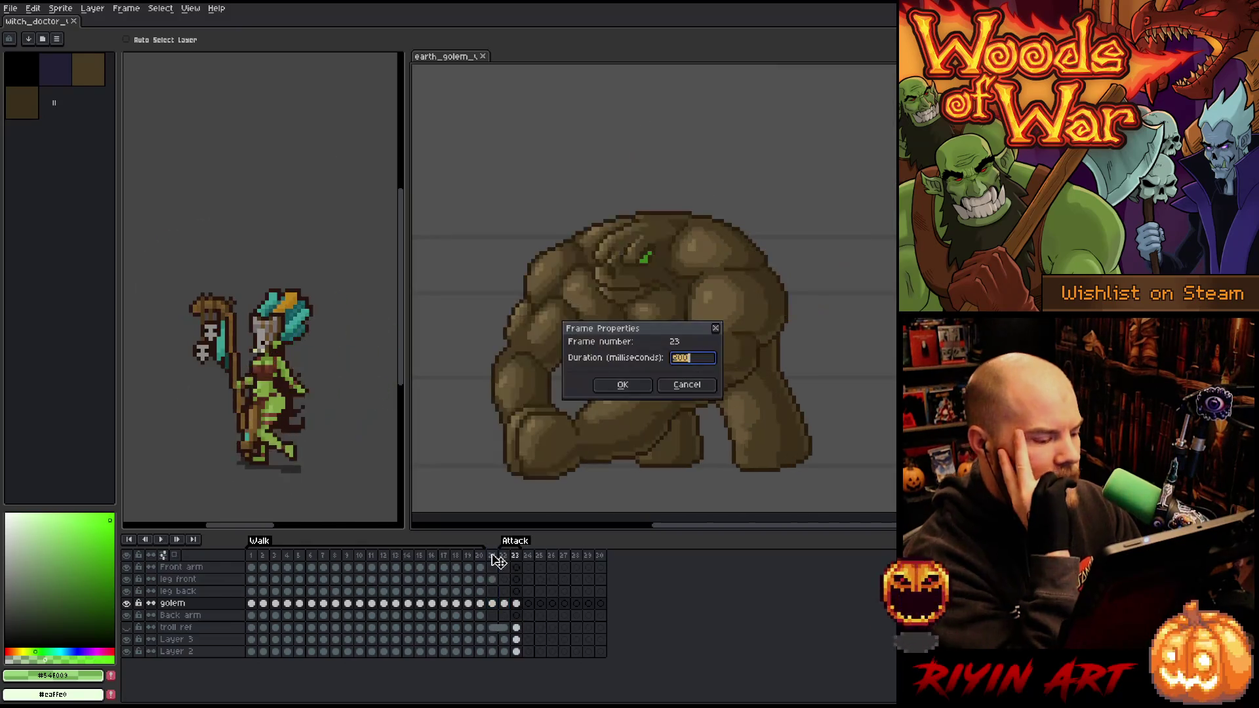
left_click(683, 385)
left_click(491, 556)
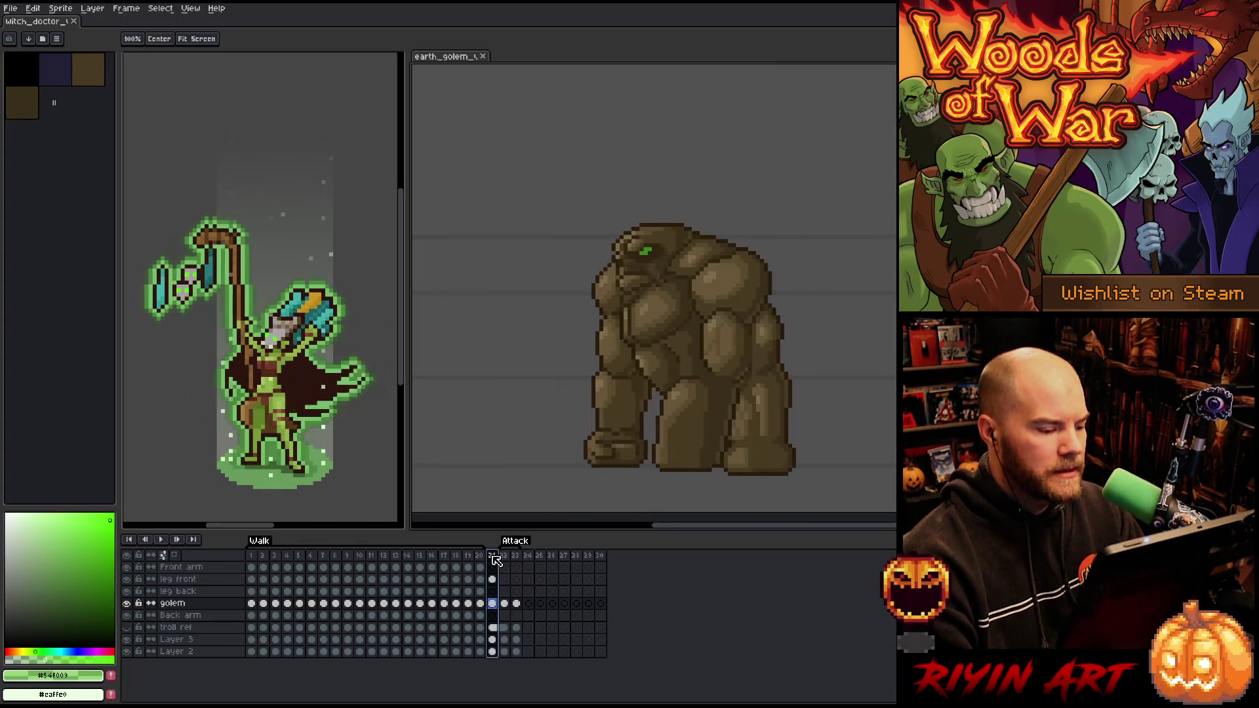
key("v")
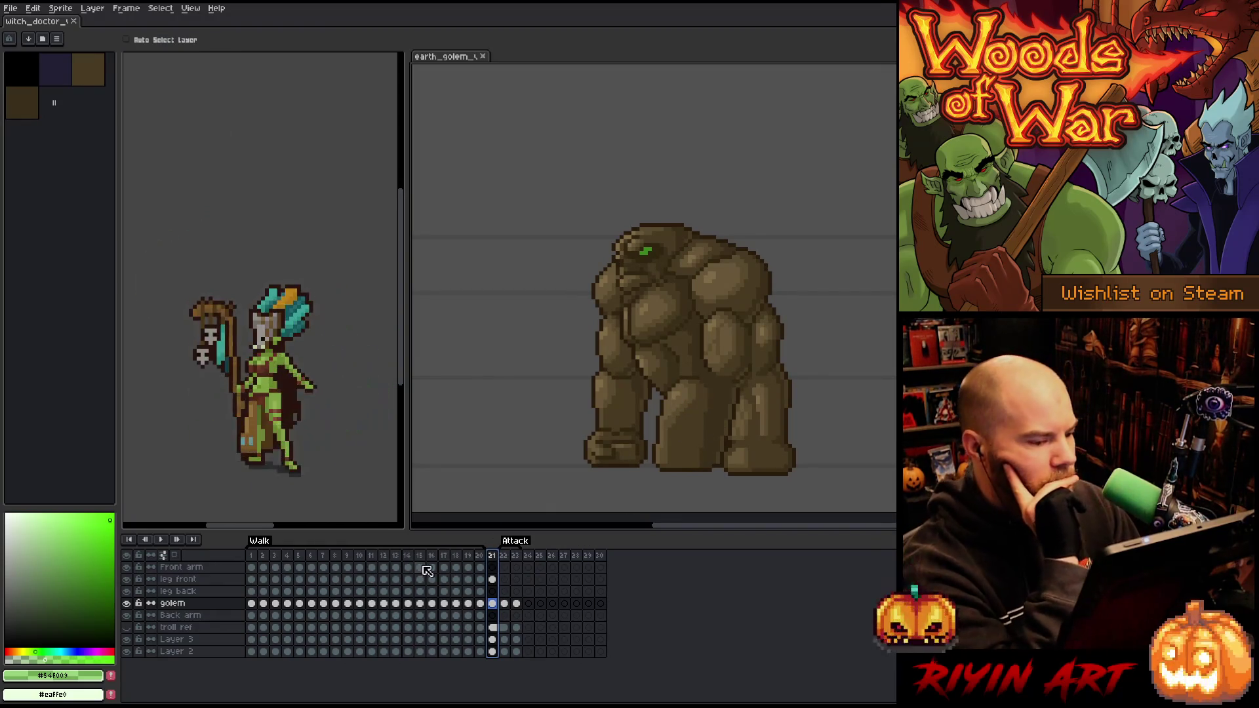
left_click(509, 557)
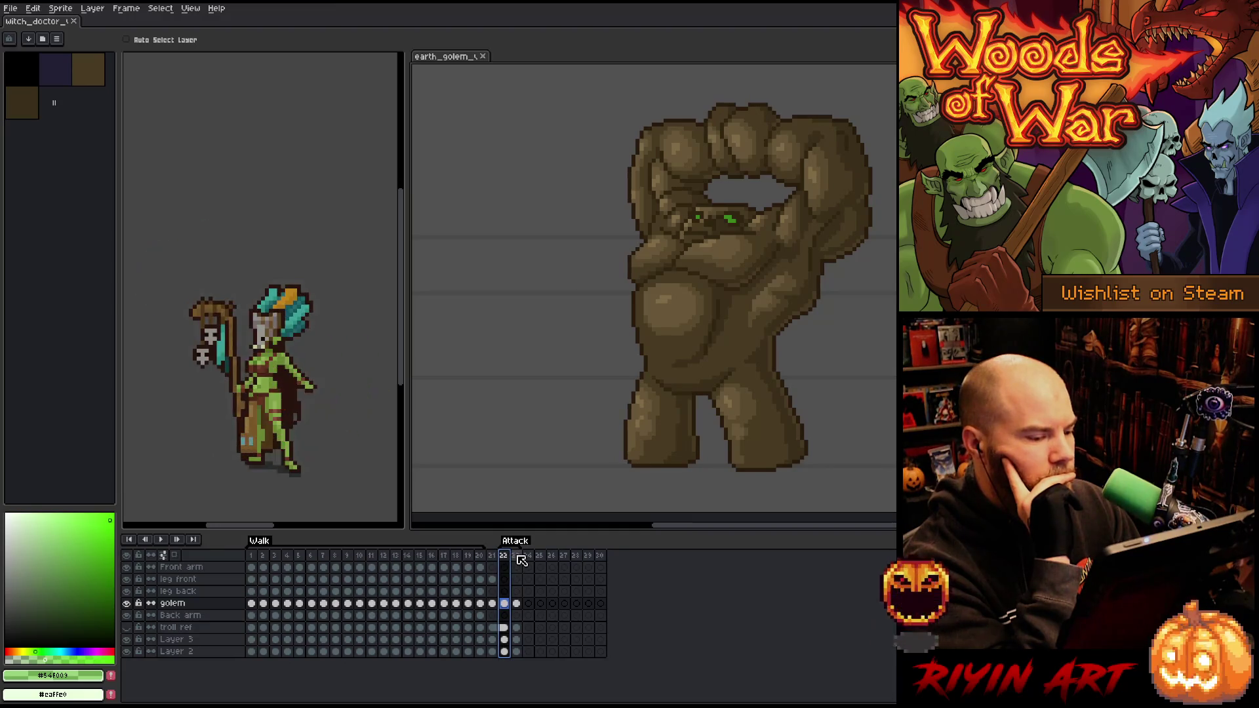
left_click(518, 557)
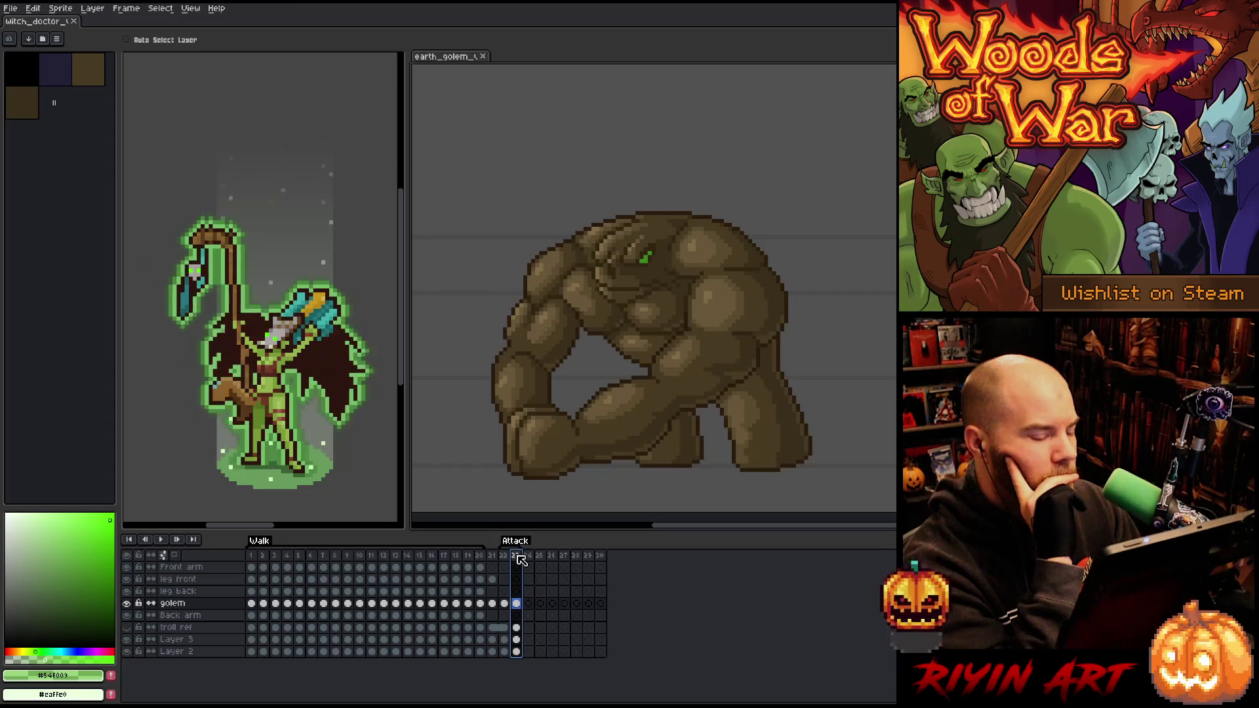
left_click(503, 558)
left_click(518, 557)
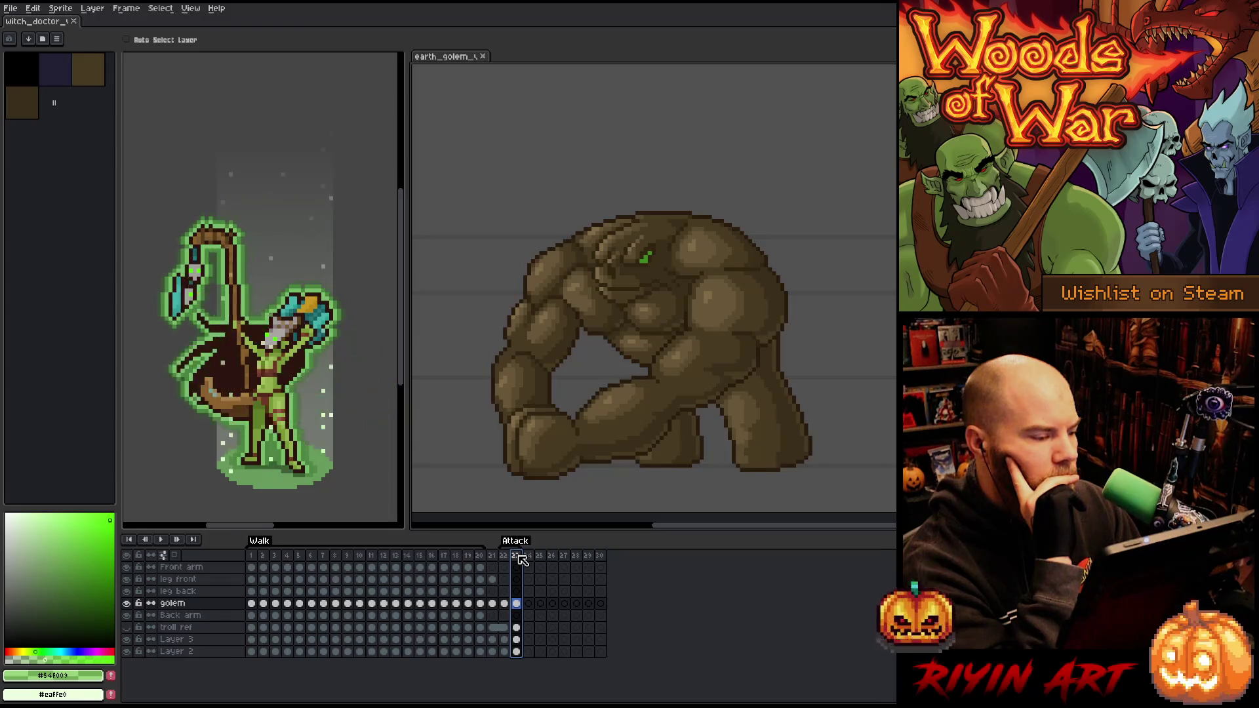
left_click(263, 556)
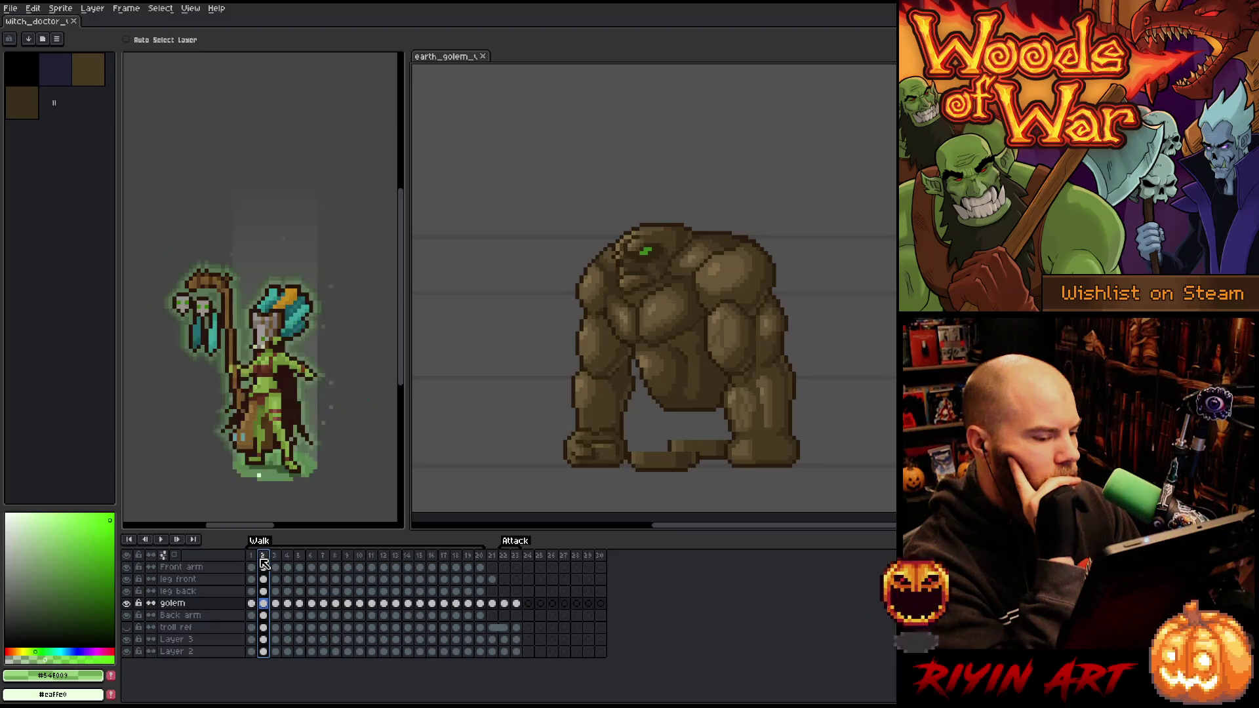
Flip between raised-fists frame 22 and punch frame 23, then put a transform box on frame 23's golem
left_click(518, 557)
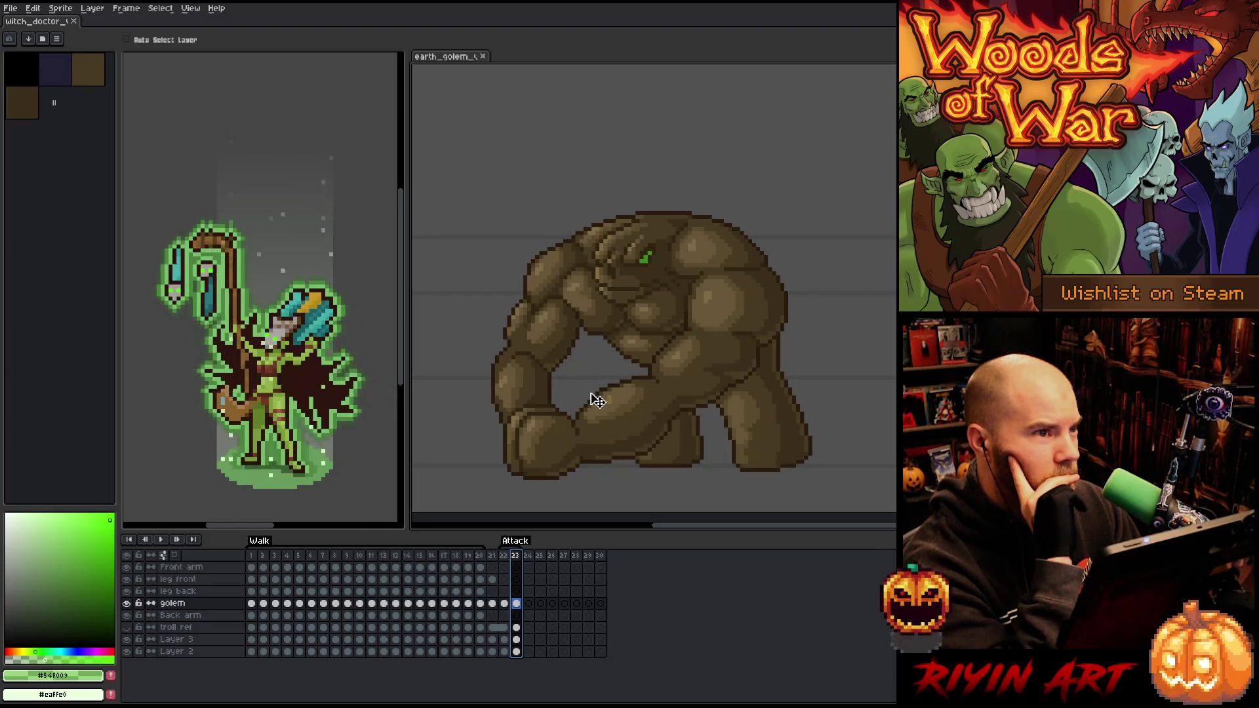
left_click(504, 556)
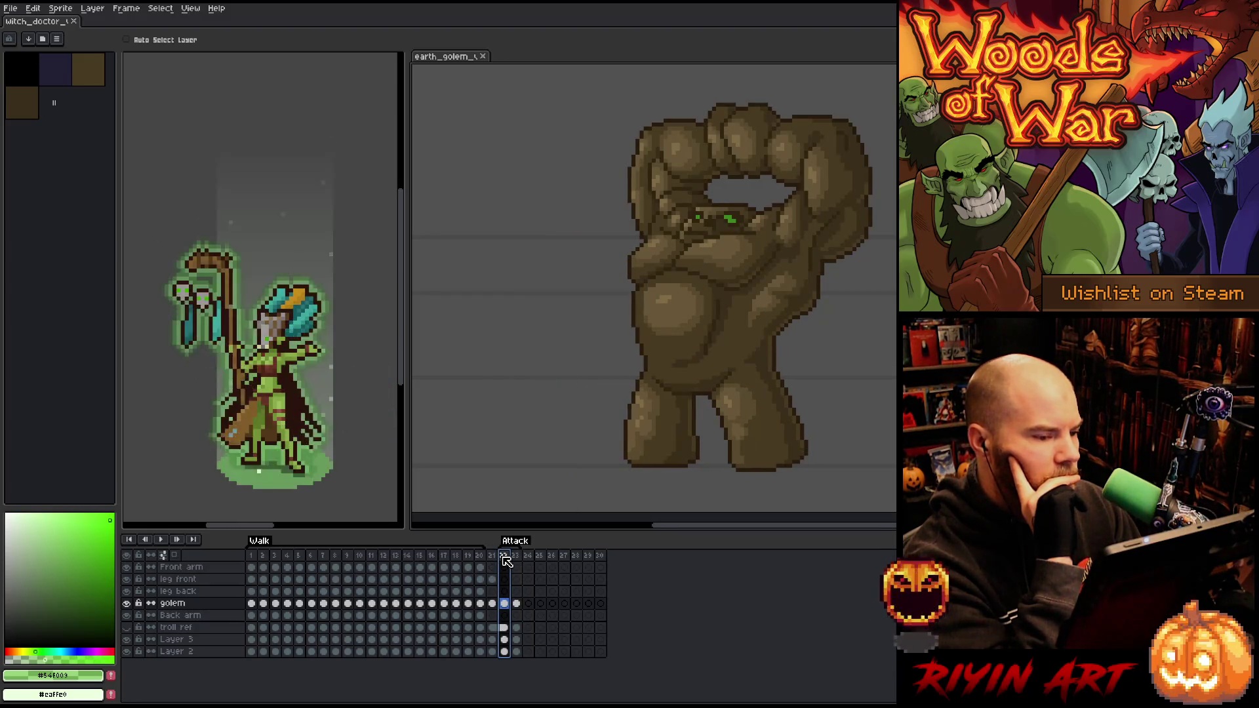
left_click(517, 556)
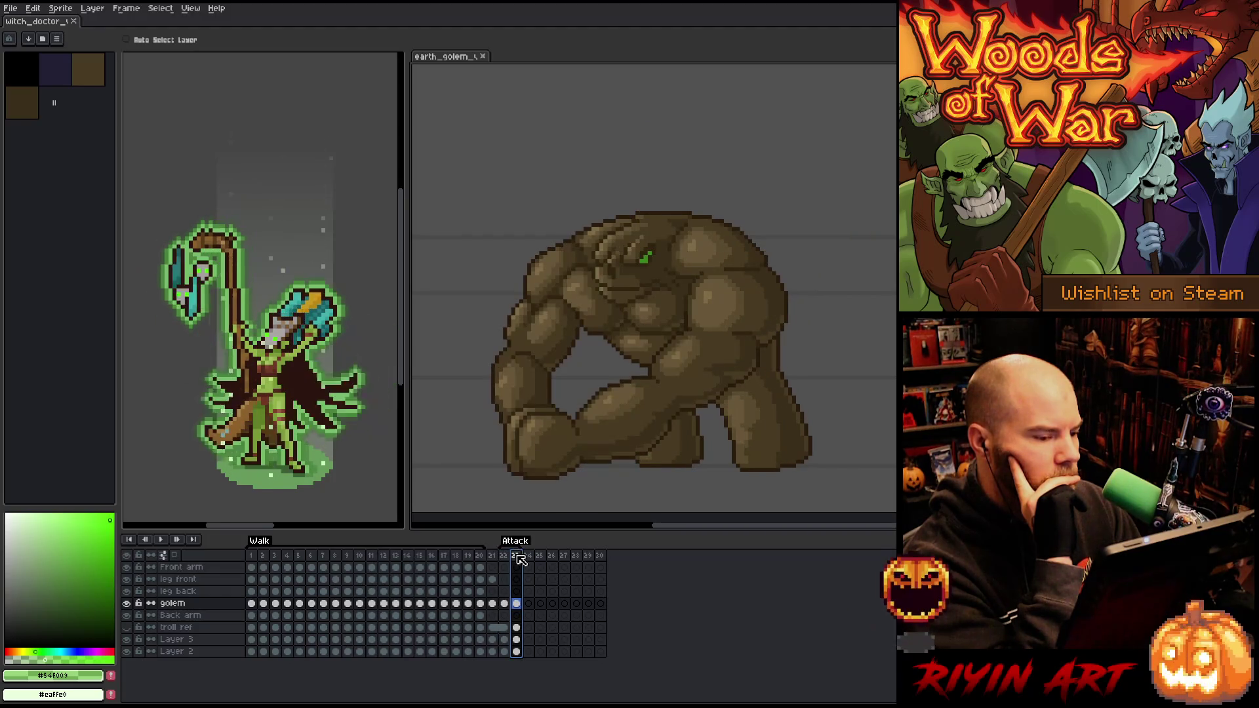
key("Left")
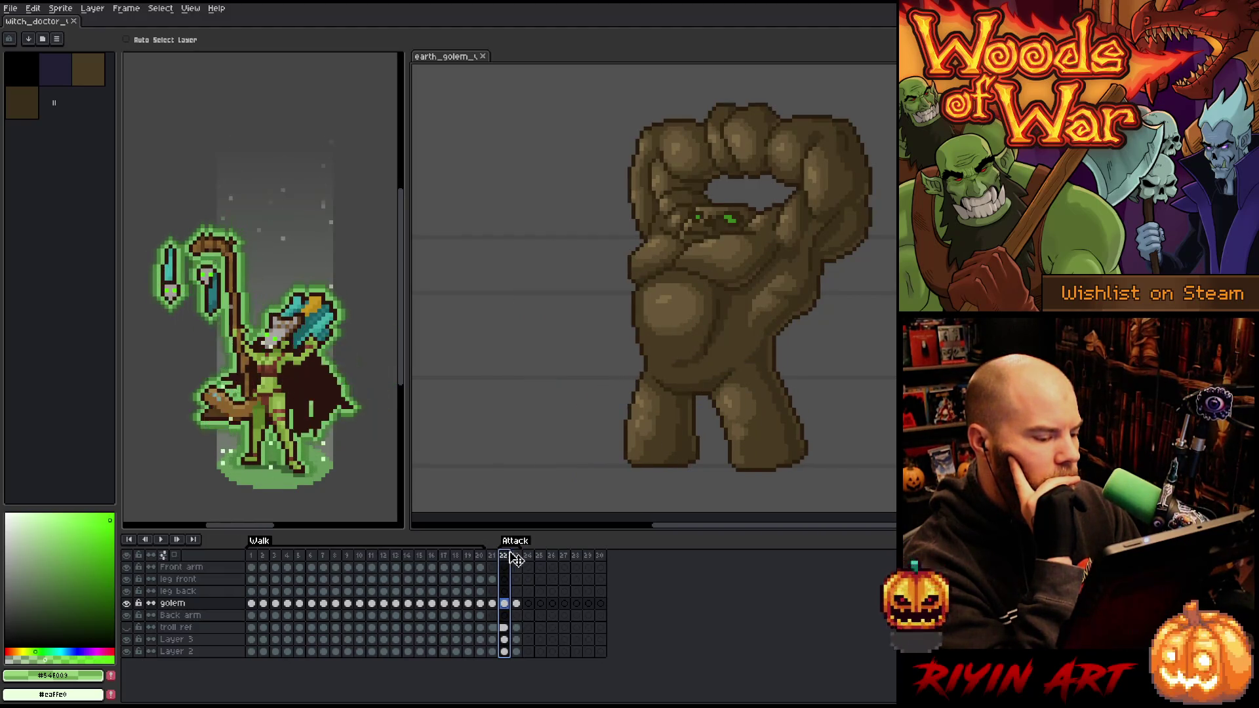
left_click(517, 556)
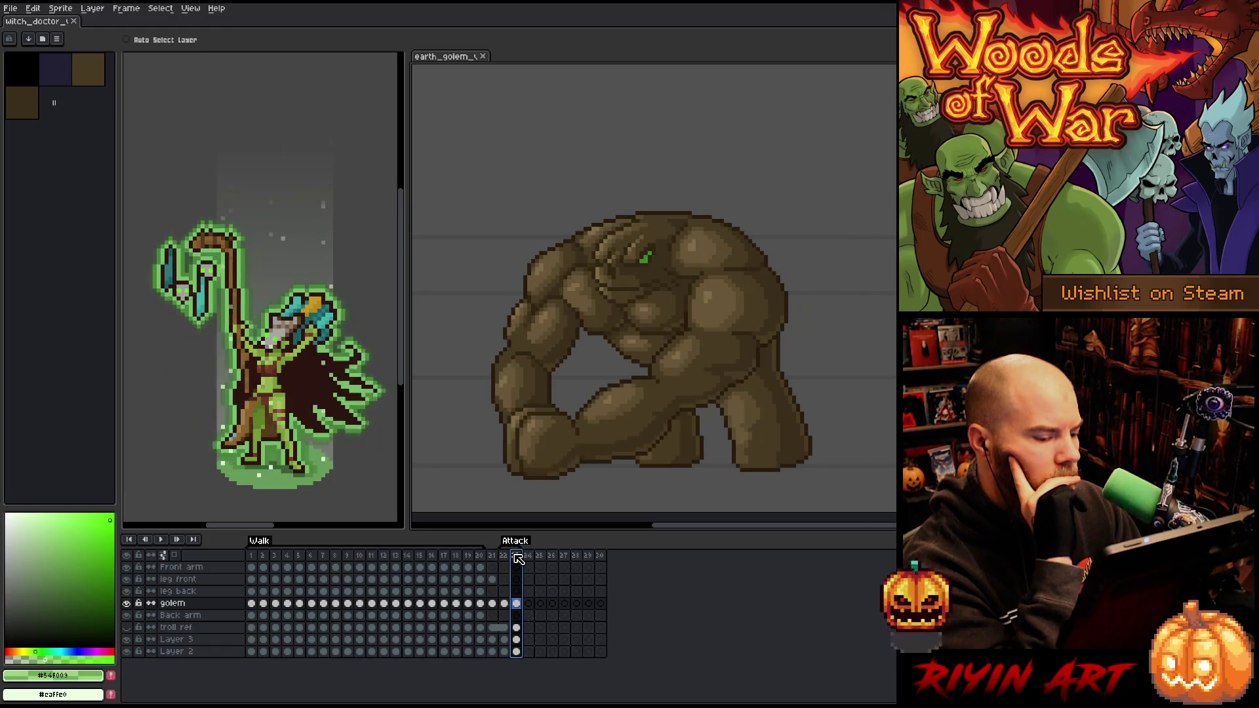
left_click(517, 605)
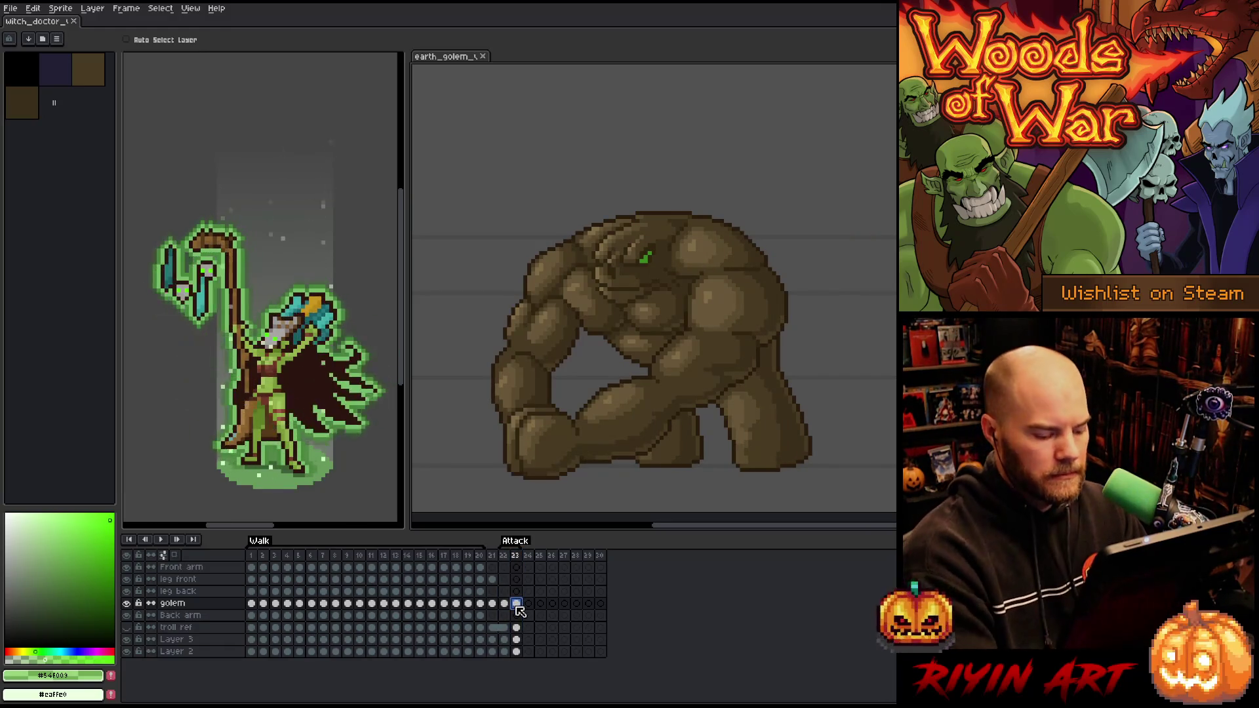
key("ctrl+t")
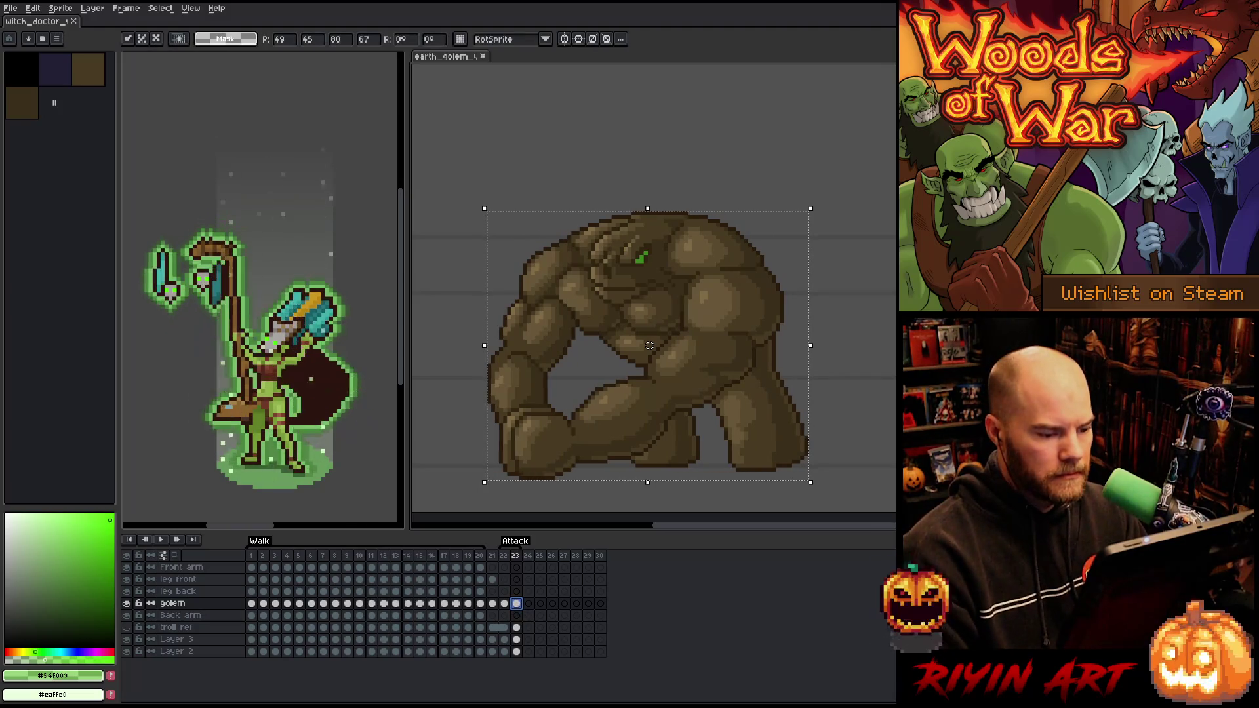
Play the attack, stop on punch frame 23, deselect, and move to empty frame 24
key("Return")
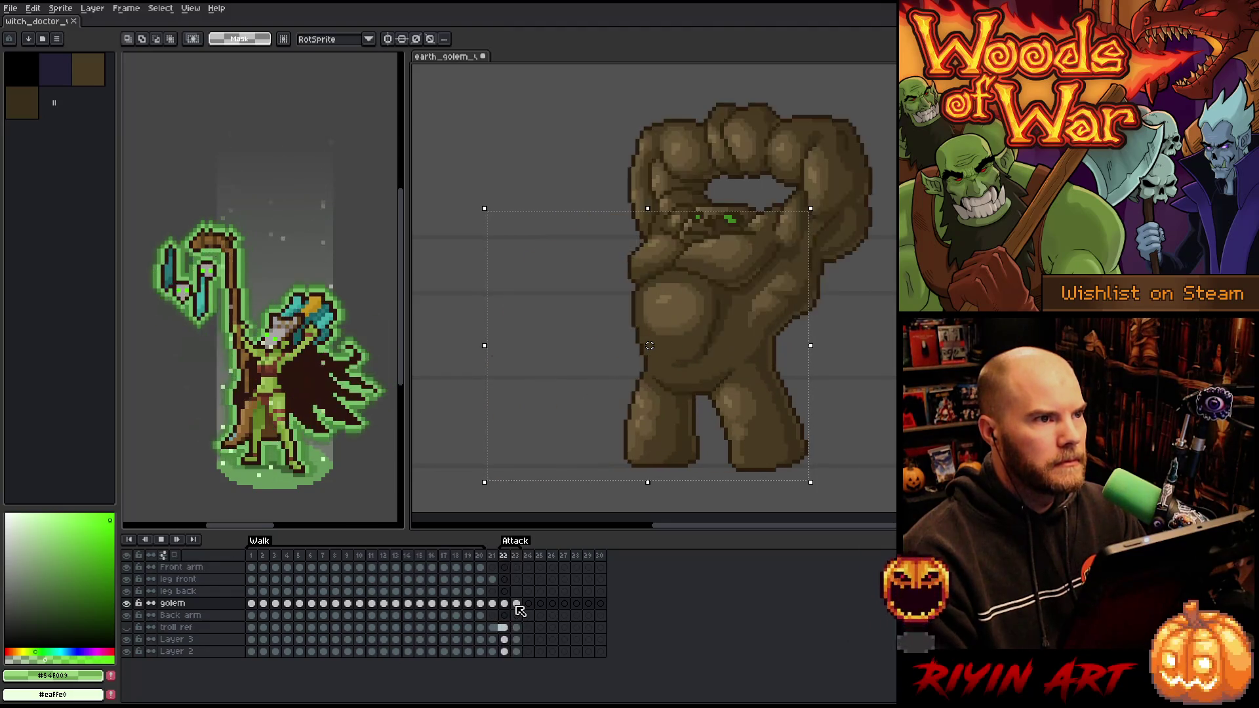
left_click(520, 610)
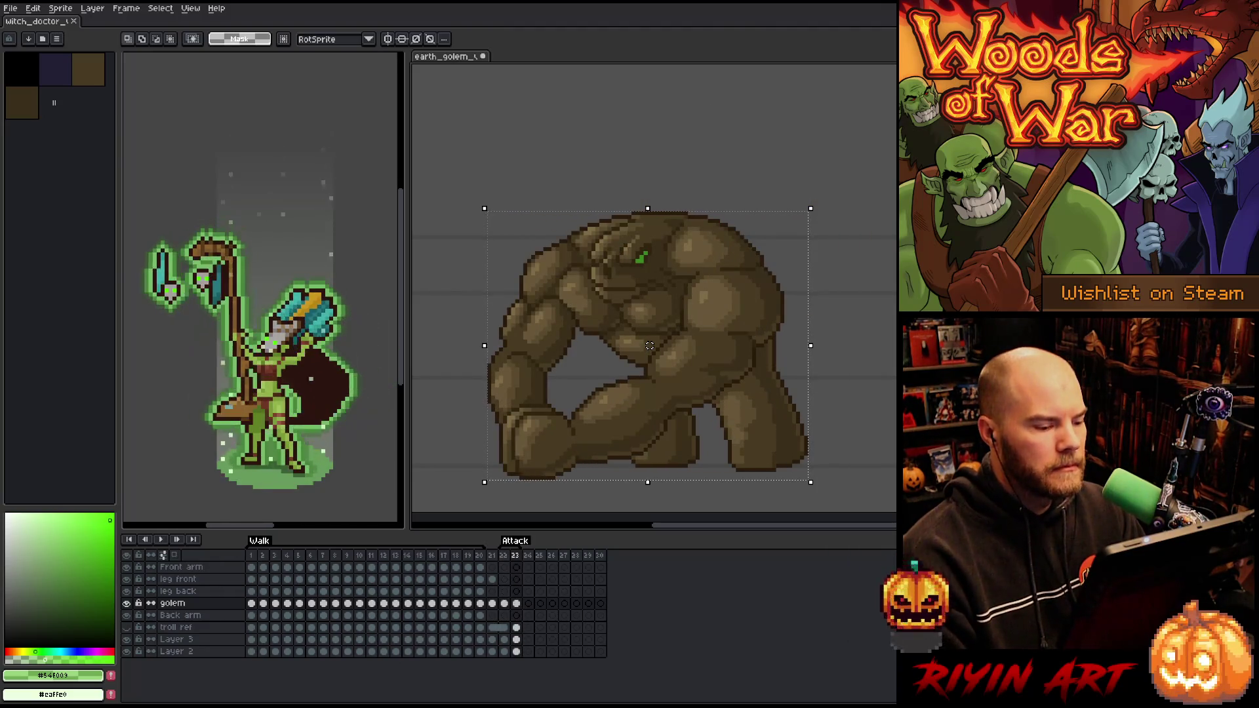
key("Left")
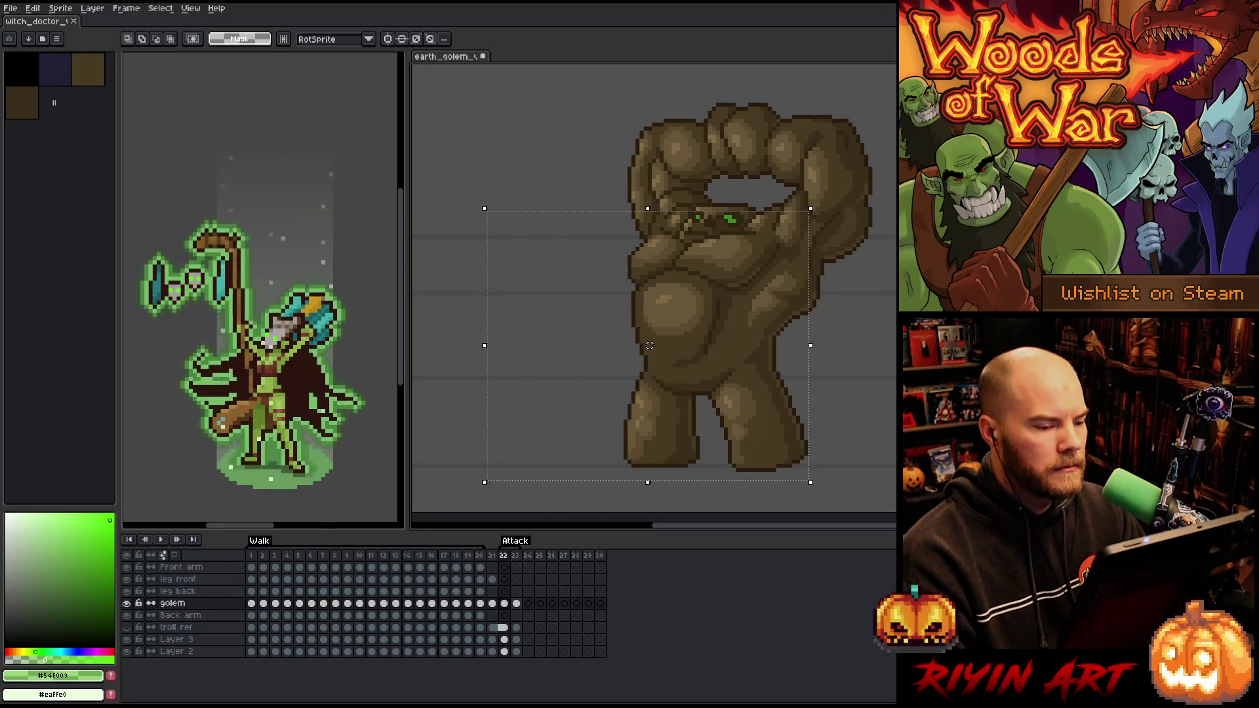
key("Right")
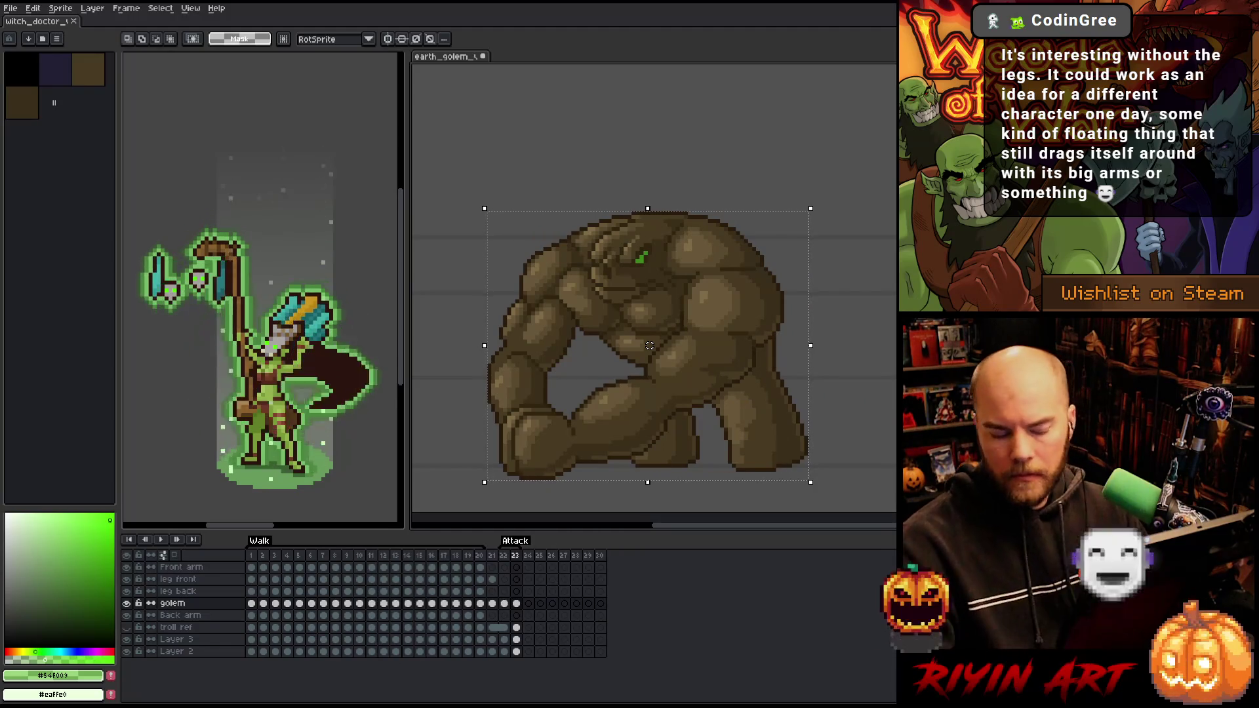
key("ctrl+d")
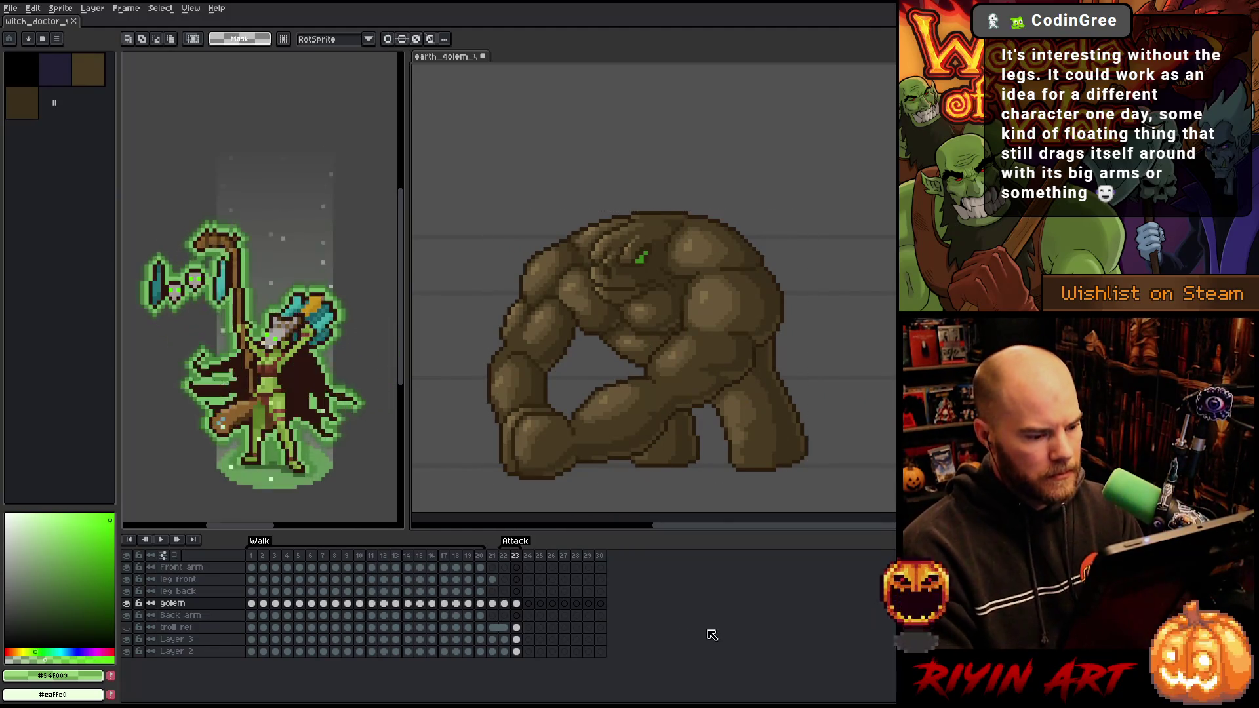
left_click_drag(664, 457, 697, 455)
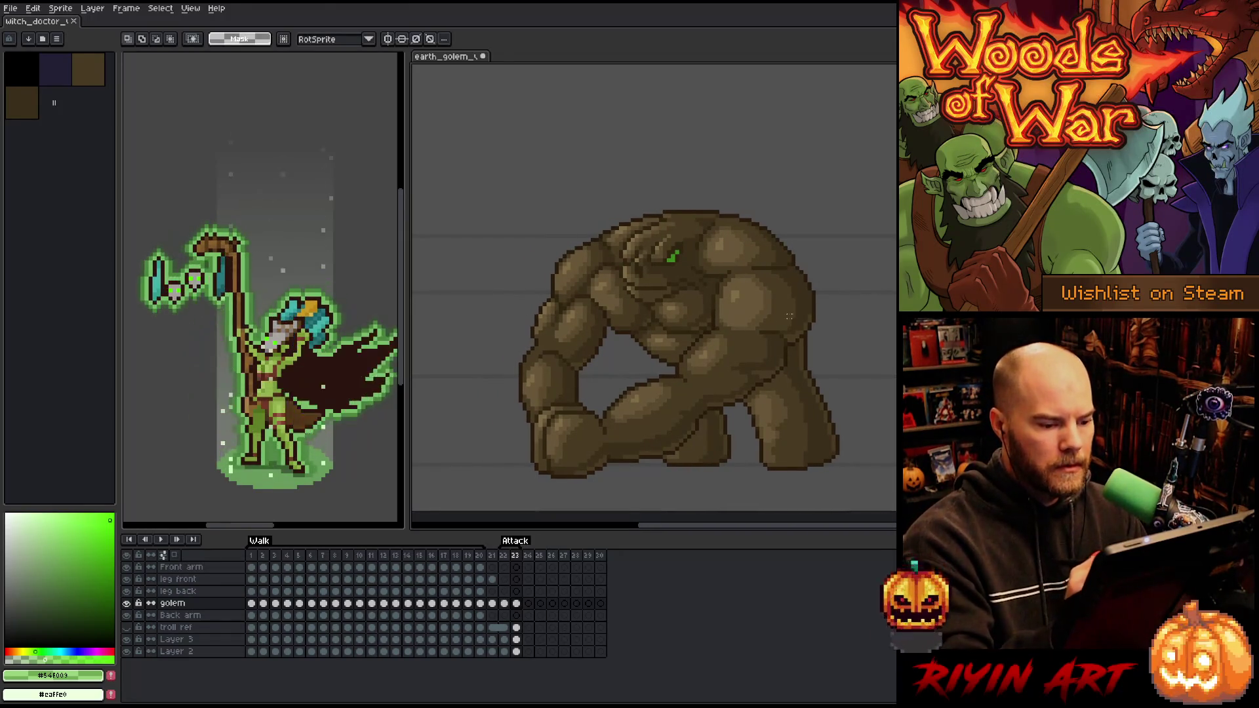
left_click(532, 602)
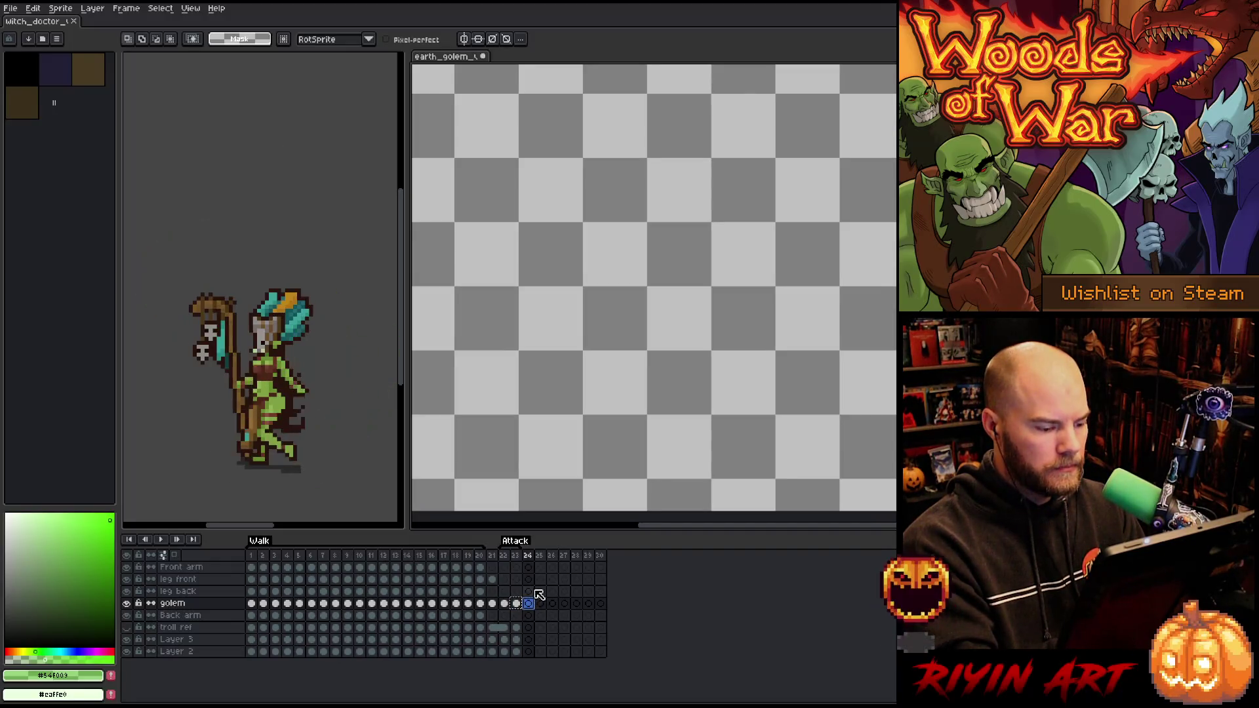
Link Layer 2's cels across frames 1–30
mouse_move(253, 652)
left_mouse_down()
mouse_move(413, 663)
mouse_move(598, 649)
left_mouse_up()
right_click(602, 651)
left_click(618, 682)
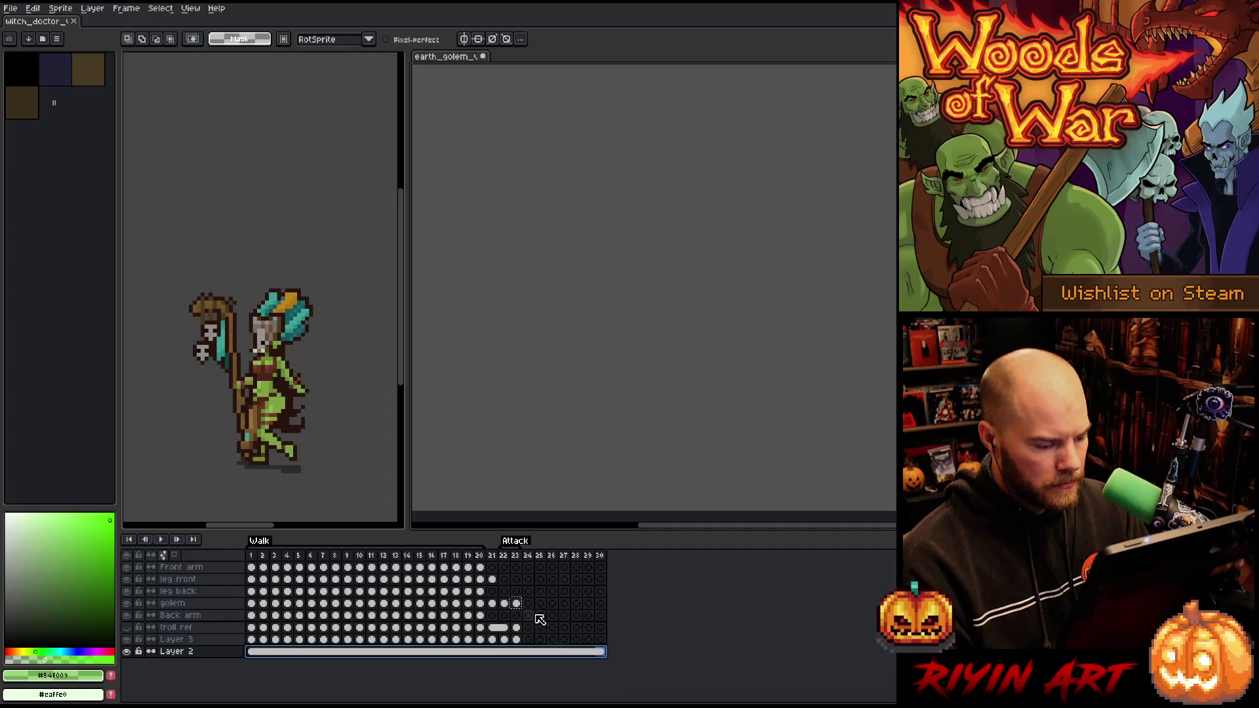
Copy the frame 23 punch pose into frame 24 and lasso the golem's lunging arm
left_click(516, 604)
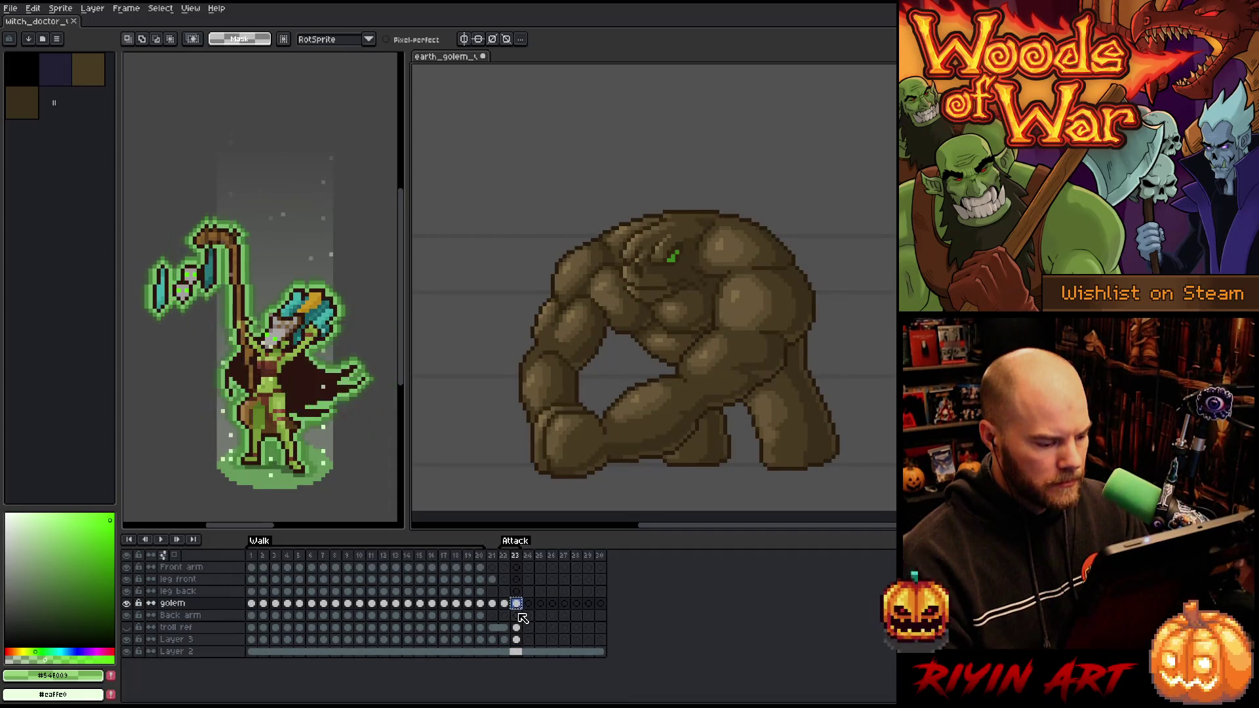
key("Left")
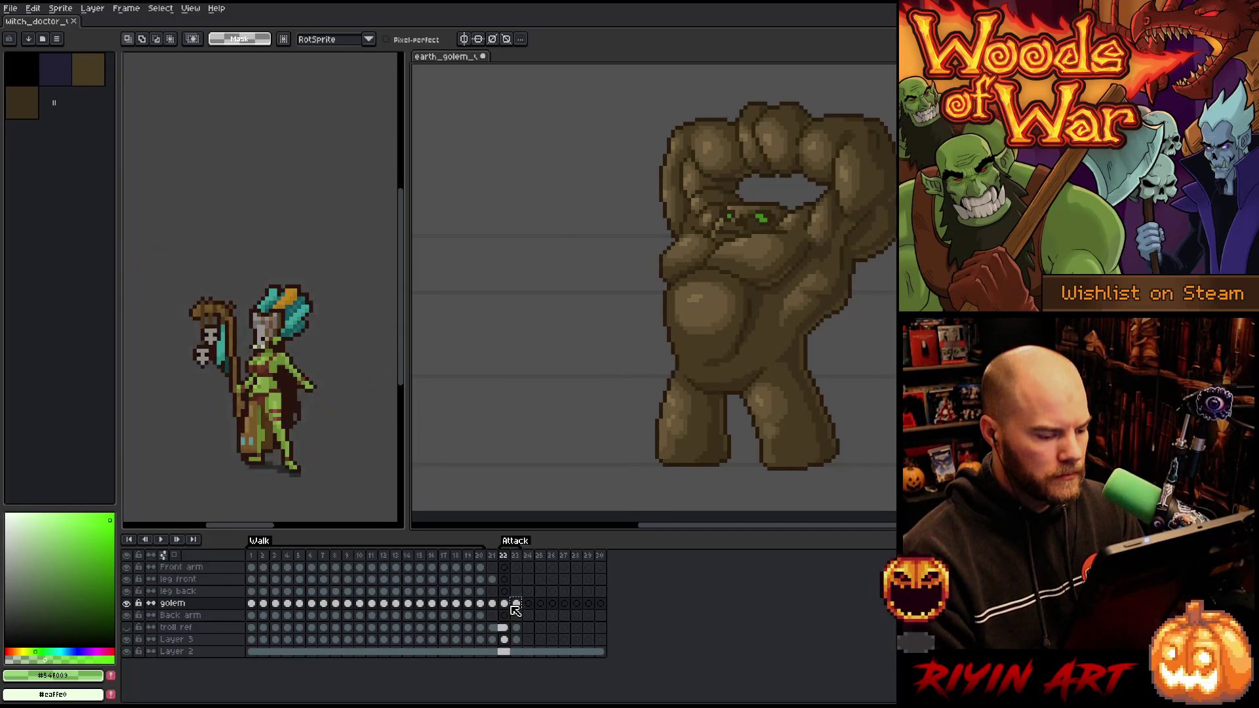
key("Right")
key("alt+n")
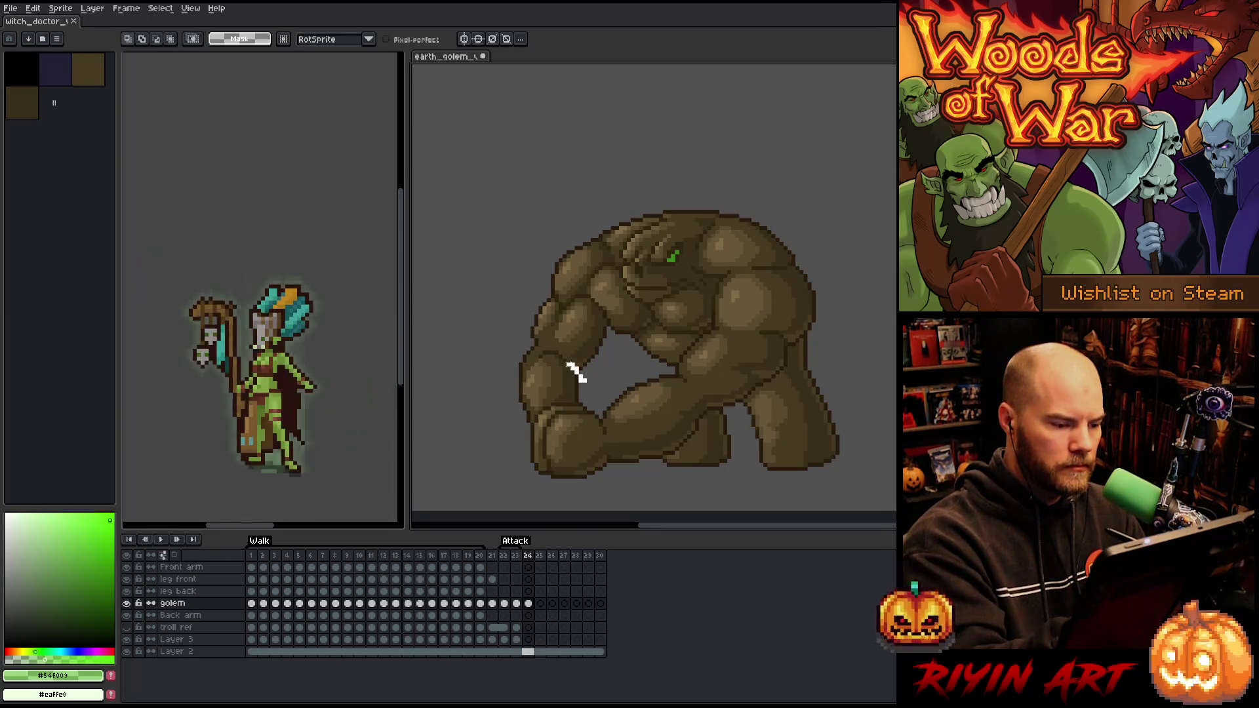
mouse_move(546, 356)
left_mouse_down()
mouse_move(527, 365)
mouse_move(520, 467)
mouse_move(607, 496)
mouse_move(662, 482)
mouse_move(662, 407)
mouse_move(623, 362)
mouse_move(586, 358)
left_mouse_up()
Move the selected arm to the canvas's right edge, commit it, and deselect
mouse_move(613, 416)
left_mouse_down()
mouse_move(852, 395)
mouse_move(988, 239)
left_mouse_up()
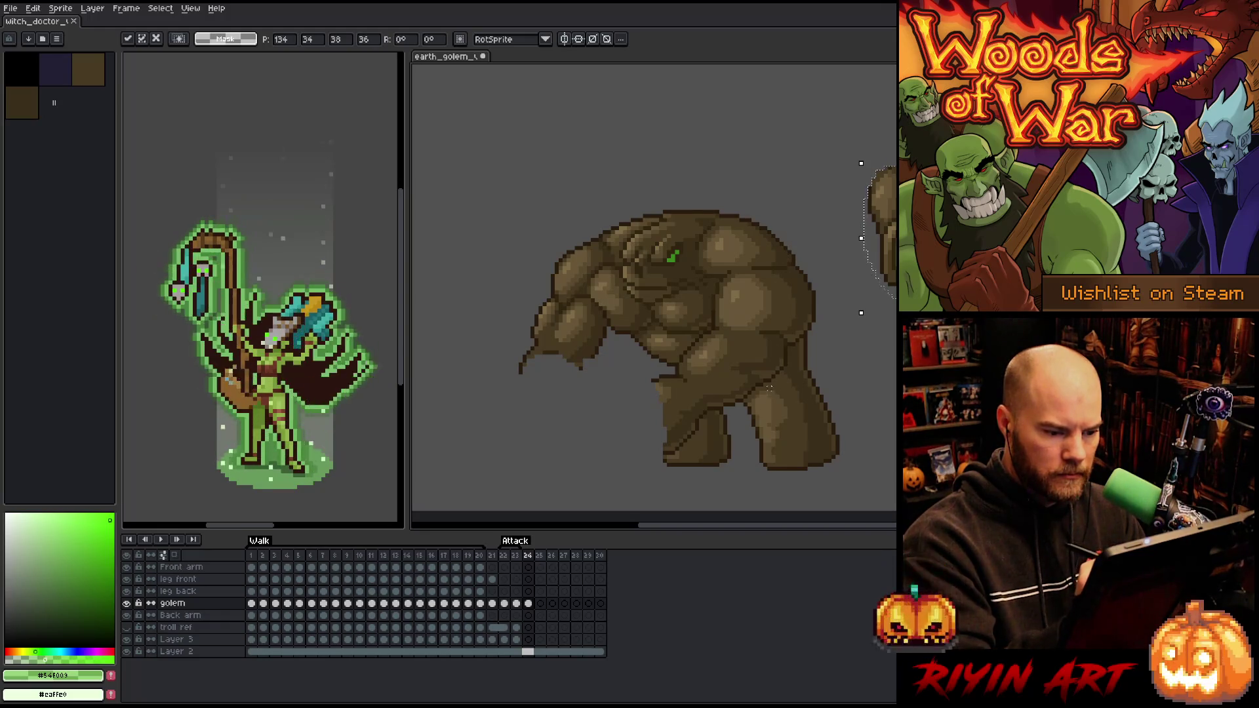
key("Return")
key("ctrl+d")
key("b")
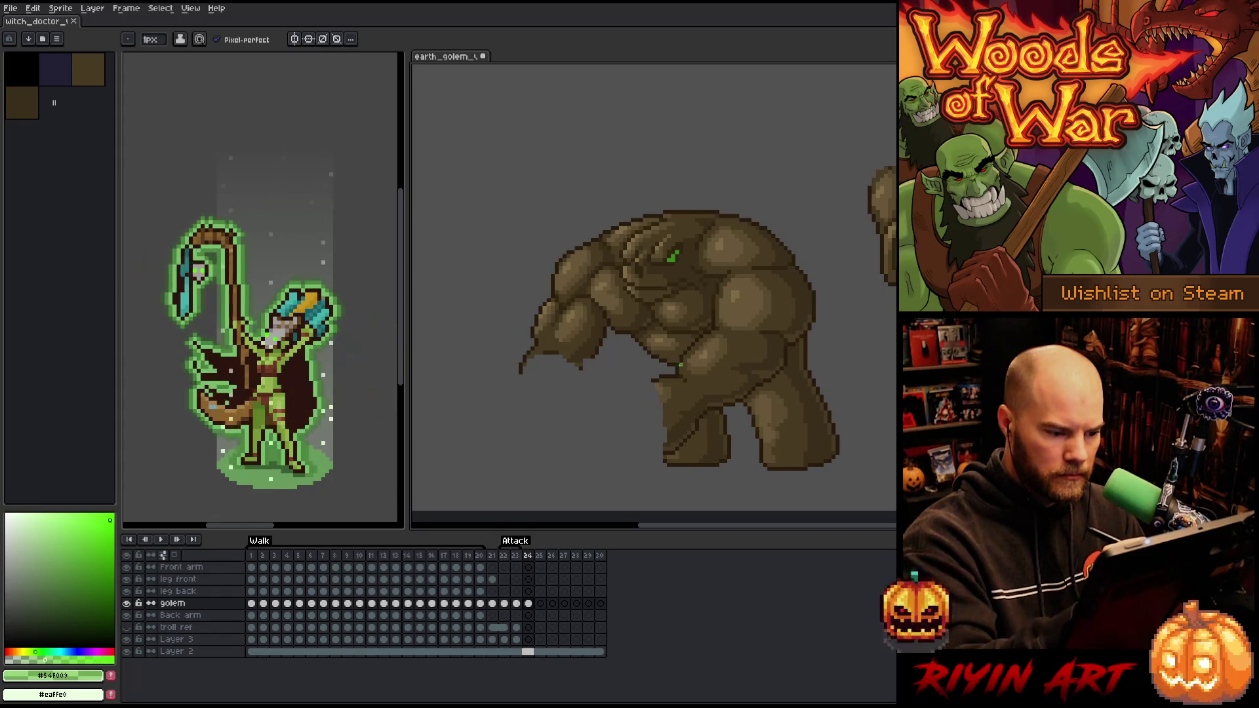
Pick the golem's dark brown and pencil an outline down its exposed side
left_click(682, 365, "alt")
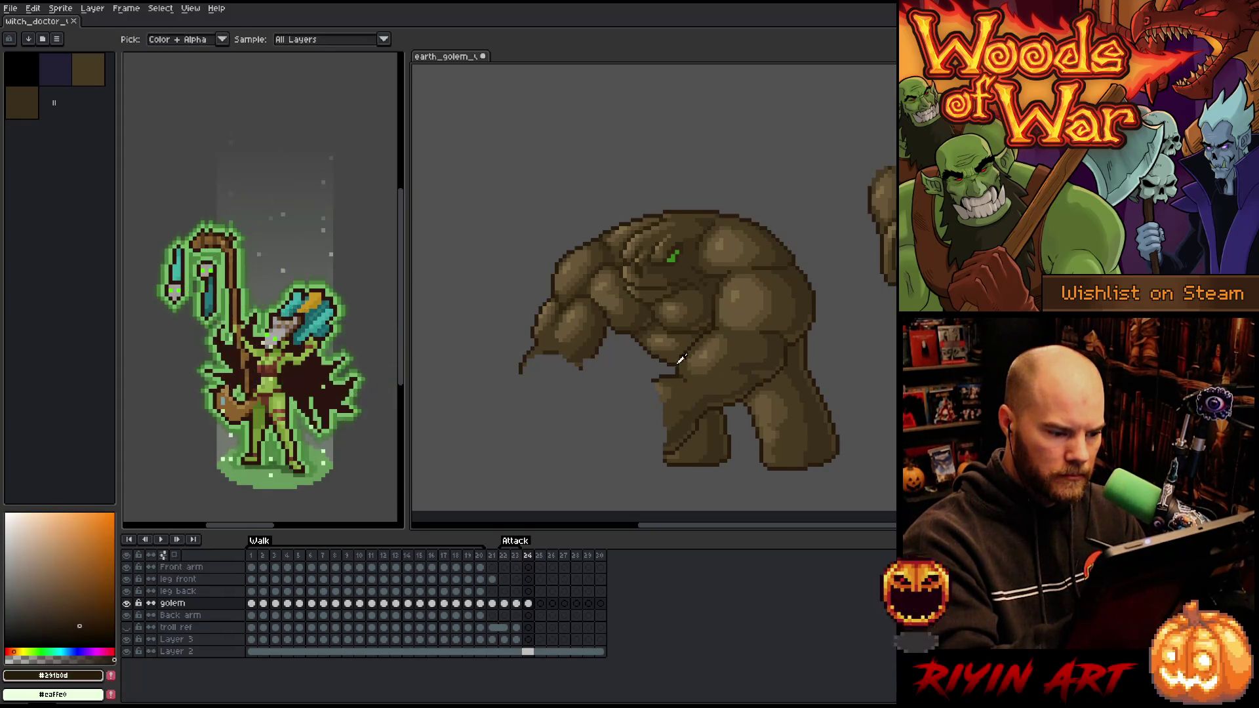
left_click_drag(686, 364, 667, 447)
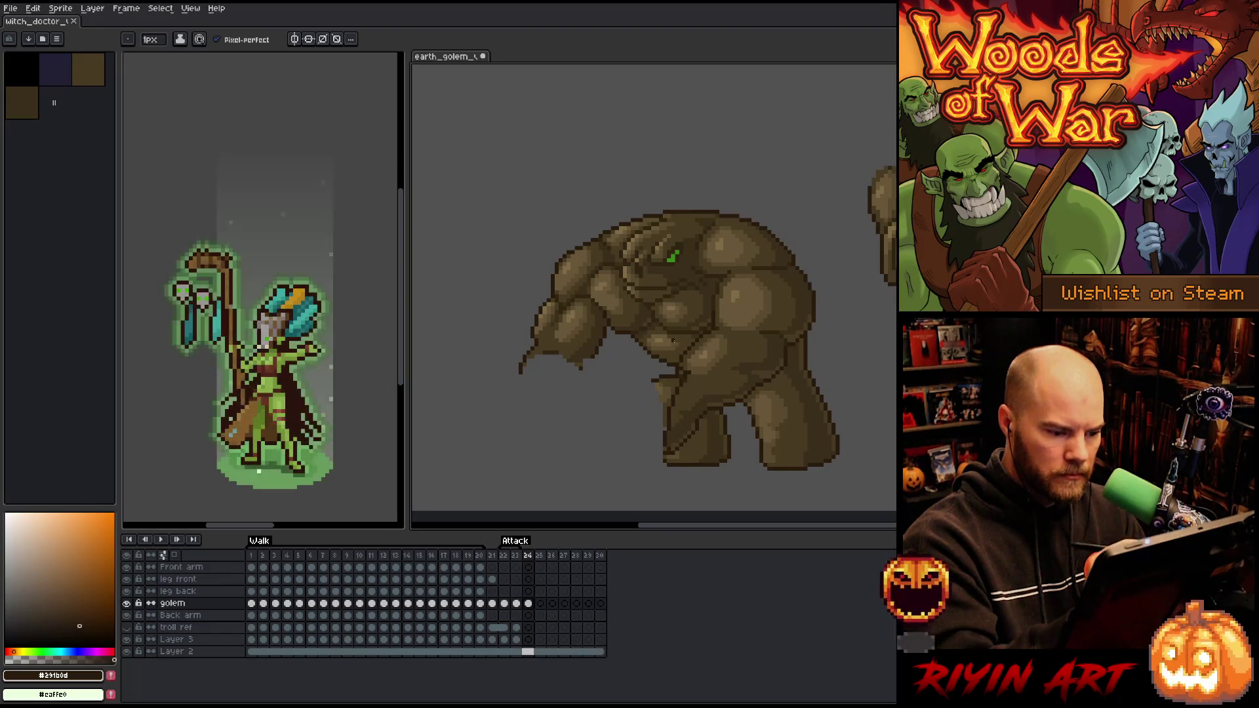
left_click(685, 365, "alt")
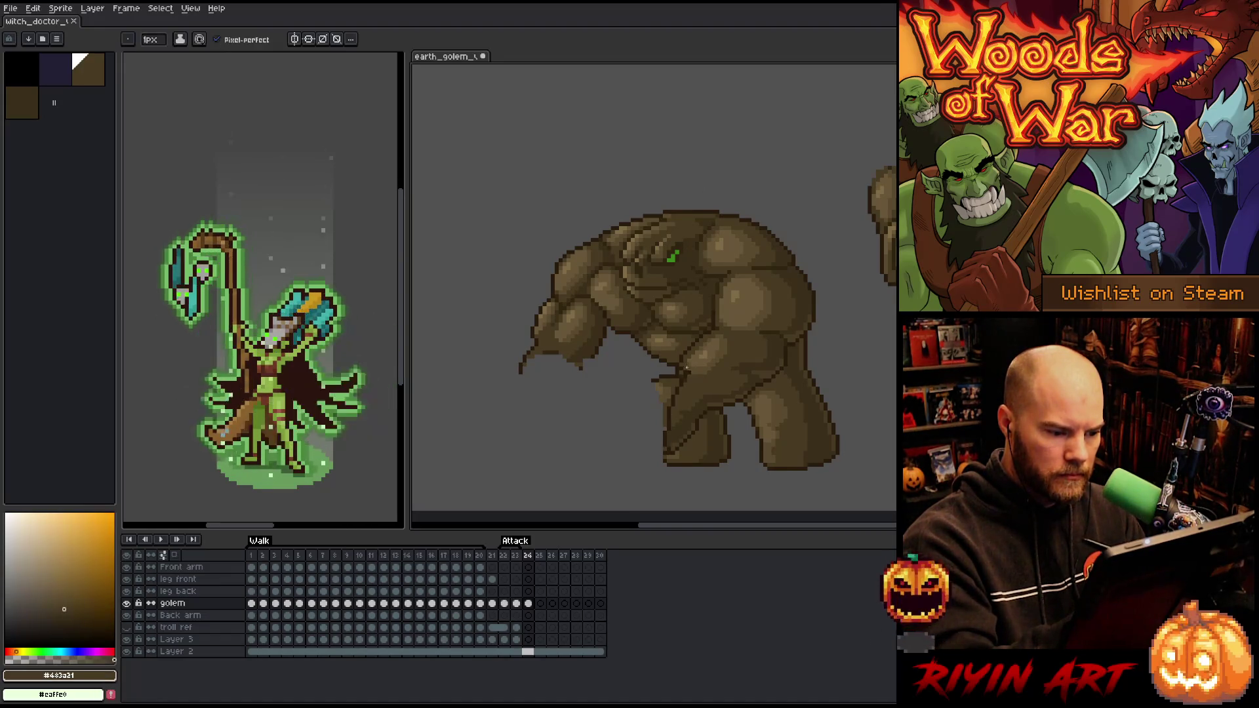
left_click(680, 370, "alt")
key("b")
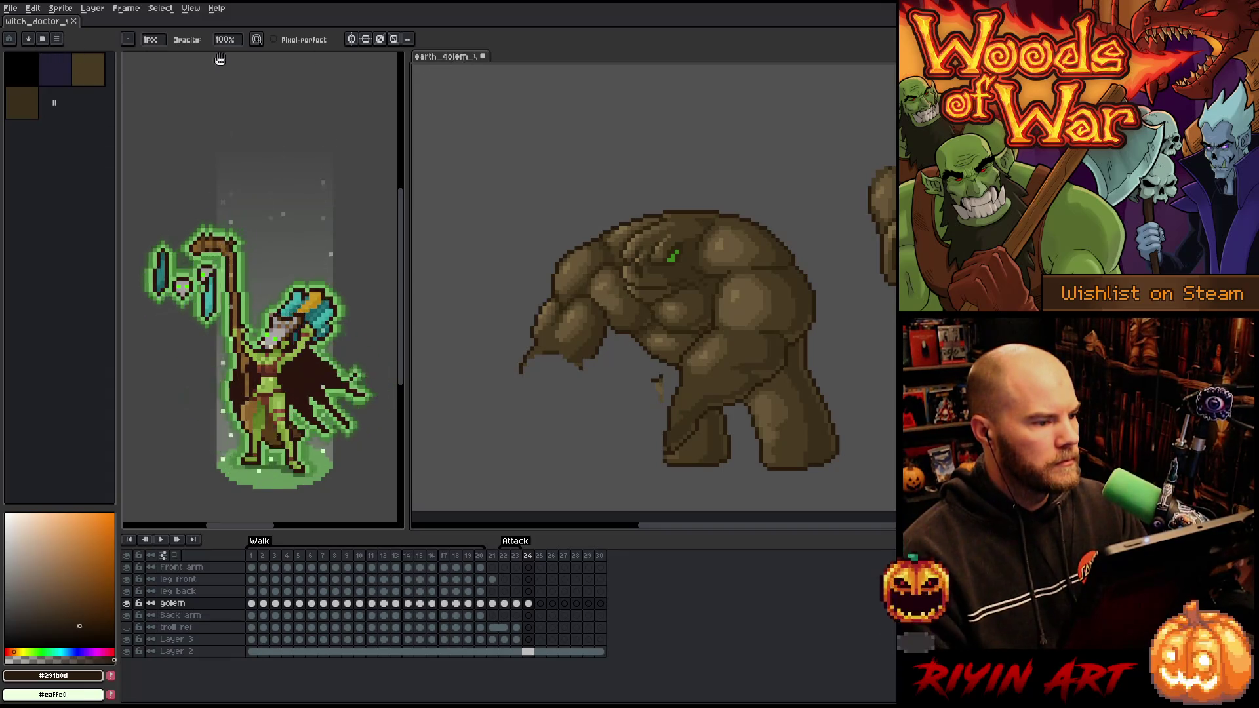
left_click(13, 9)
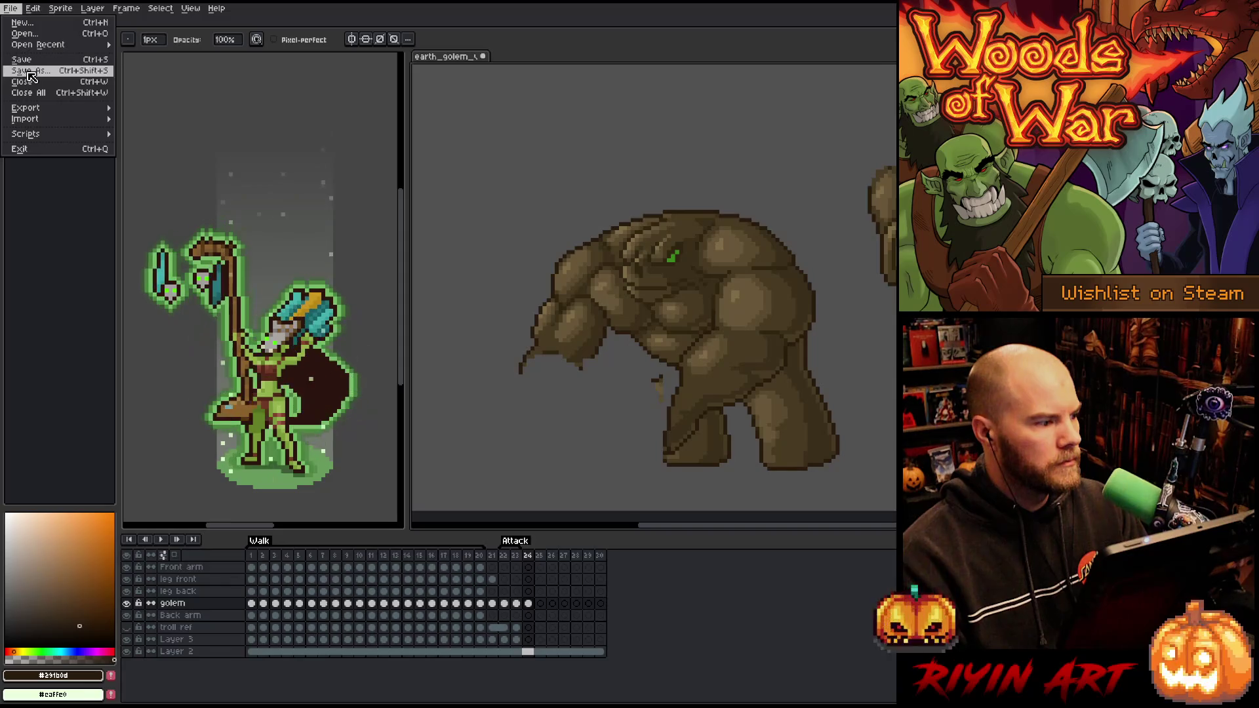
Save the golem as earth_golem_v3.aseprite by changing v2 to v3
left_click(28, 70)
left_click(383, 508)
key("BackSpace")
type("3")
key("Return")
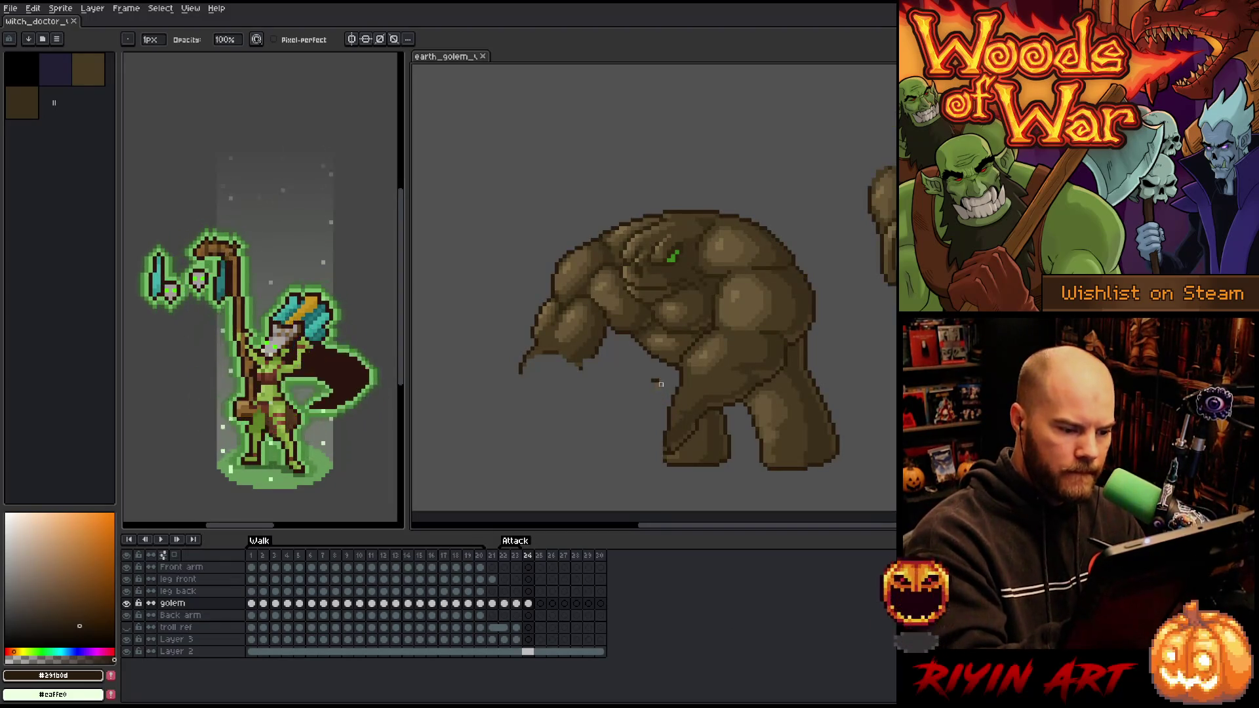
Return to frame 24 and touch up the golem's pixels with eraser and pencil
scroll(688, 387, "right", 1)
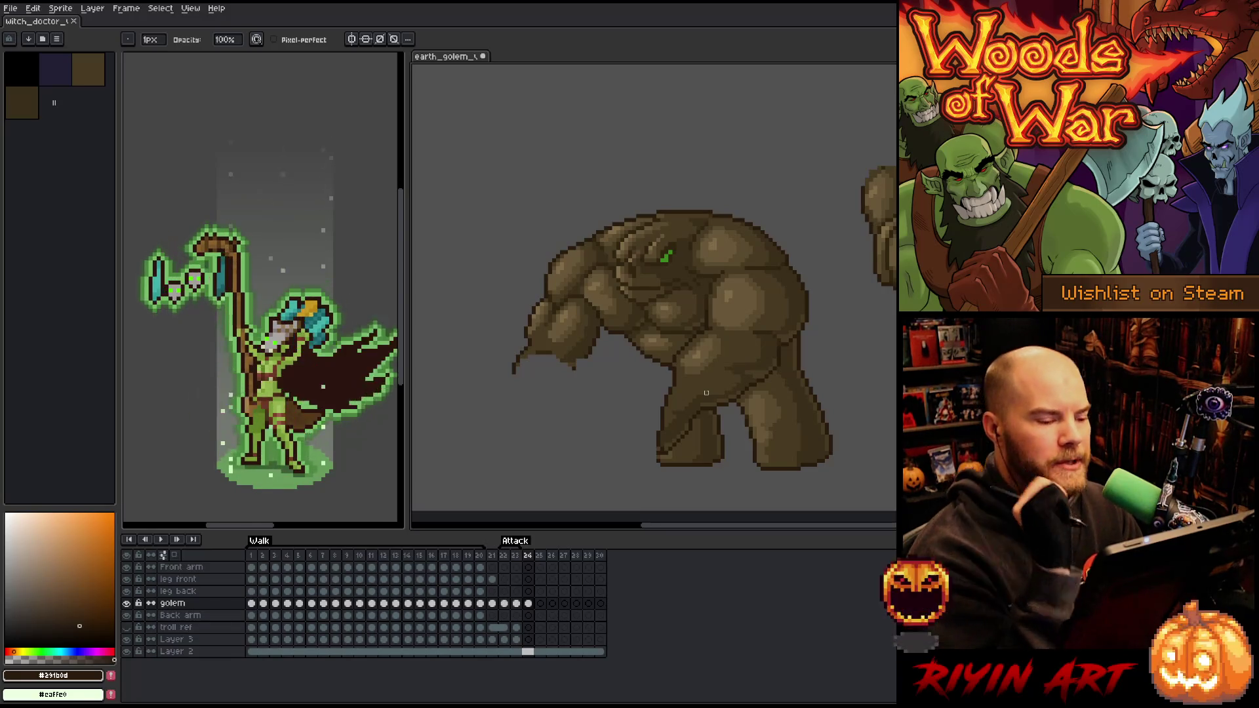
key("End")
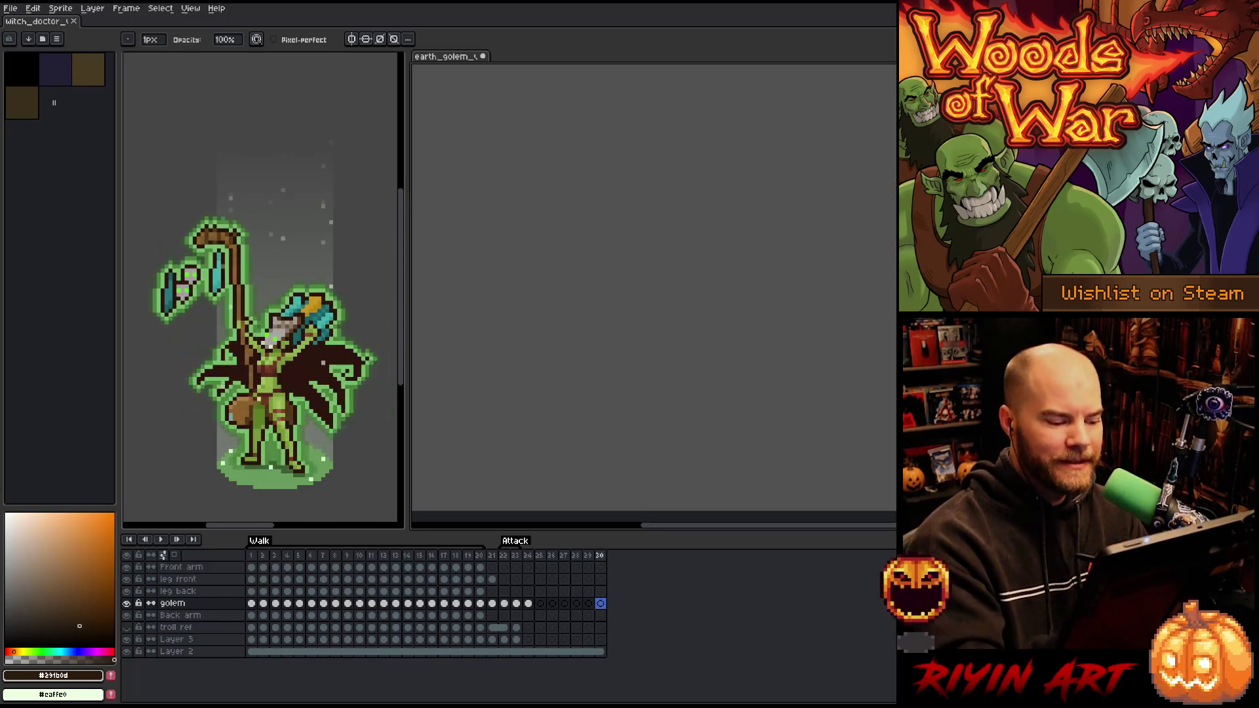
left_click(528, 556)
key("e")
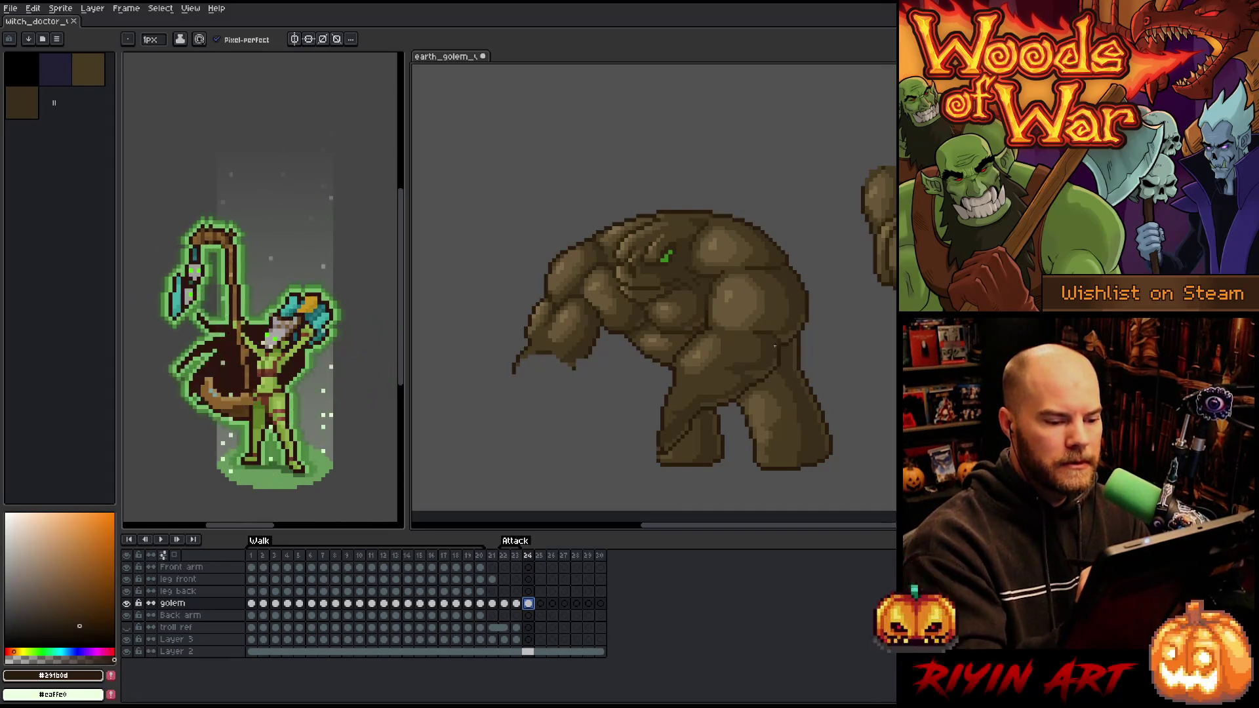
key("e")
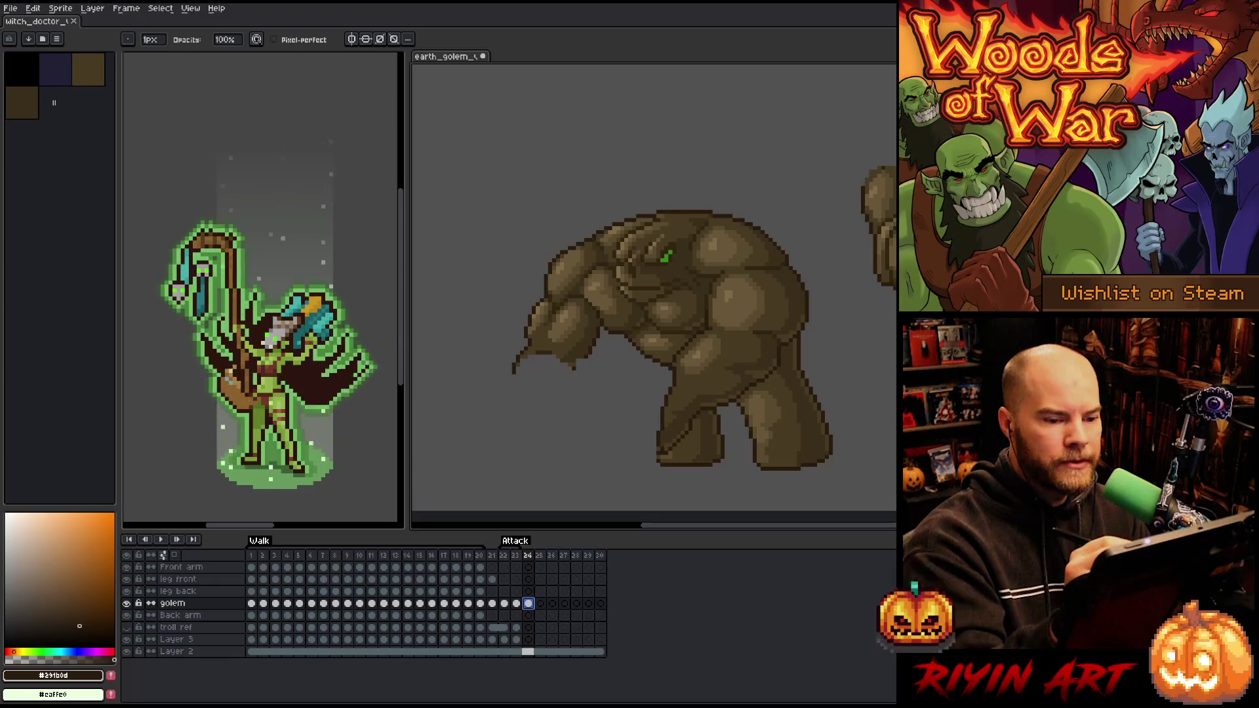
key("b")
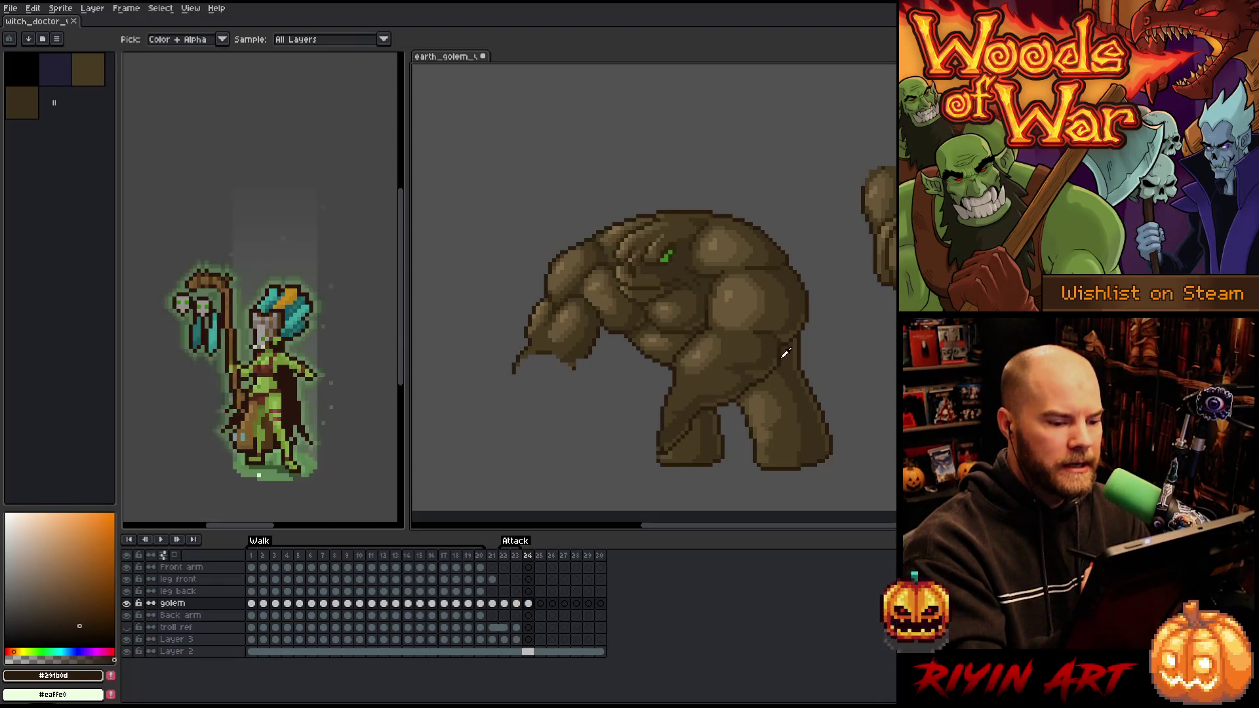
Select the leg back layer's cel in frame 24 with the Pencil active
key("e")
key("b")
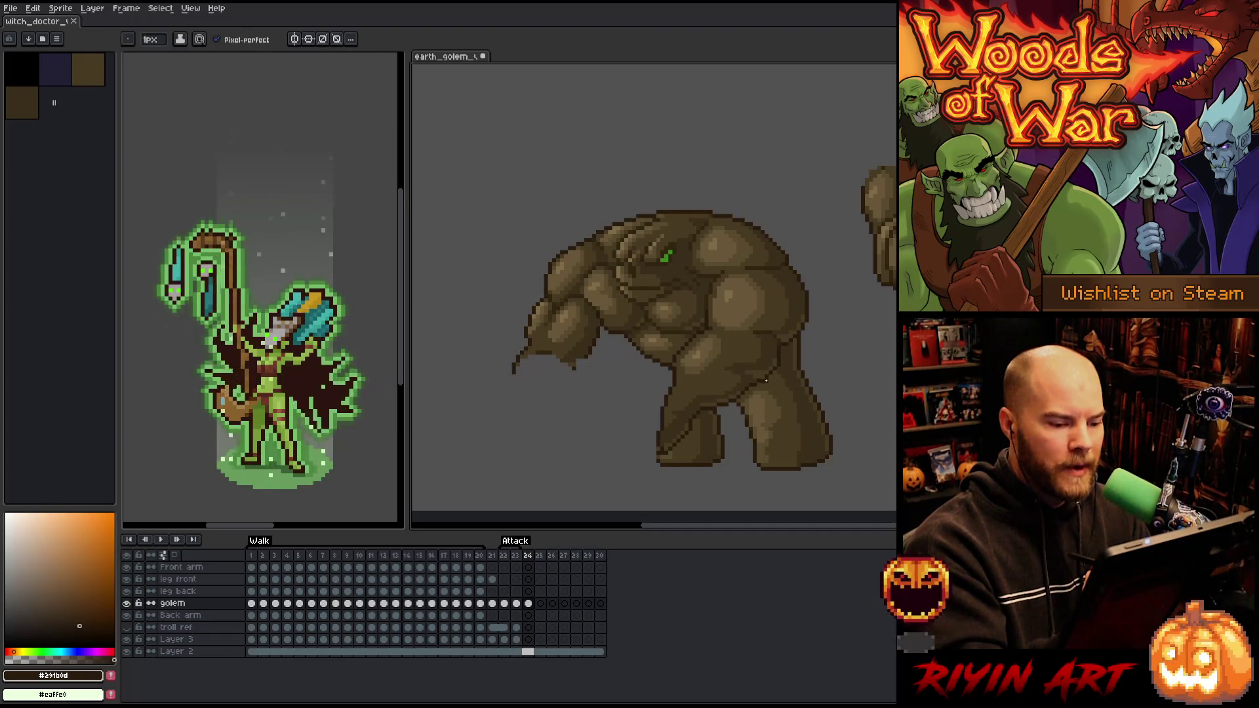
key("e")
key("b")
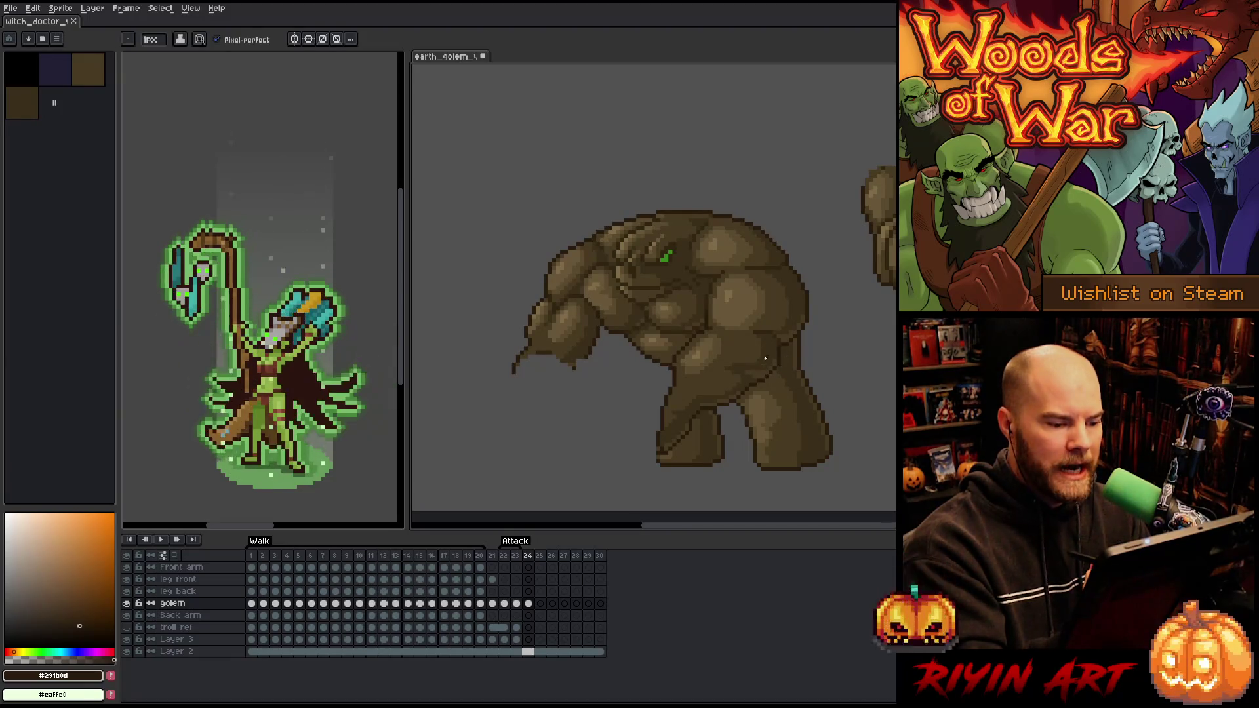
left_click(528, 591)
key("e")
key("b")
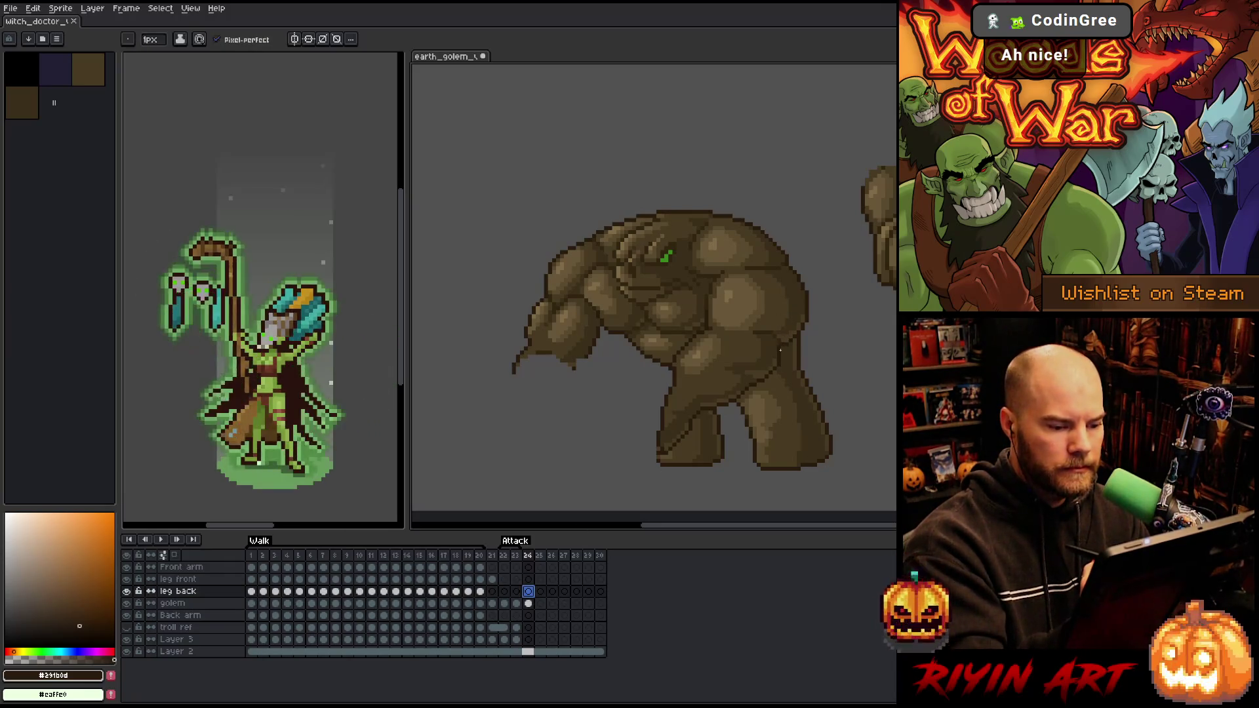
Sketch dark outlines for the bent back leg, knee and foot, plus a round fist loop
left_click_drag(761, 382, 737, 426)
left_click_drag(709, 332, 685, 379)
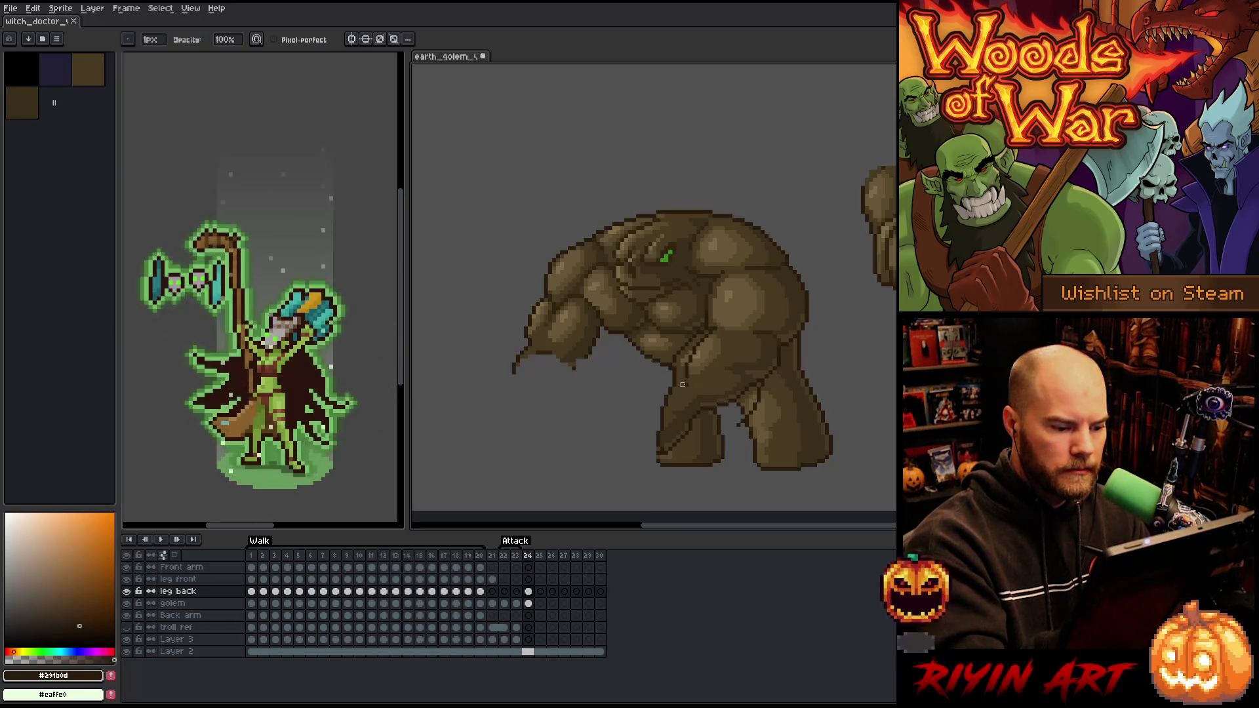
left_click_drag(684, 385, 614, 466)
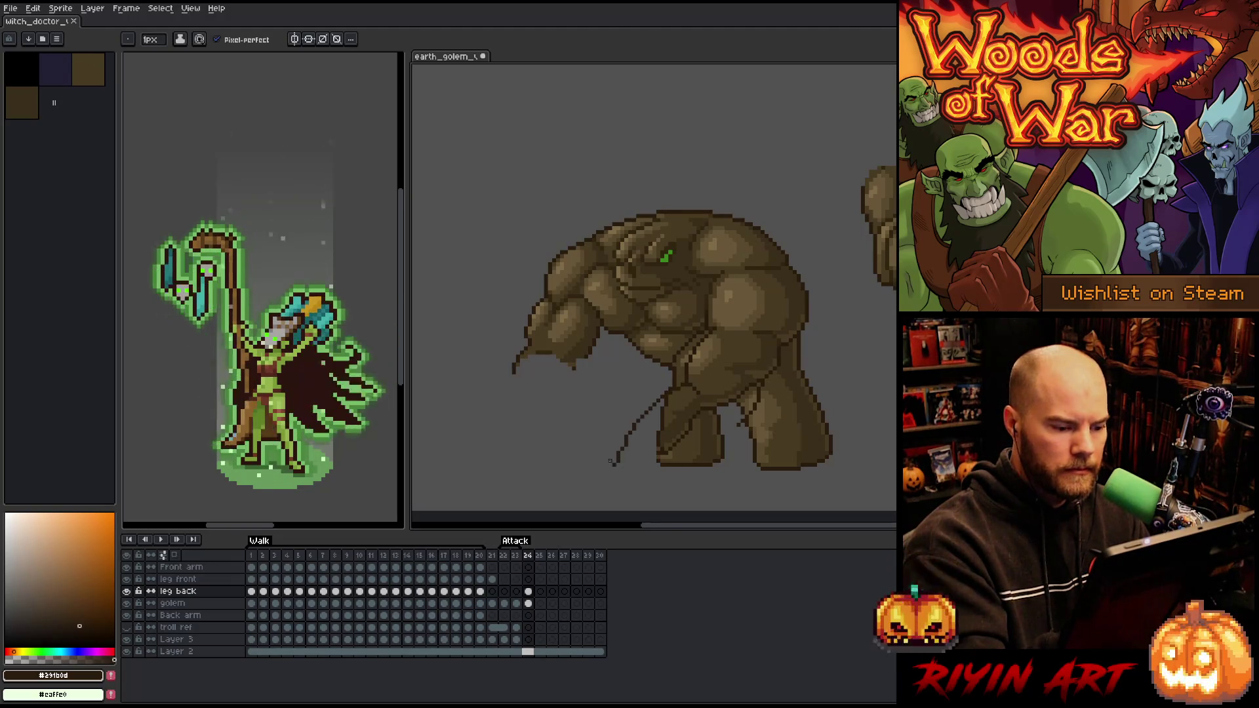
left_click_drag(739, 426, 704, 450)
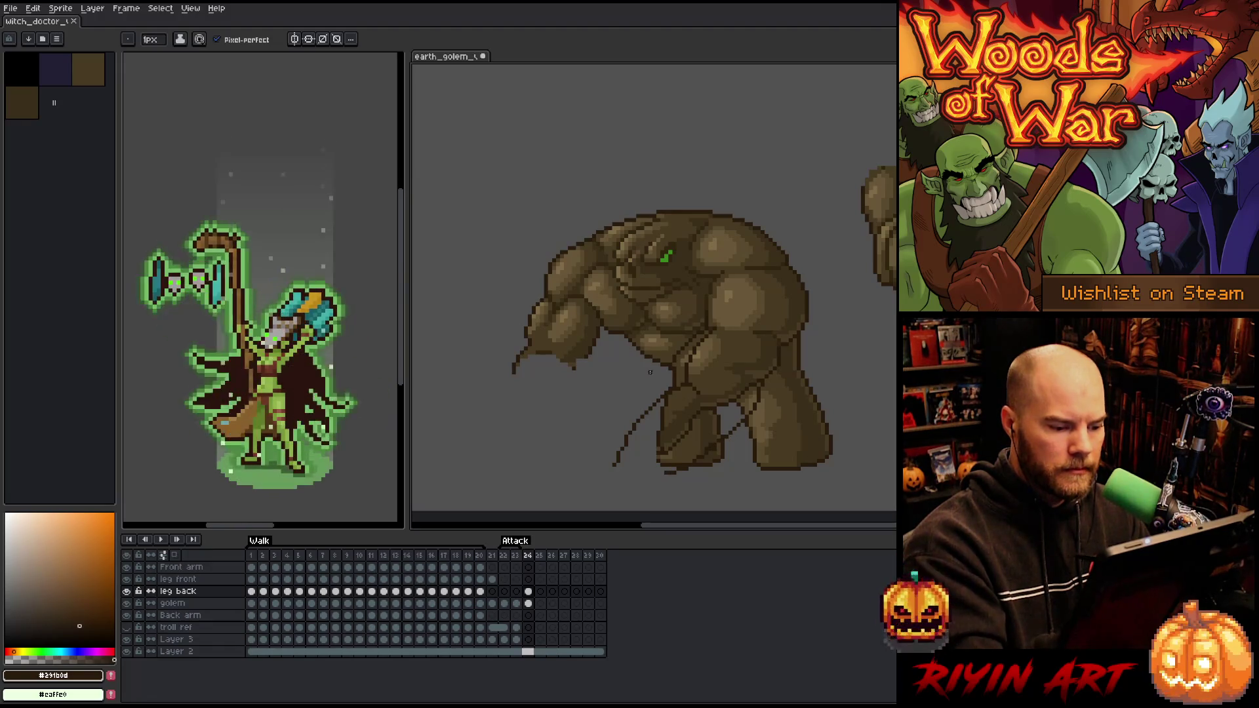
mouse_move(578, 472)
left_mouse_down()
mouse_move(616, 424)
mouse_move(644, 431)
left_mouse_up()
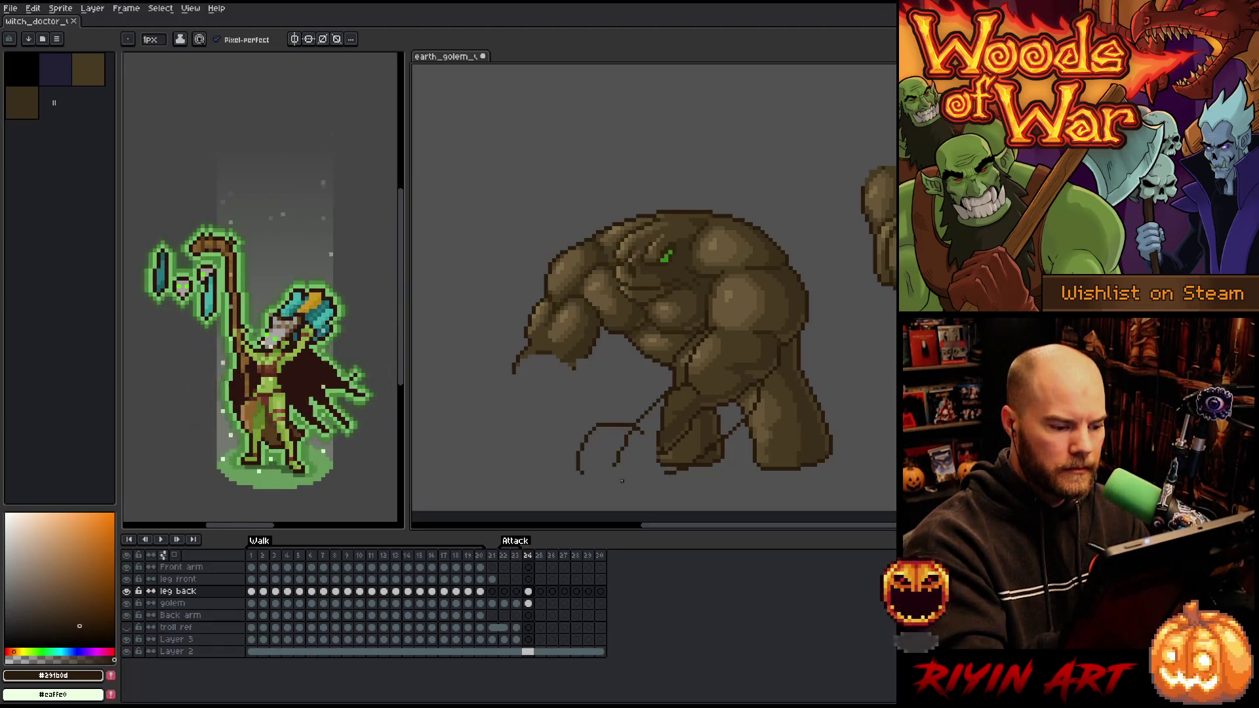
mouse_move(580, 469)
left_mouse_down()
mouse_move(598, 493)
mouse_move(665, 474)
left_mouse_up()
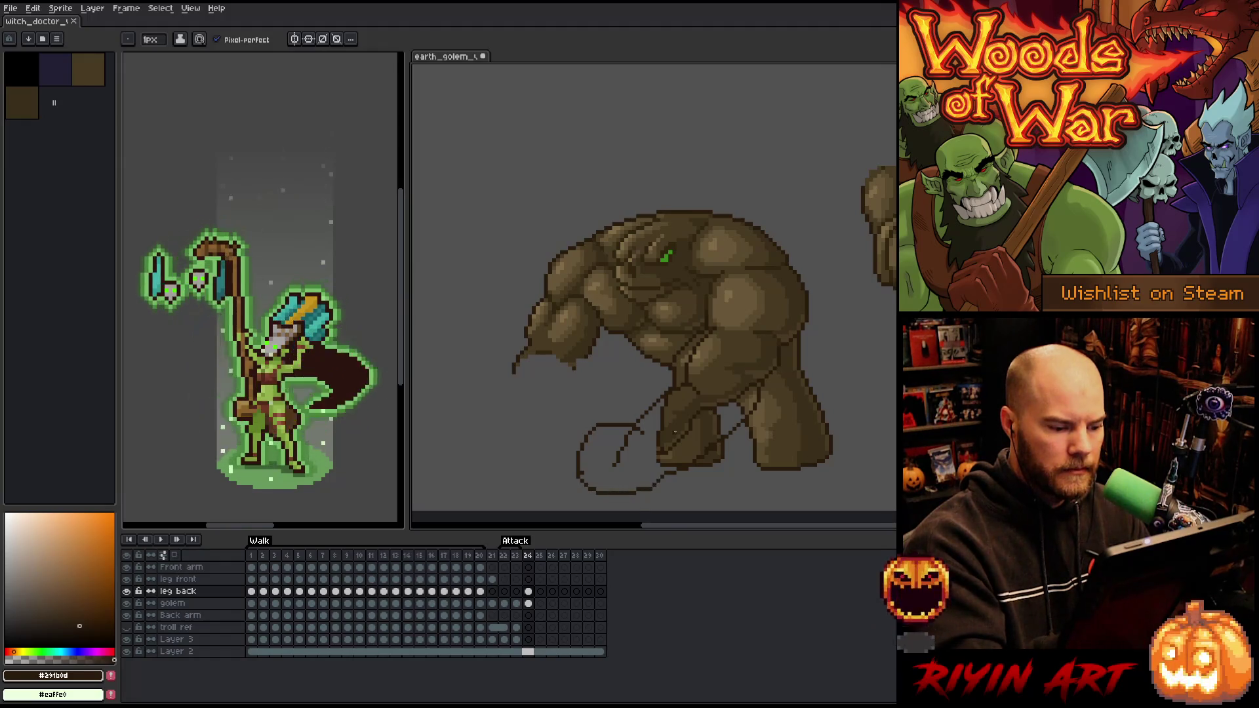
mouse_move(476, 417)
left_mouse_down()
mouse_move(496, 402)
mouse_move(547, 459)
mouse_move(509, 468)
mouse_move(481, 419)
left_mouse_up()
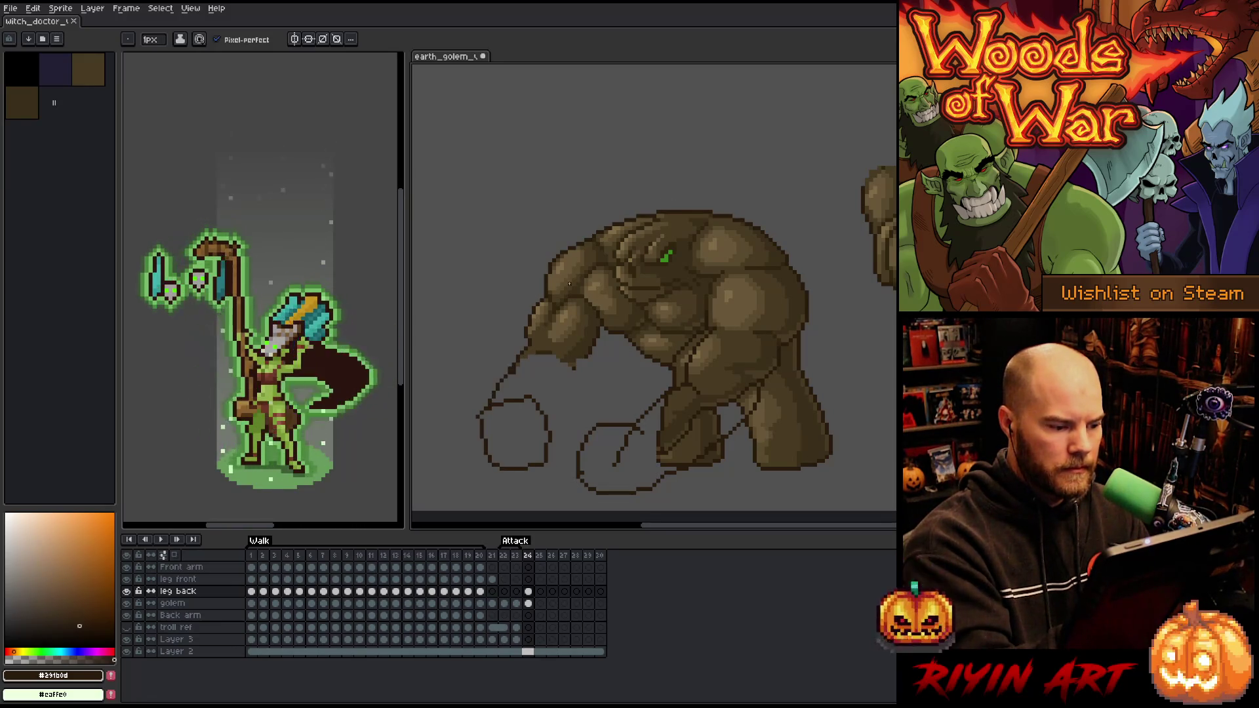
mouse_move(510, 373)
left_mouse_down()
mouse_move(500, 401)
mouse_move(511, 372)
left_mouse_up()
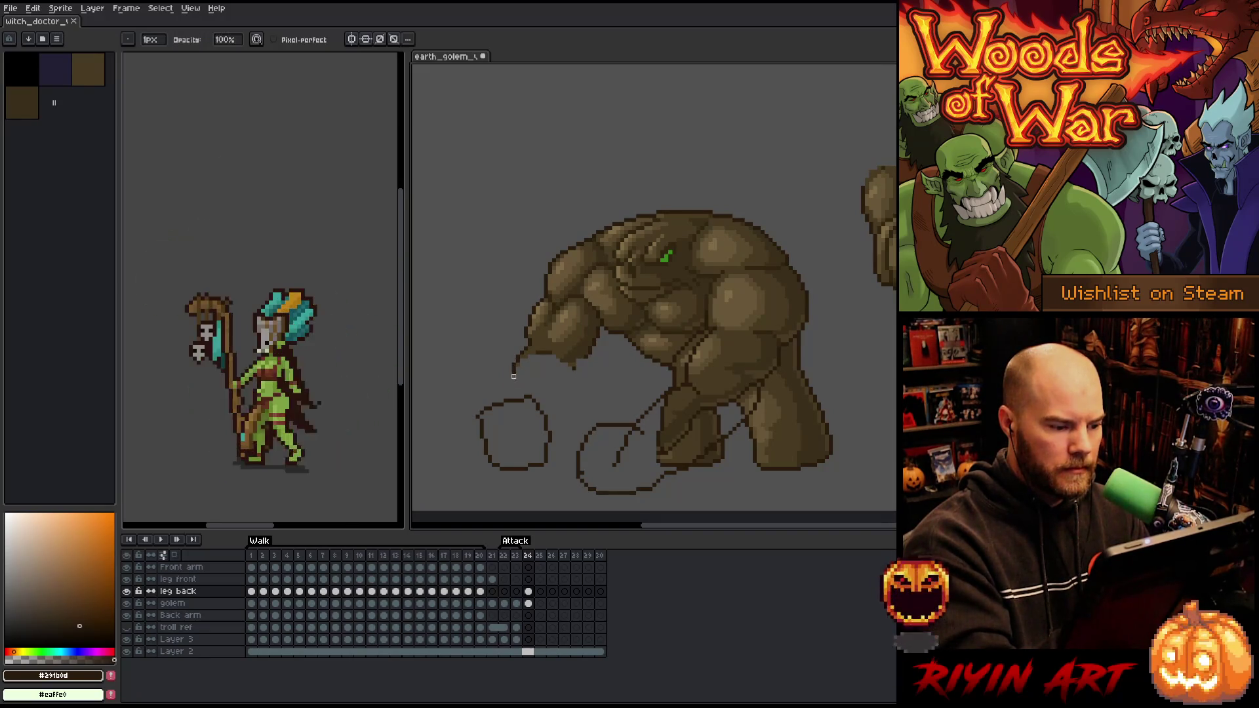
On the golem layer, draw the arm's edges down to the fist outline
key("Down")
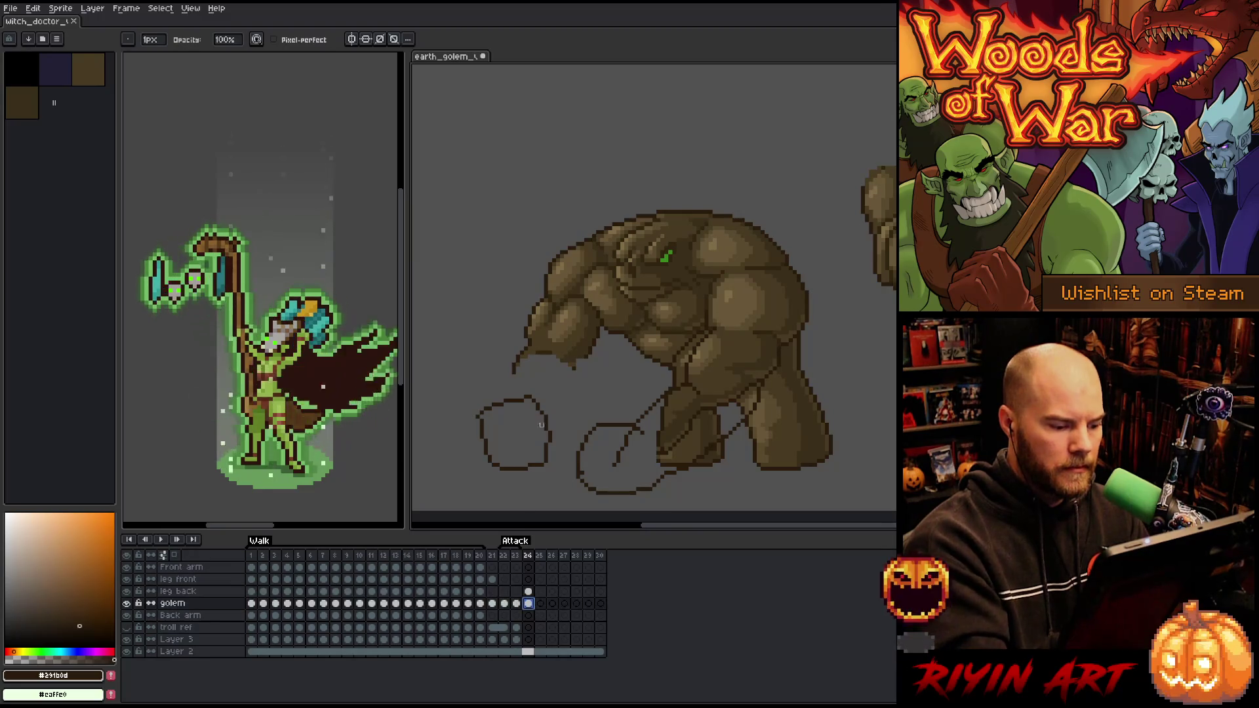
key("b")
left_click_drag(513, 360, 493, 403)
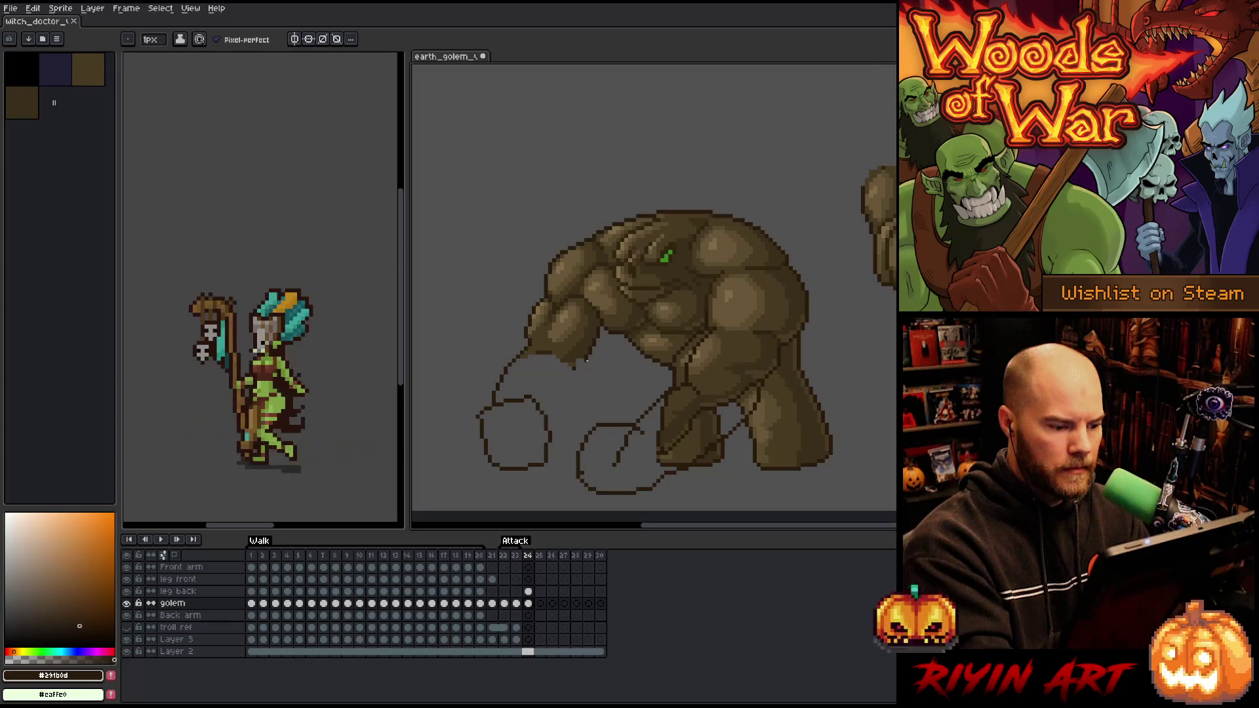
left_click_drag(576, 372, 548, 429)
Erase stray pixels from the back leg sketch on the leg back layer
left_click(529, 591)
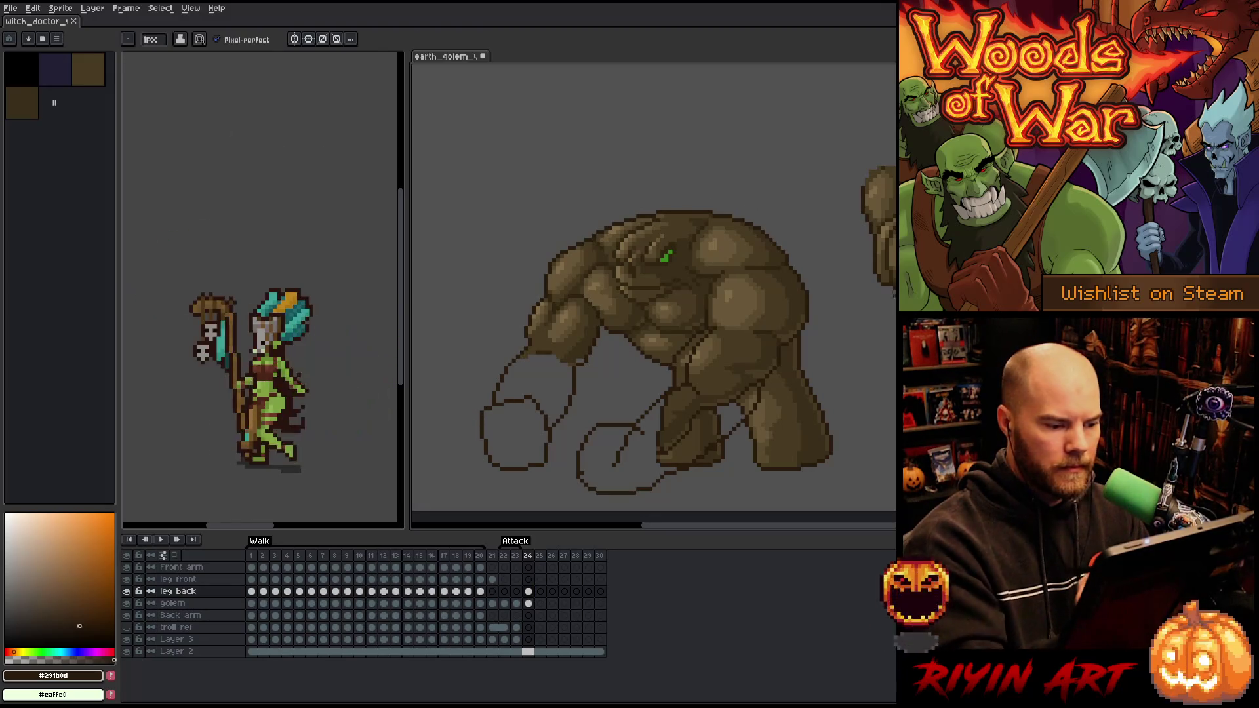
key("e")
left_click_drag(632, 431, 615, 463)
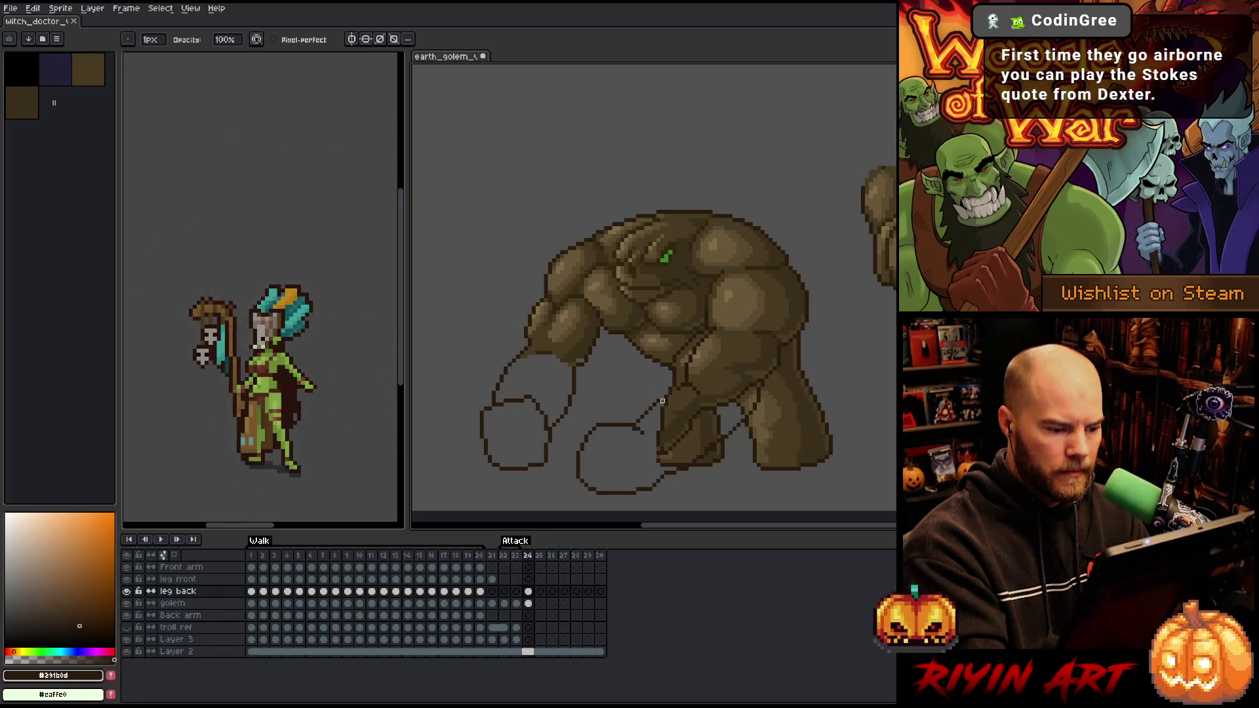
key("b")
key("e")
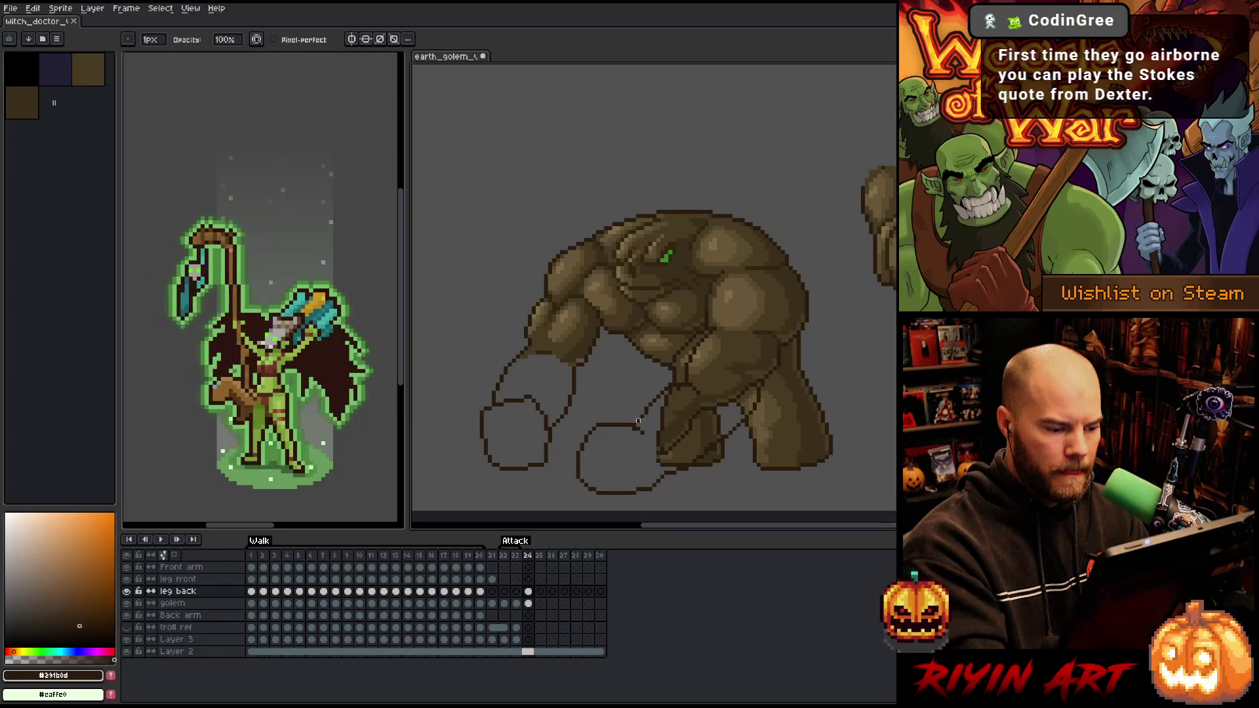
key("b")
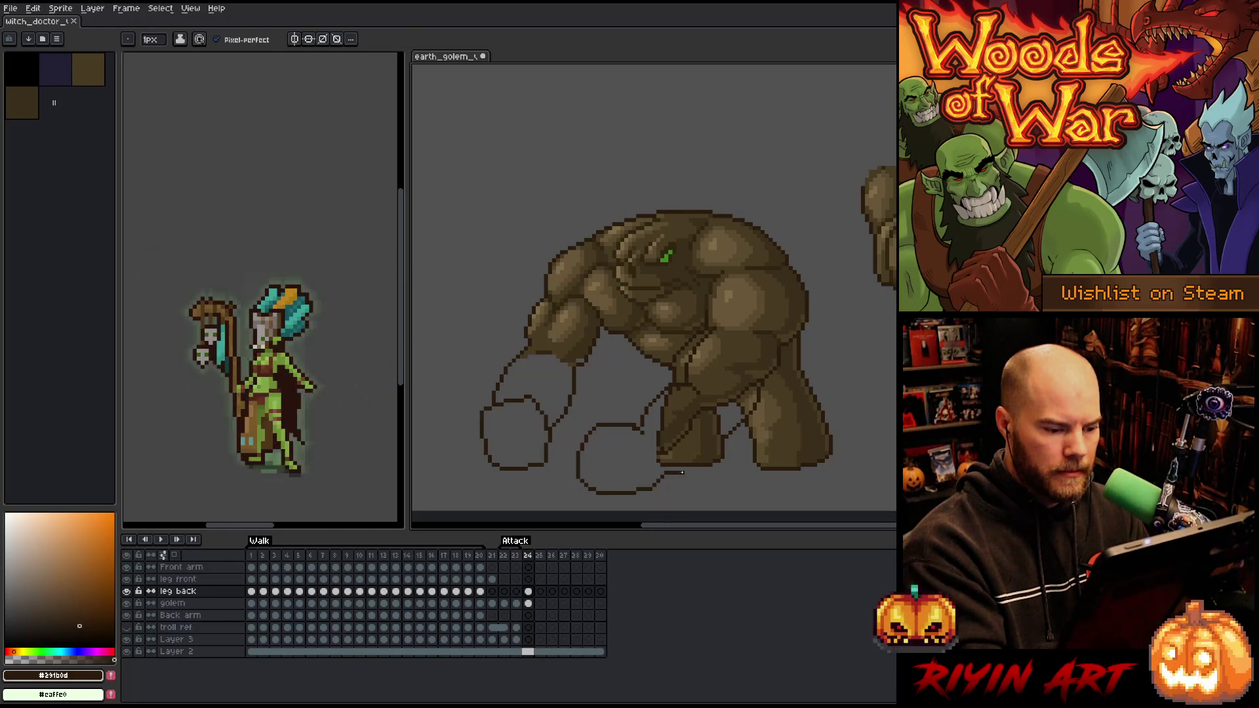
key("e")
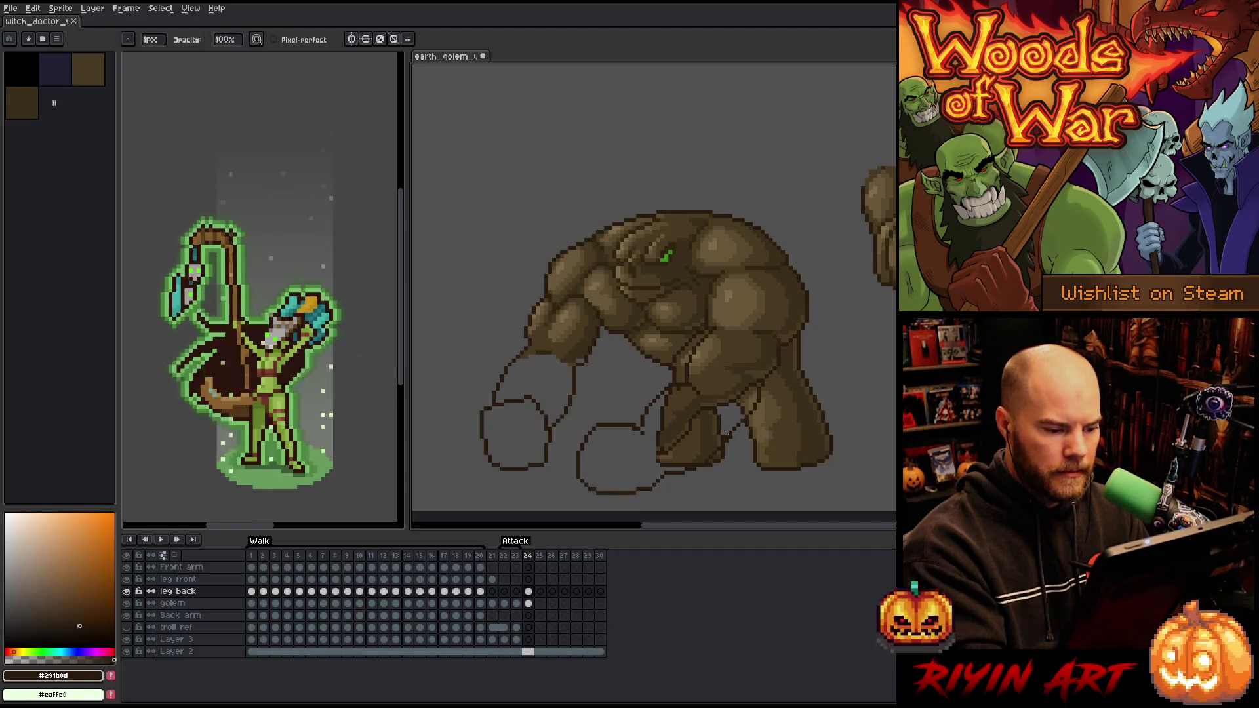
key("b")
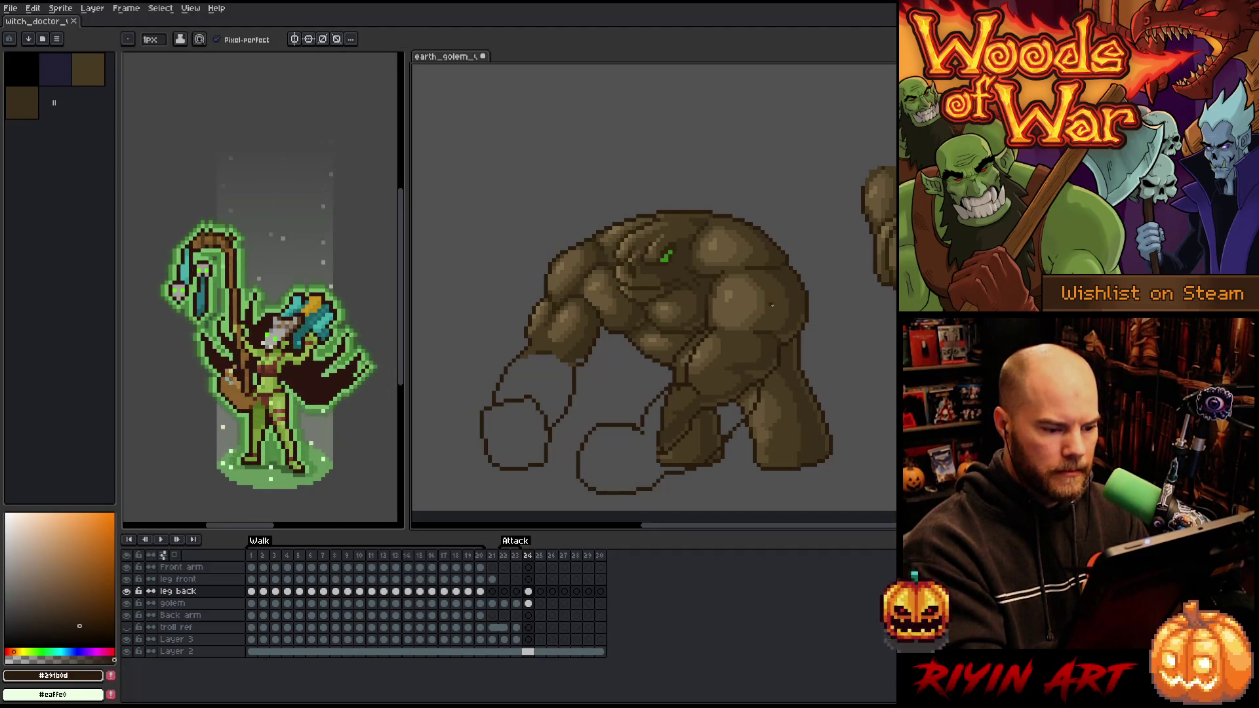
Fill the outlined back leg with the brown body colour
left_click(751, 312, "alt")
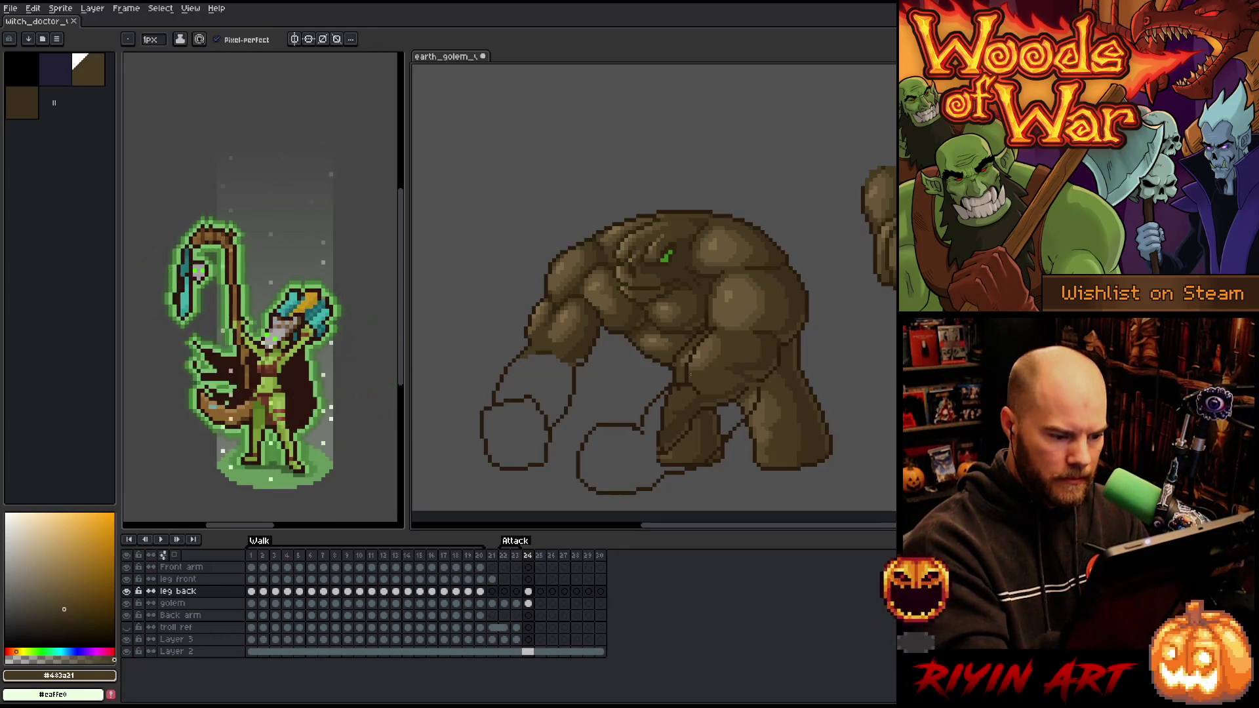
key("g")
left_click(707, 440)
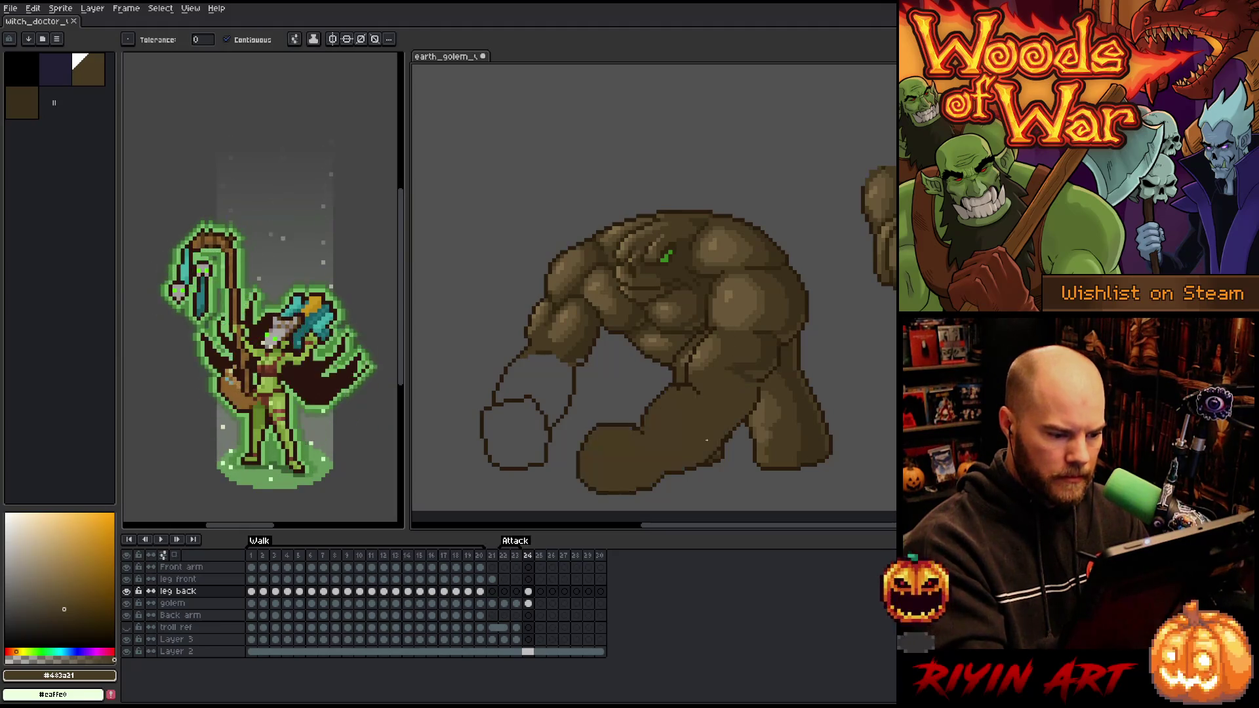
Add a new layer above the leg back layer, then undo it
key("b")
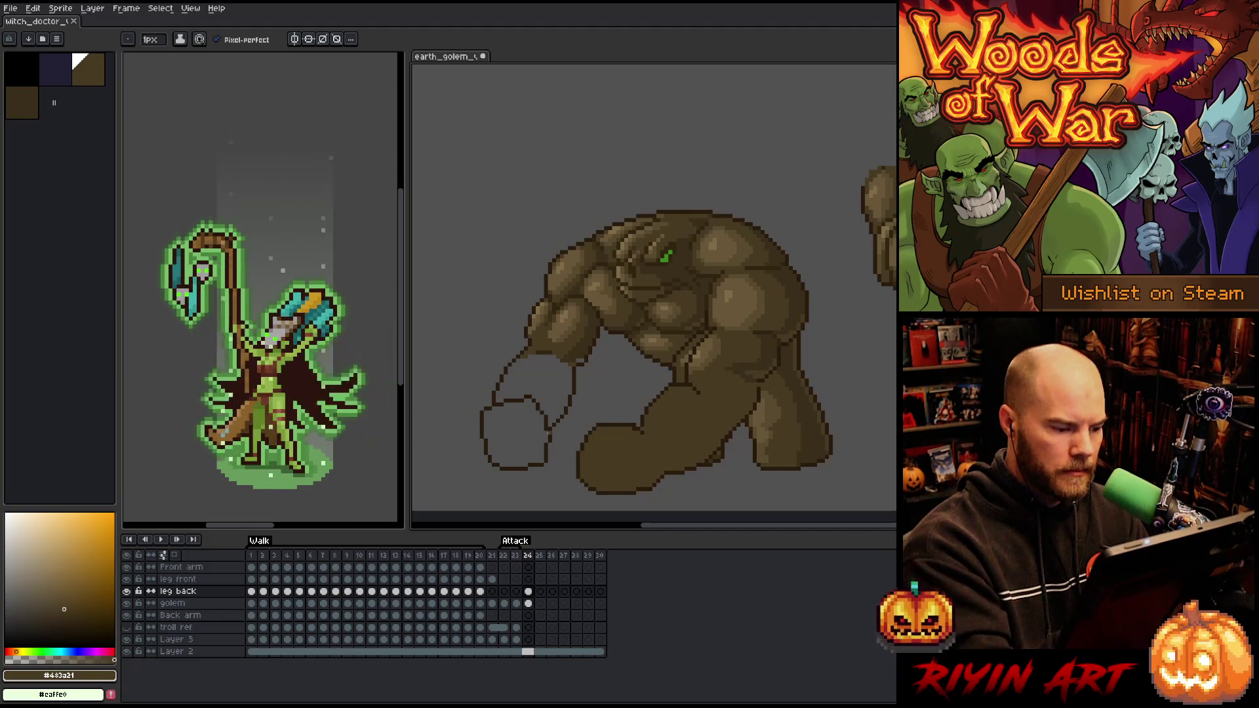
left_click(528, 592)
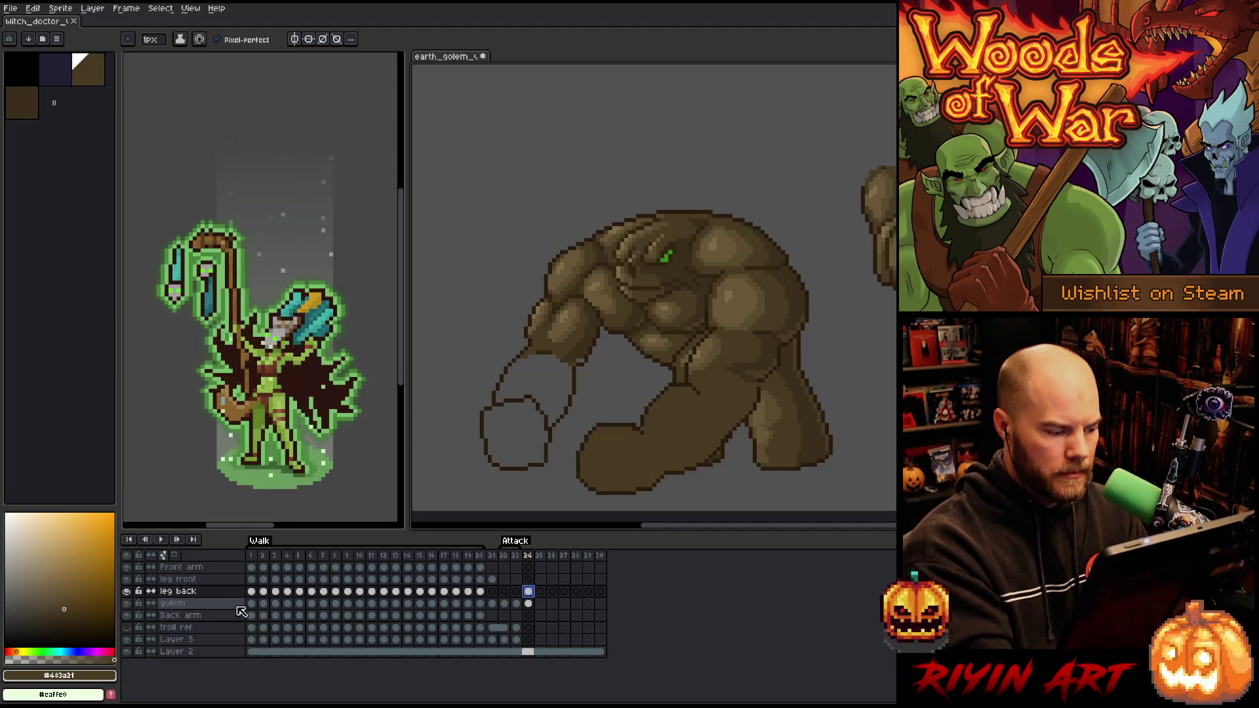
key("shift+n")
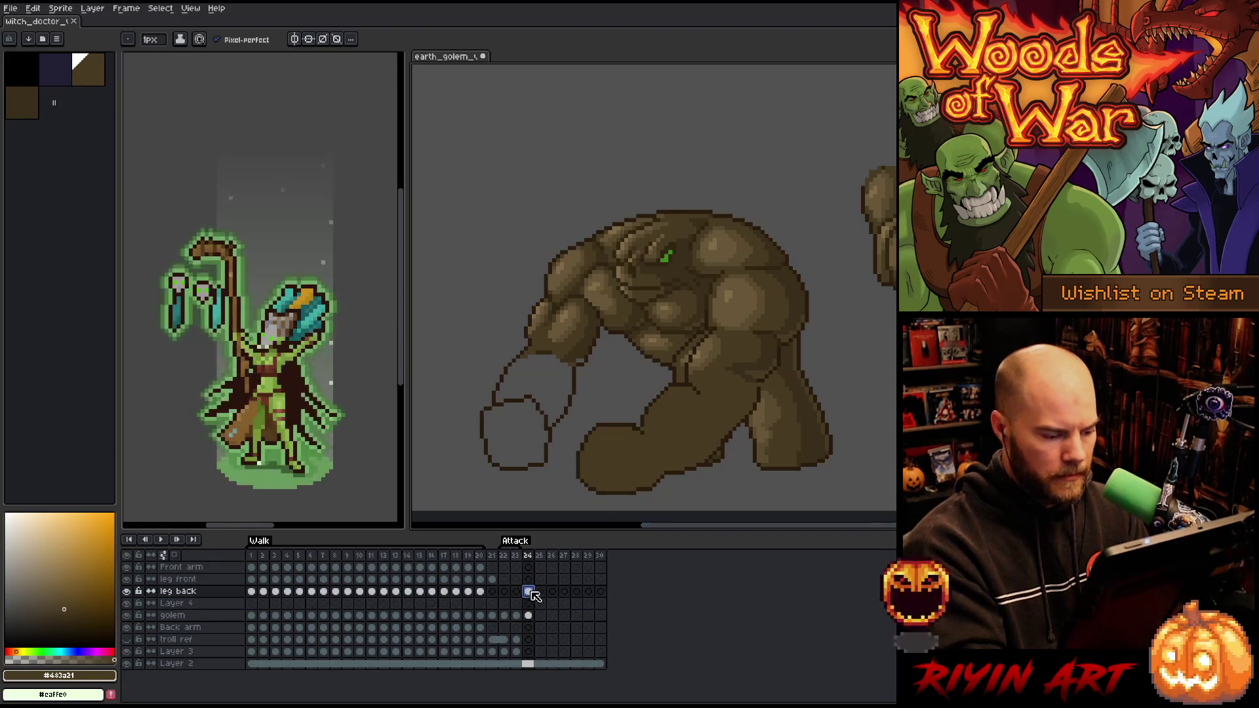
left_click(529, 603)
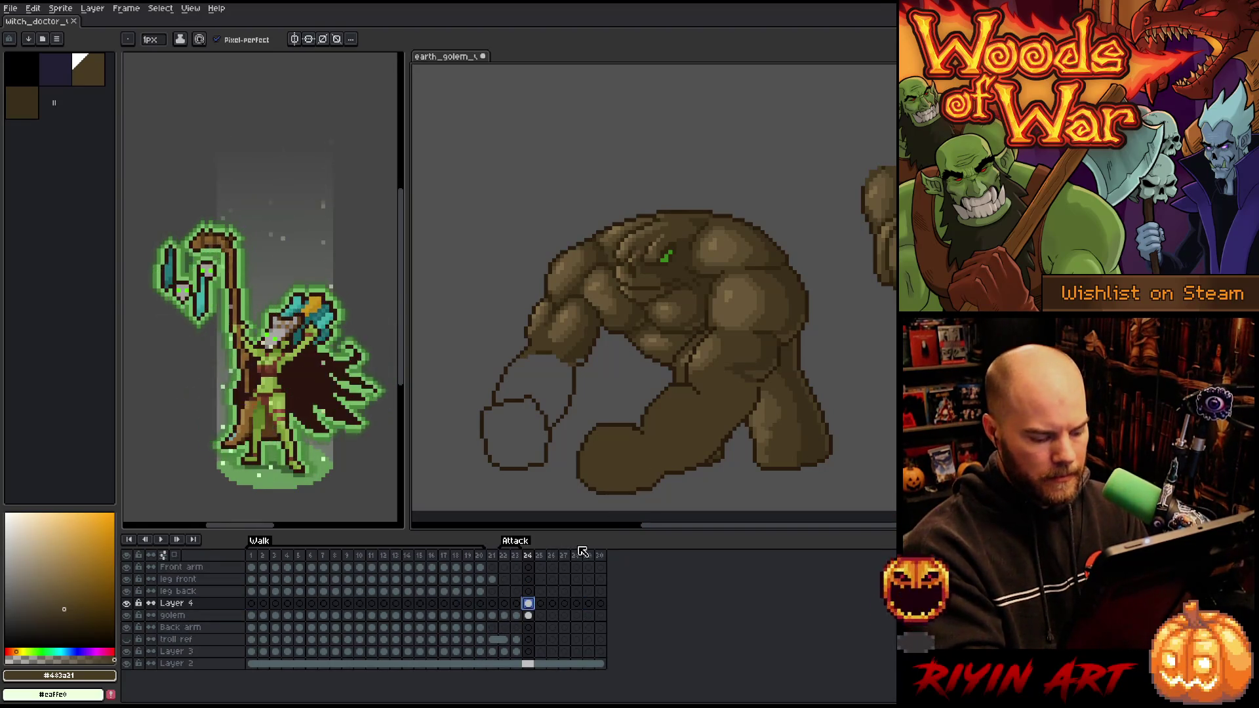
key("ctrl+z")
Bucket-fill the golem's arm and fist with brown, then reselect the mid brown
key("g")
left_click(551, 391)
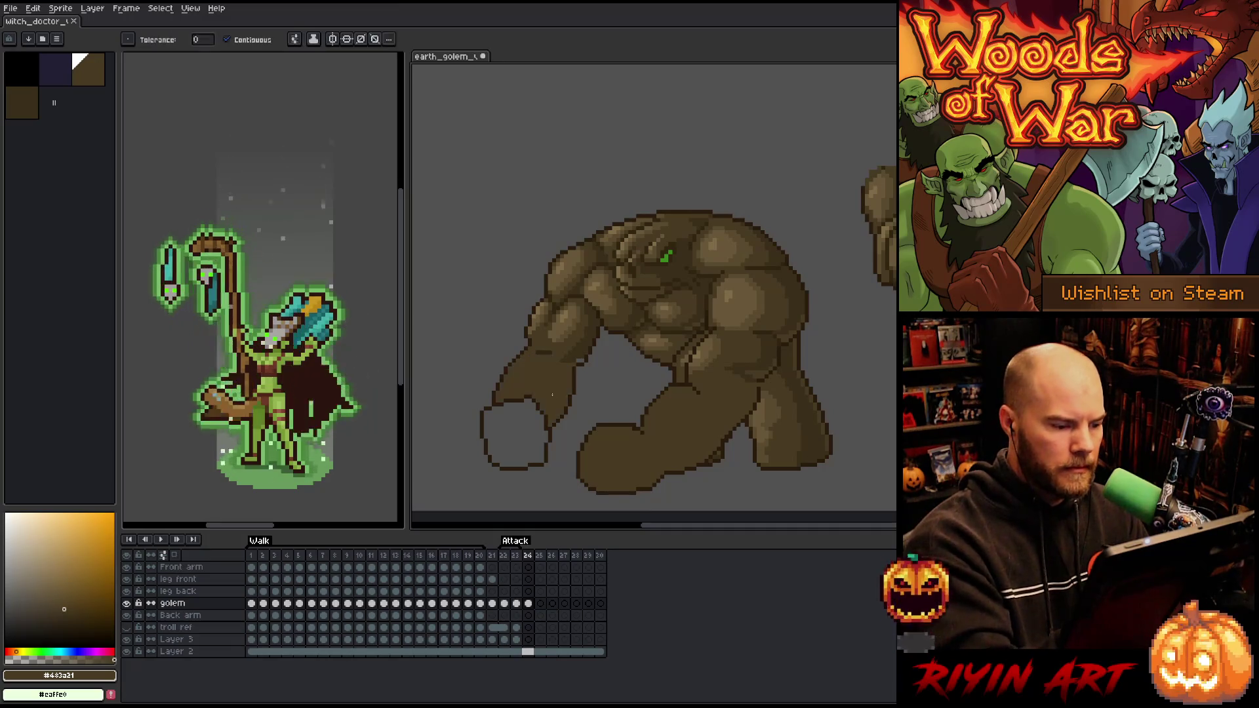
left_click(515, 432)
key("b")
left_click(579, 360, "alt")
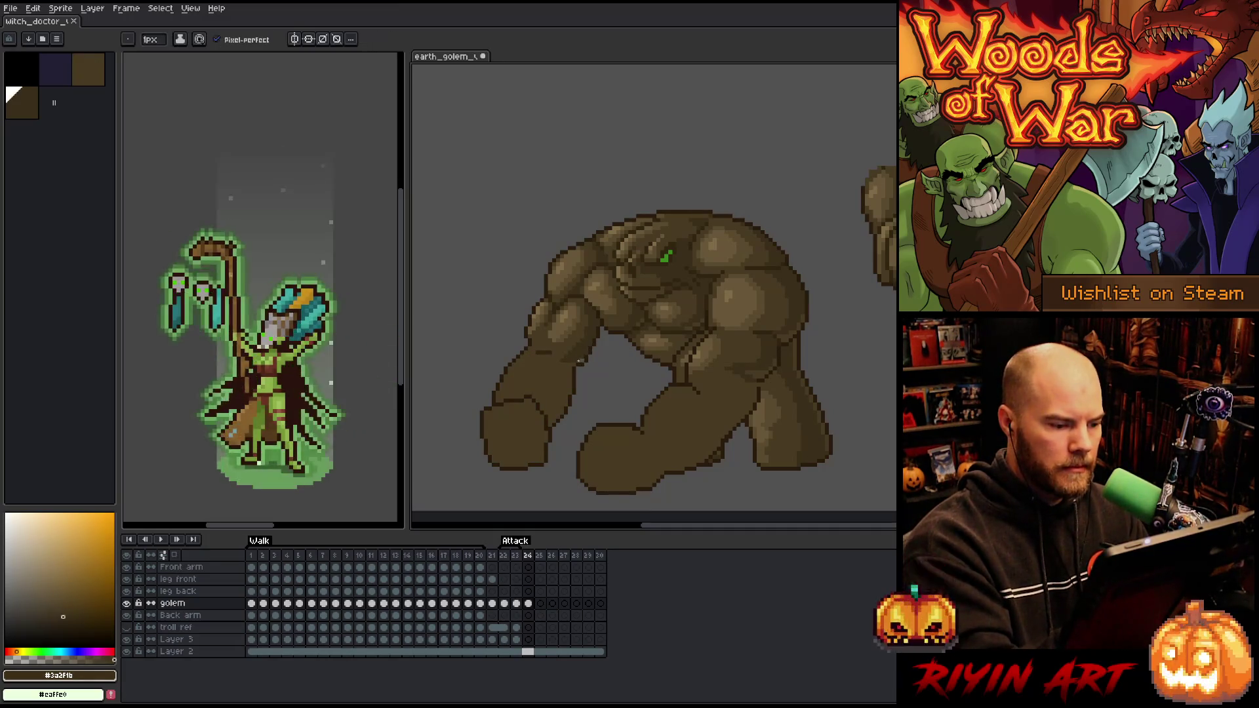
left_click(556, 351, "alt")
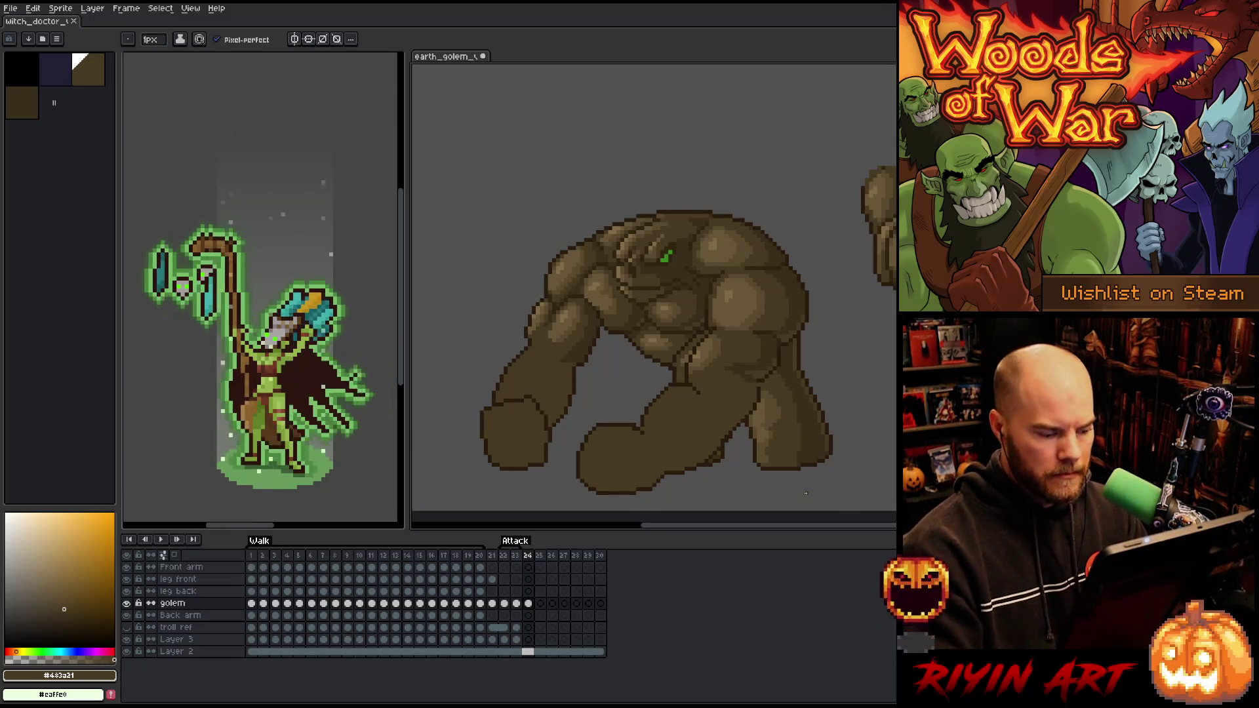
Flip between frames 22, 23 and 24 to compare the crouch and arms-up poses
left_click(518, 605)
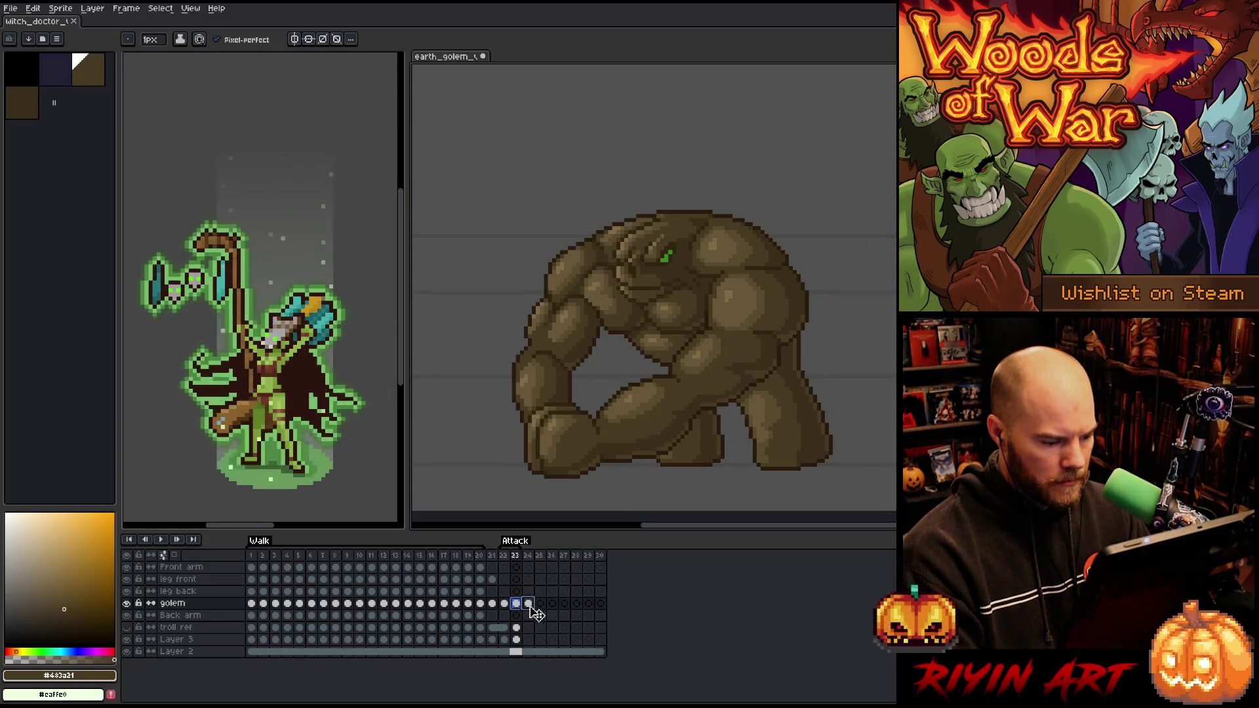
left_click(530, 606)
left_click(518, 605)
key("Right")
key("Left")
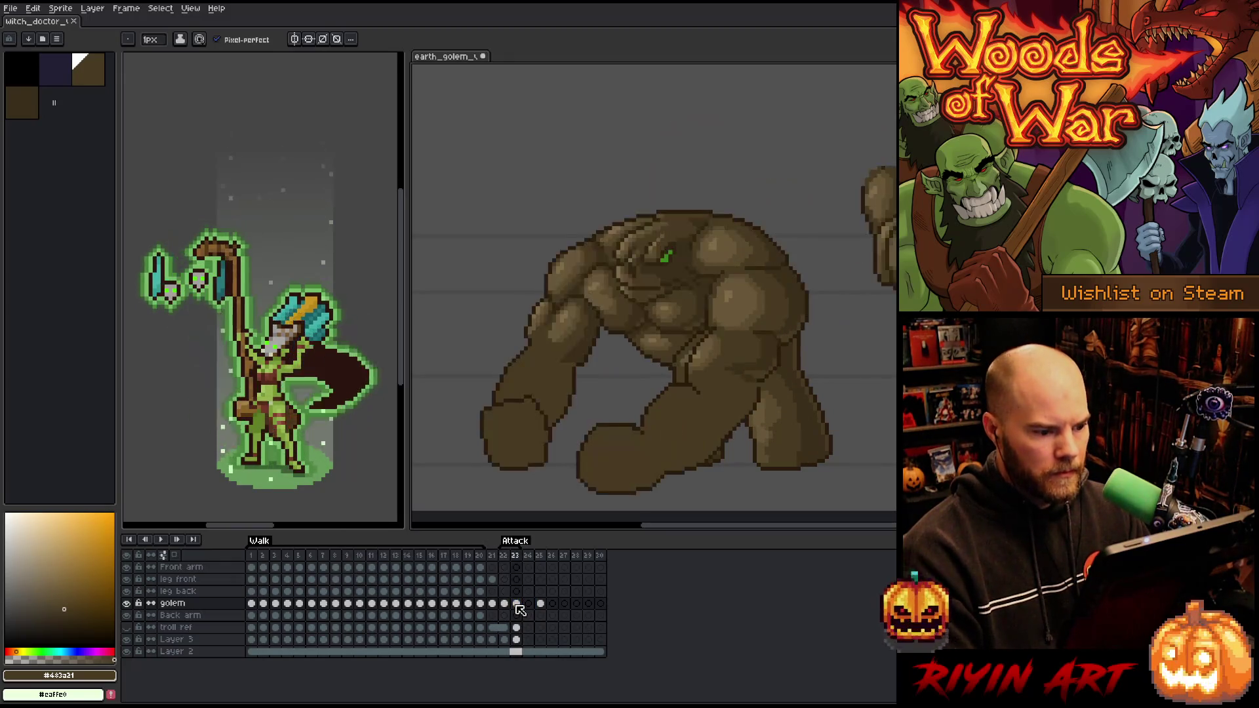
key("Right")
key("Left")
key("Left")
key("Right")
key("Left")
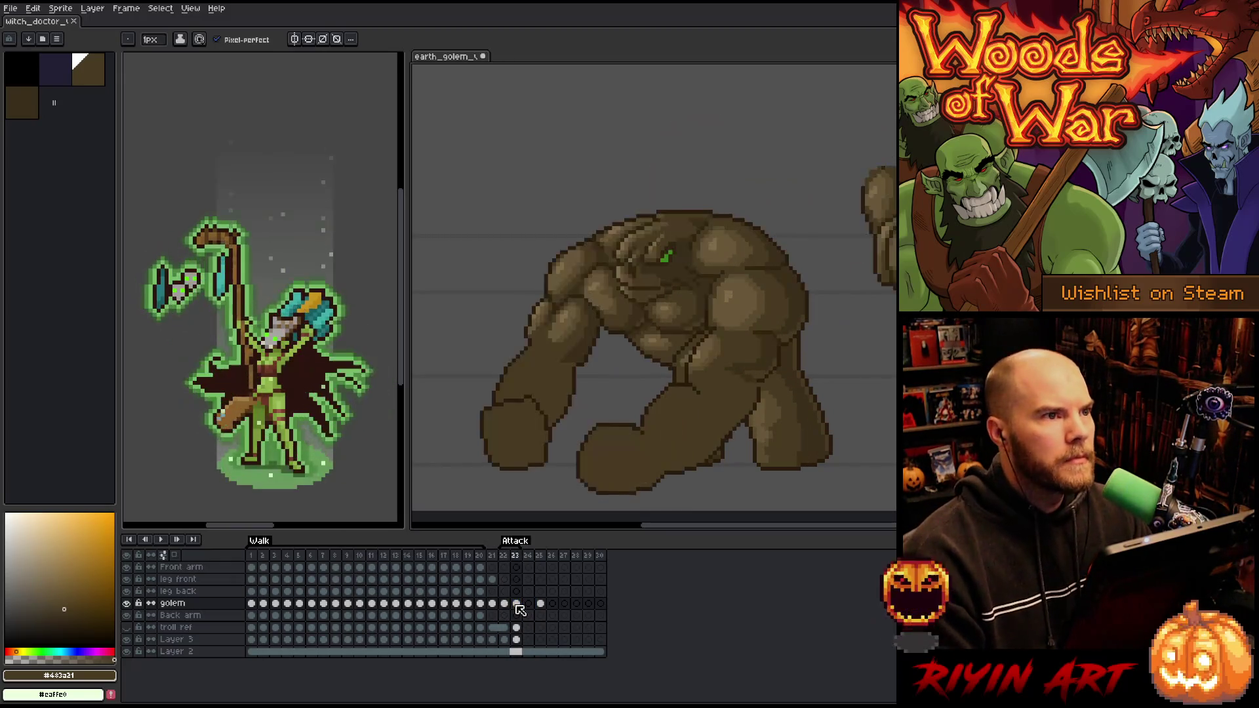
key("Right")
key("Left")
key("Right")
key("Left")
key("Right")
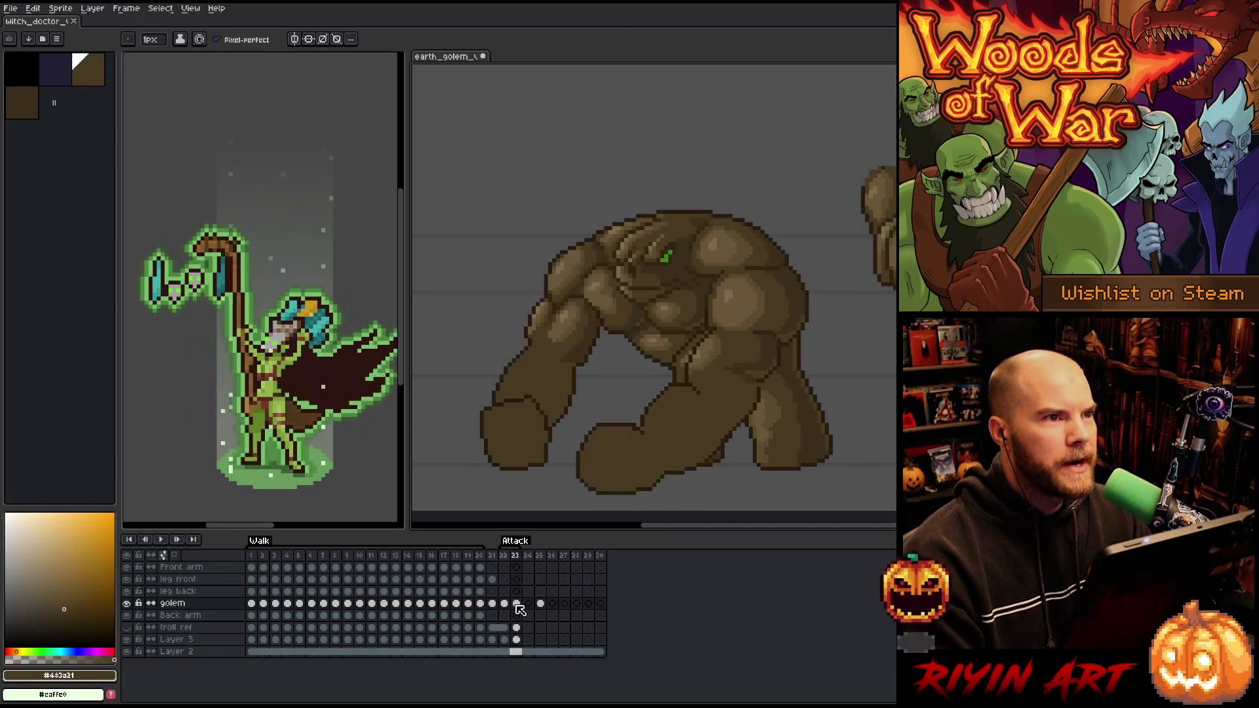
left_click(517, 603)
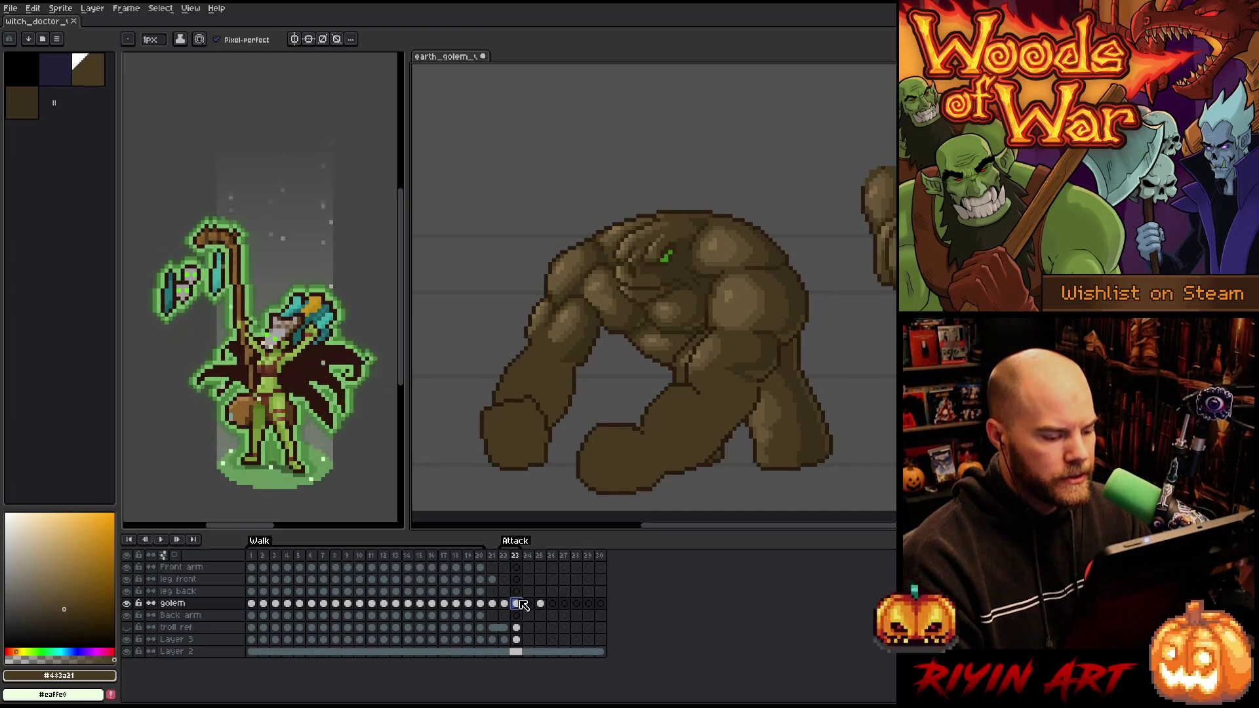
key("Left")
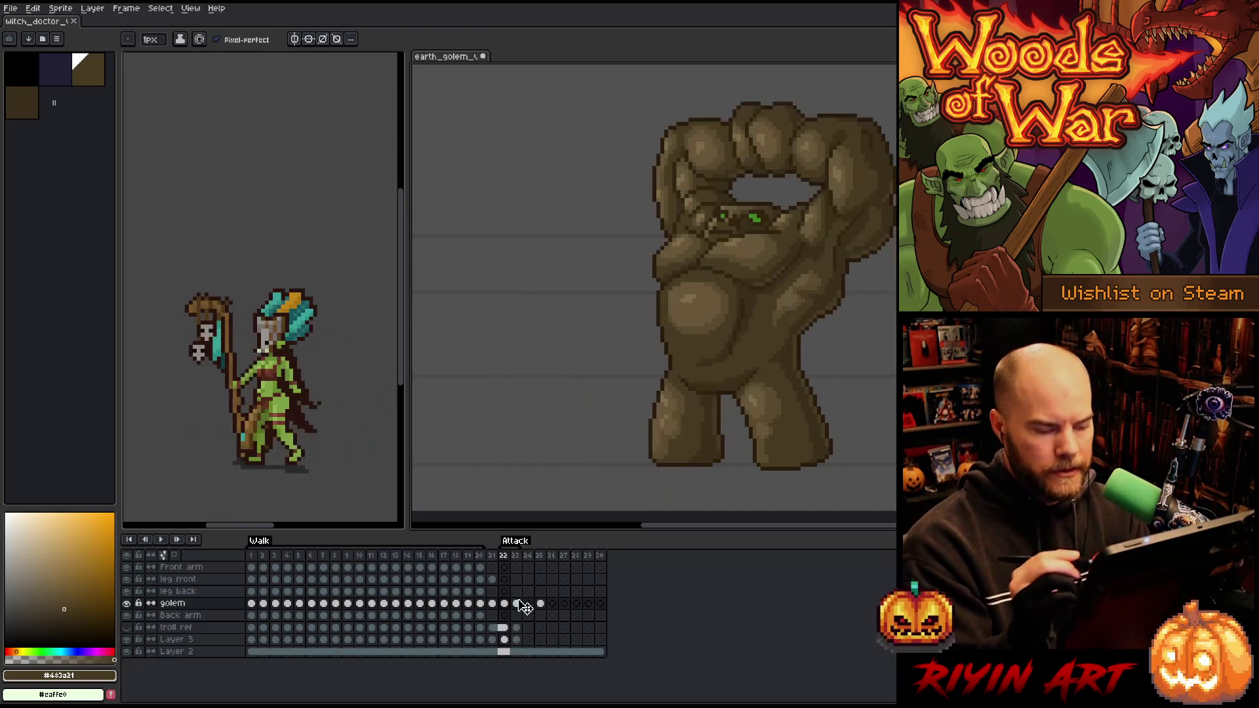
key("Right")
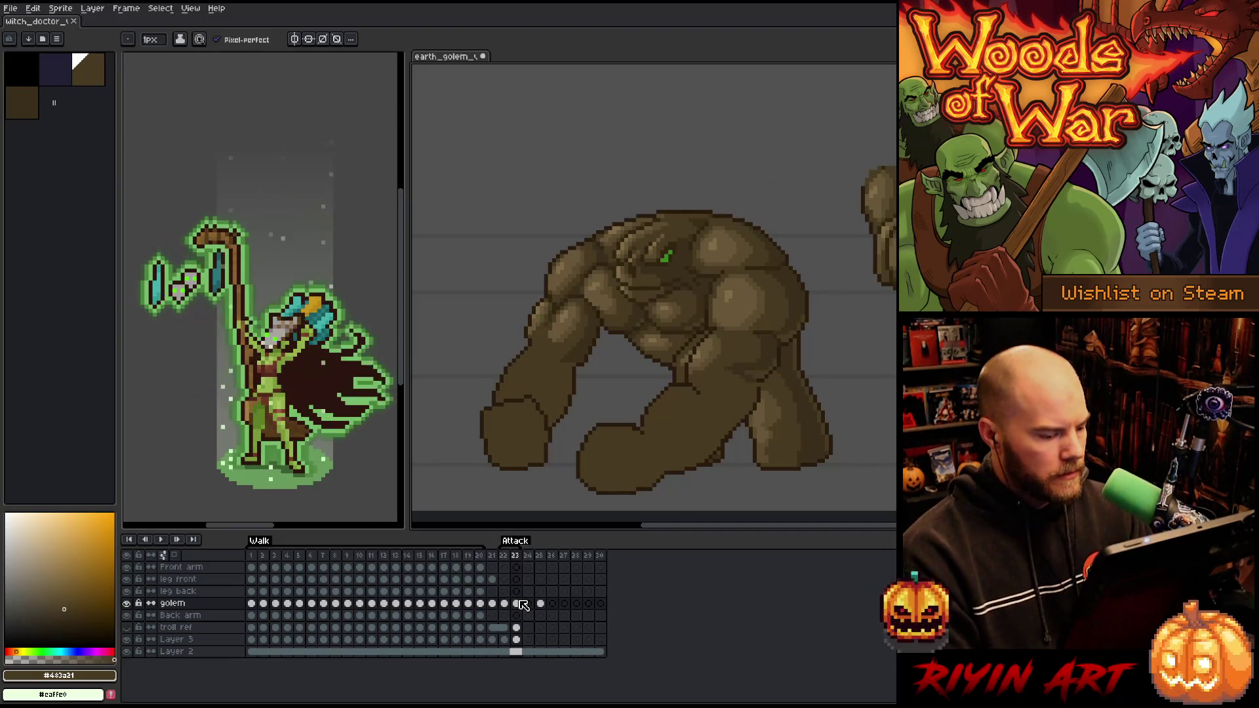
Review frames 20, 21 and 22, then jump to frame 25 and back to frame 23
left_click(482, 557)
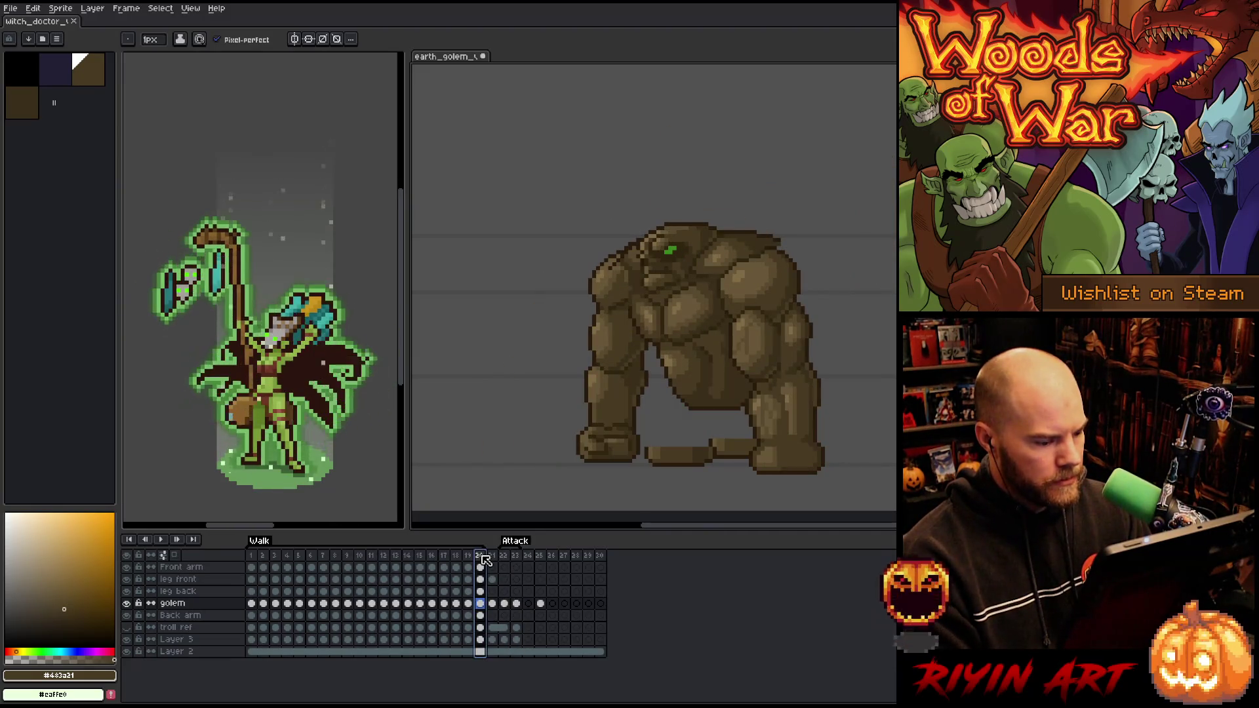
left_click(493, 558)
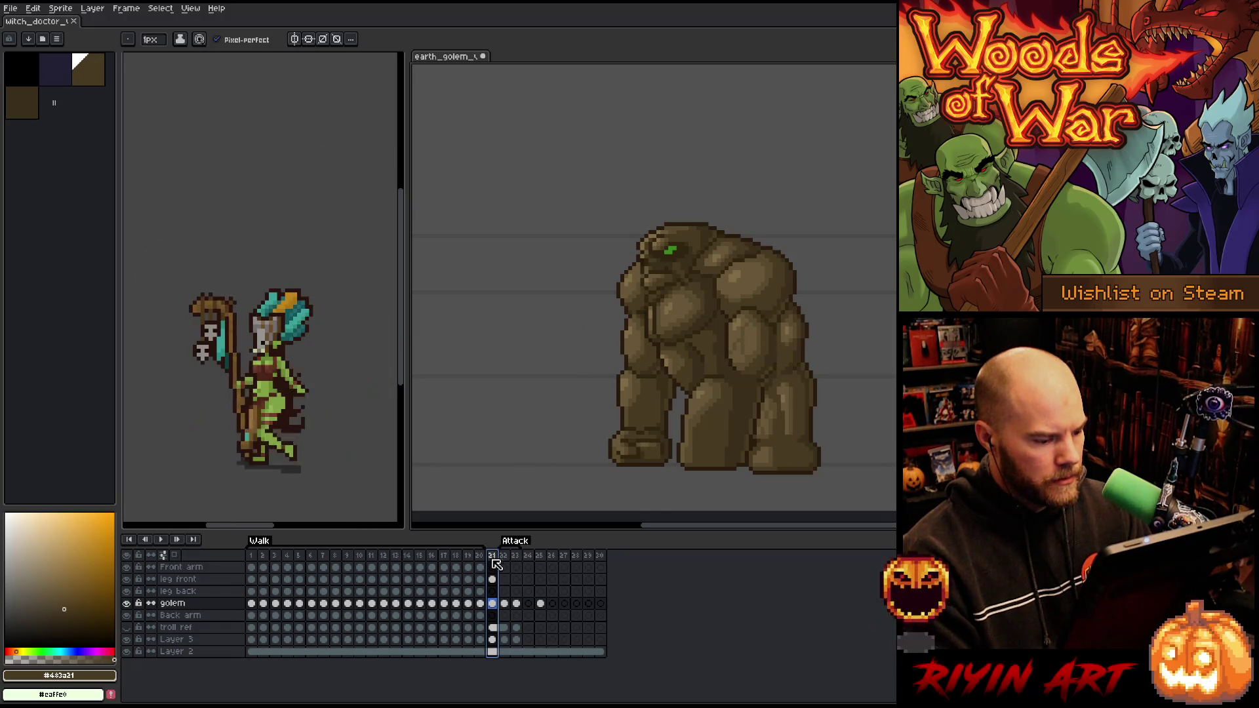
left_click(481, 562)
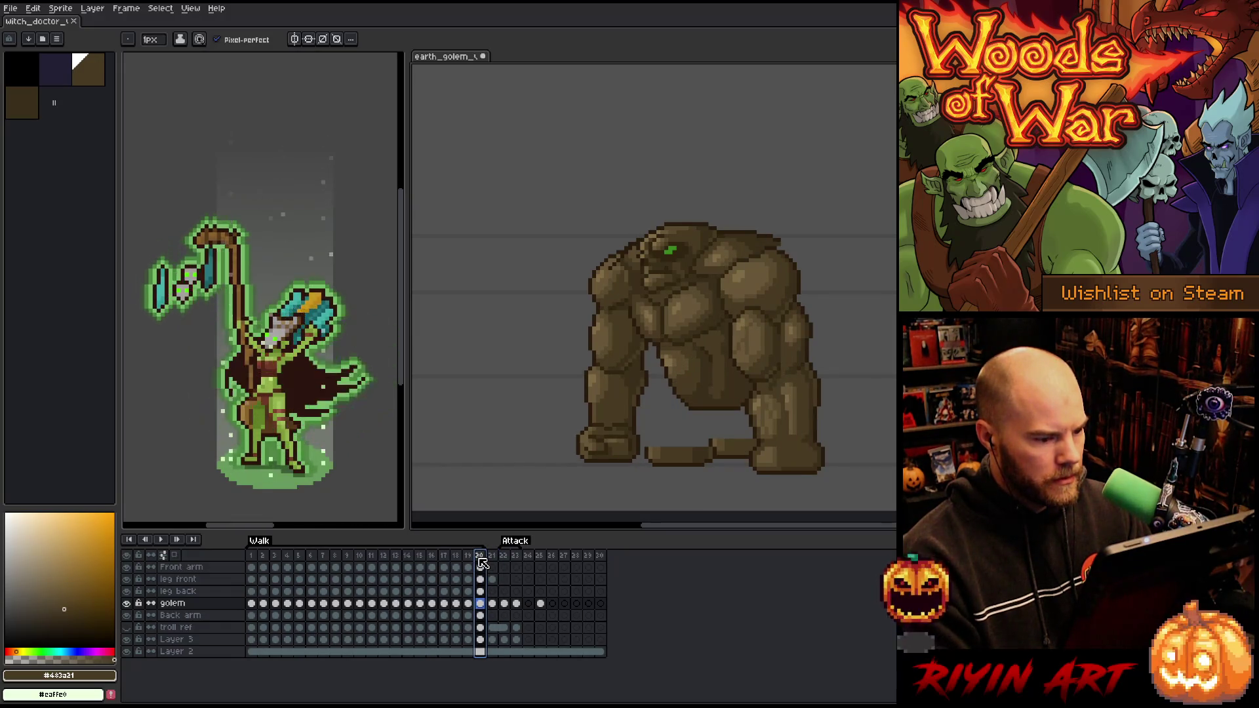
left_click(493, 580)
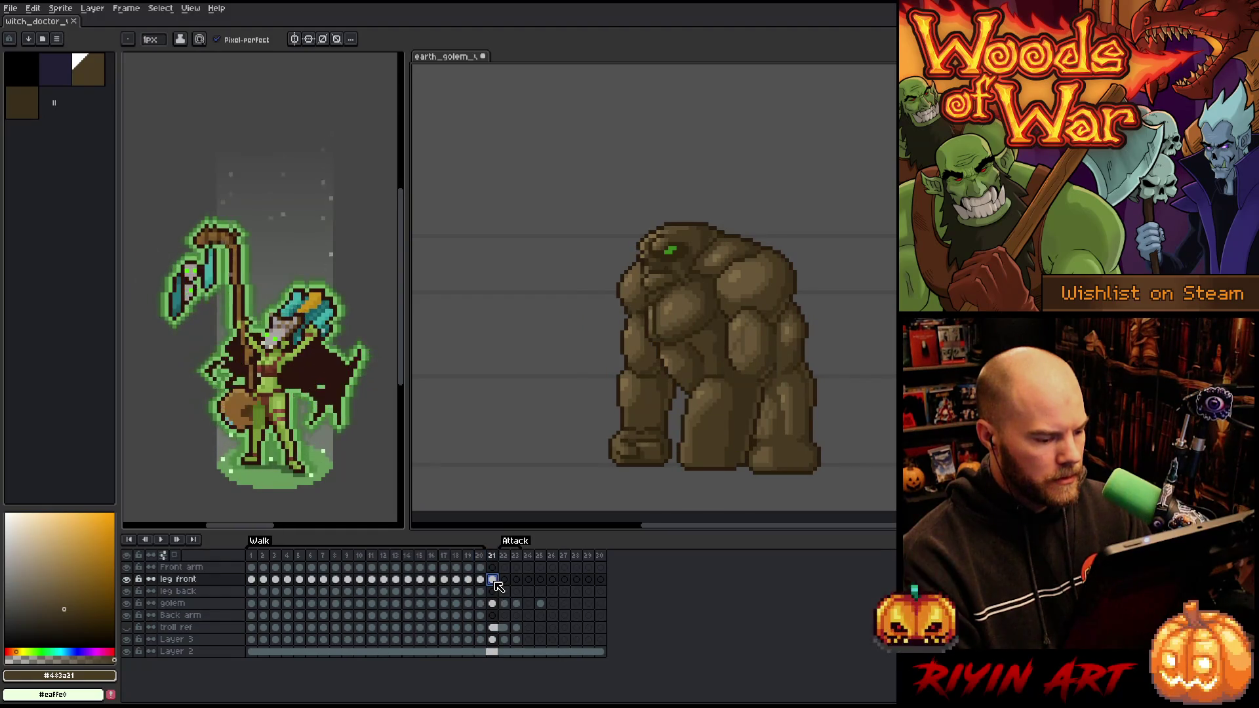
left_click(504, 604)
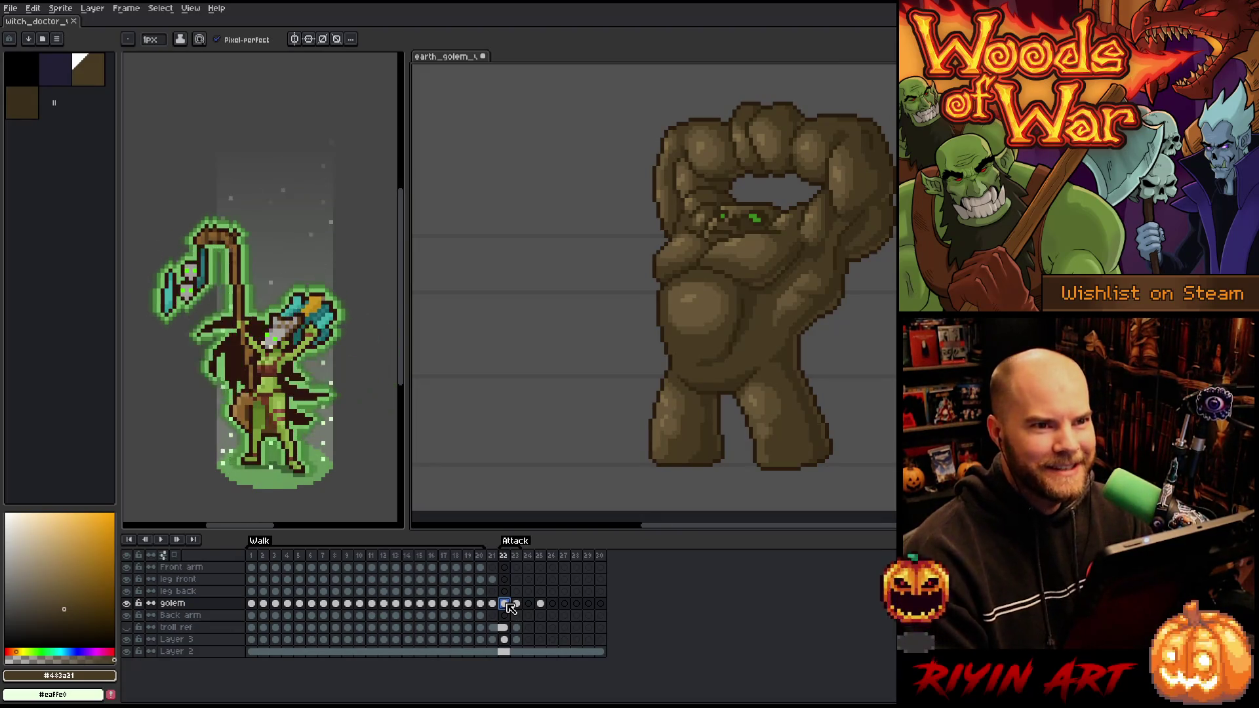
left_click(542, 603)
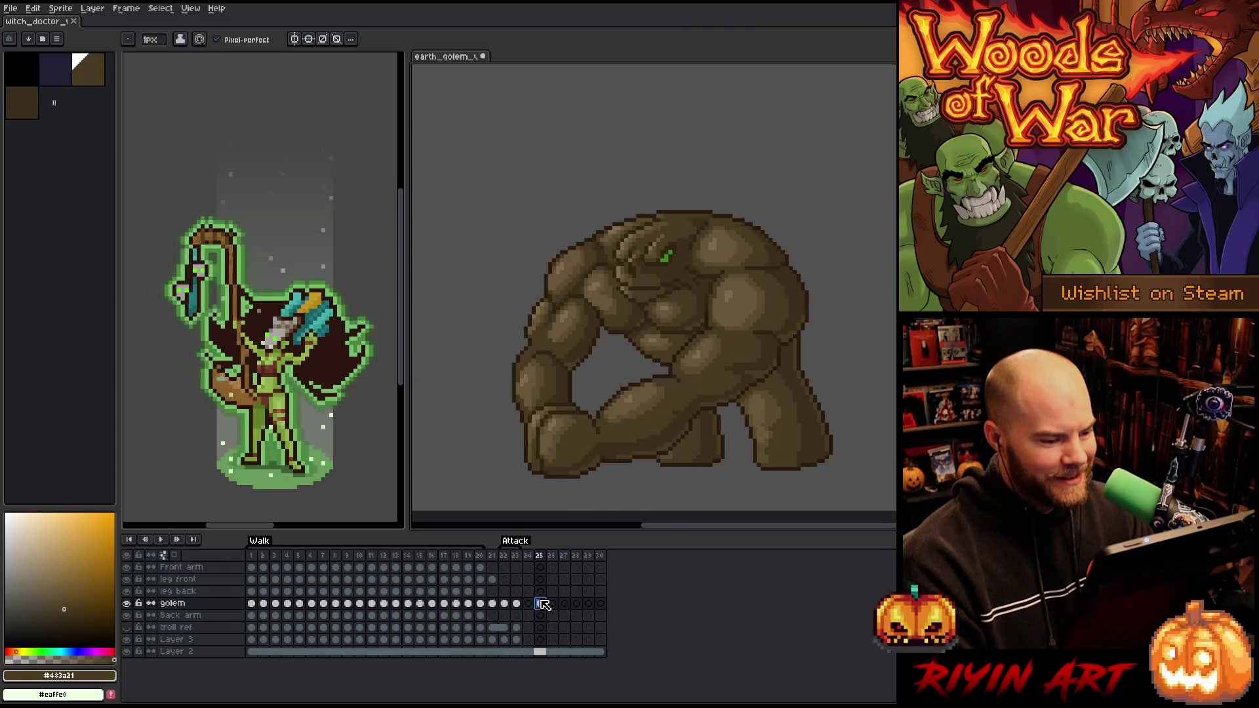
left_click(517, 603)
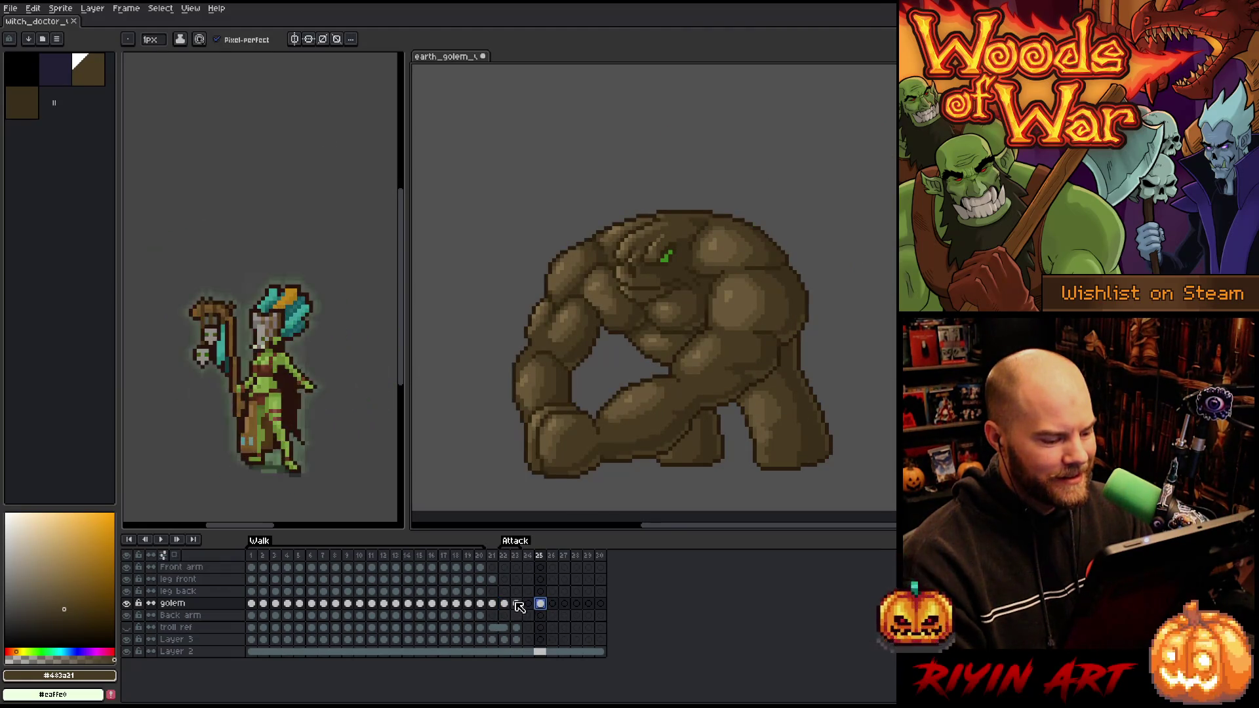
Check frame 25 and its troll ref cel, then sample browns from frame 23
left_click(540, 604)
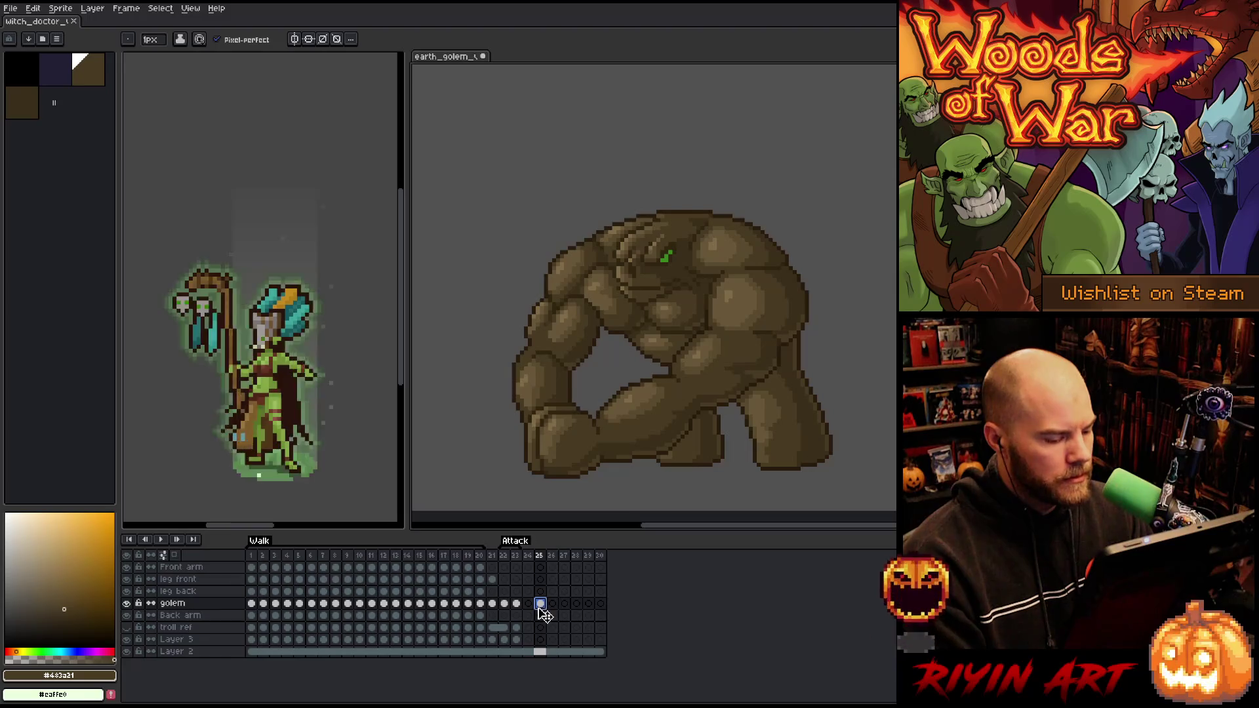
left_click(540, 627)
left_click(517, 604)
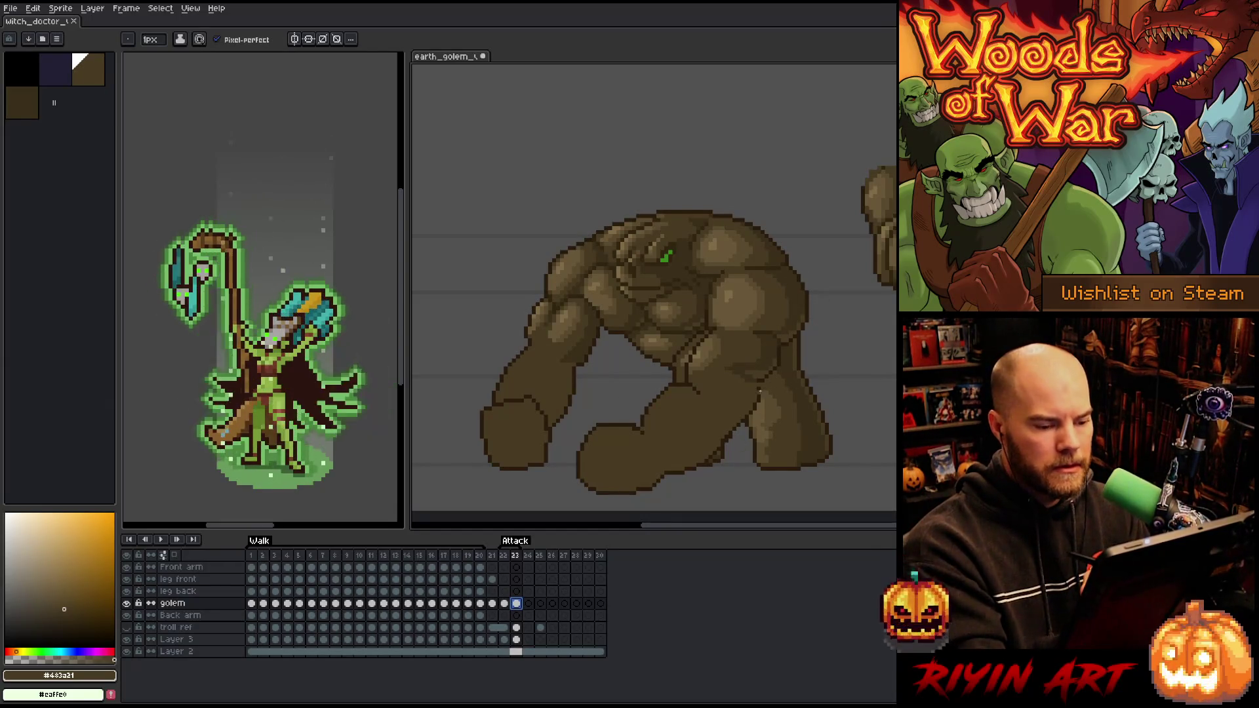
left_click(762, 372, "alt")
left_click(754, 371, "alt")
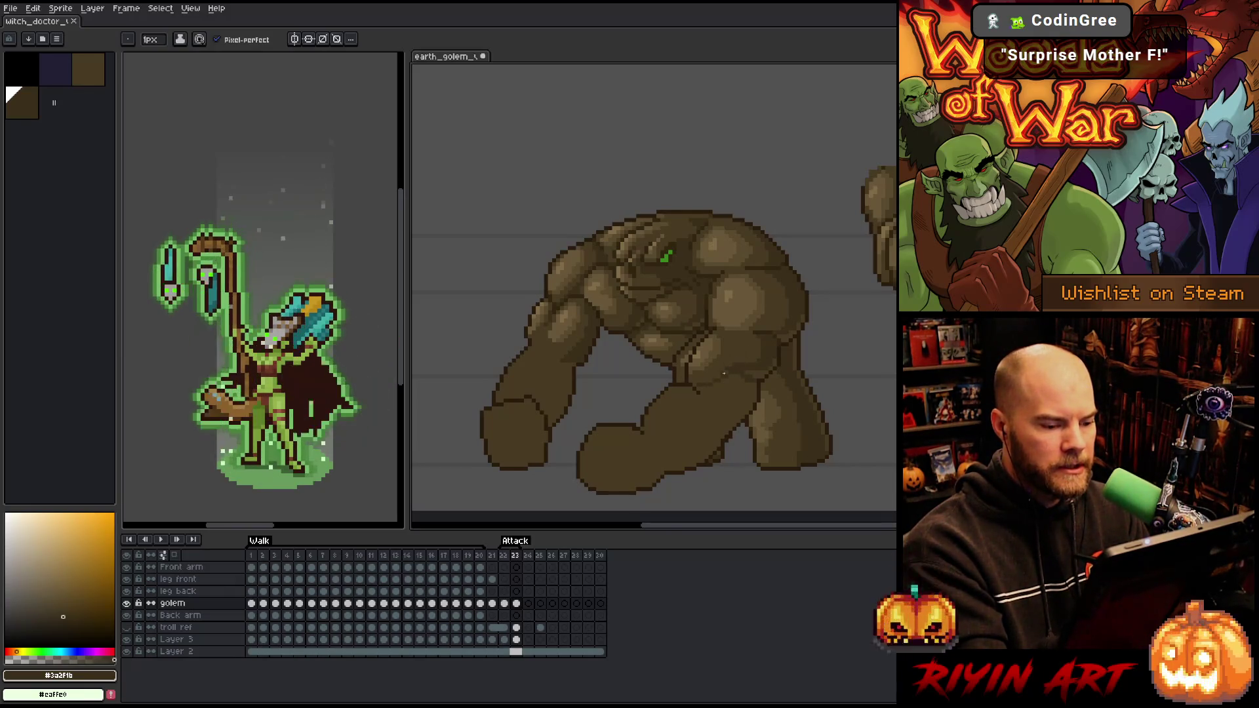
left_click(747, 351, "alt")
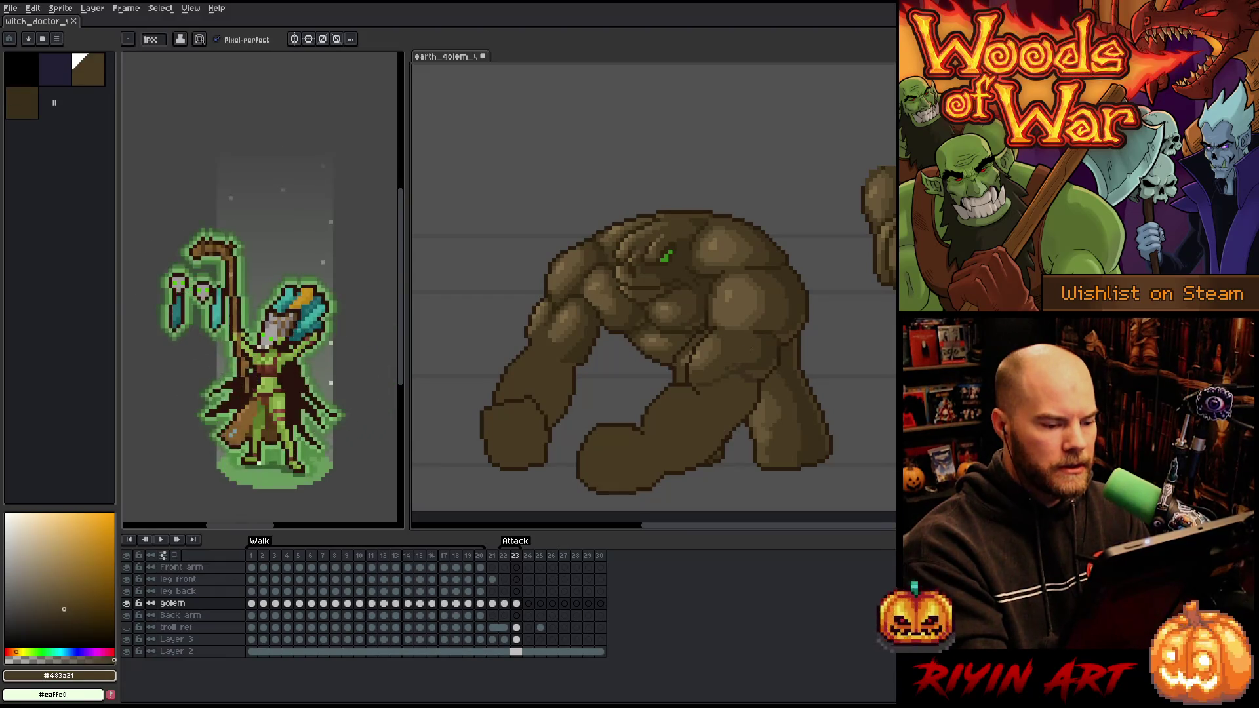
left_click(766, 328, "alt")
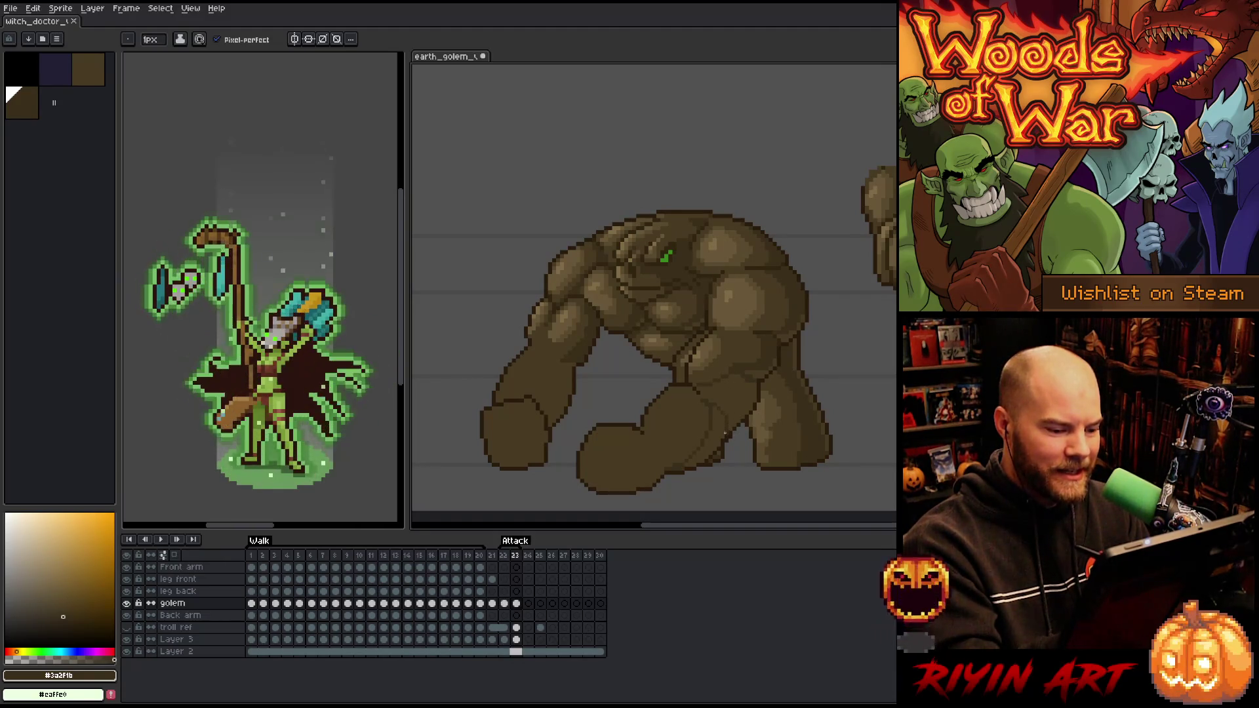
Shade the golem with crease, light and mid-dark browns, filling the lower fist darker
key("g")
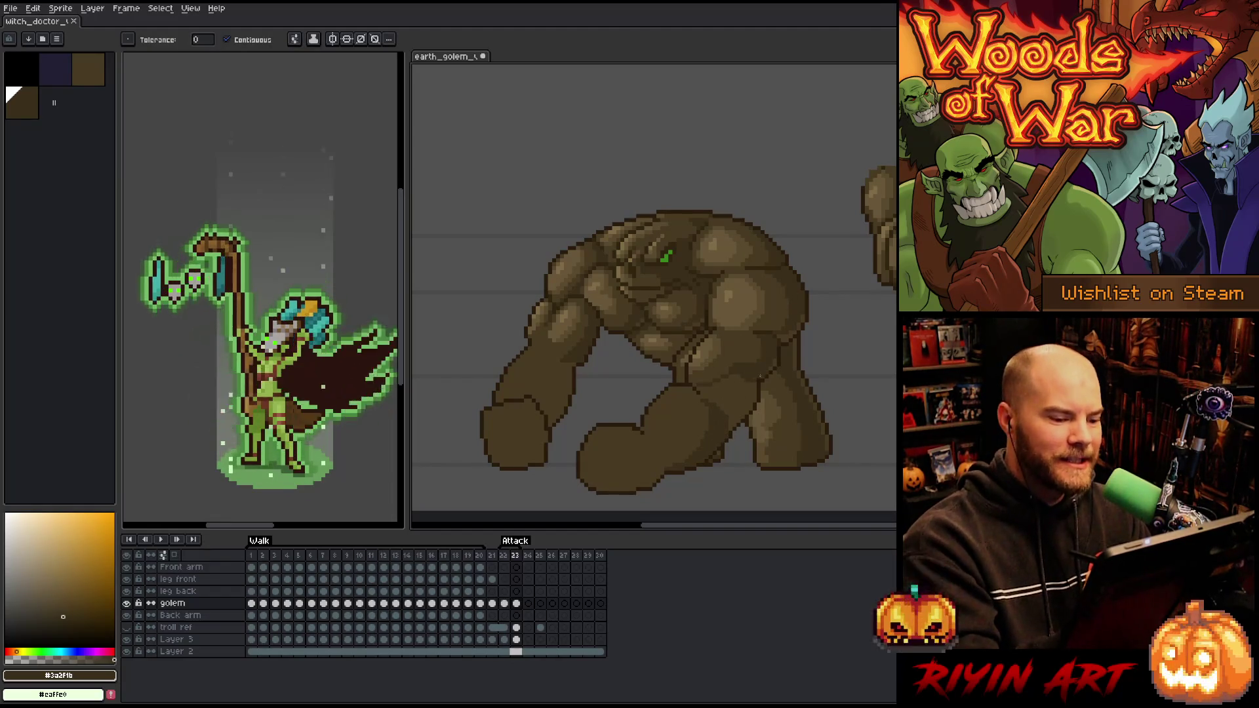
key("b")
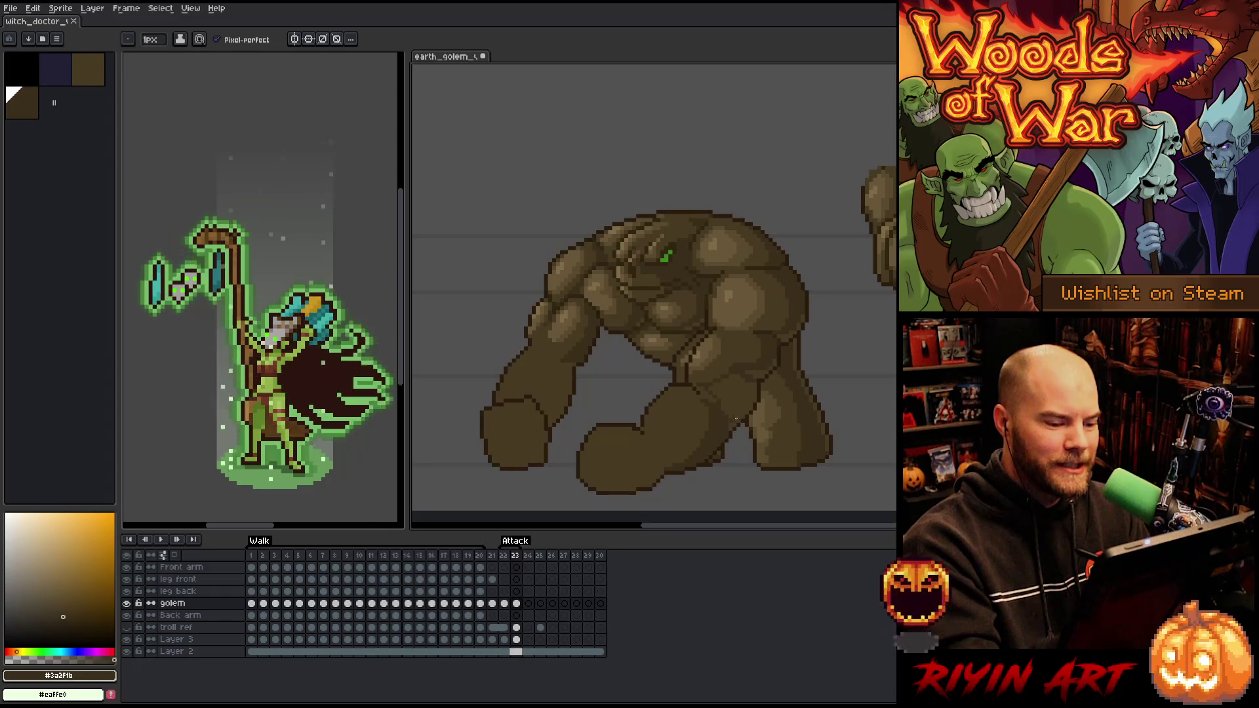
key("g")
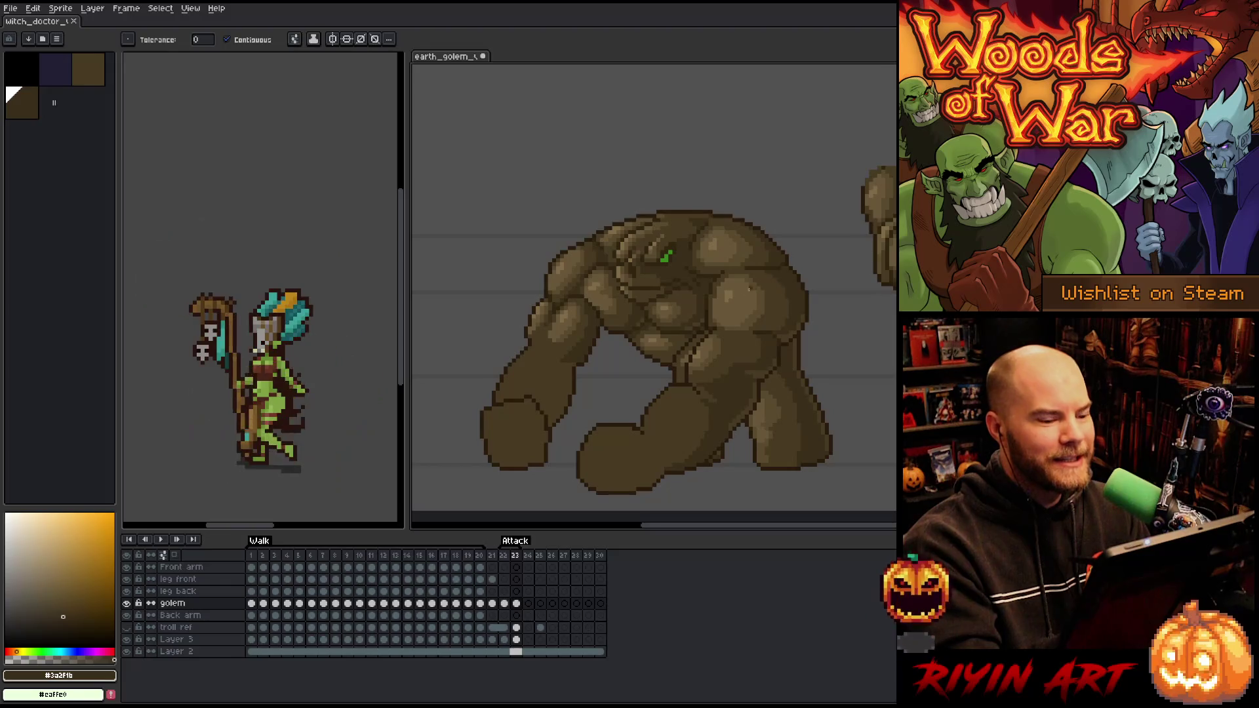
key("b")
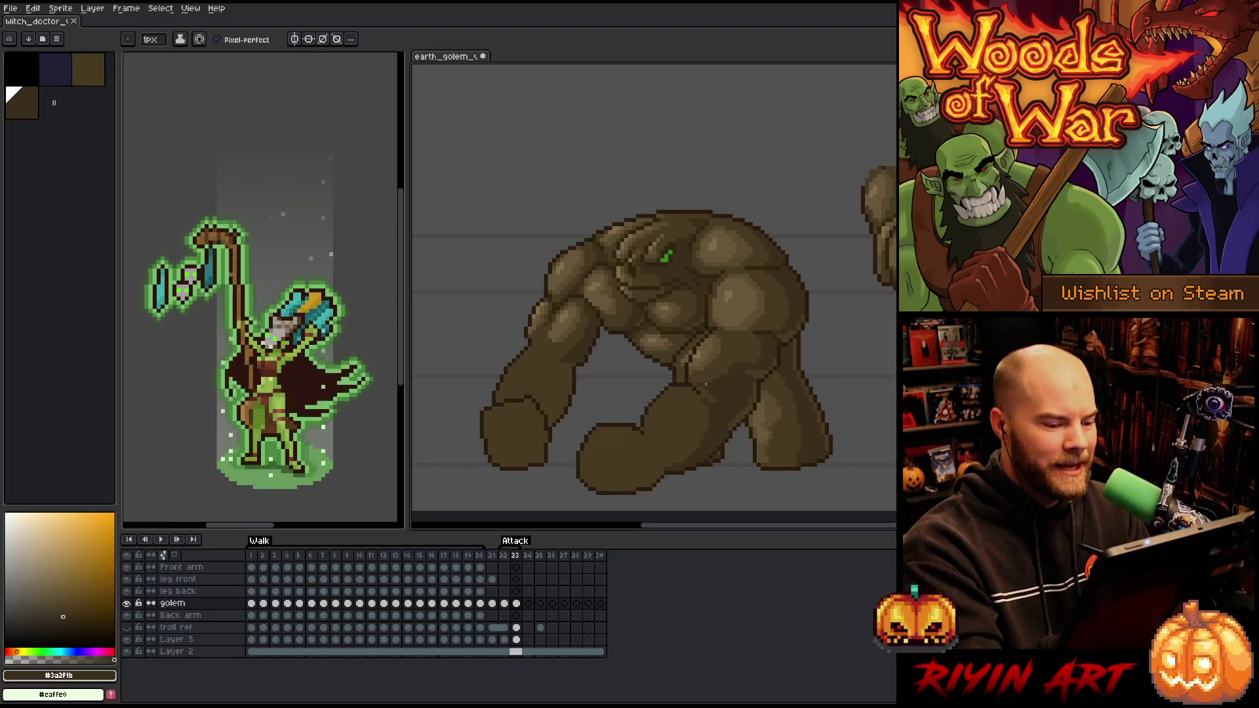
left_click(693, 390, "alt")
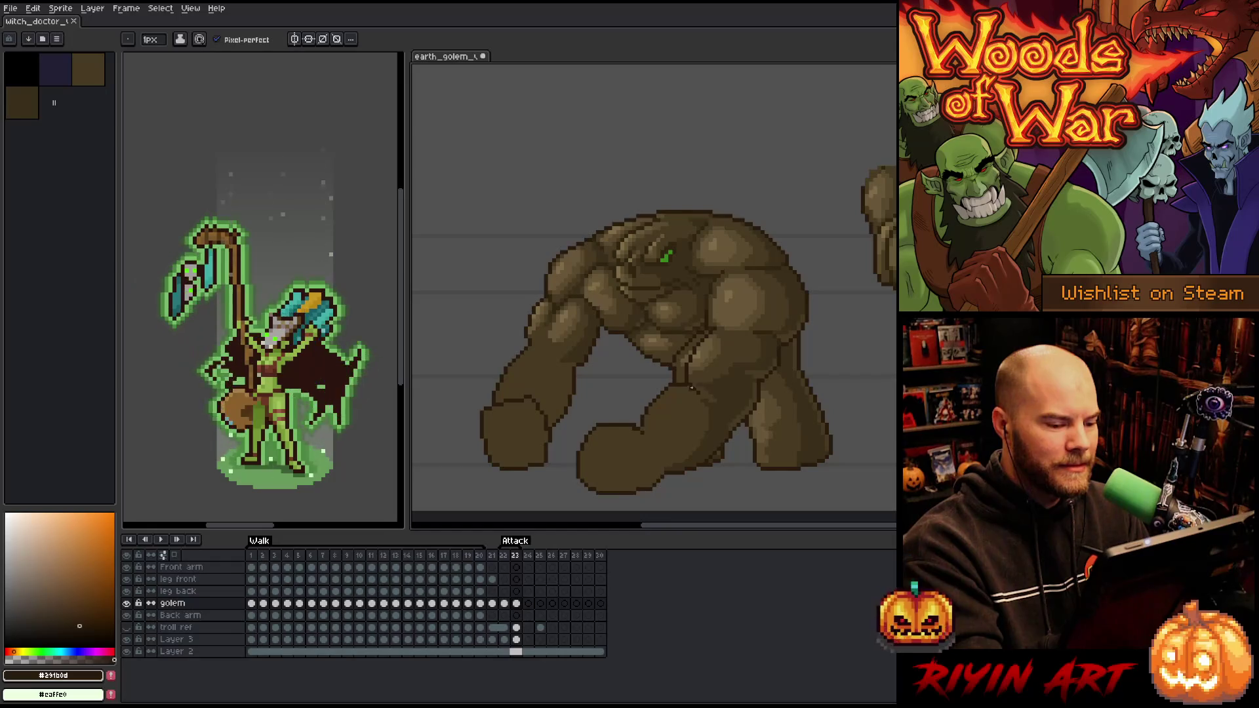
left_click(708, 347, "alt")
left_click(724, 414, "alt")
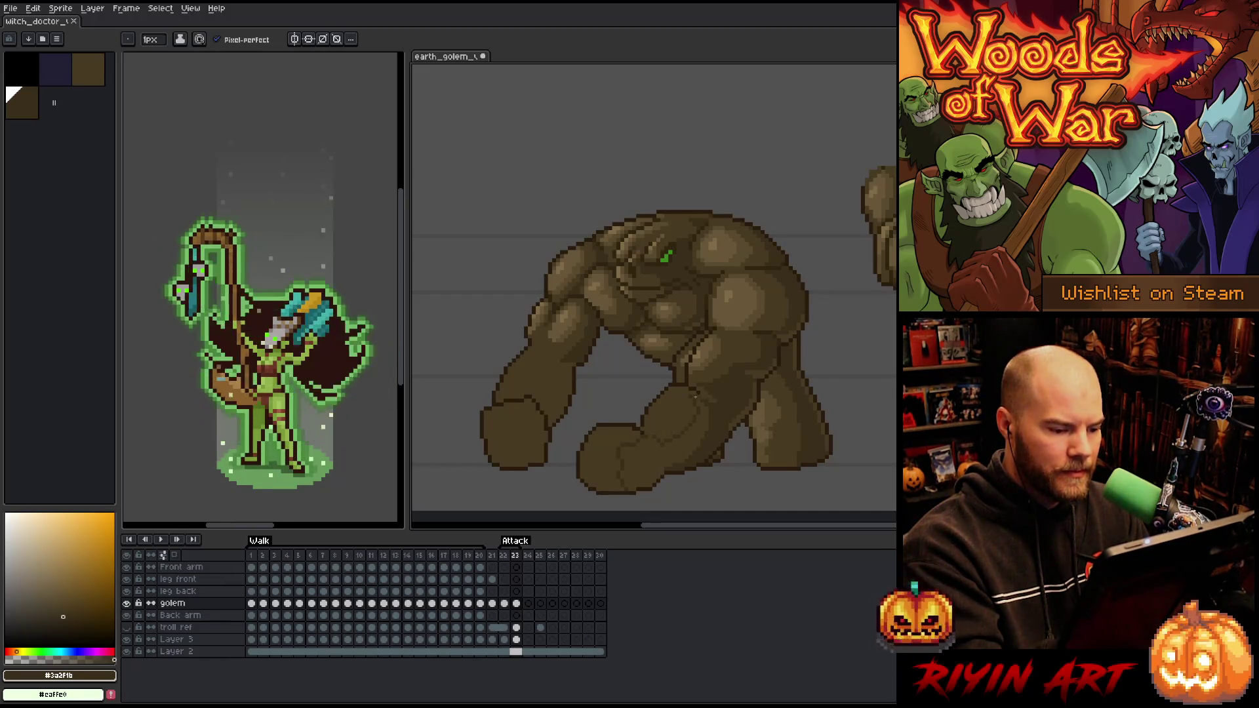
key("g")
left_click(691, 443)
key("ctrl+z")
key("b")
key("ctrl+y")
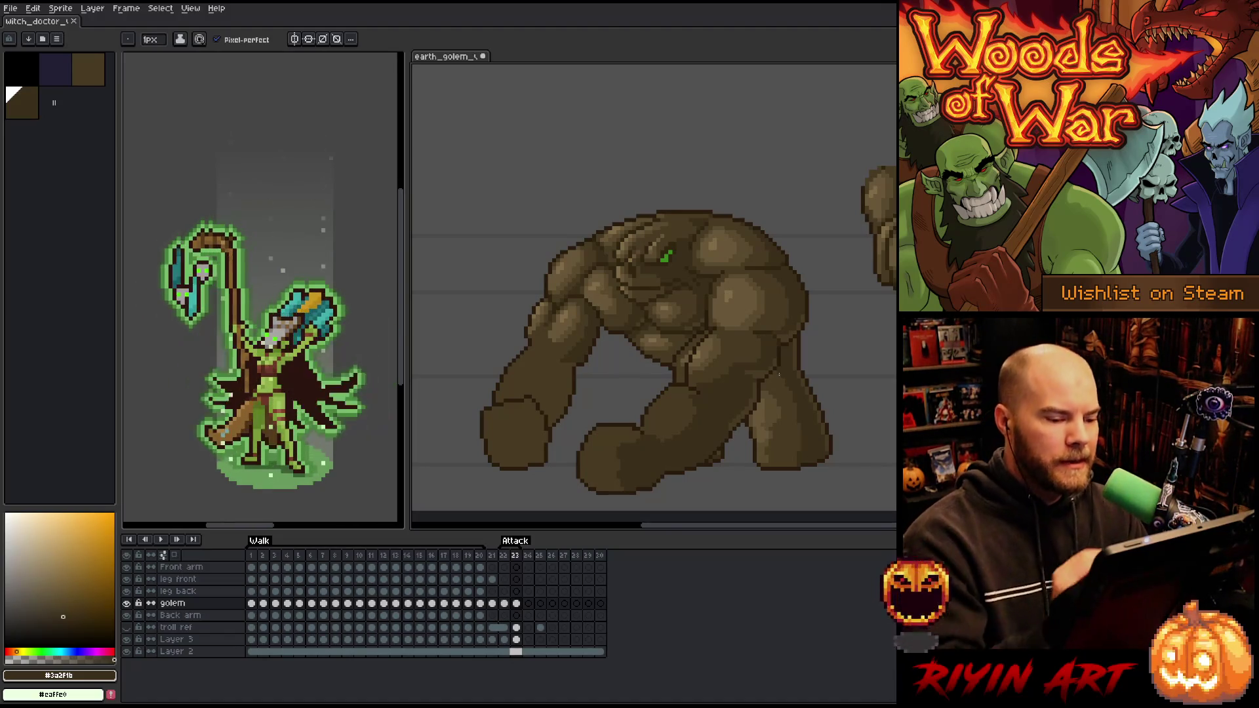
Refine the arm and fist with alternating lighter highlights and darker brown shading
left_click(692, 391, "alt")
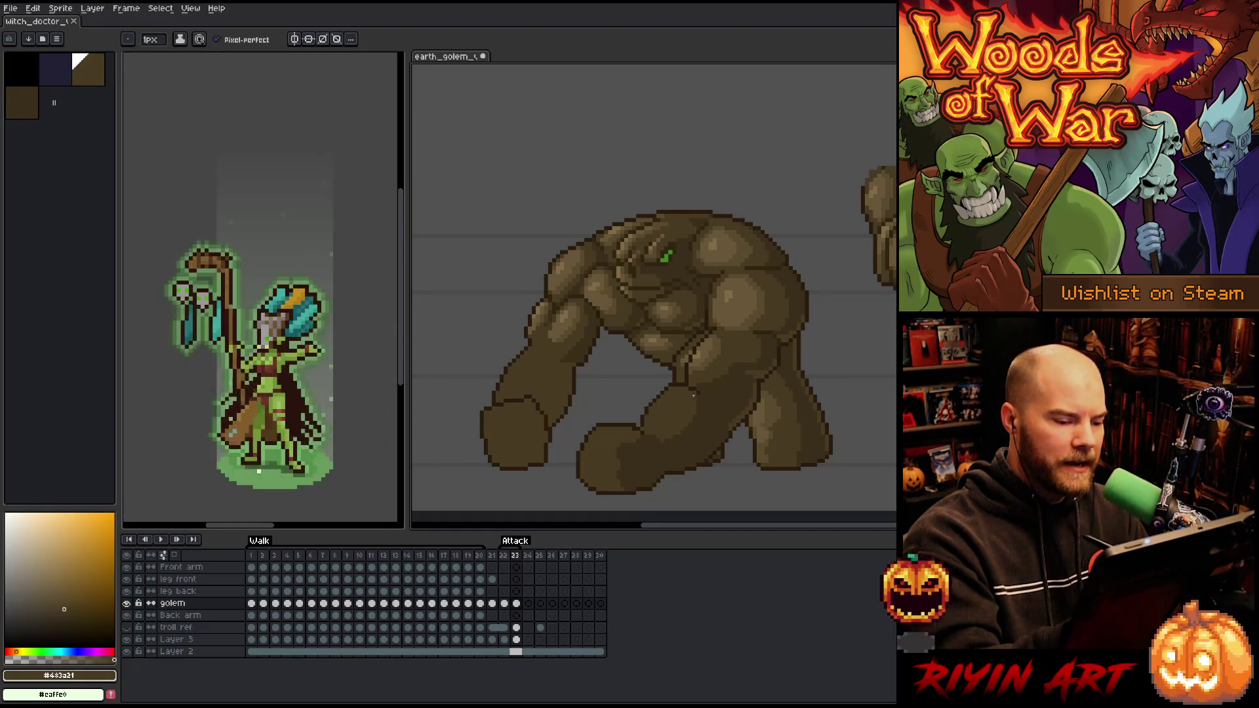
left_click(696, 394, "alt")
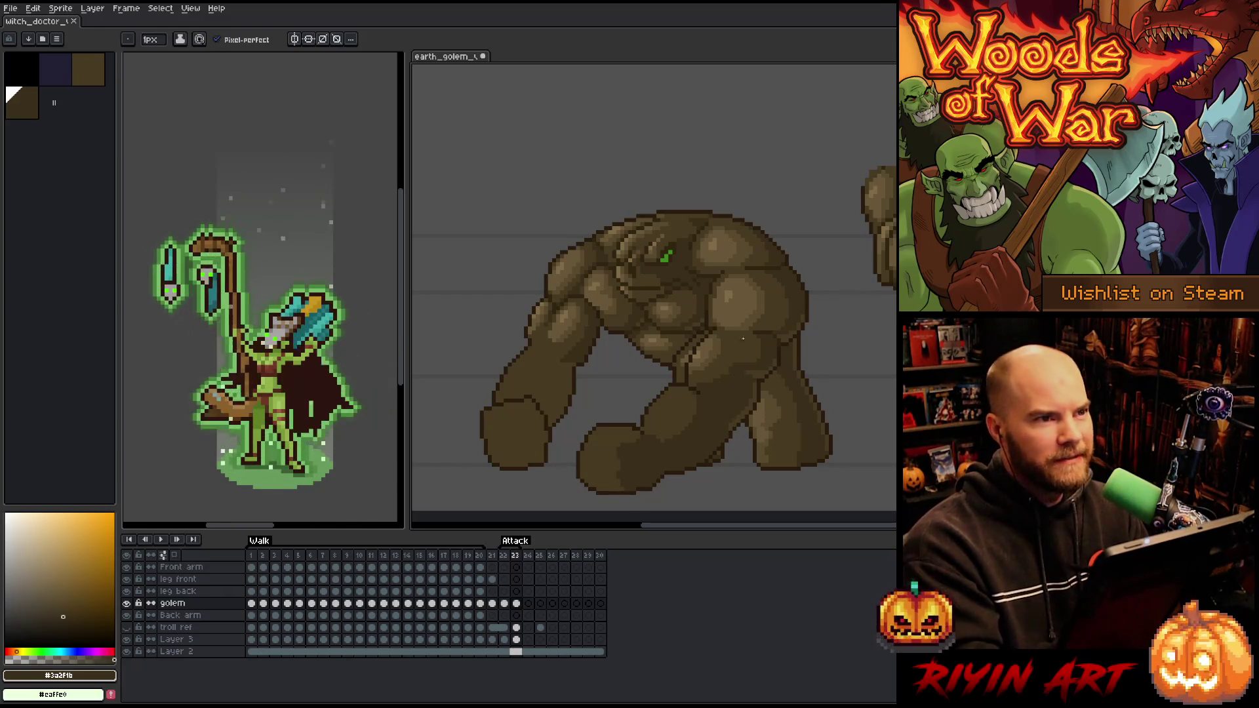
left_click(773, 337, "alt")
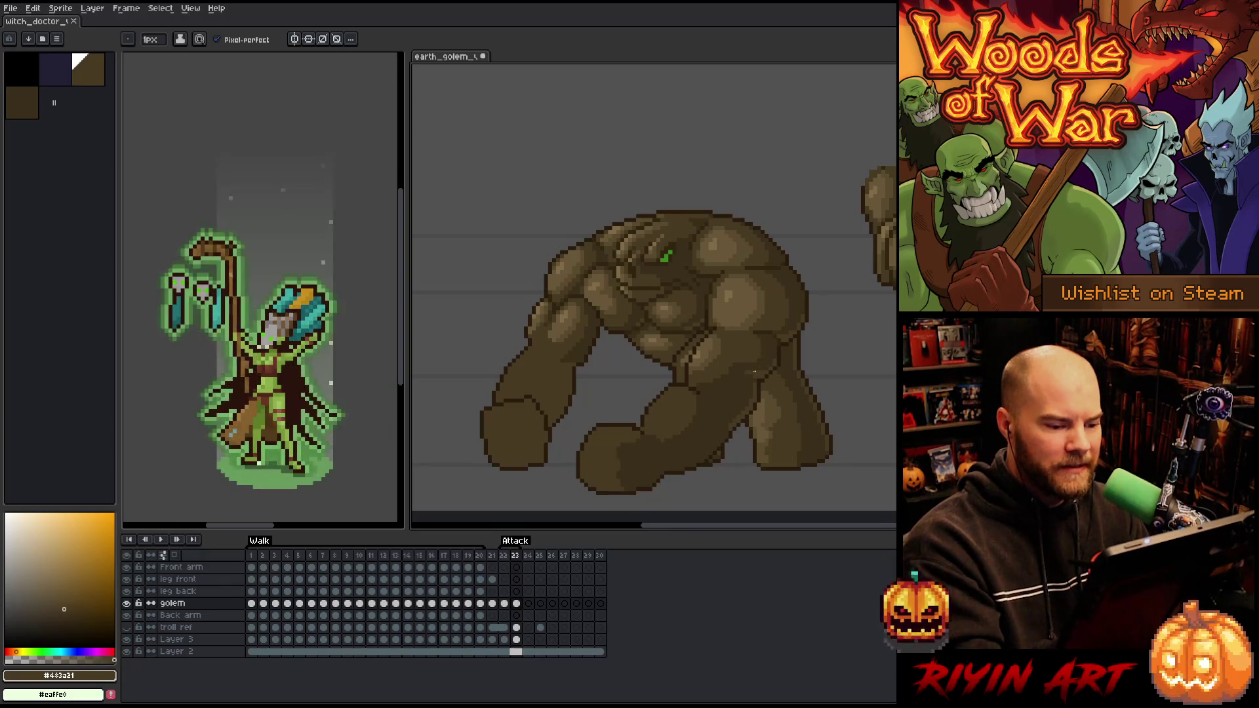
left_click(738, 361, "alt")
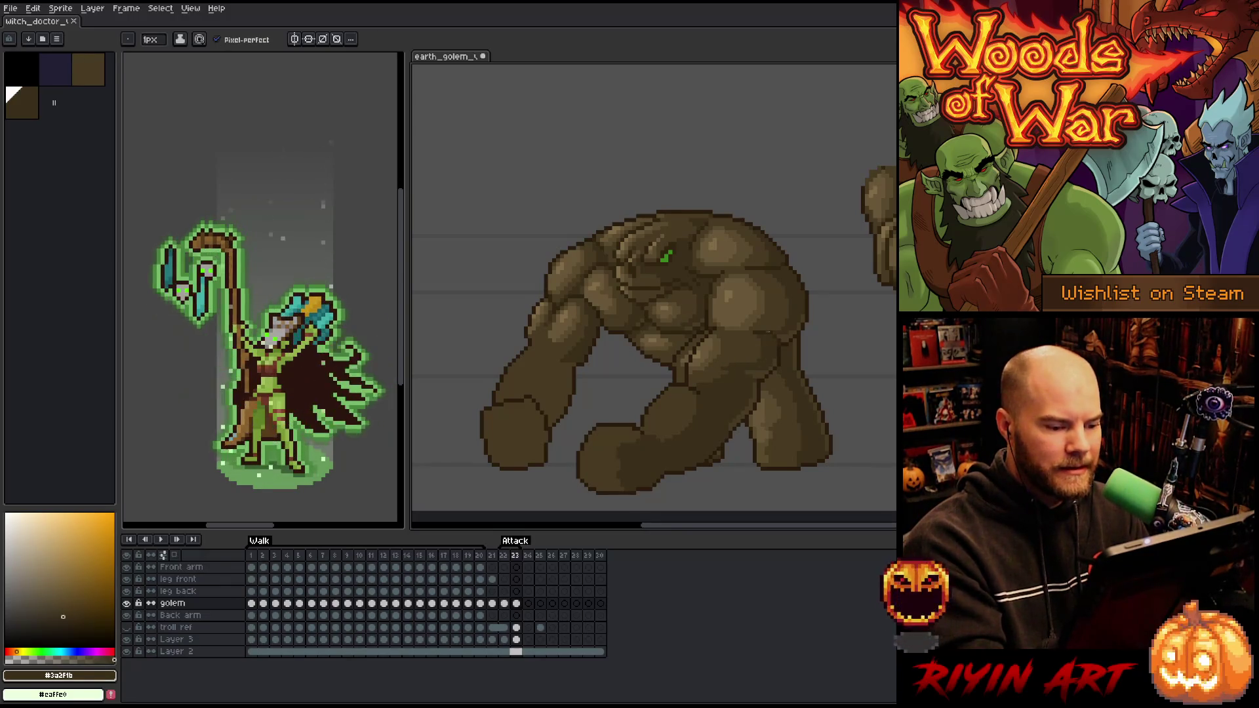
left_click(728, 436, "alt")
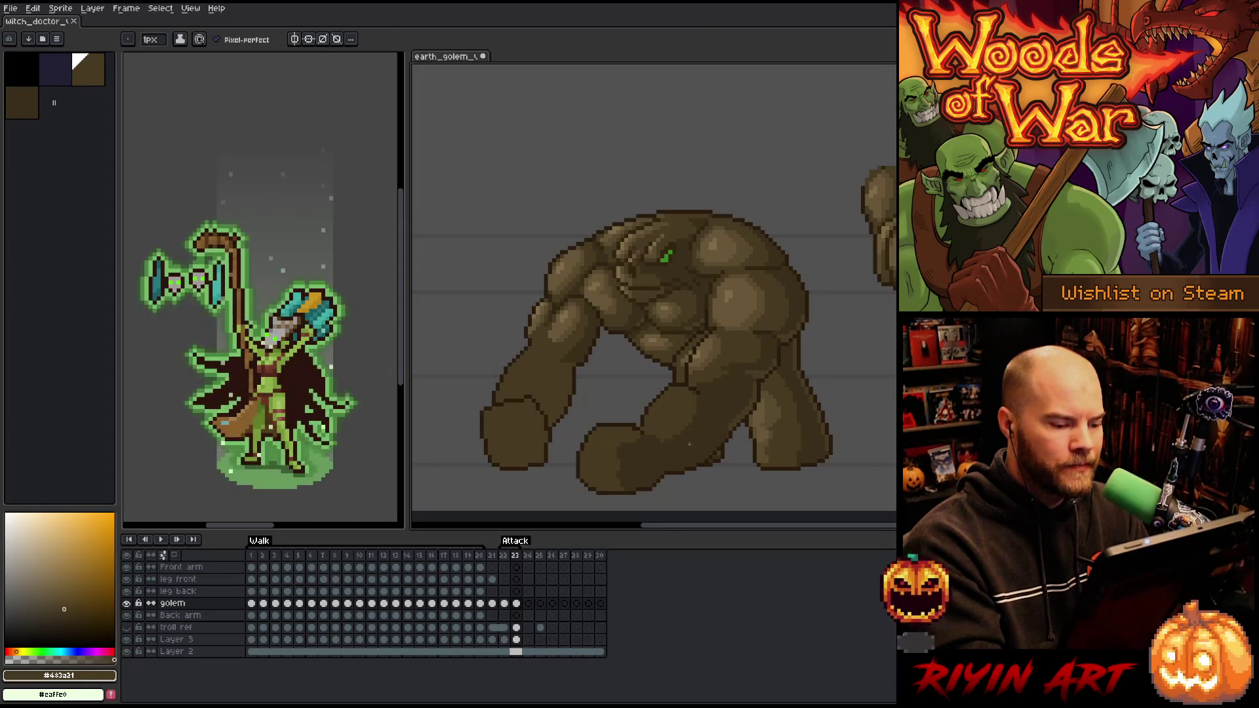
left_click(626, 433, "alt")
Lasso the golem's lower fist and move it a few pixels right
key("q")
mouse_move(603, 412)
left_mouse_down()
mouse_move(598, 493)
mouse_move(577, 410)
mouse_move(593, 401)
left_mouse_up()
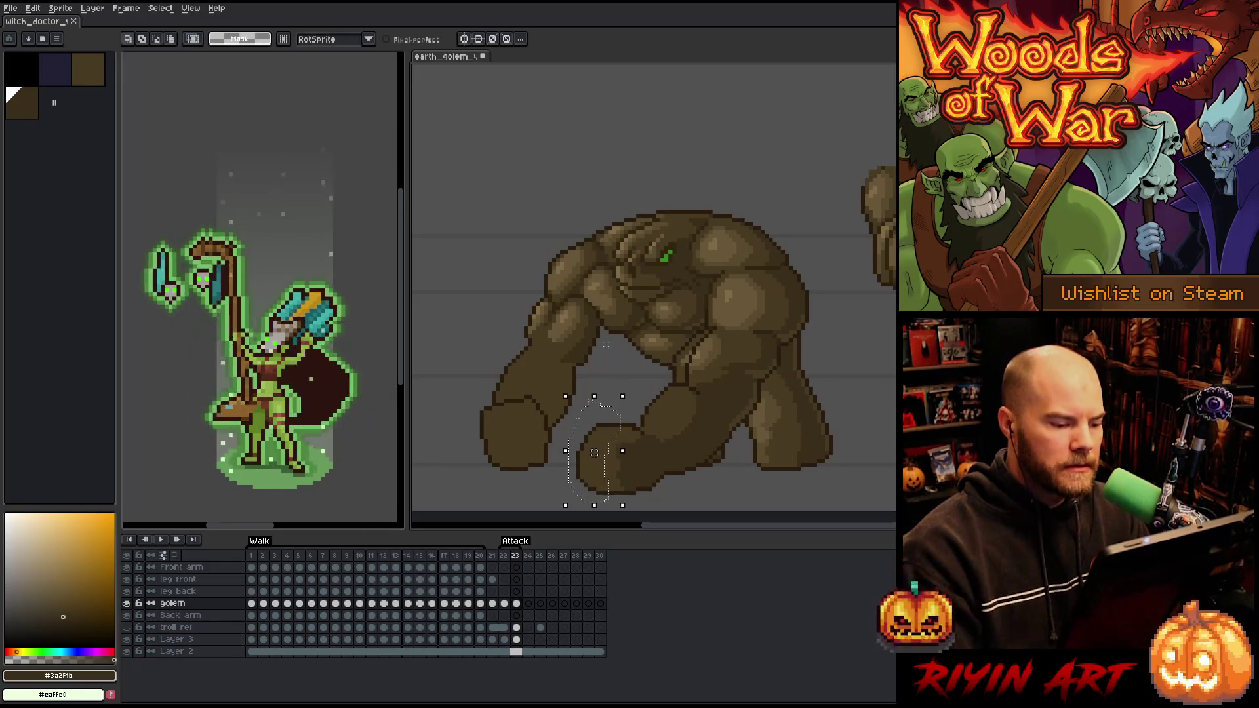
left_click_drag(594, 453, 598, 452)
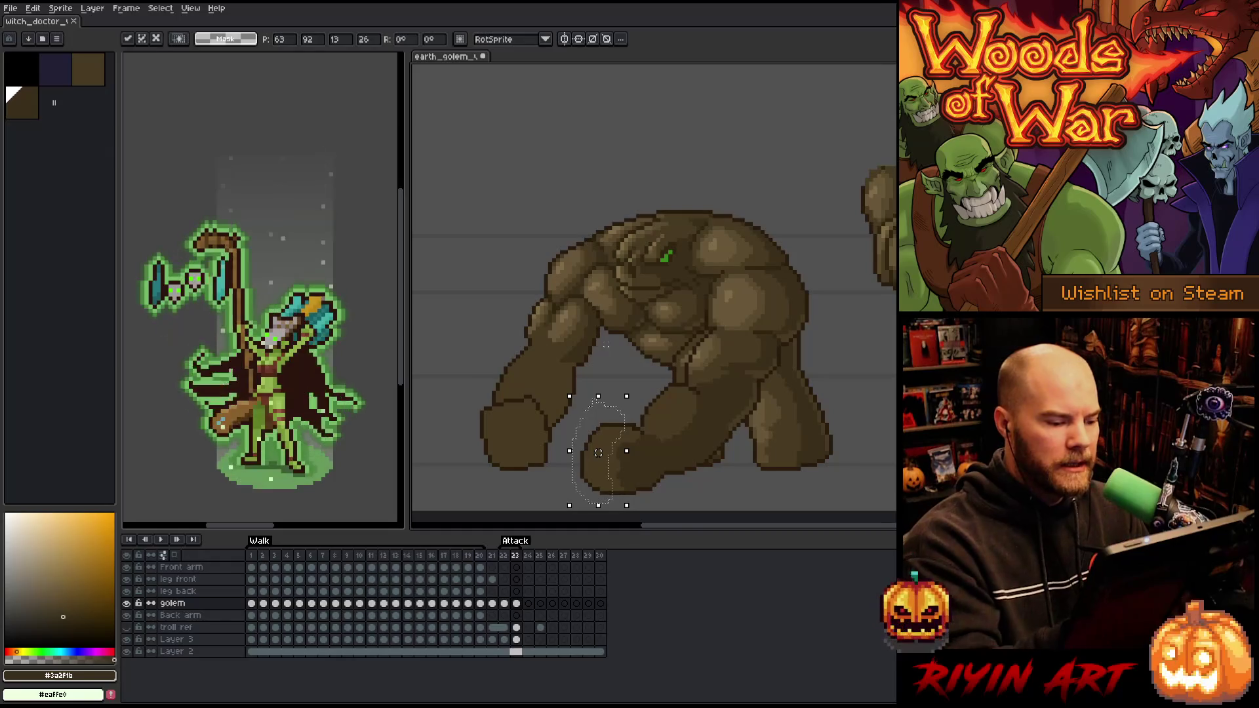
key("Return")
mouse_move(626, 395)
left_mouse_down()
mouse_move(604, 467)
mouse_move(655, 485)
left_mouse_up()
key("ctrl+t")
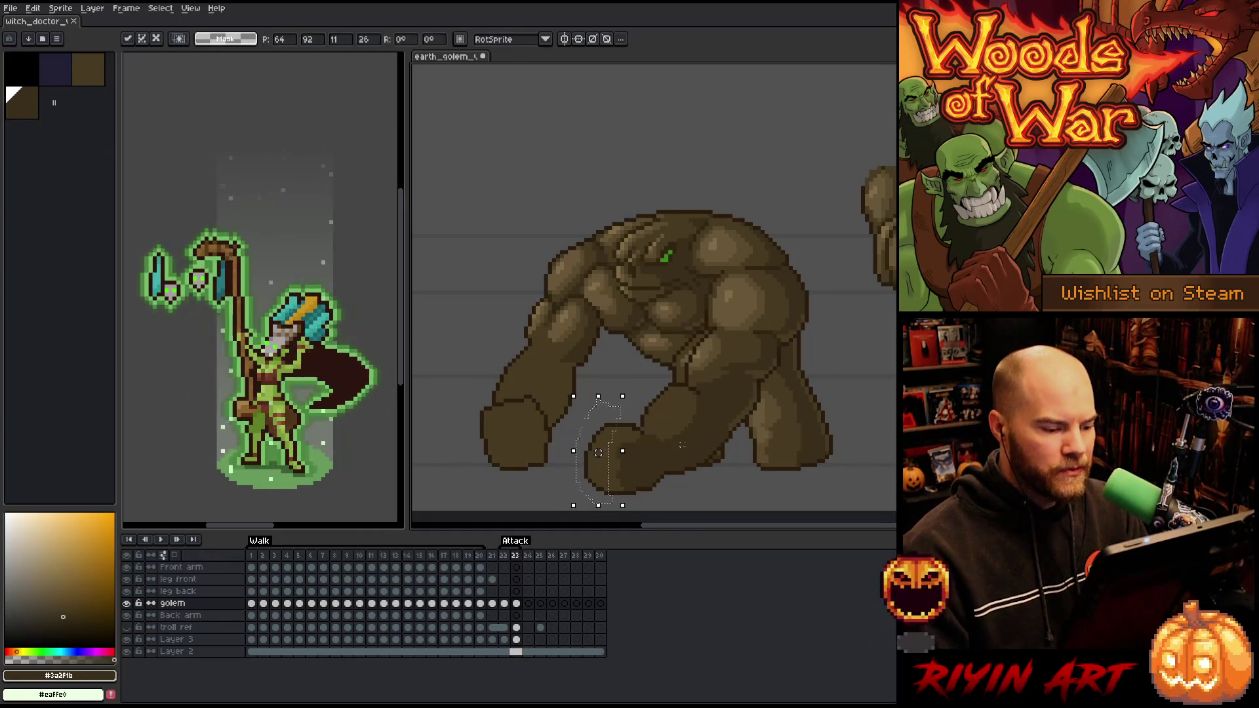
key("ctrl+d")
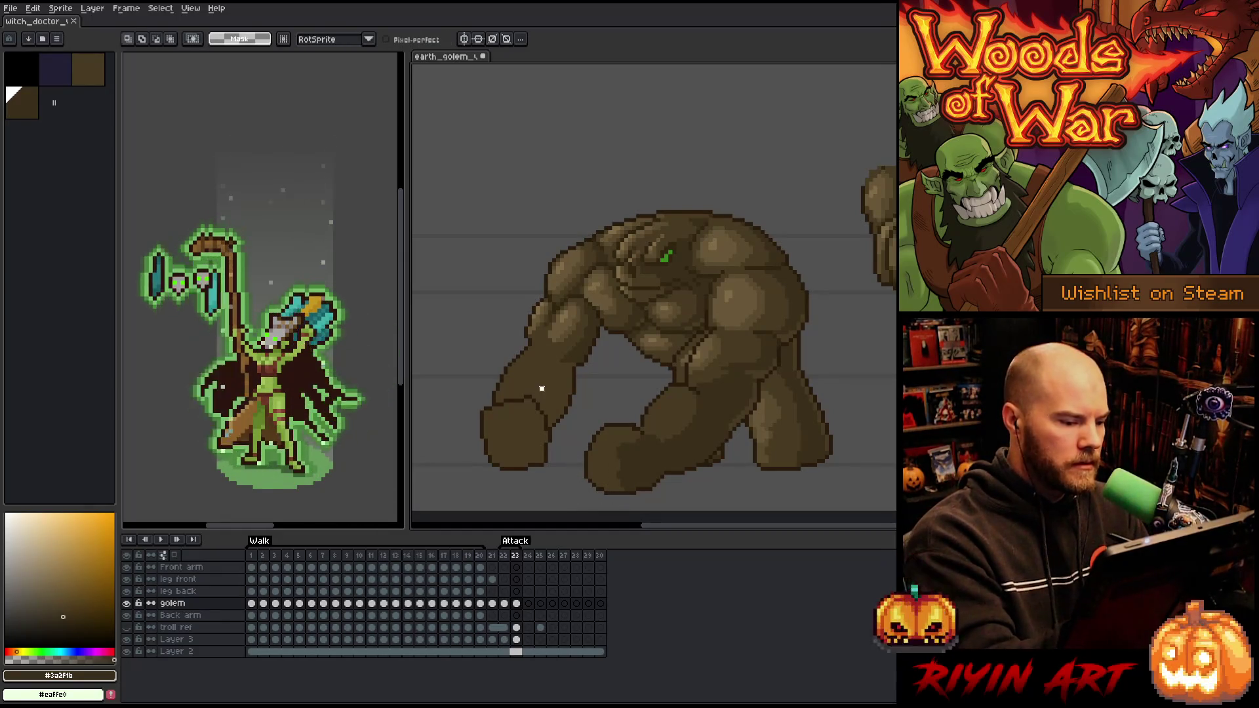
Lasso the outstretched front fist, transform it into place and commit
mouse_move(537, 400)
left_mouse_down()
mouse_move(475, 420)
mouse_move(548, 388)
mouse_move(532, 412)
left_mouse_up()
key("ctrl+t")
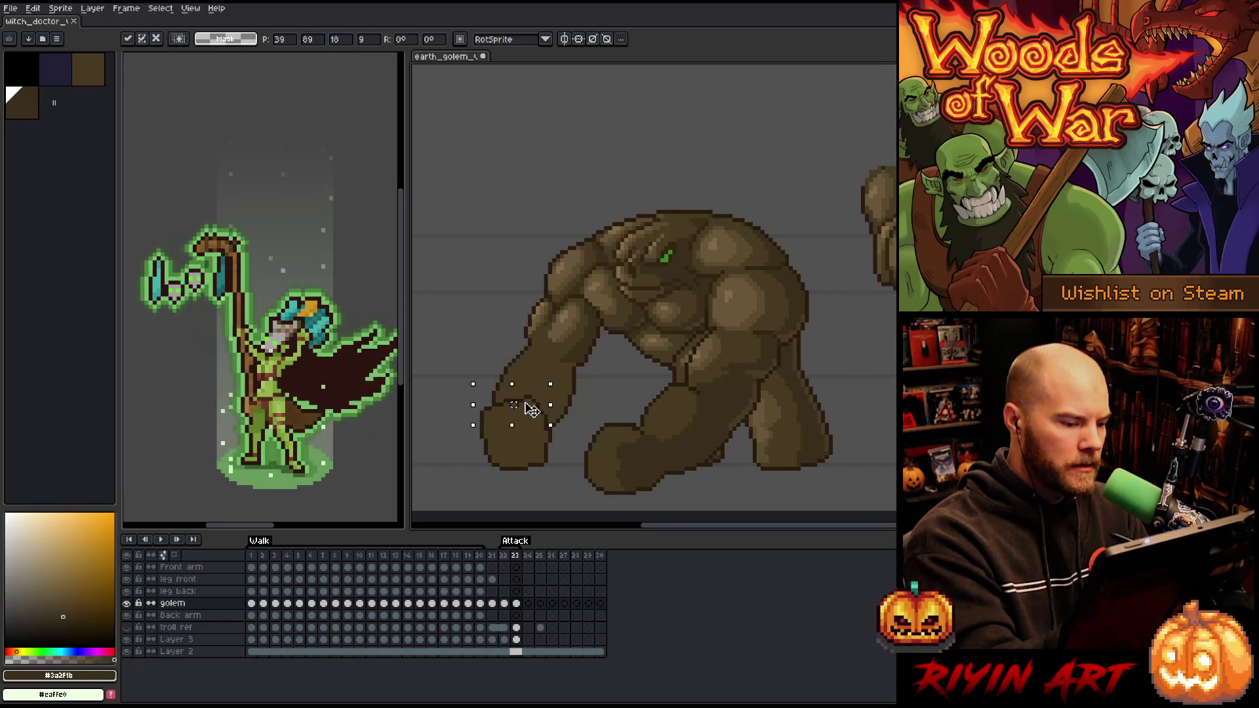
key("Return")
Touch up the stray light pixels on the lunging arm with dark and mid browns
key("b")
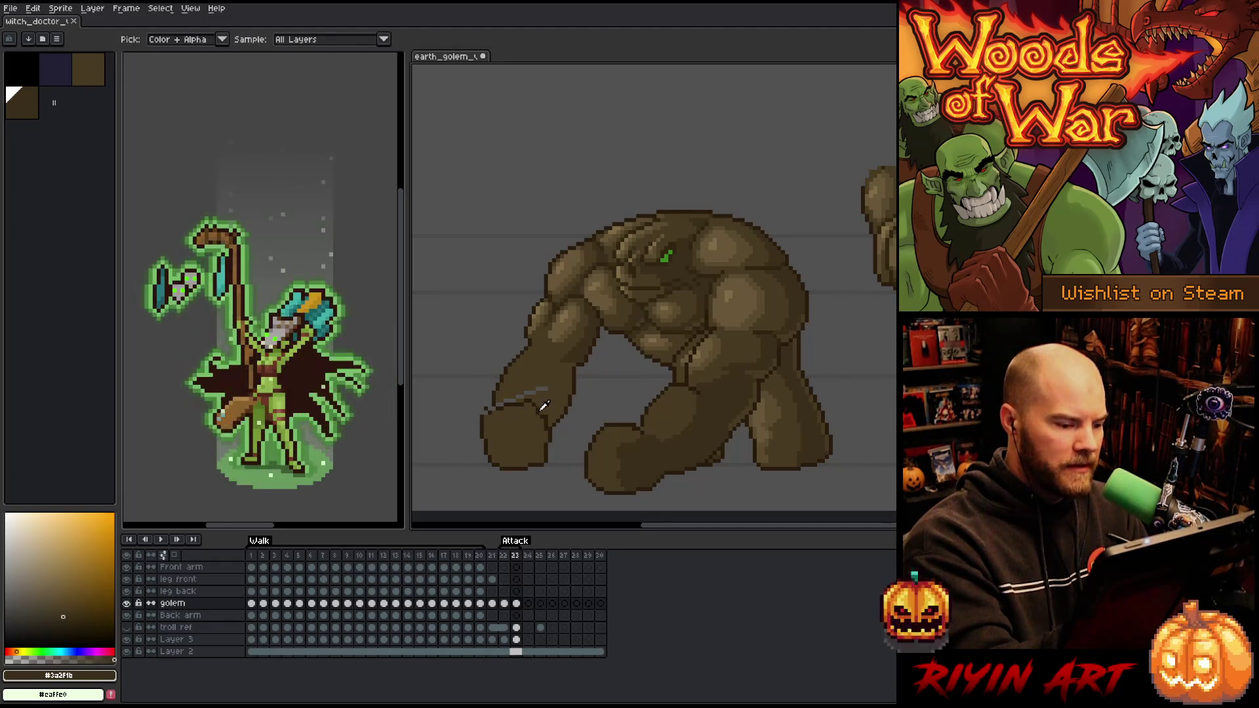
left_click(542, 409, "alt")
left_click(548, 412, "alt")
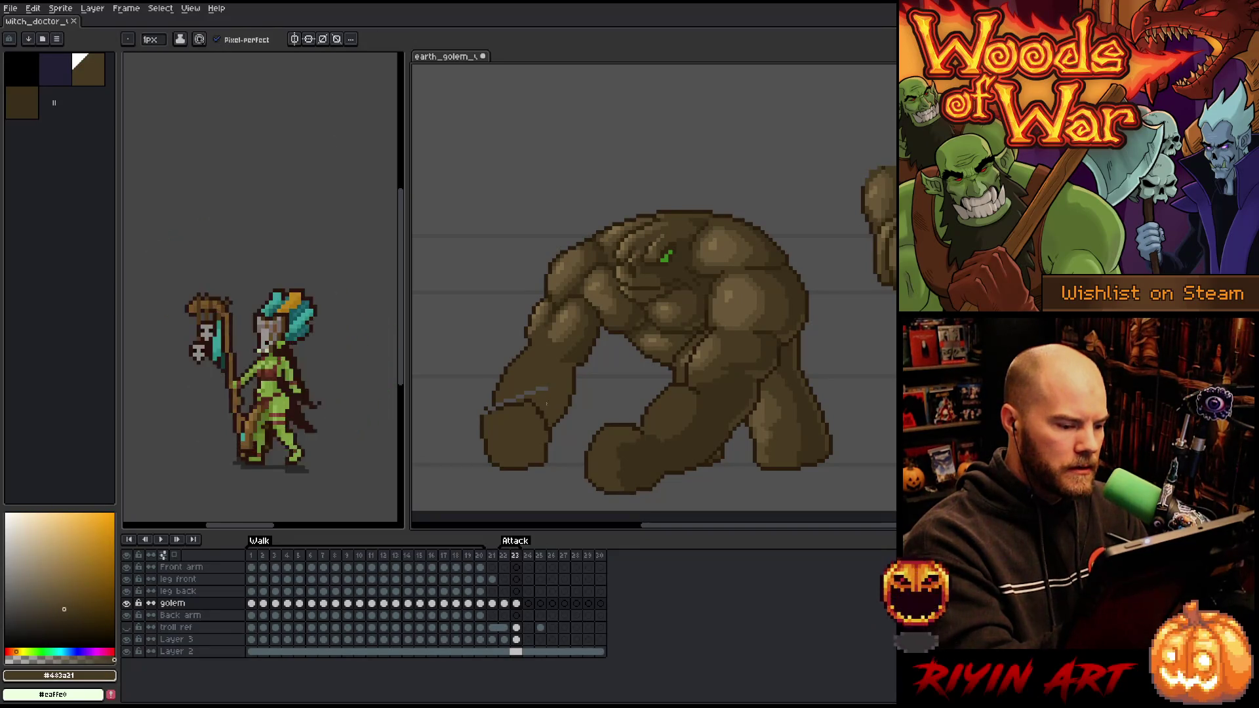
left_click(497, 406, "alt")
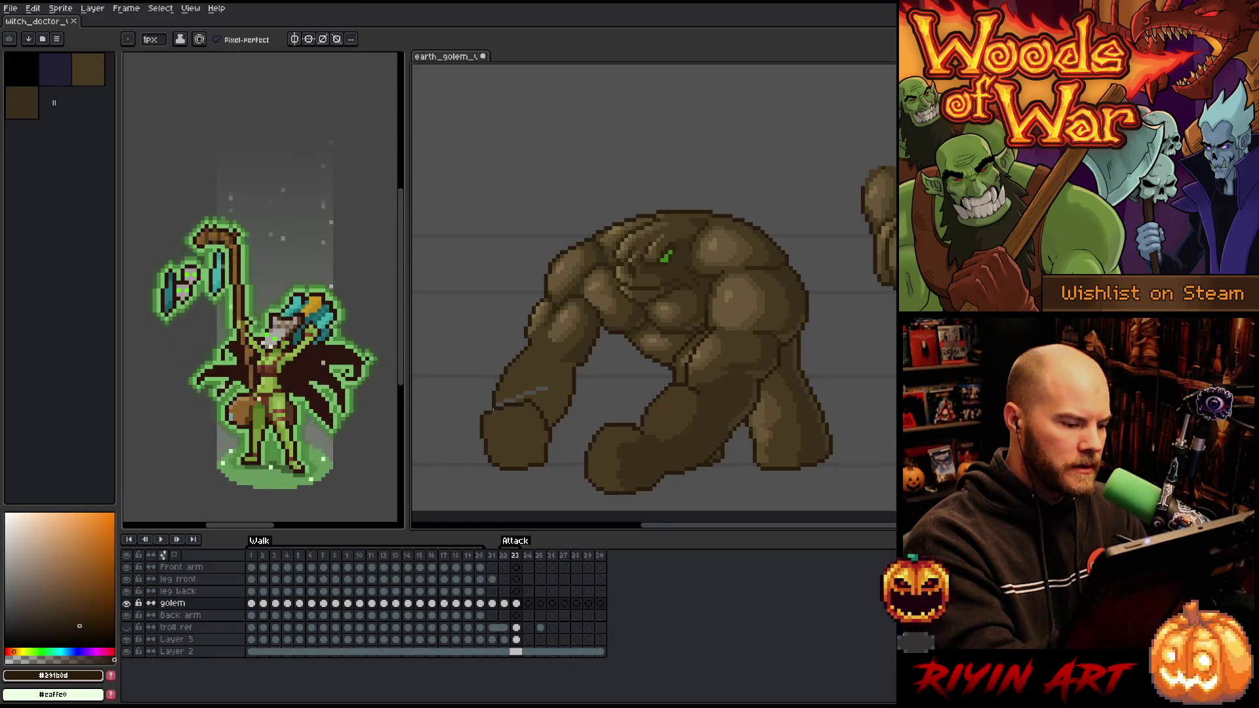
key("g")
left_click(532, 391, "alt")
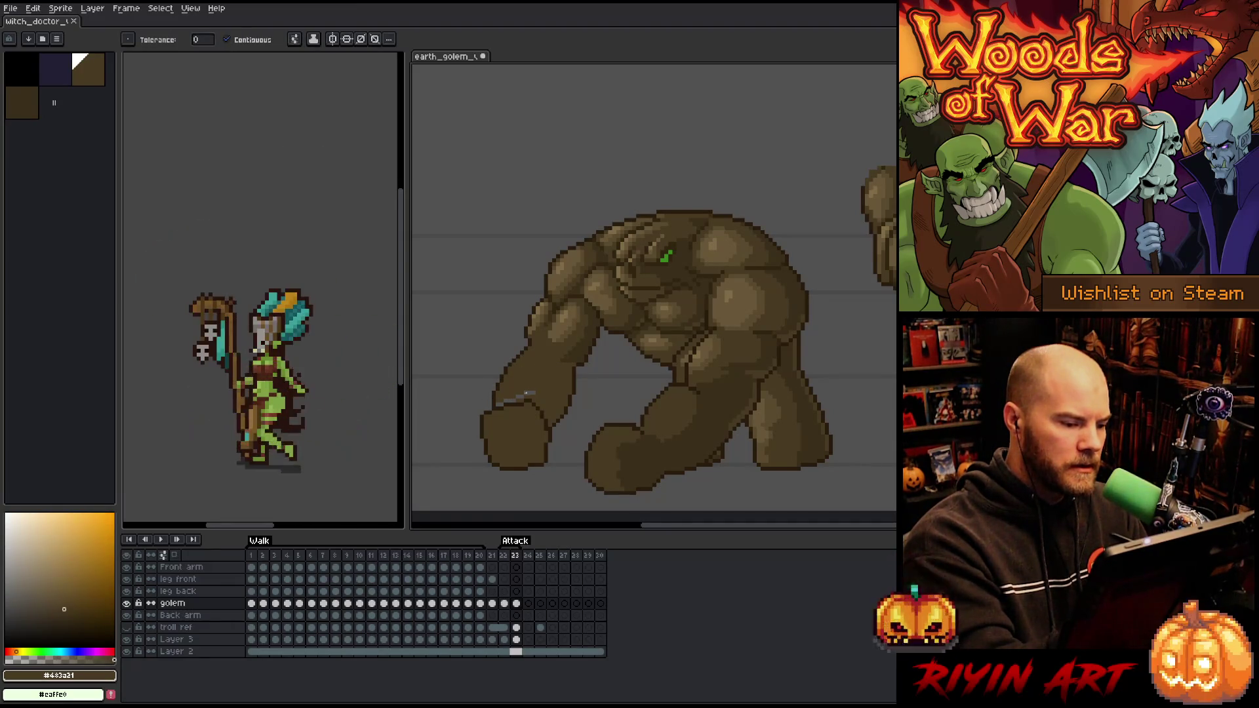
key("b")
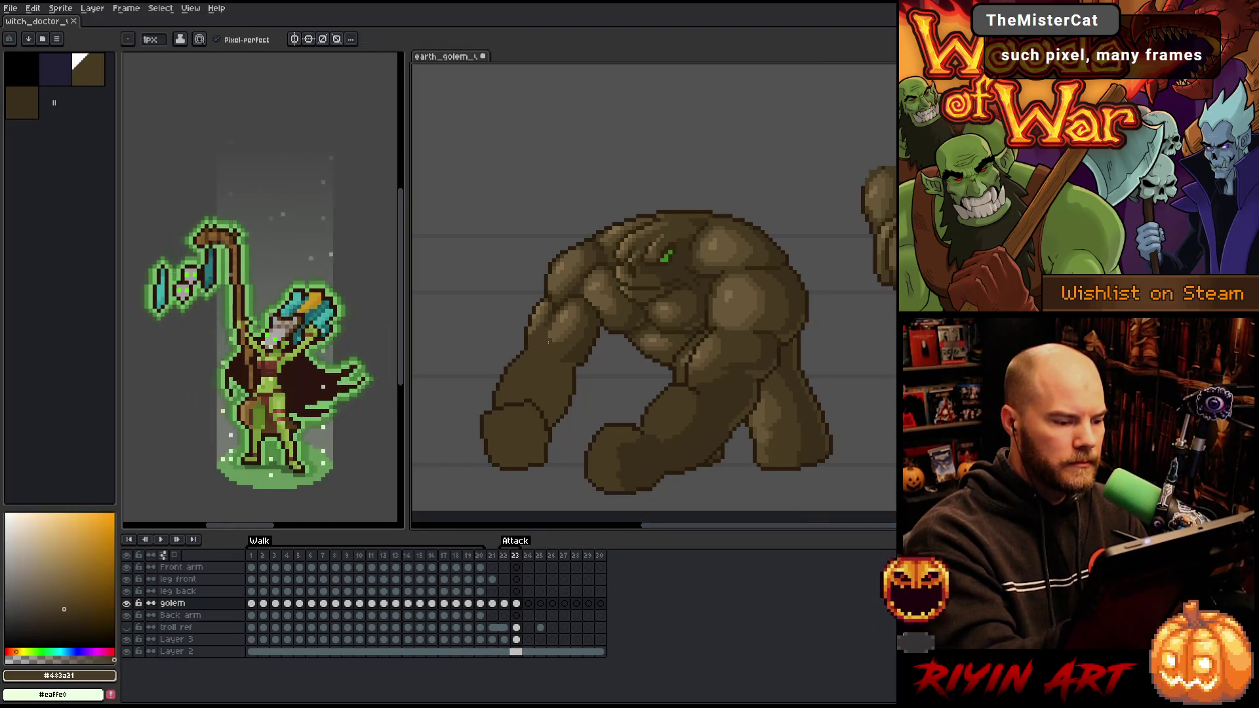
Save the golem sprite and sample a darker brown from the body
key("ctrl+s")
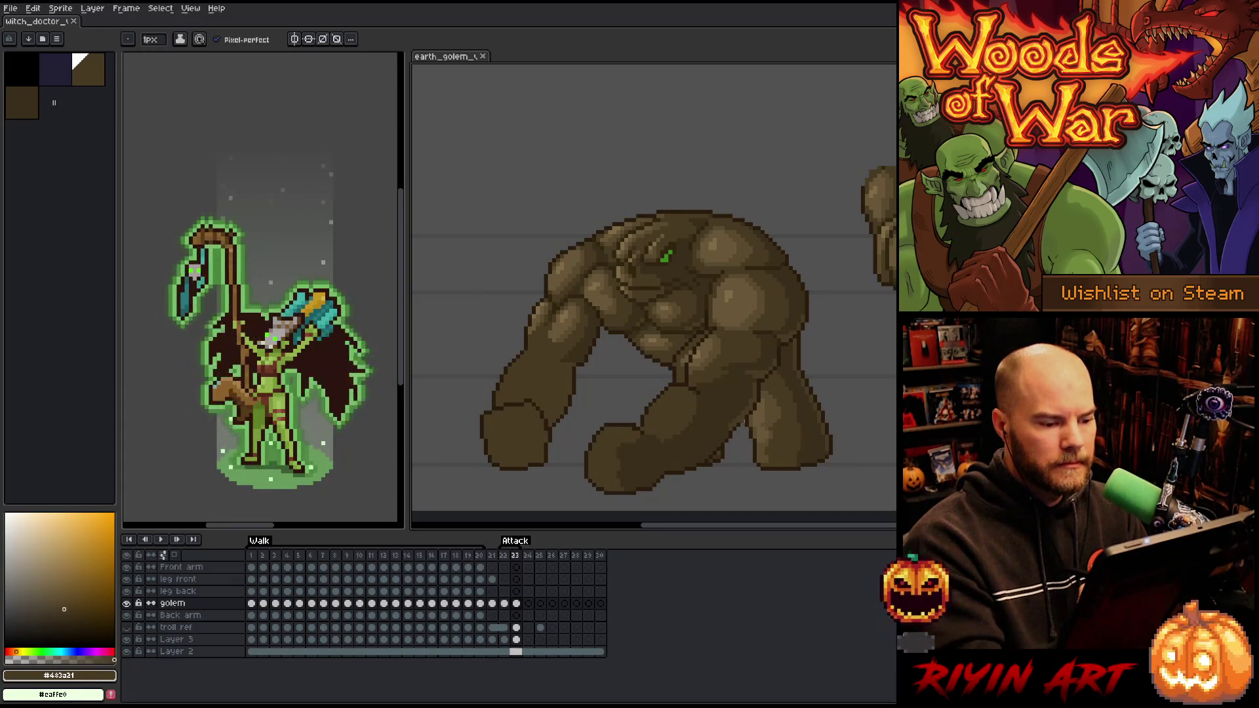
key("alt")
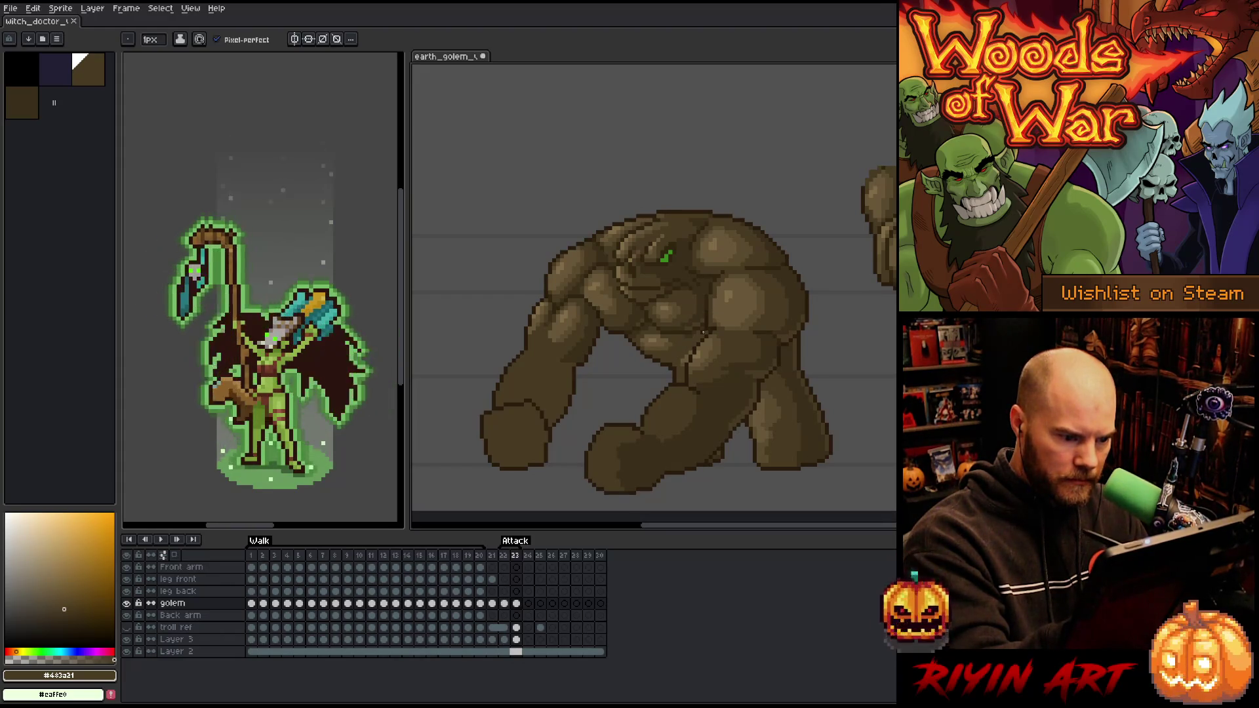
left_click(693, 336, "alt")
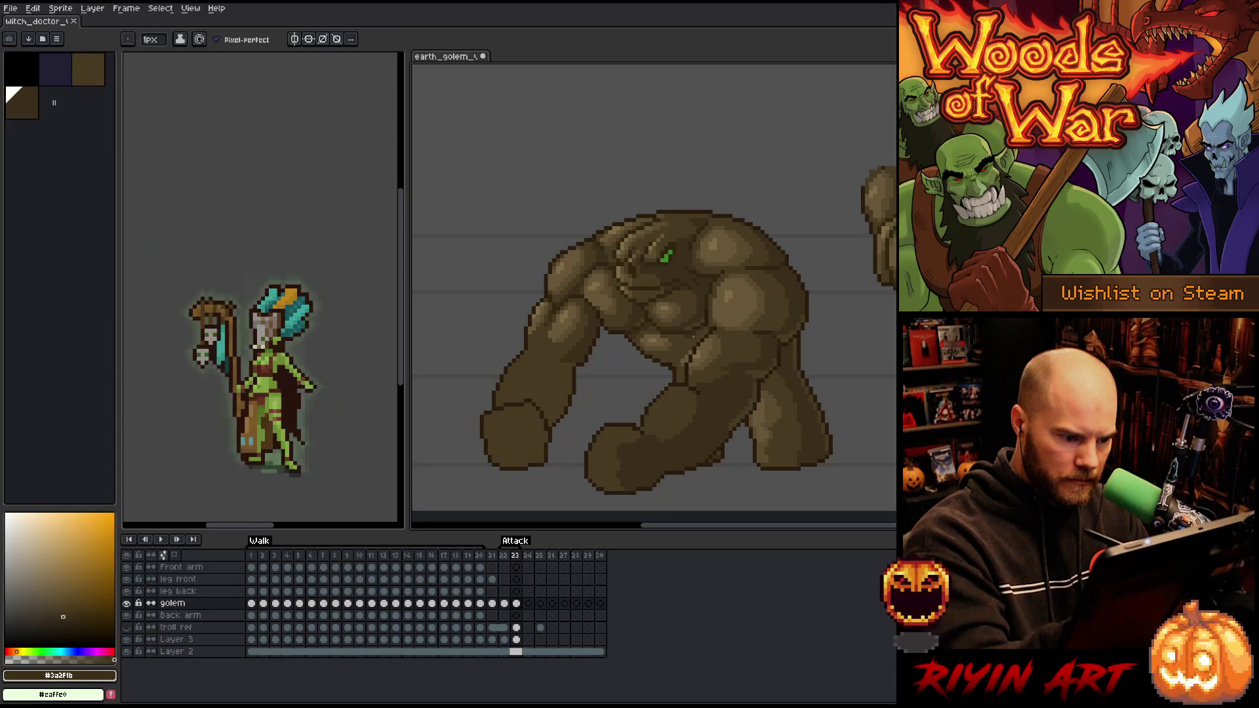
key("g")
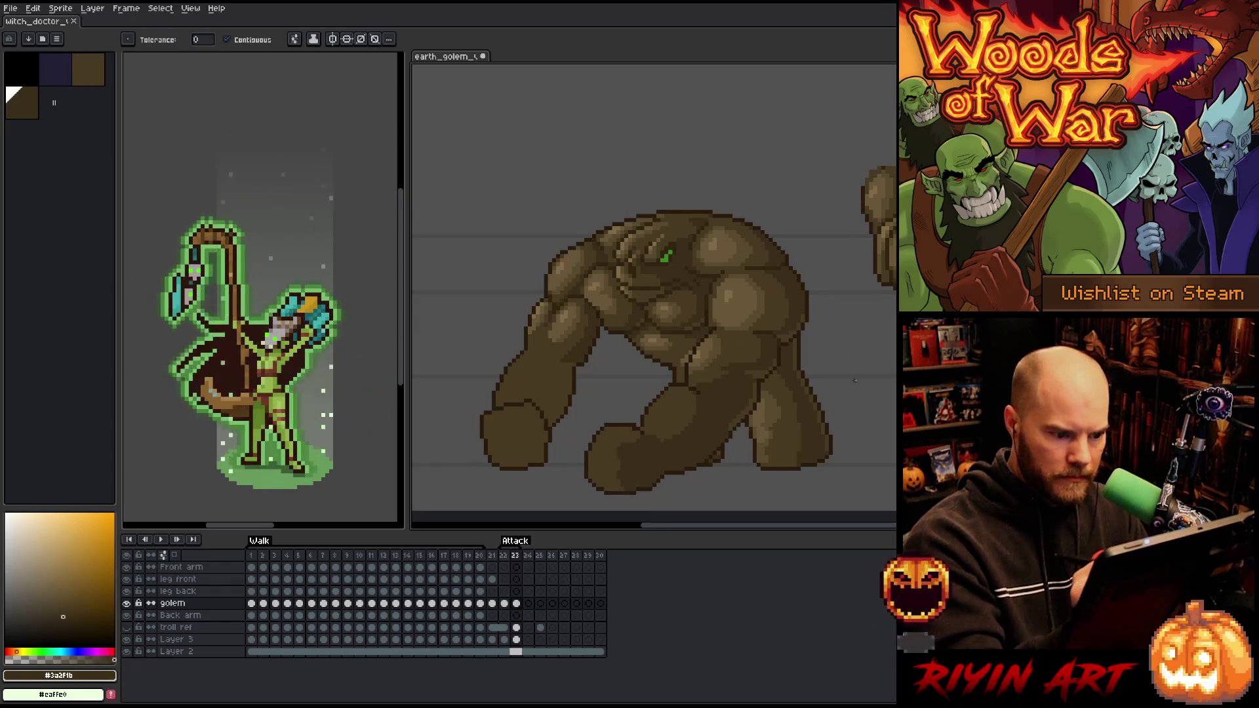
key("m")
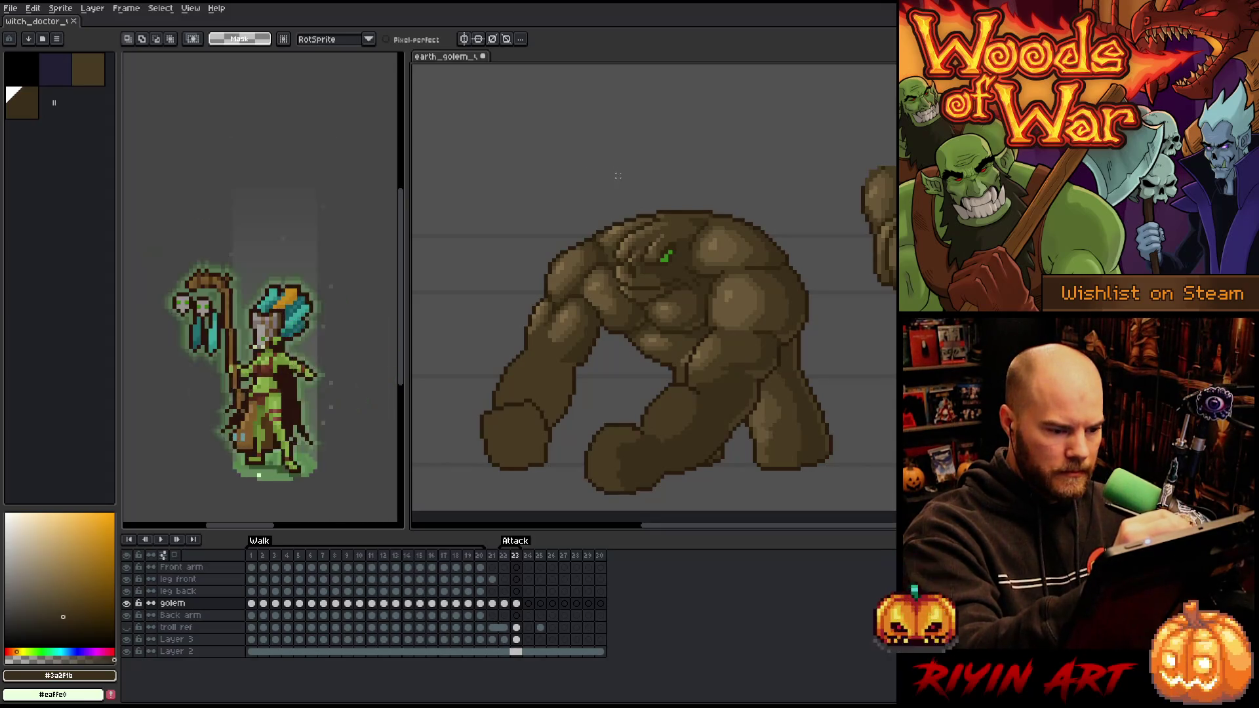
Lasso the golem's shoulder, torso side and front leg, subtracting the foot lobe
mouse_move(613, 195)
left_mouse_down()
mouse_move(624, 219)
mouse_move(598, 303)
mouse_move(616, 336)
mouse_move(550, 477)
mouse_move(612, 194)
left_mouse_up()
key("ctrl+t")
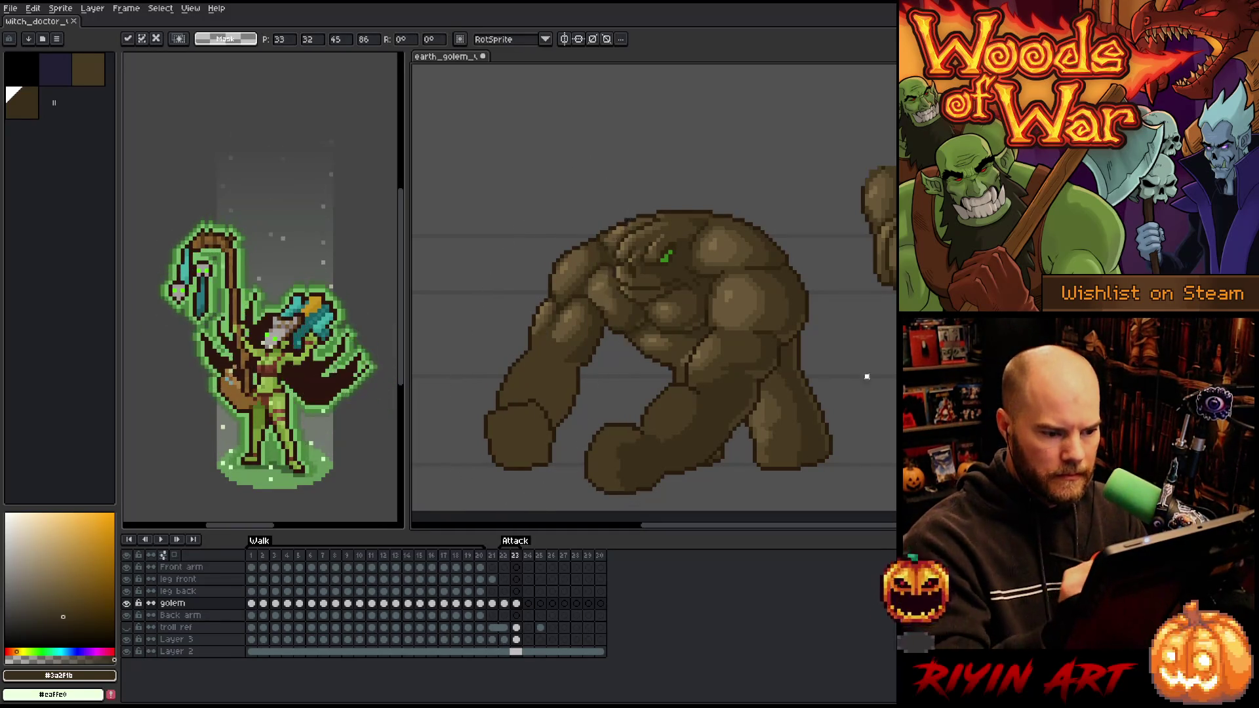
key("ctrl+d")
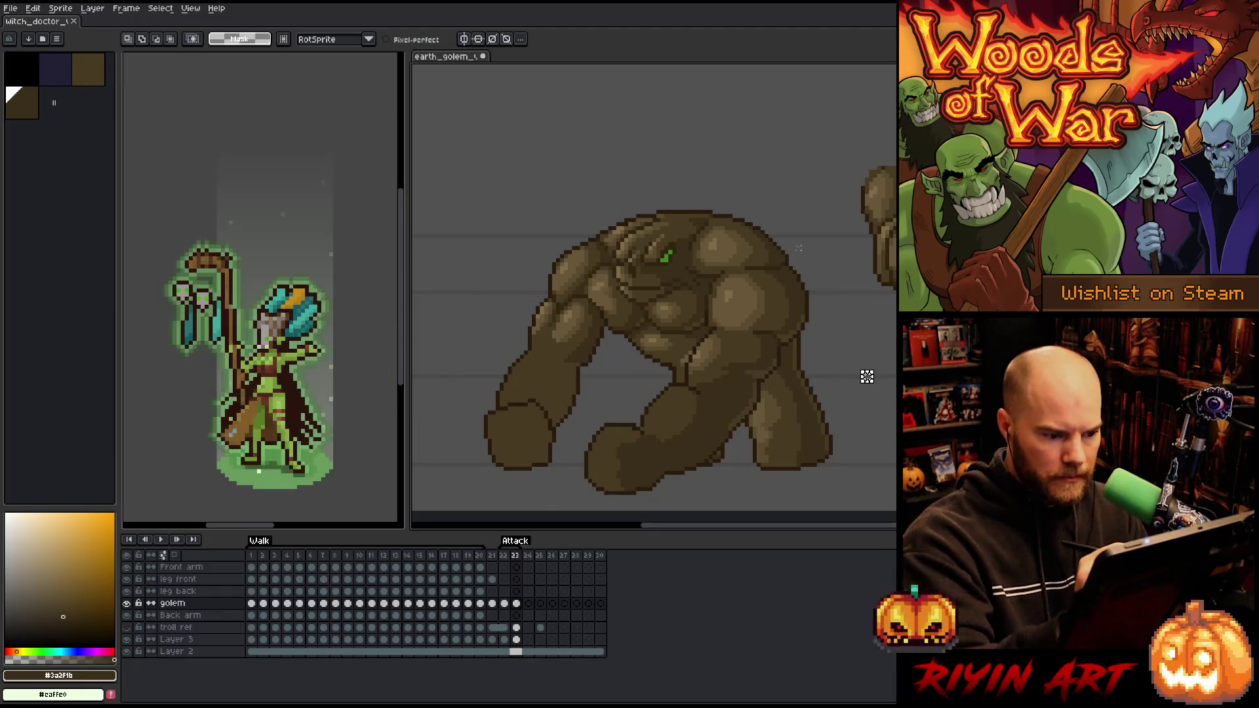
mouse_move(778, 204)
left_mouse_down()
mouse_move(726, 205)
mouse_move(697, 321)
mouse_move(707, 317)
mouse_move(678, 380)
mouse_move(583, 436)
mouse_move(600, 510)
mouse_move(845, 485)
mouse_move(878, 387)
mouse_move(823, 216)
left_mouse_up()
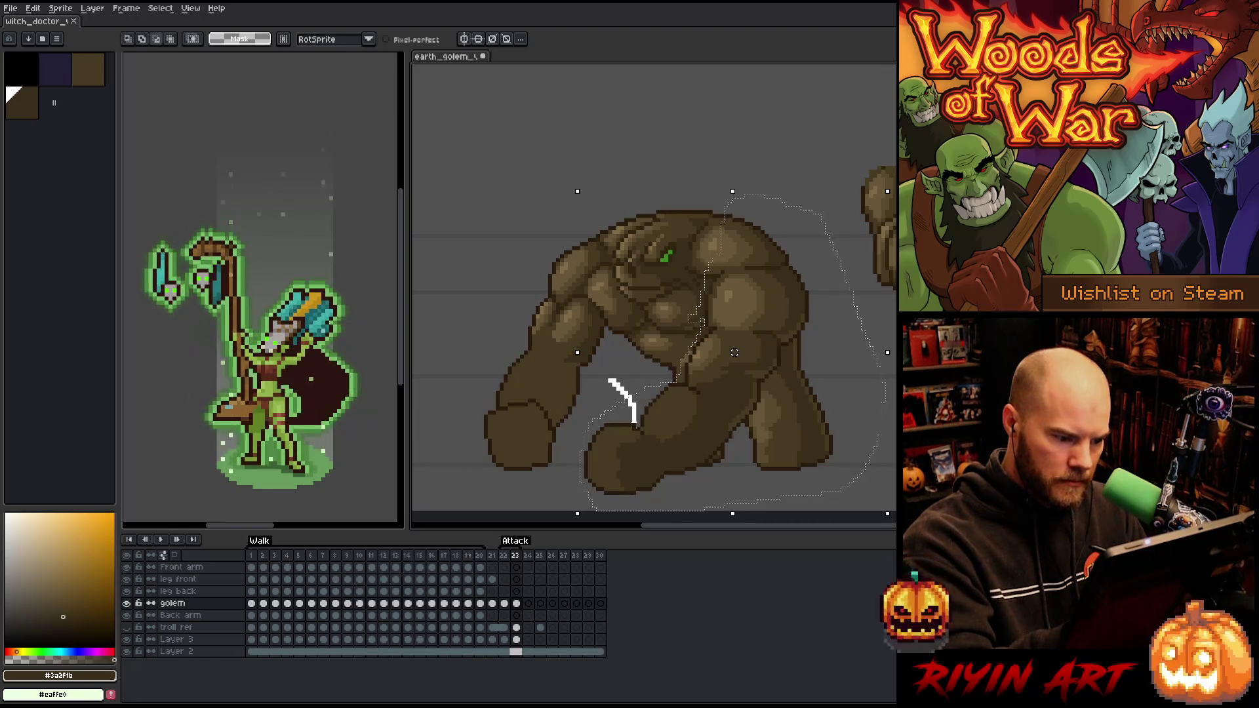
left_click_drag(649, 489, 670, 492)
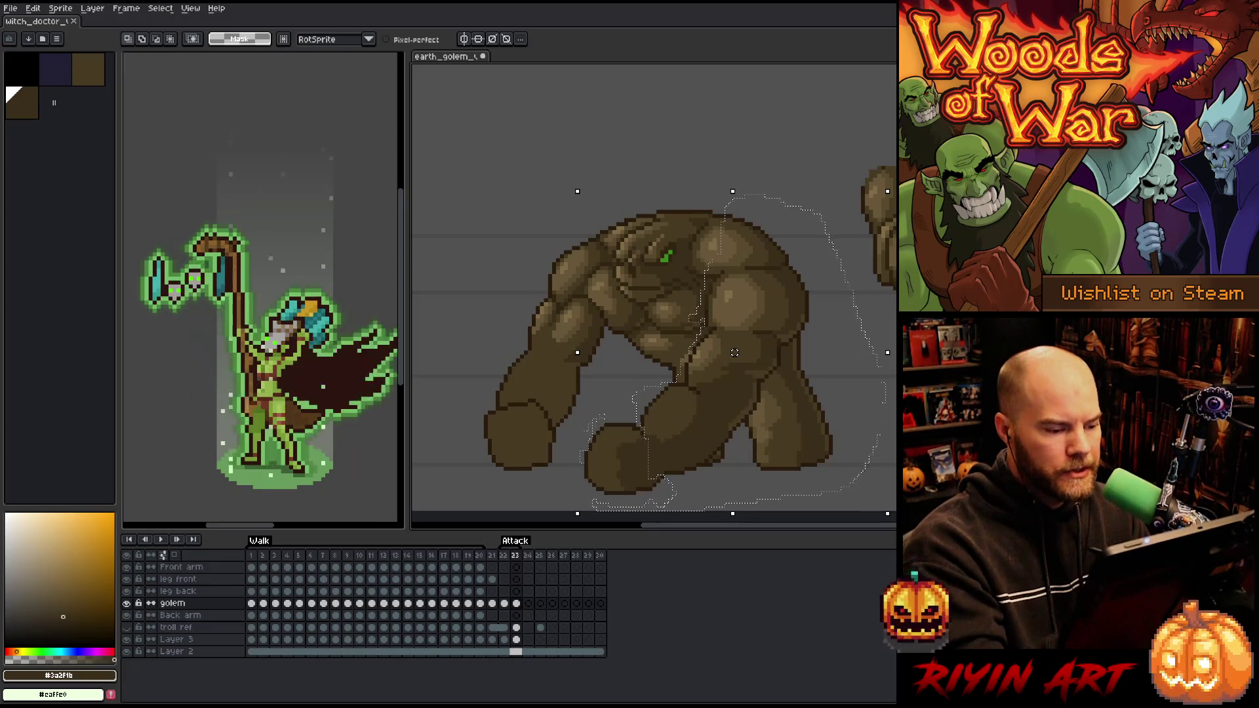
left_click(582, 427, "alt")
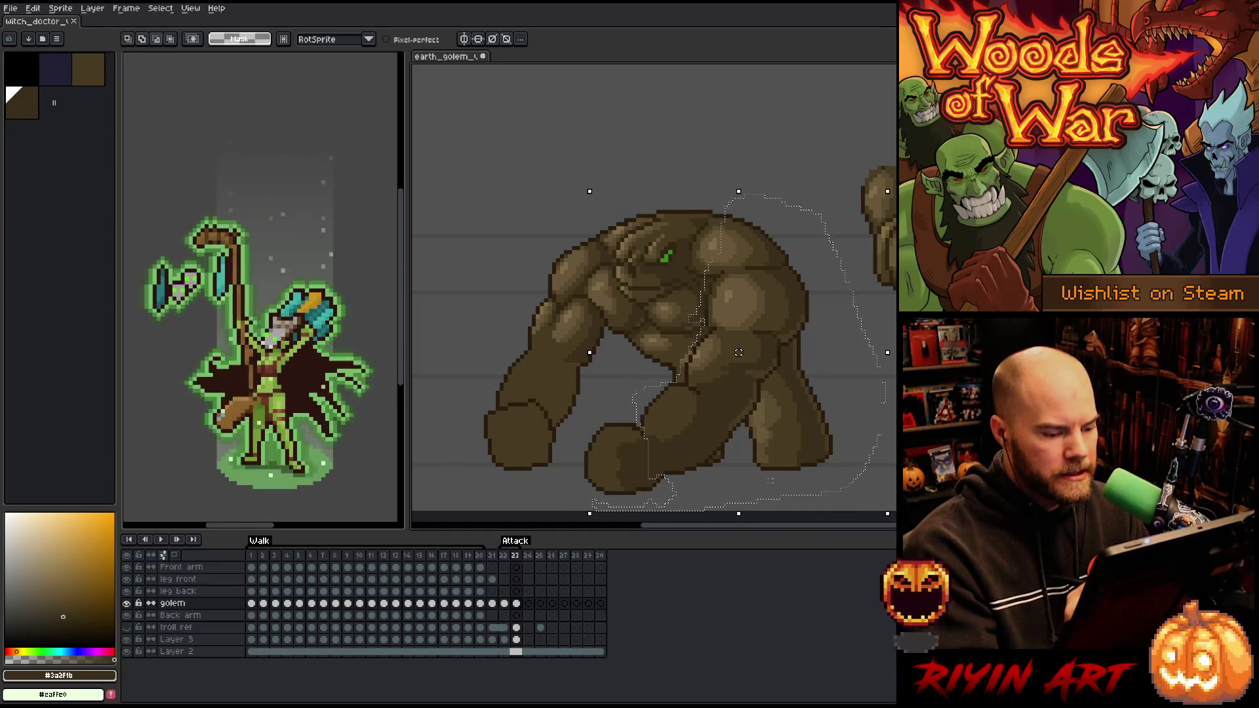
left_click_drag(740, 430, 735, 393)
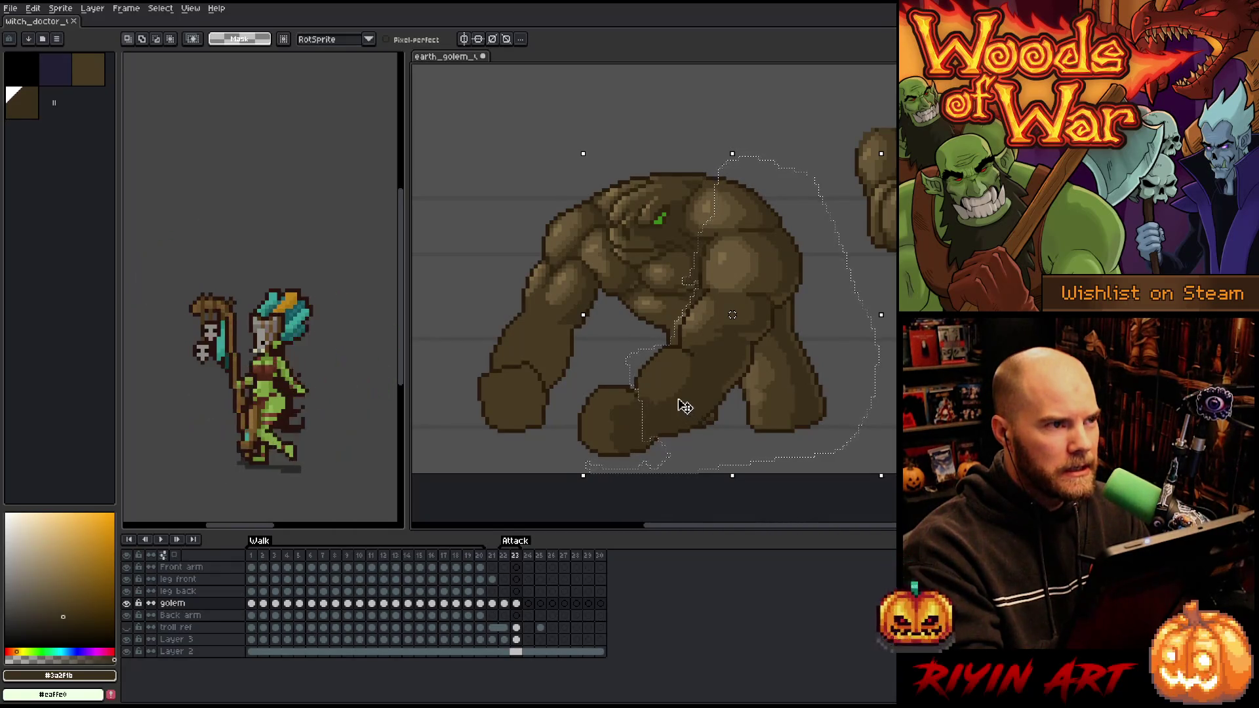
left_click_drag(659, 446, 646, 450)
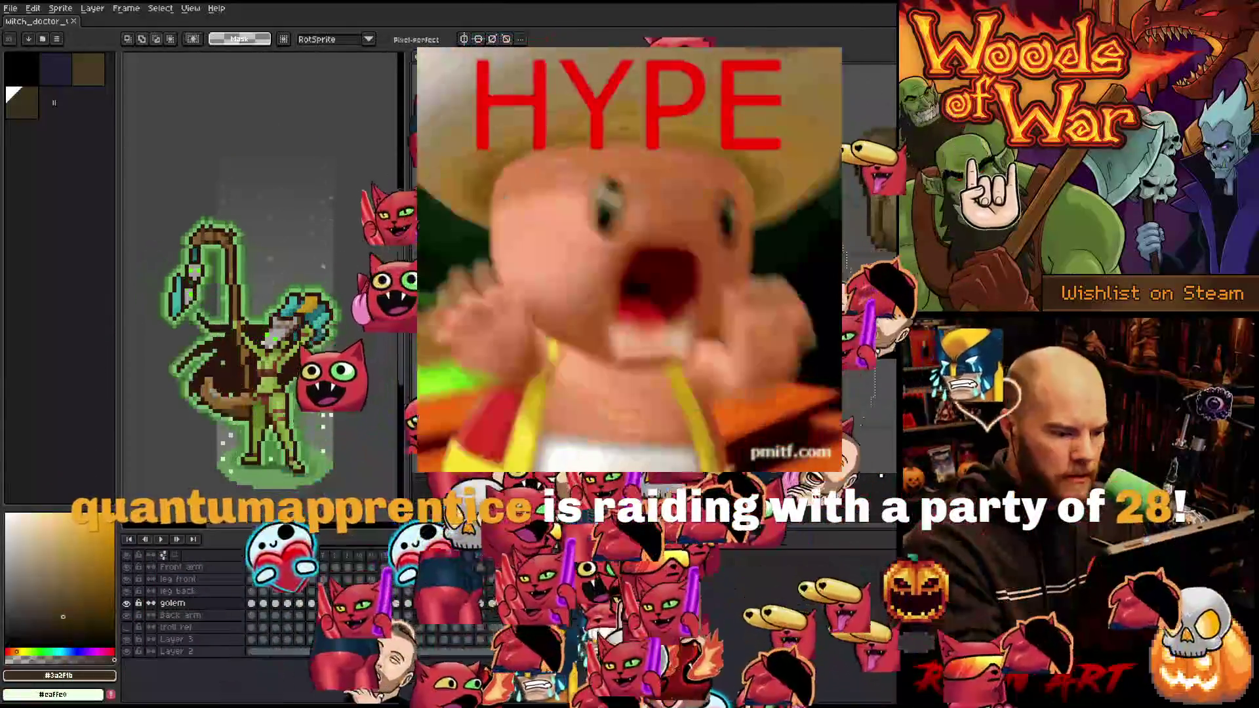
Transform the lassoed shoulder-and-leg section into its new position and commit it
key("ctrl+v")
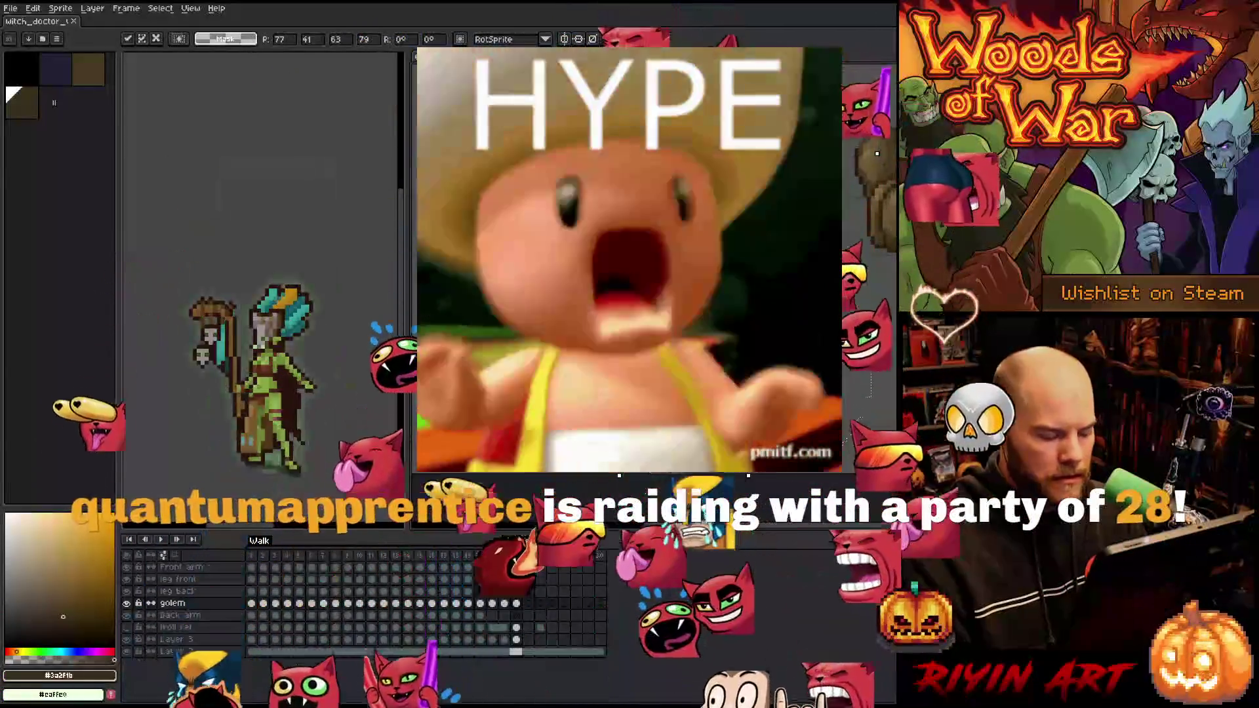
key("Return")
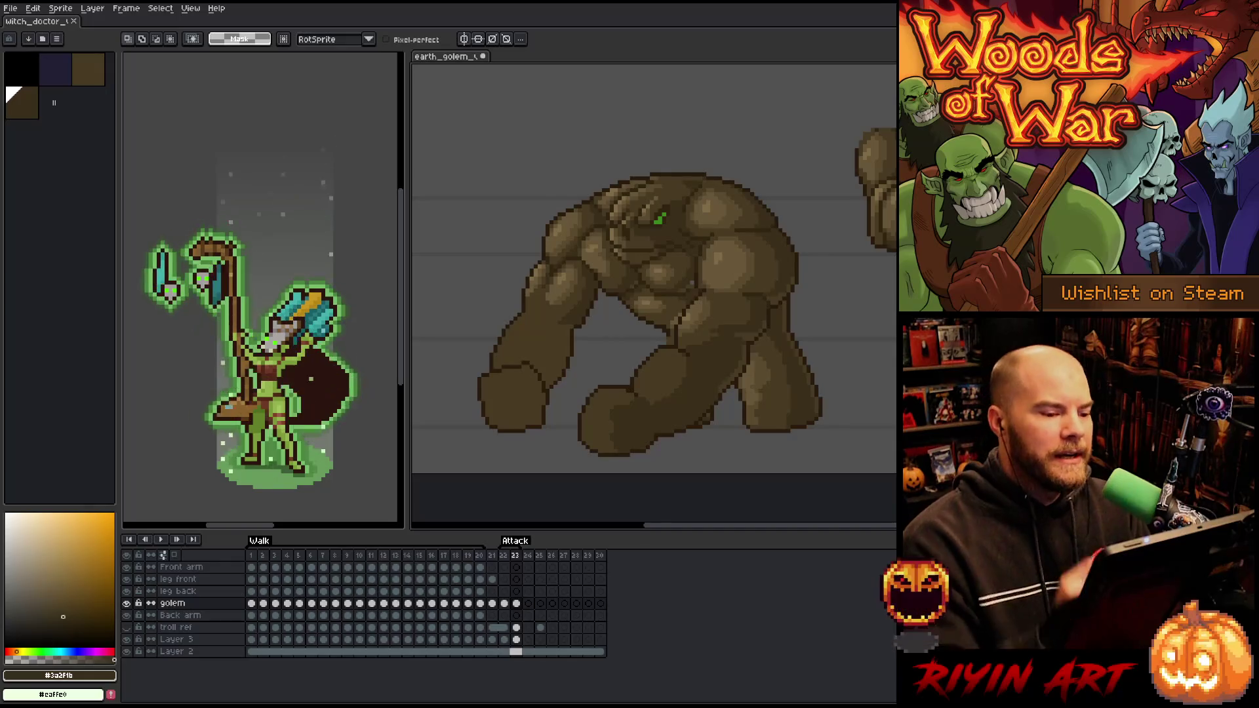
Deselect and save, compare the mid and lighter browns, then save the sprite again
key("b")
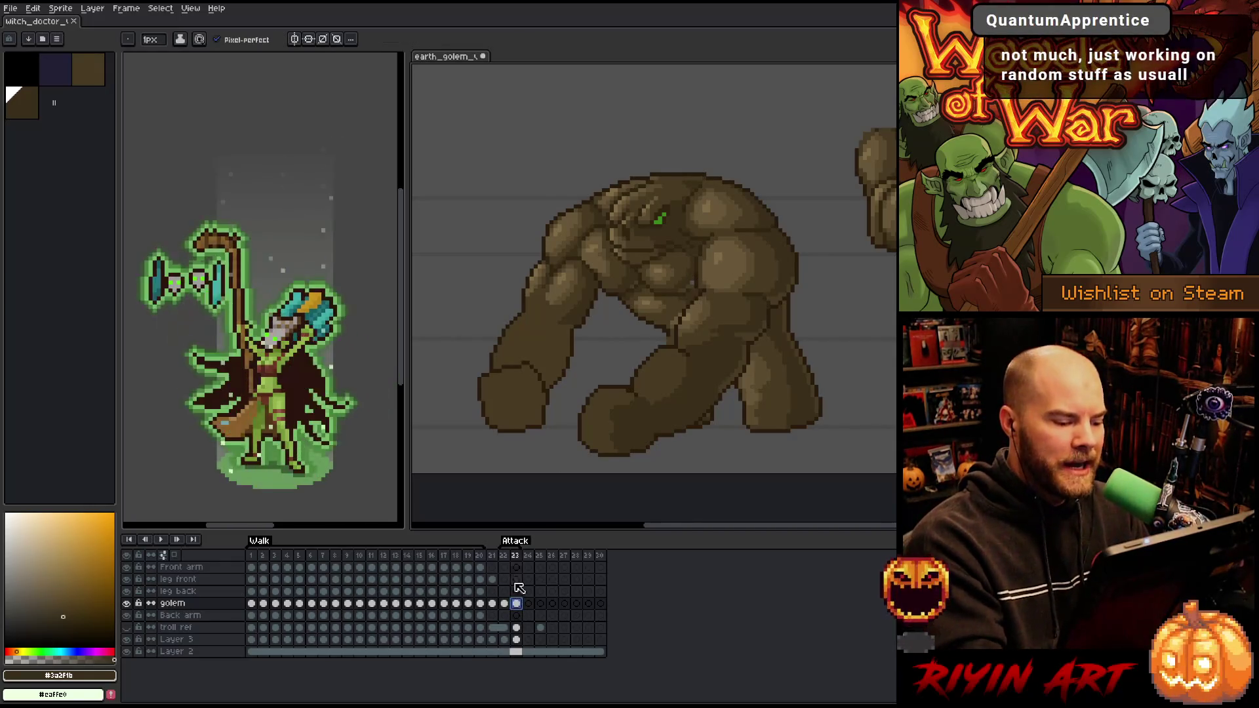
key("Escape")
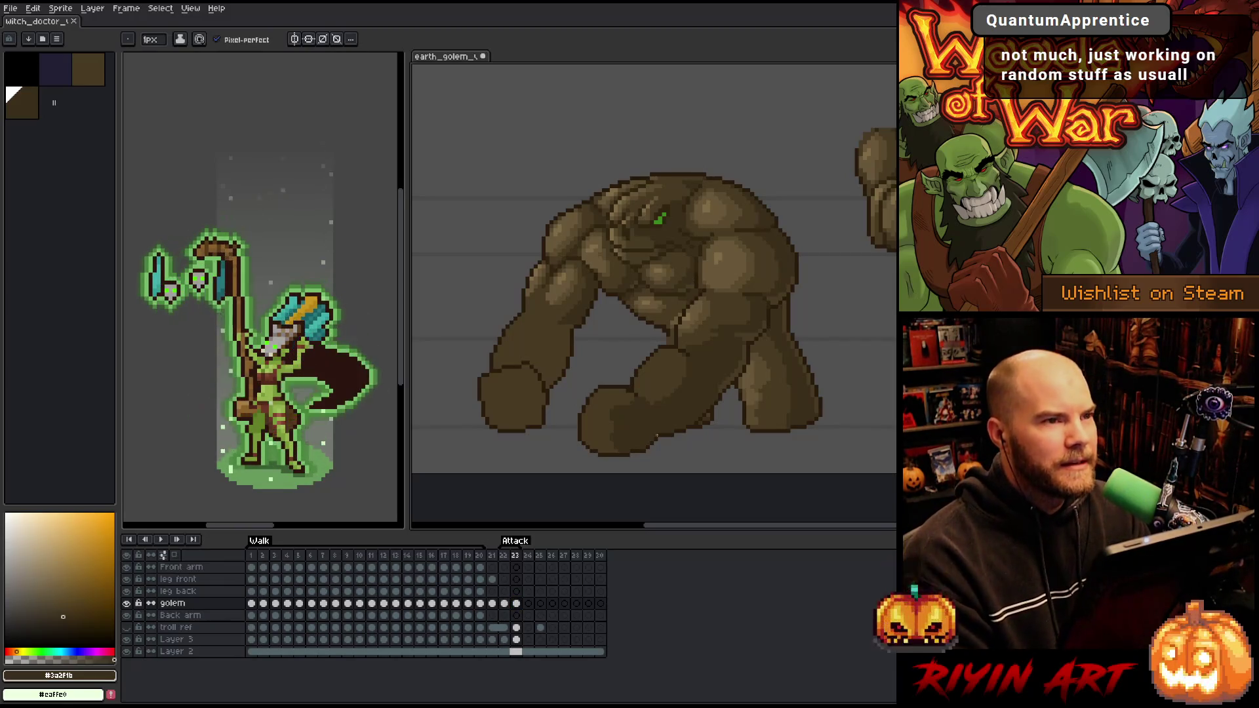
key("ctrl+s")
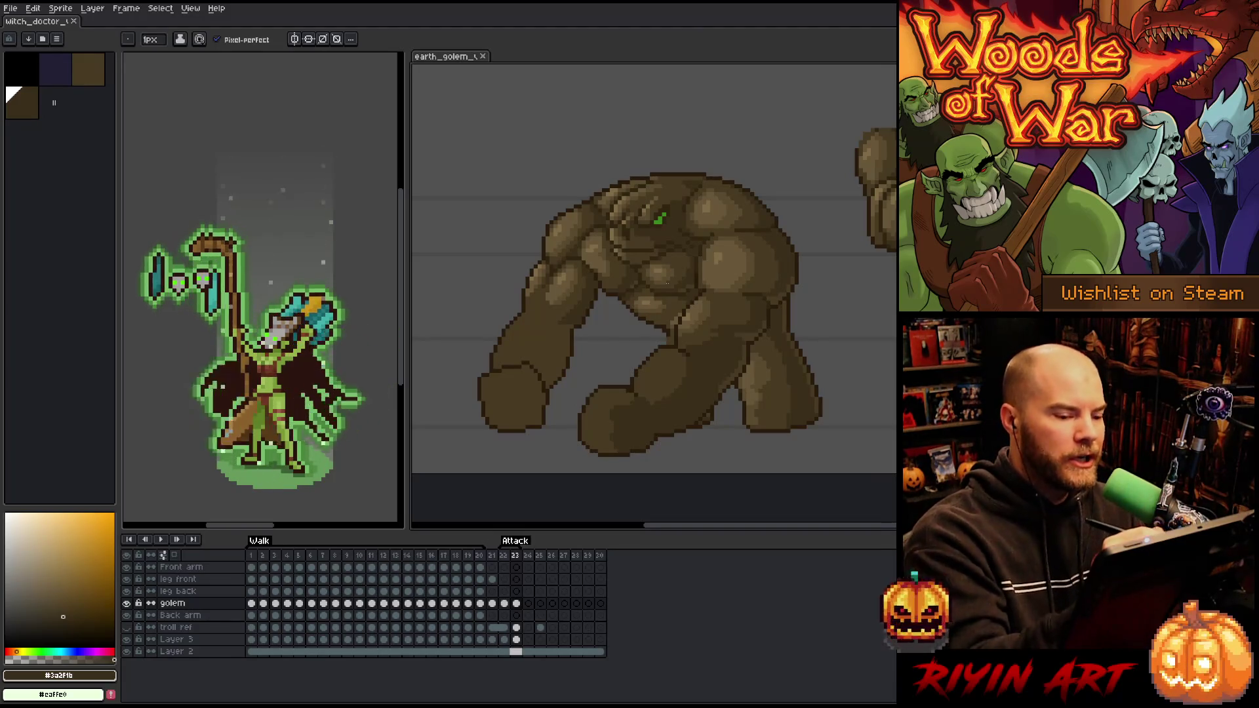
left_click(682, 314, "alt")
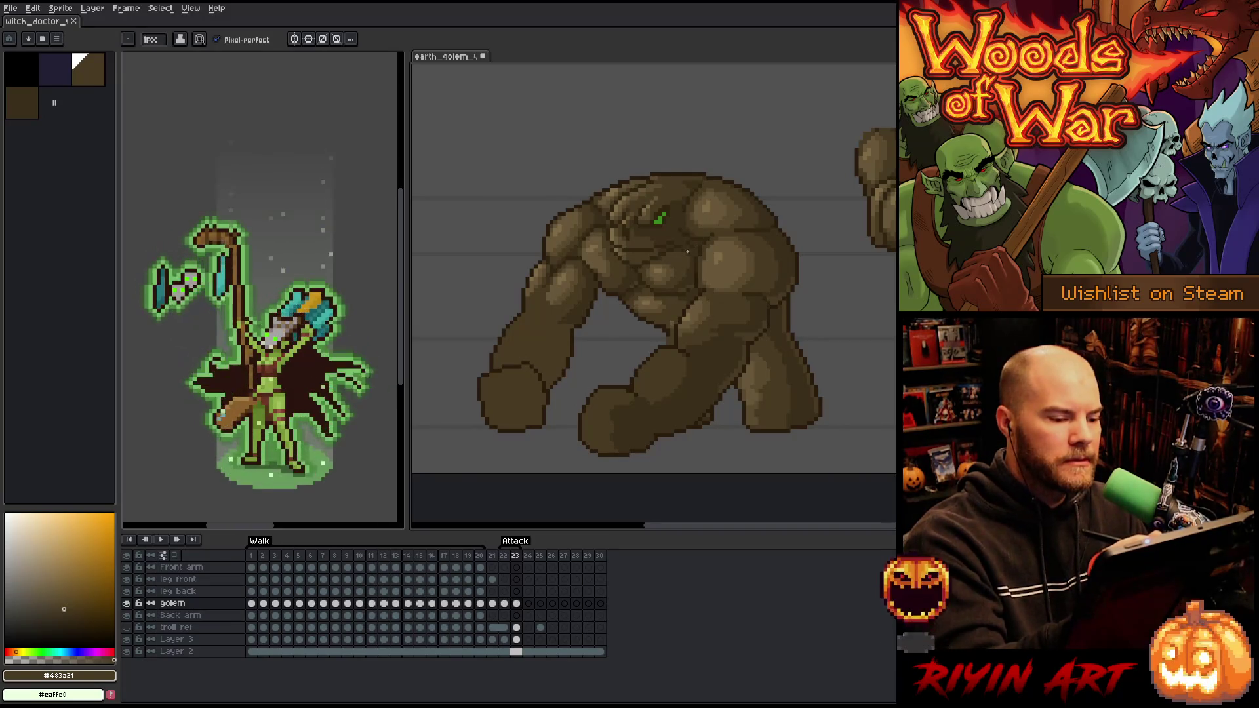
left_click(667, 301, "alt")
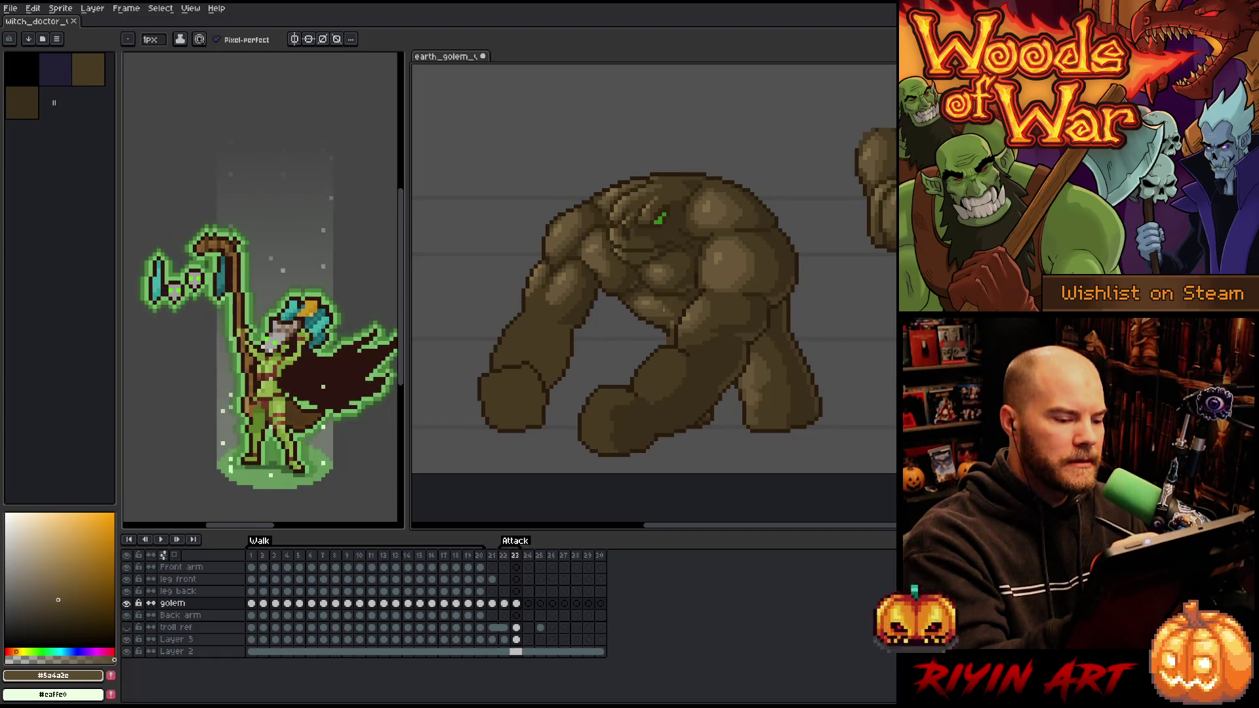
left_click(672, 326, "alt")
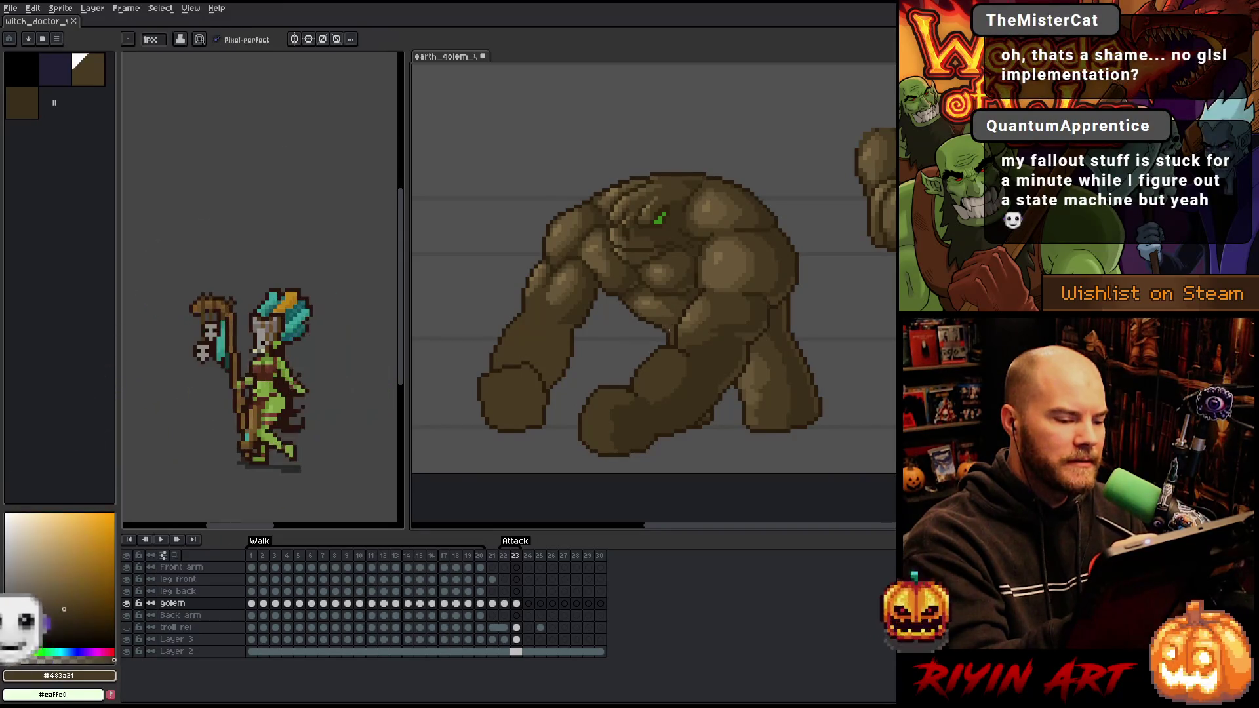
key("ctrl+s")
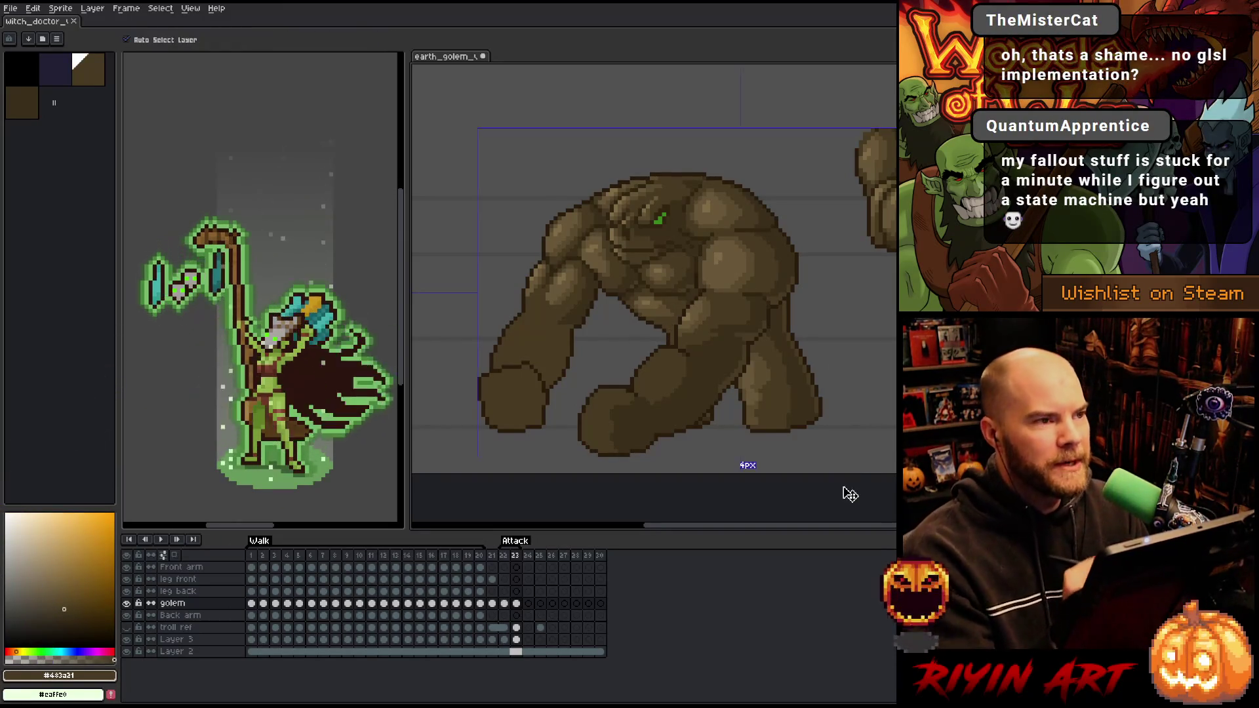
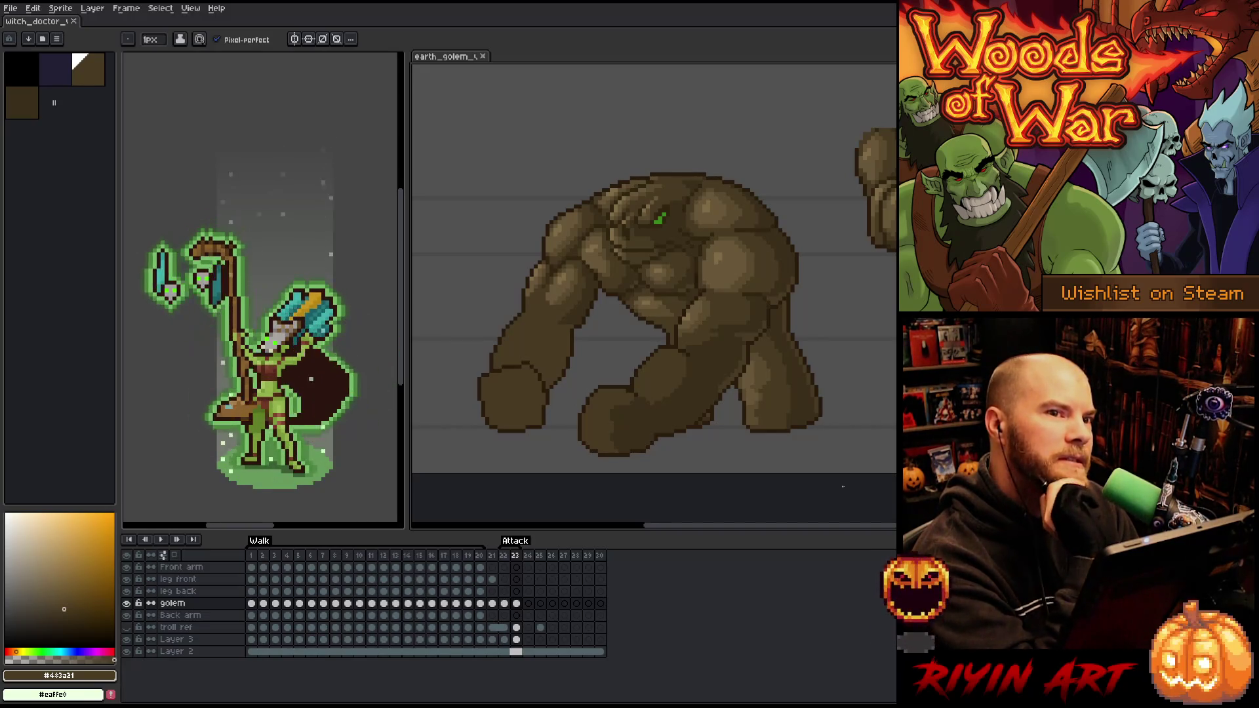
Sample a lighter brown and try colour-selecting the golem's fists and forearms, then deselect
left_click_drag(843, 486, 810, 495)
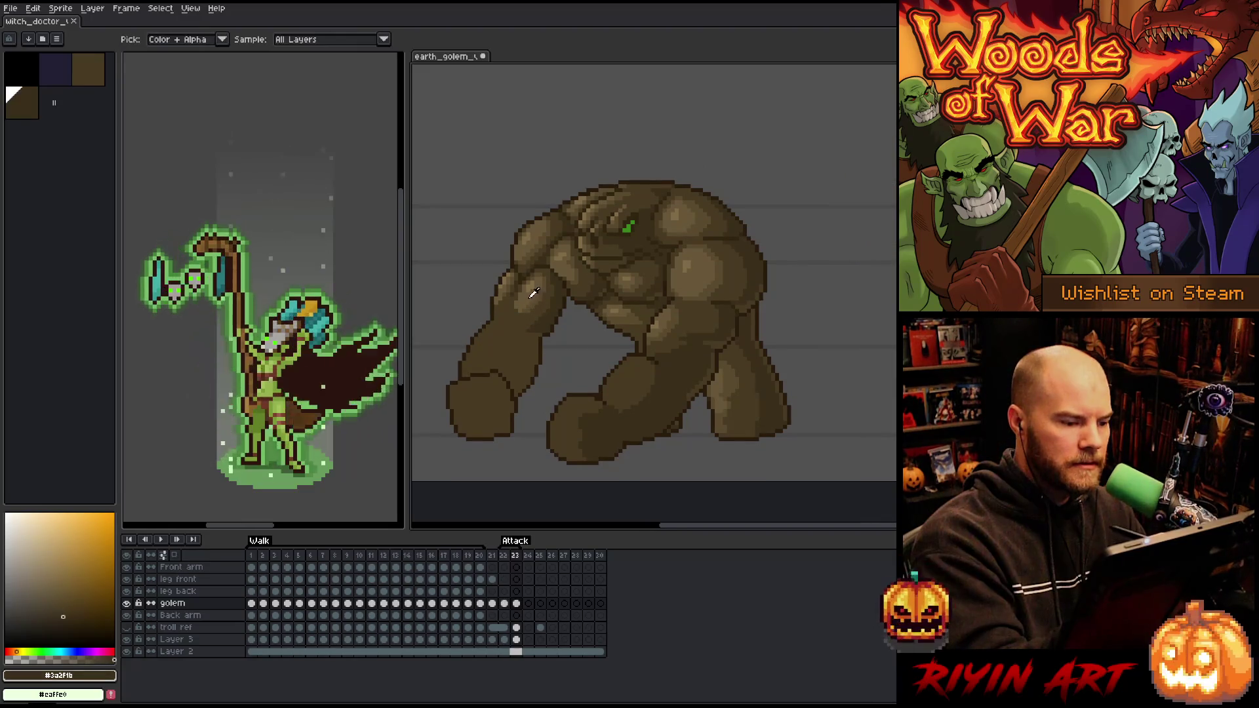
left_click(530, 293, "alt")
mouse_move(462, 380)
left_mouse_down()
mouse_move(494, 423)
mouse_move(495, 375)
left_mouse_up()
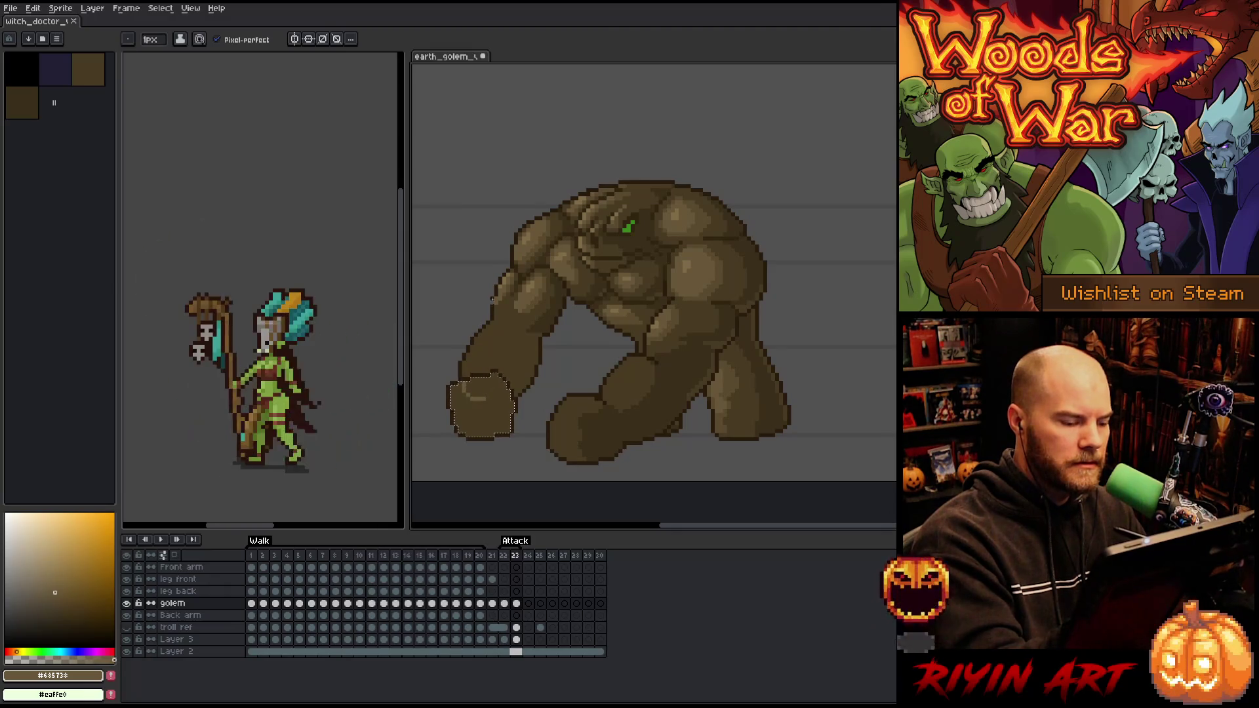
key("w")
left_click(574, 426)
left_click(525, 315, "shift")
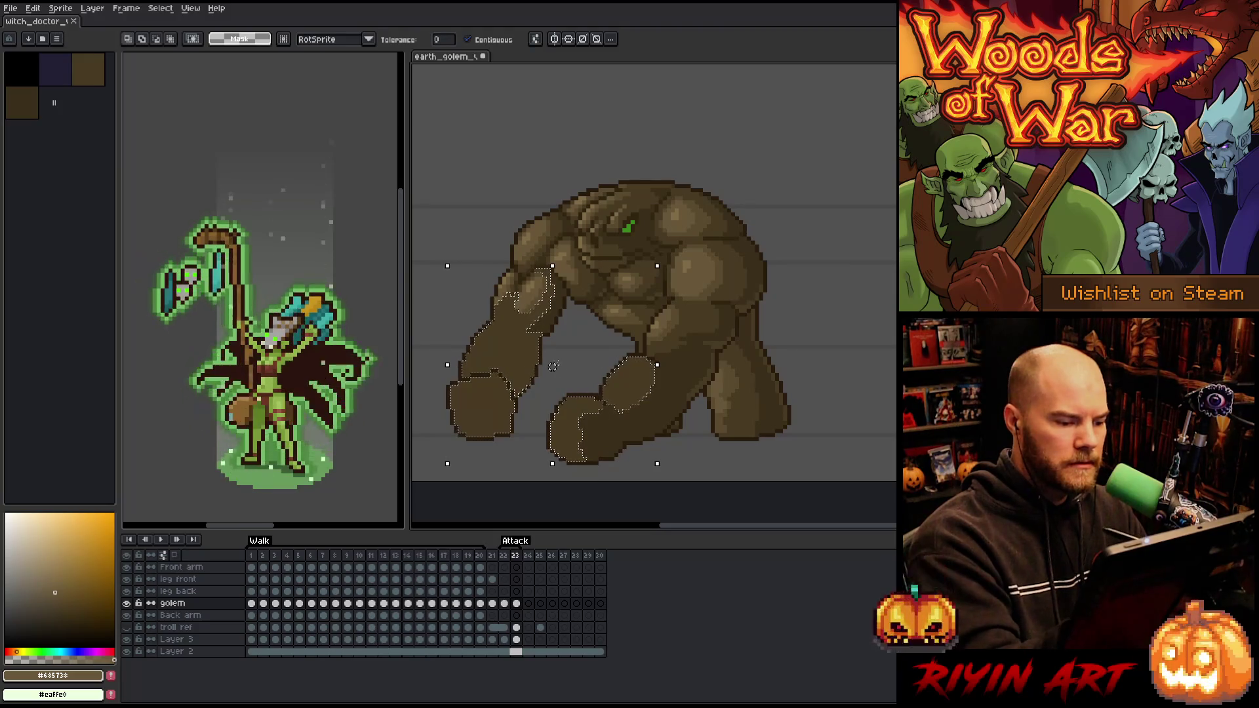
left_click(552, 367, "shift")
key("ctrl+d")
Sample the golem's mid and light browns and paint a light highlight on the lower arm
key("b")
left_click(528, 336, "alt")
key("g")
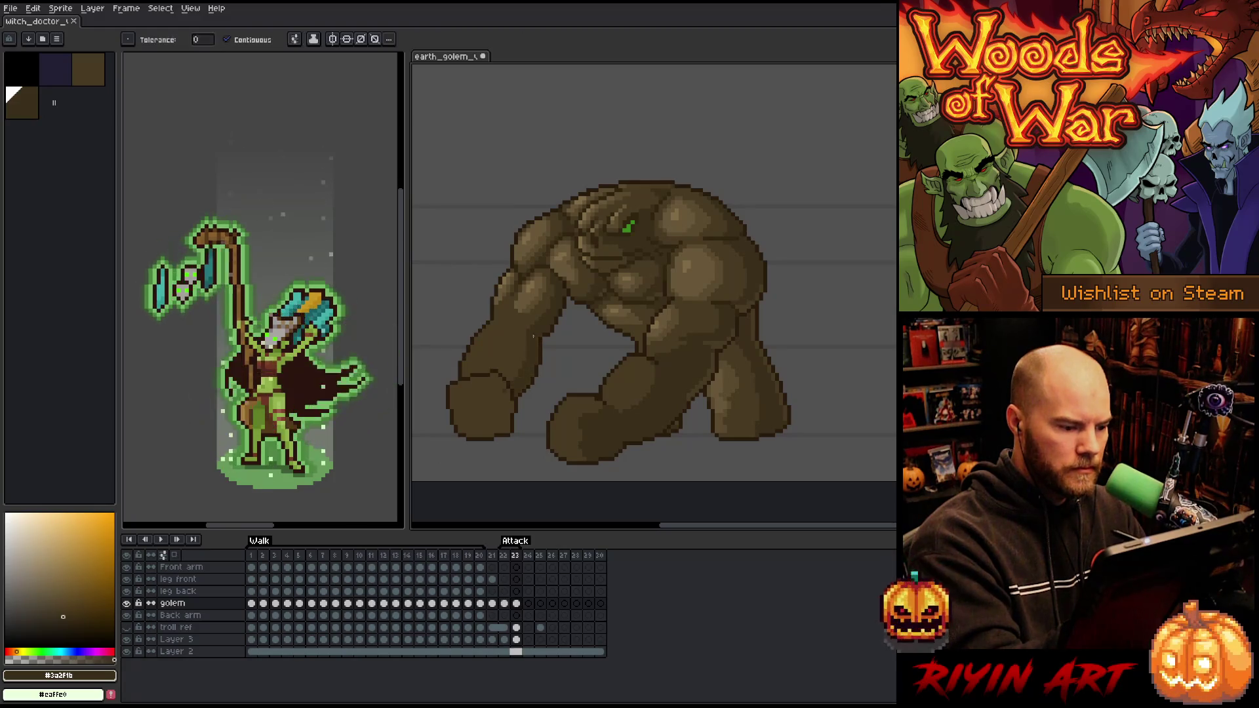
key("b")
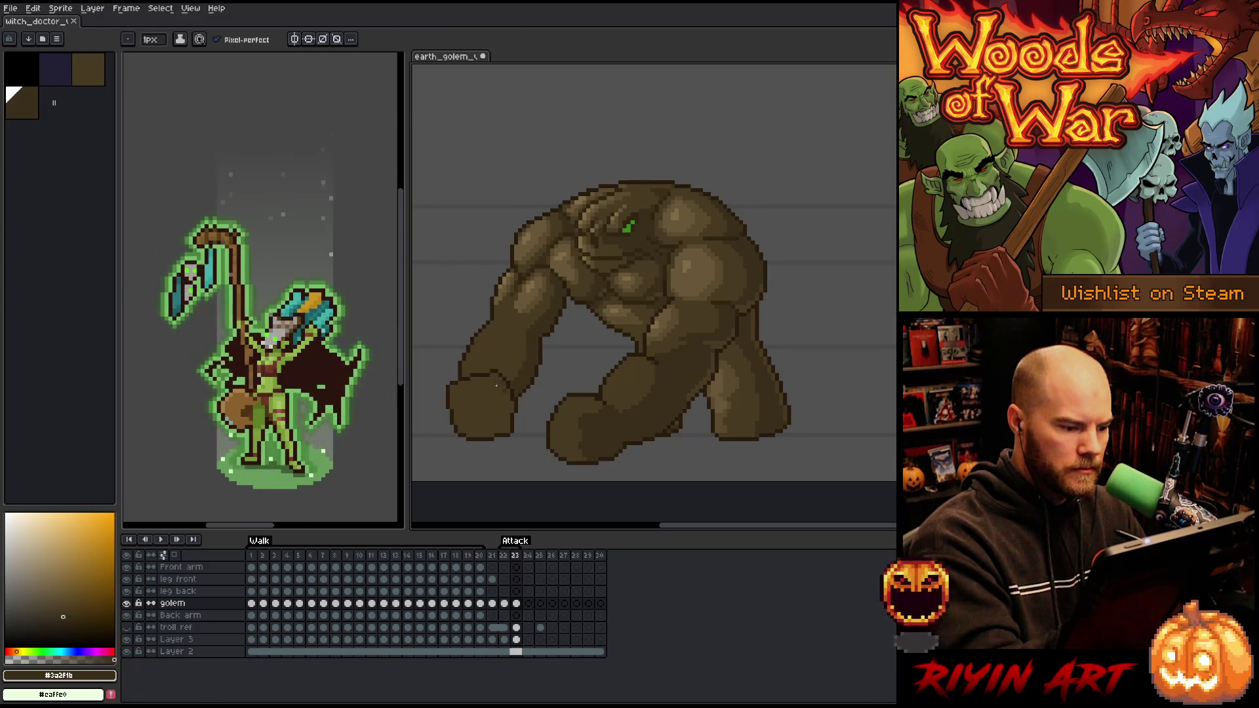
key("g")
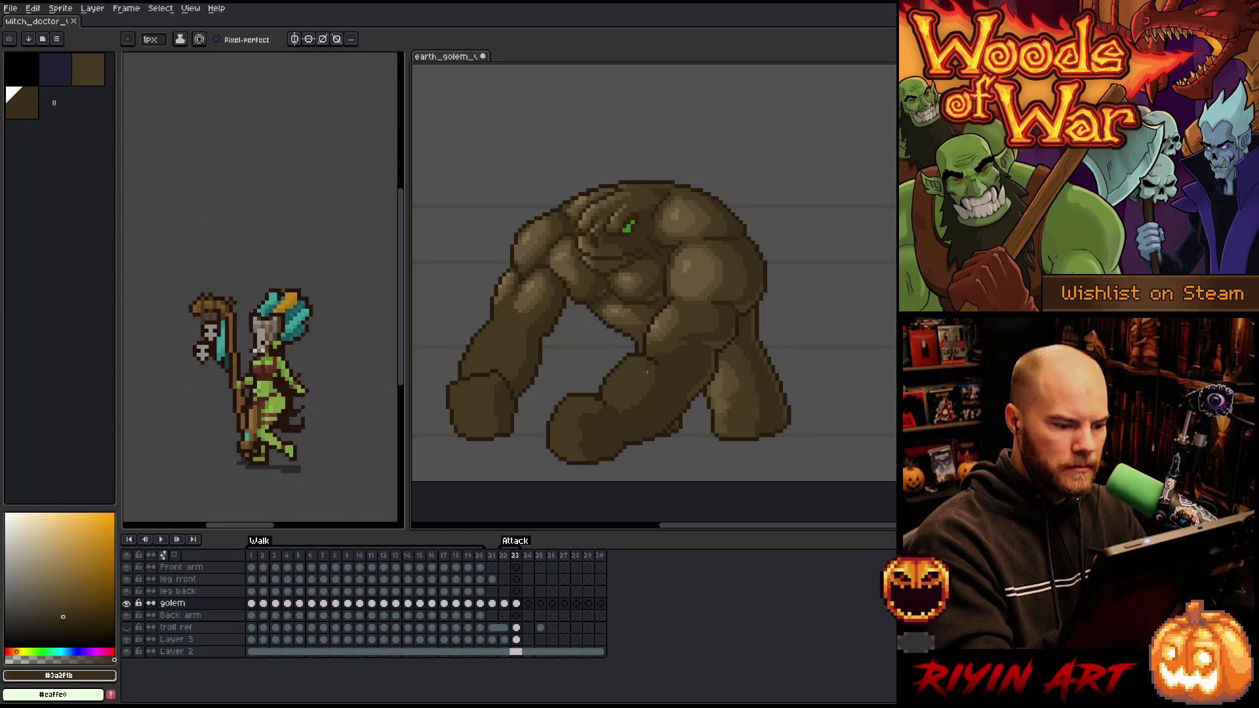
key("i")
left_click(536, 300)
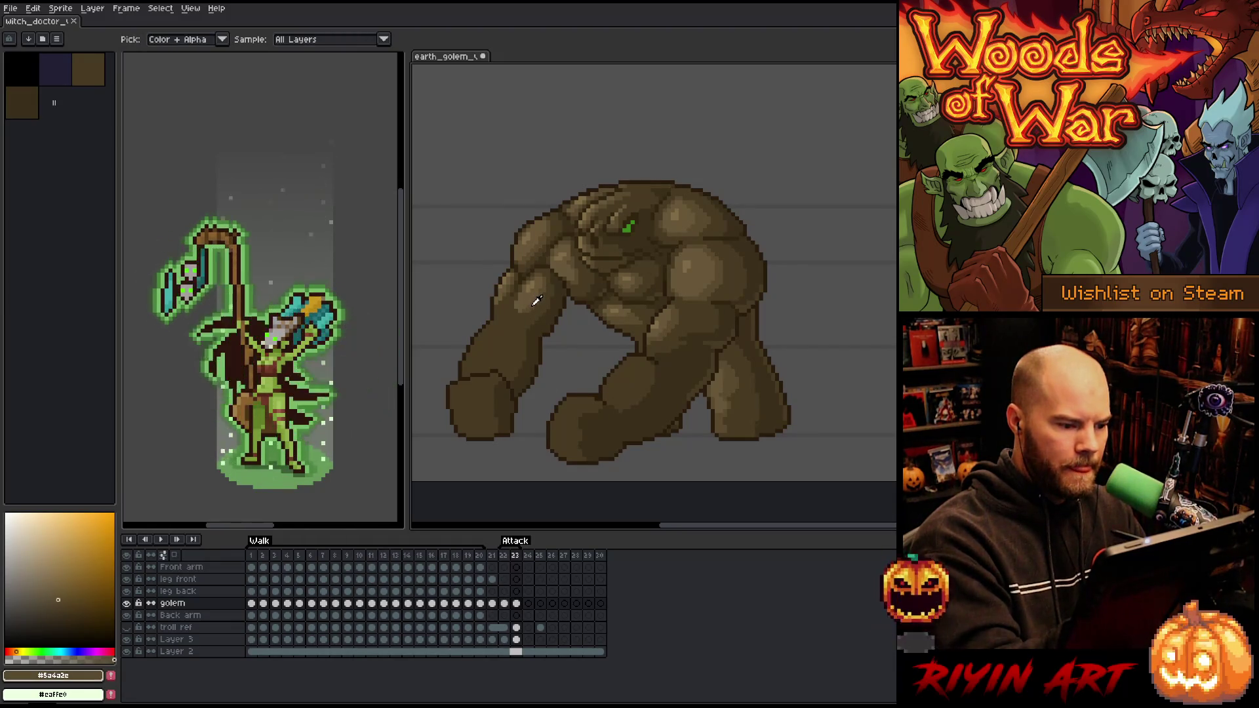
key("b")
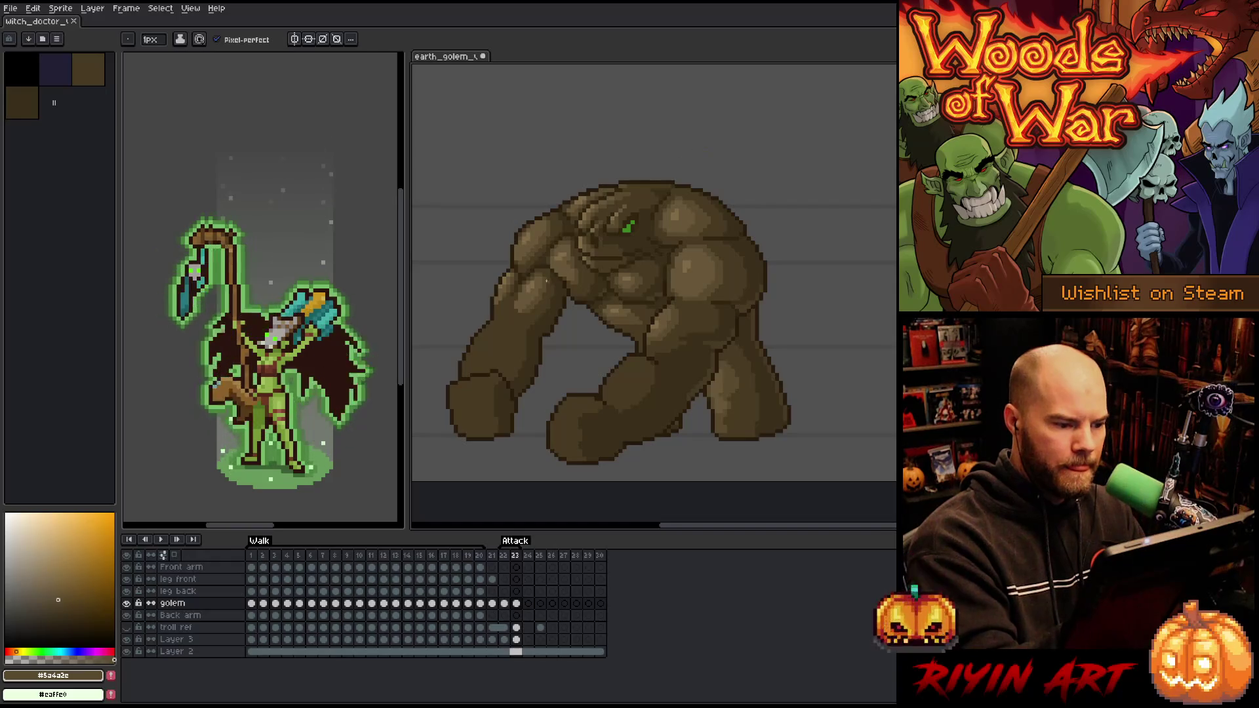
key("i")
left_click(617, 357)
key("b")
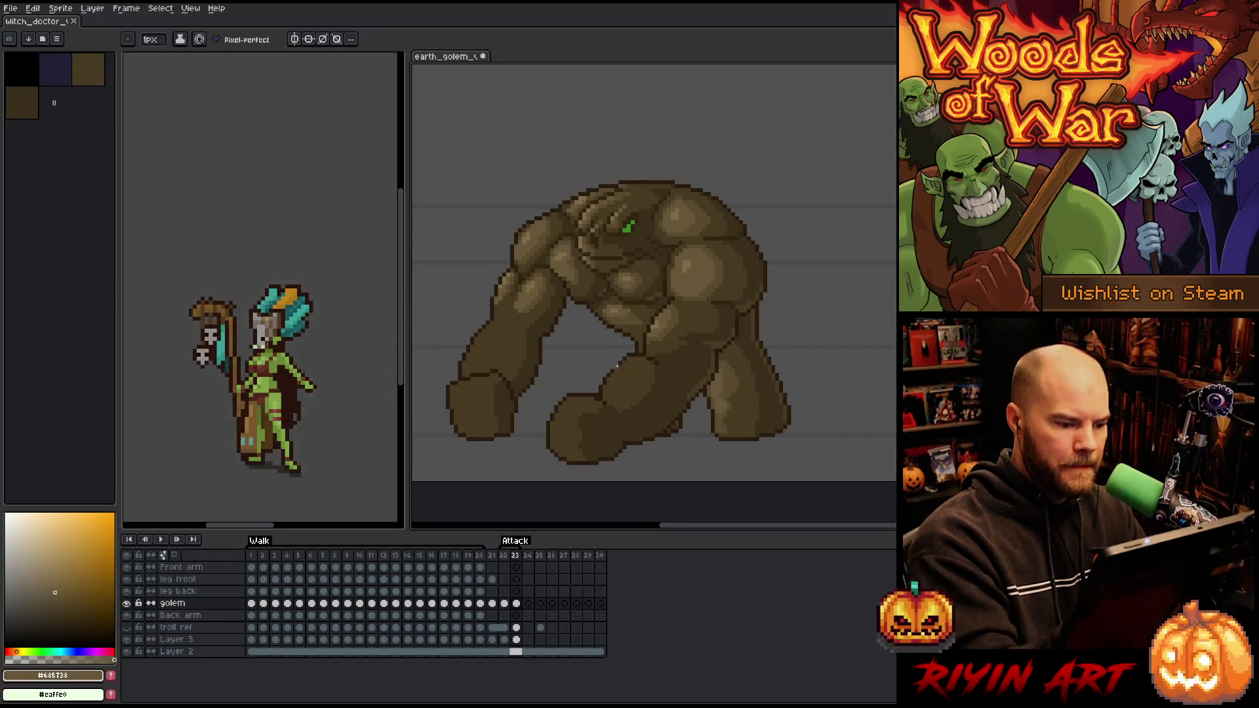
mouse_move(629, 365)
left_mouse_down()
mouse_move(612, 394)
mouse_move(641, 371)
mouse_move(627, 361)
left_mouse_up()
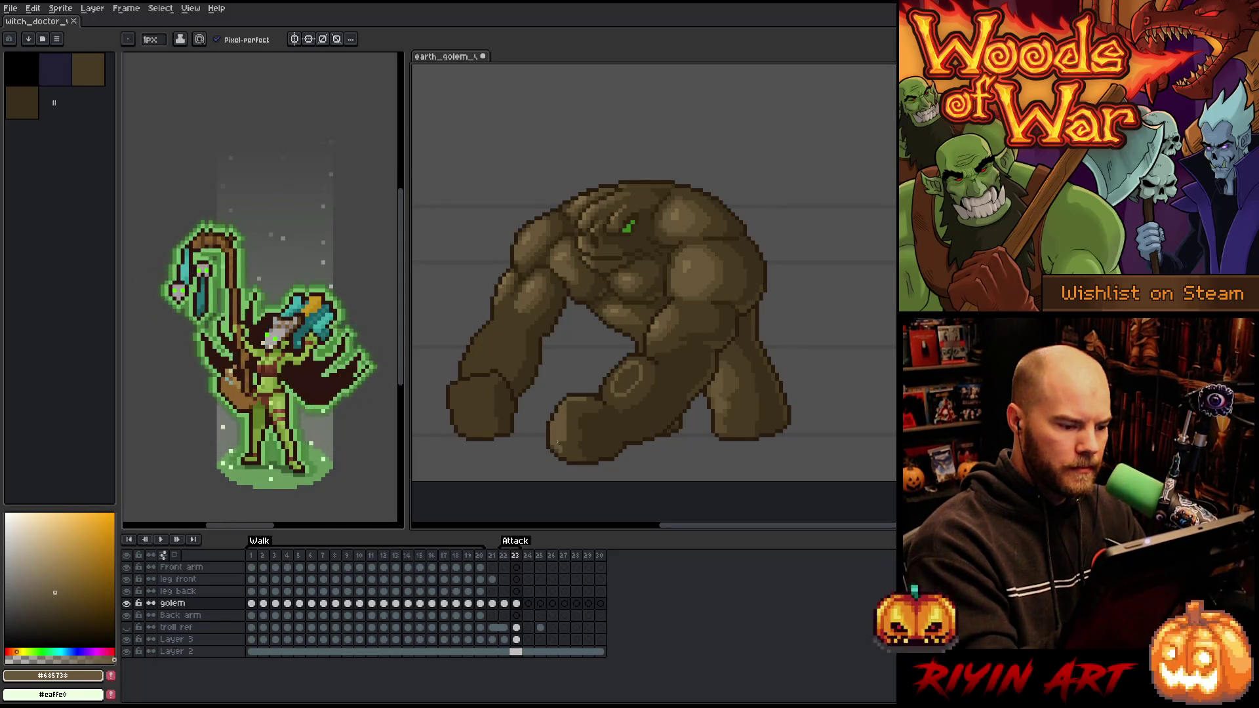
Darken a few fist pixels with shading brown, then paint a light highlight loop on the forearm
left_click(562, 417, "alt")
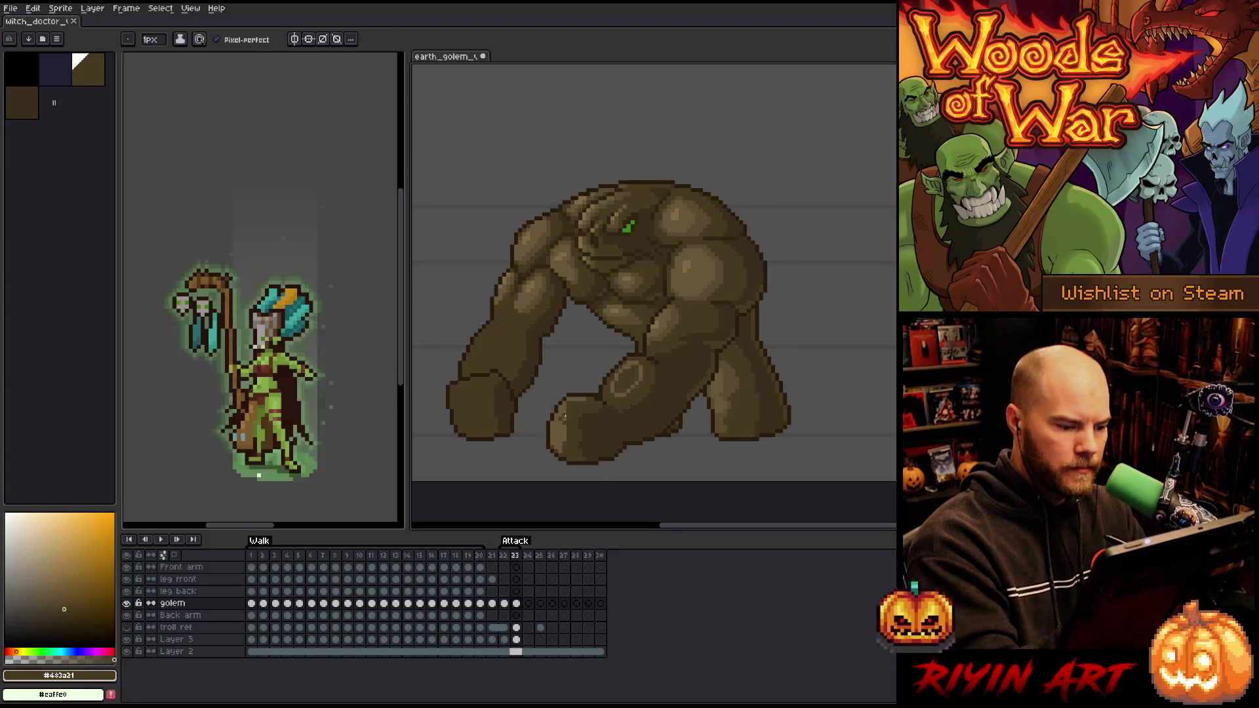
left_click_drag(568, 421, 563, 432)
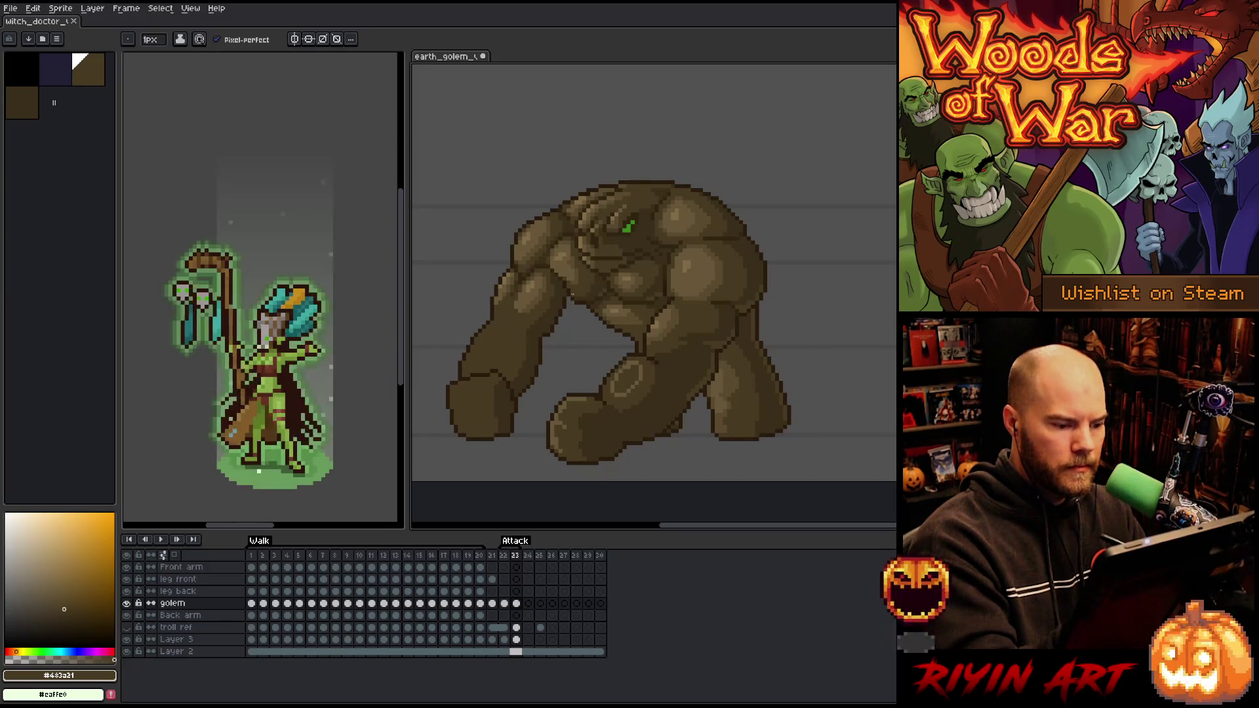
left_click(560, 411, "alt")
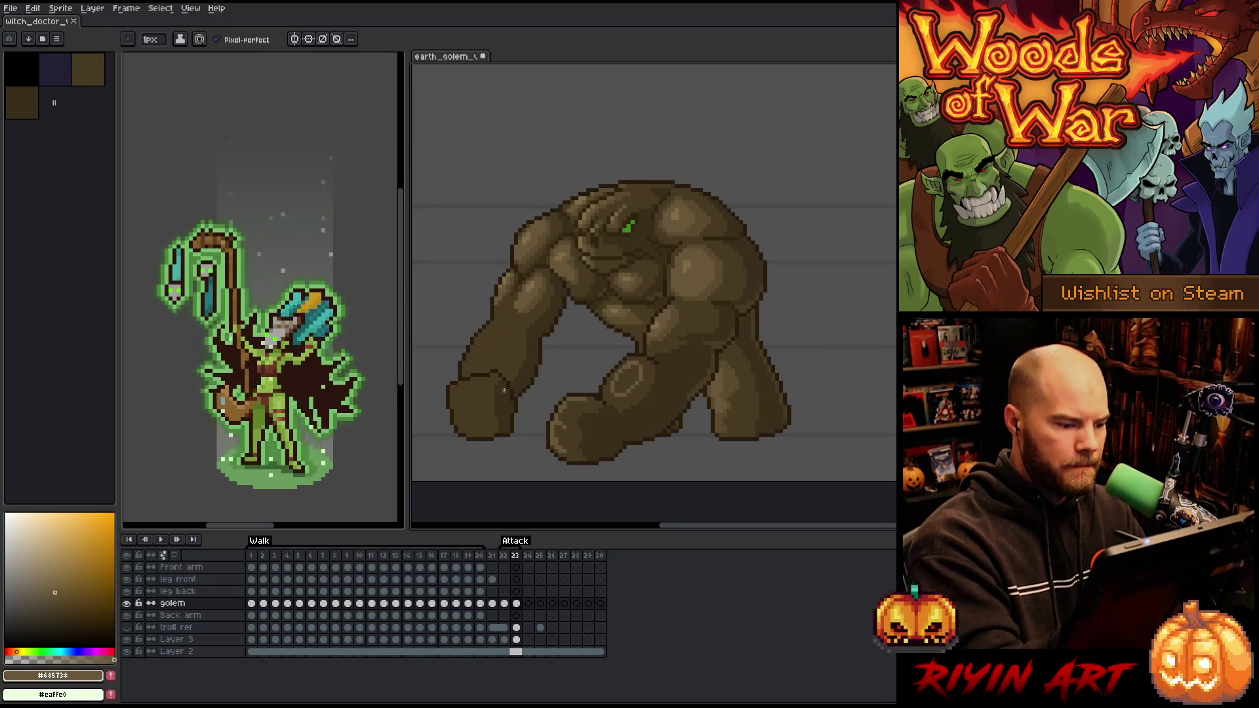
left_click(485, 401, "alt")
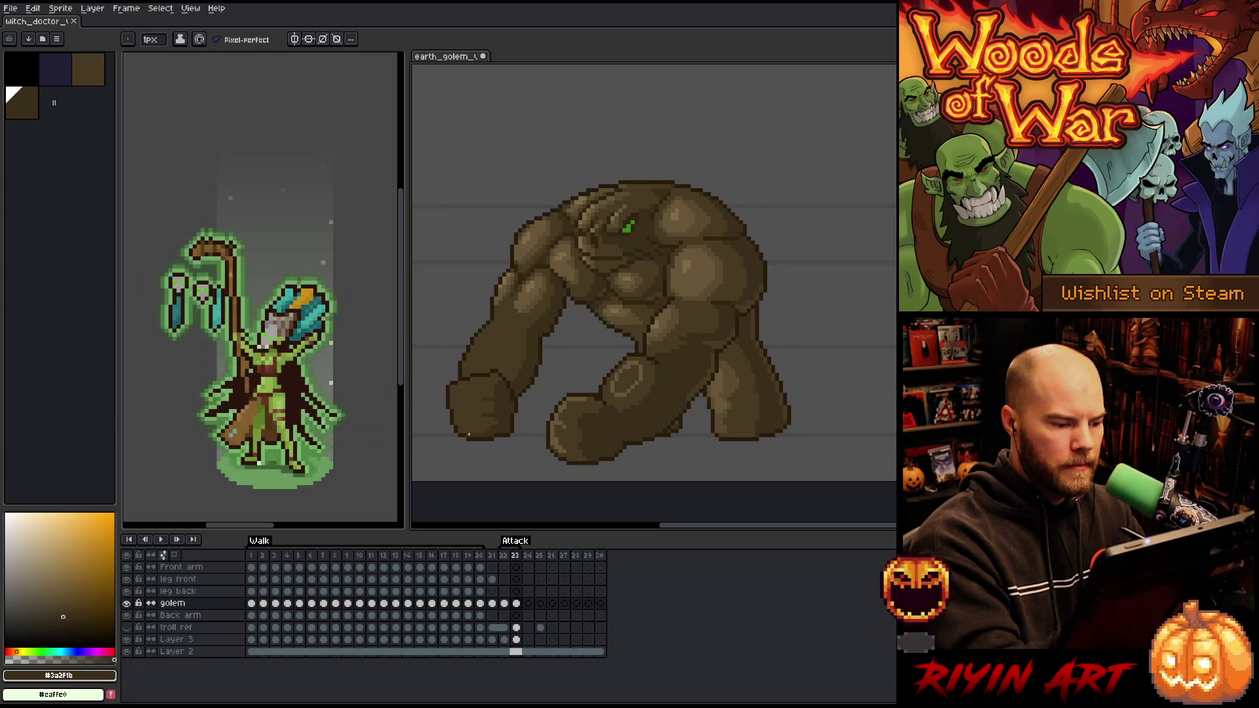
left_click(493, 425, "alt")
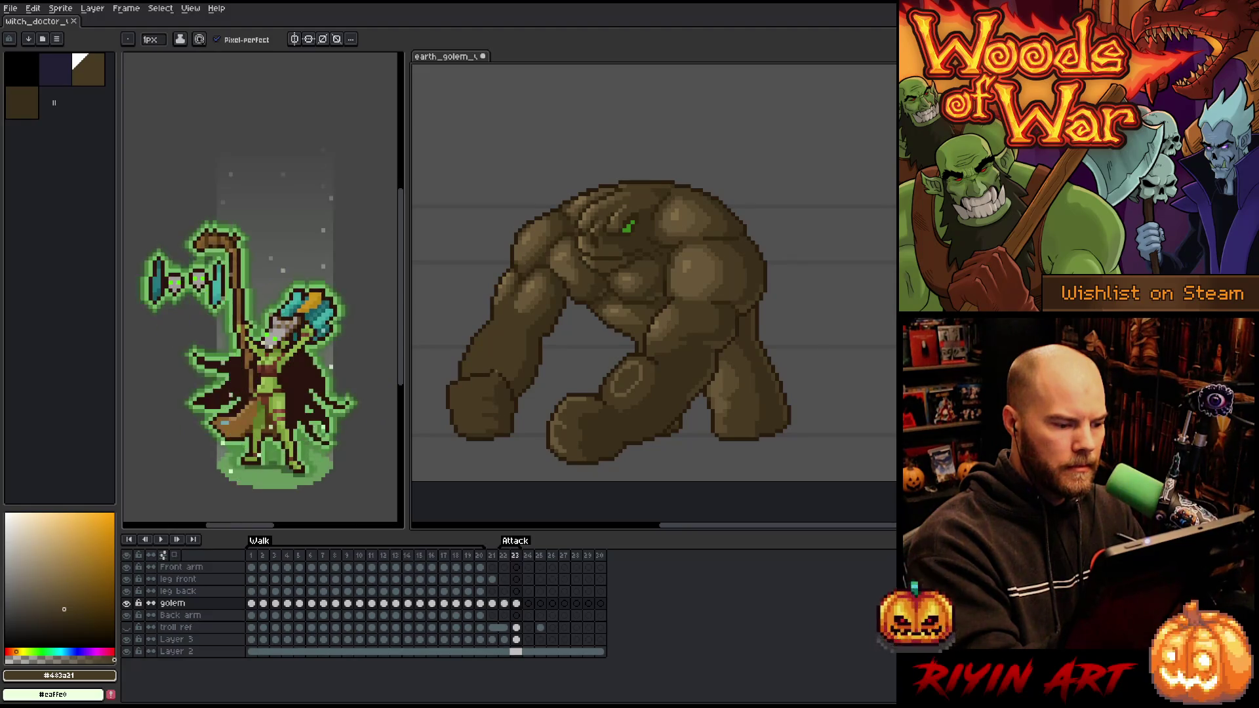
left_click(487, 380, "alt")
left_click(620, 371, "alt")
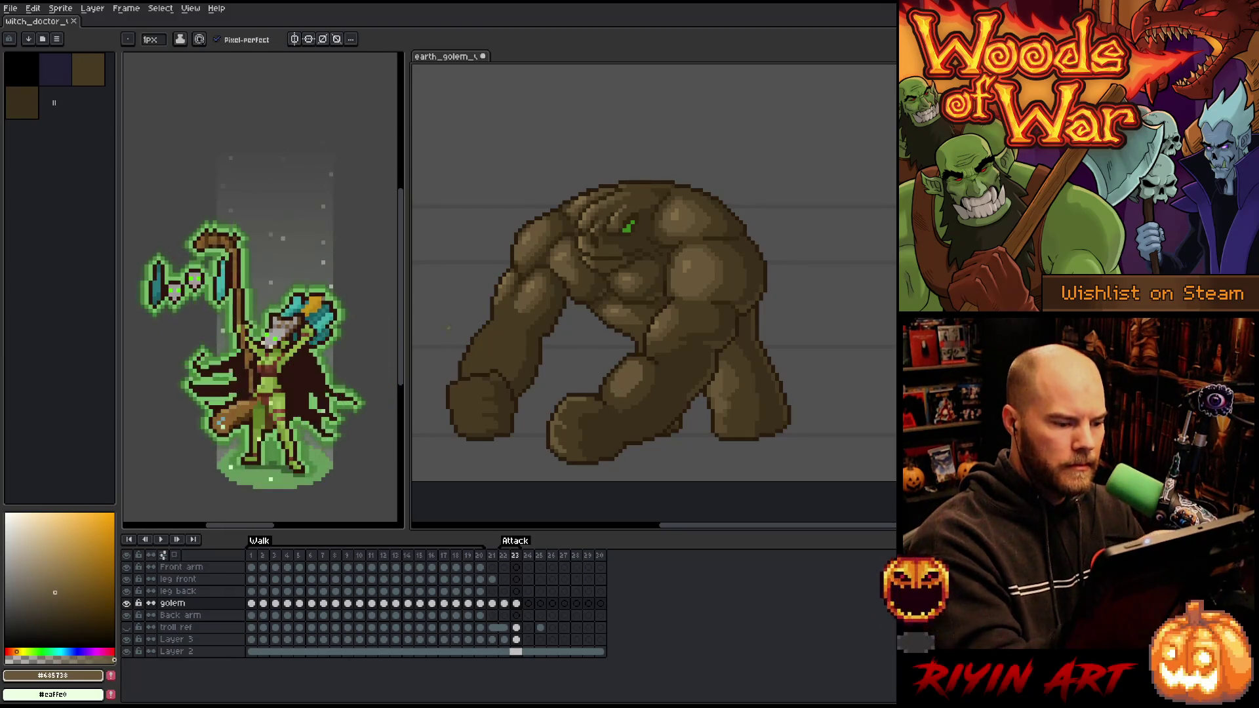
mouse_move(481, 354)
left_mouse_down()
mouse_move(510, 331)
mouse_move(499, 360)
mouse_move(479, 354)
left_mouse_up()
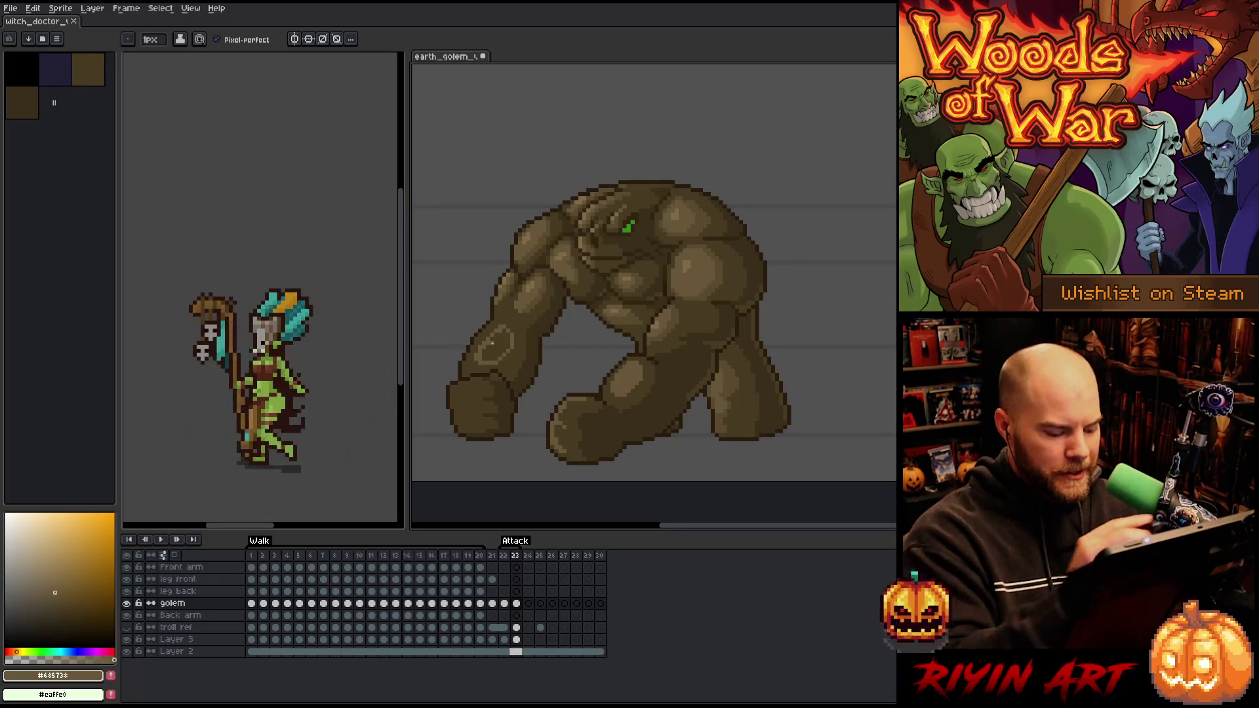
Sample mid-dark, light and pale highlight browns from the golem's arm with the pencil active
key("g")
key("b")
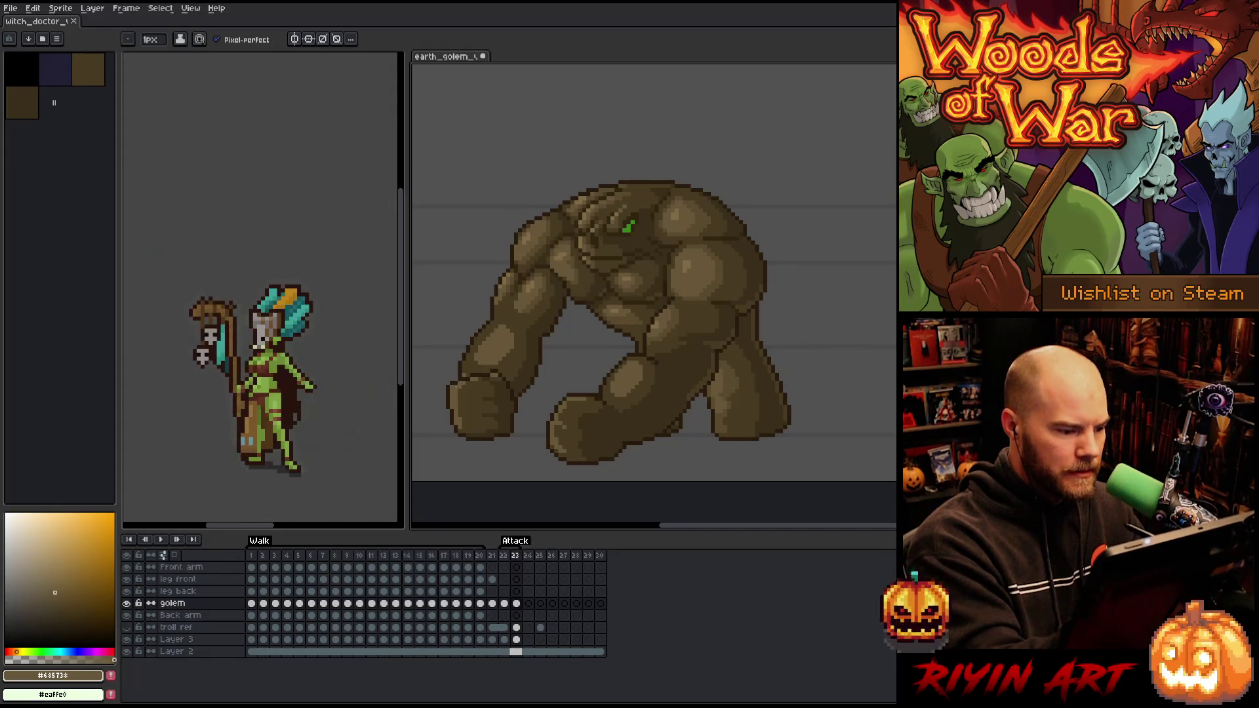
left_click(467, 371, "alt")
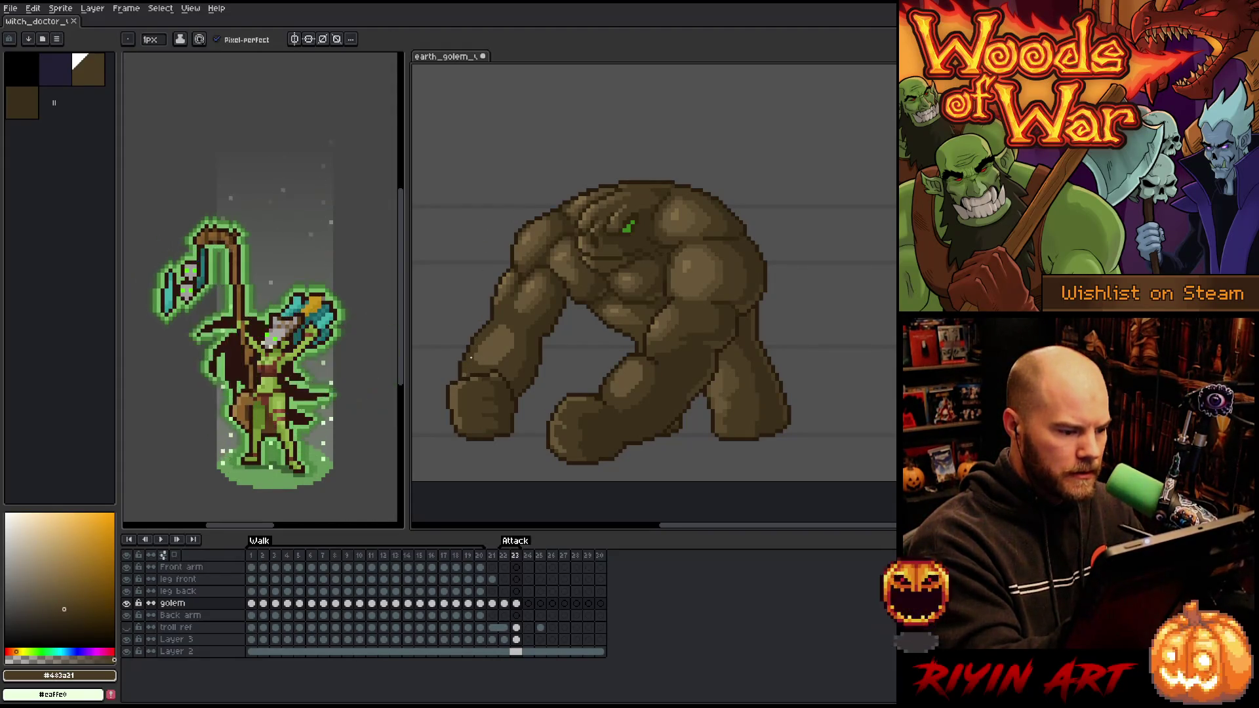
left_click(474, 372, "alt")
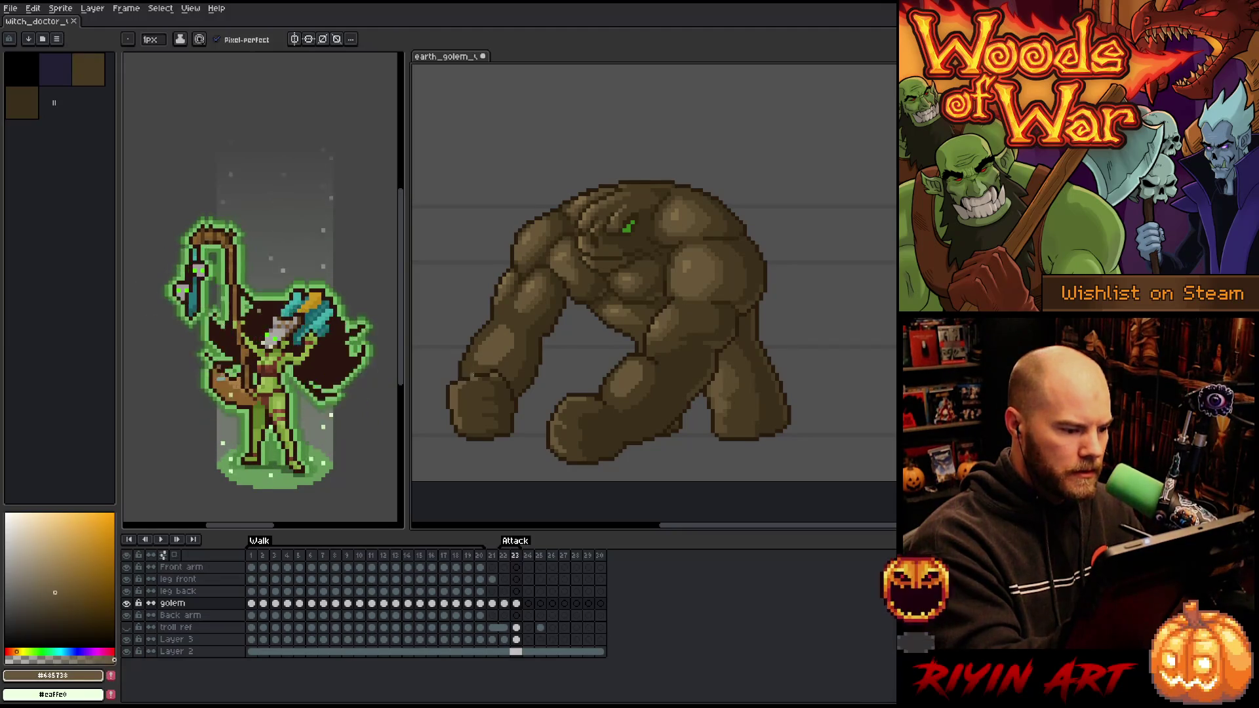
left_click(496, 373, "alt")
key("alt")
left_click(676, 312, "alt")
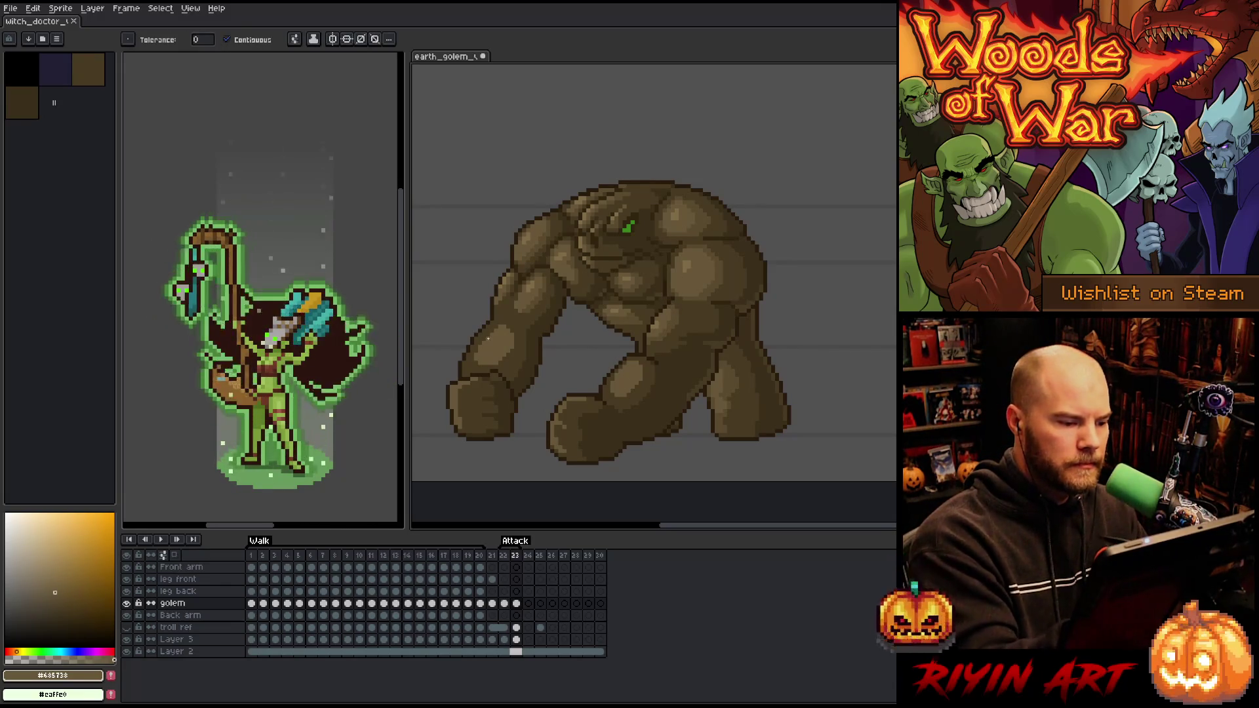
key("b")
left_click(627, 372, "alt")
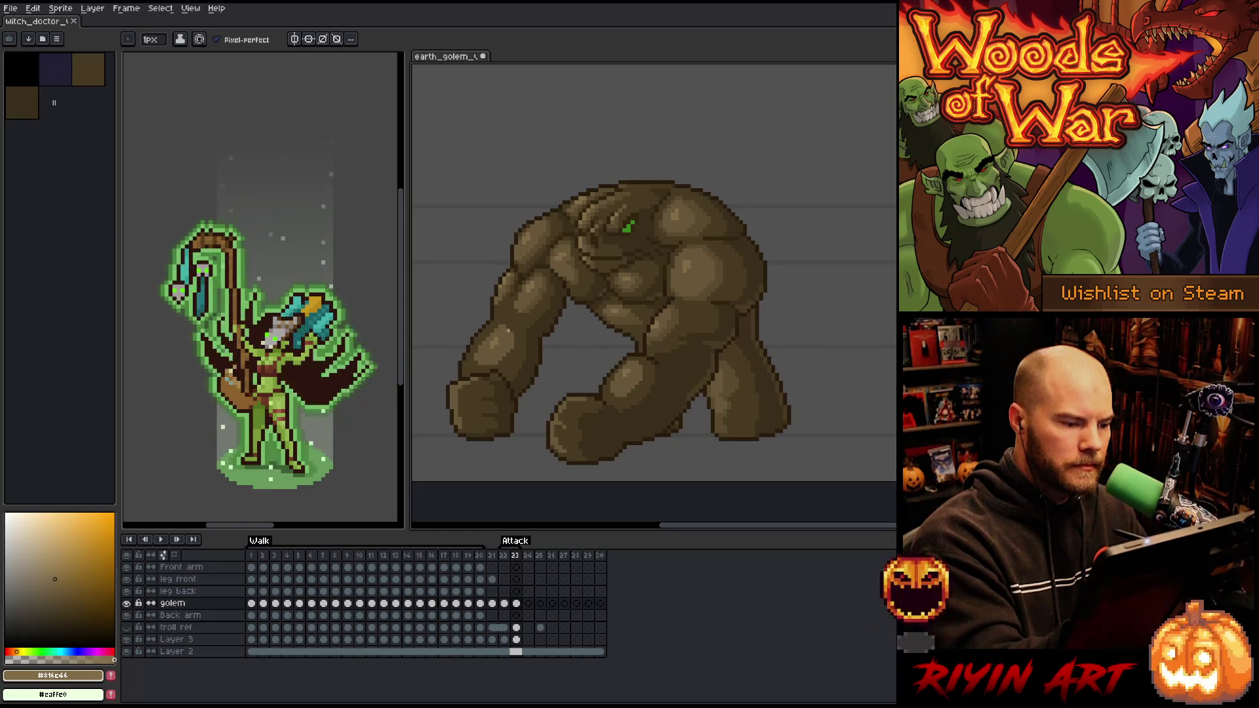
left_click(514, 337, "alt")
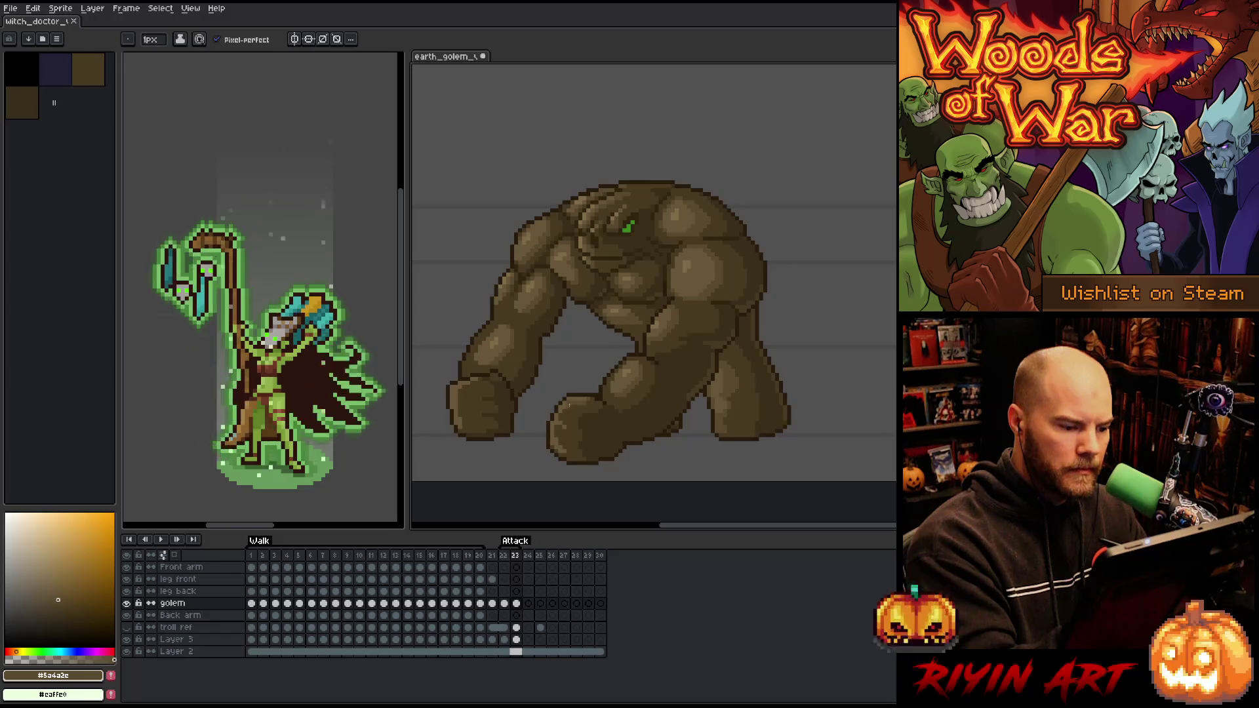
Undo the pale highlight stroke on the forearm and pick the outline and mid-dark browns again
right_click(606, 320)
left_click(626, 327)
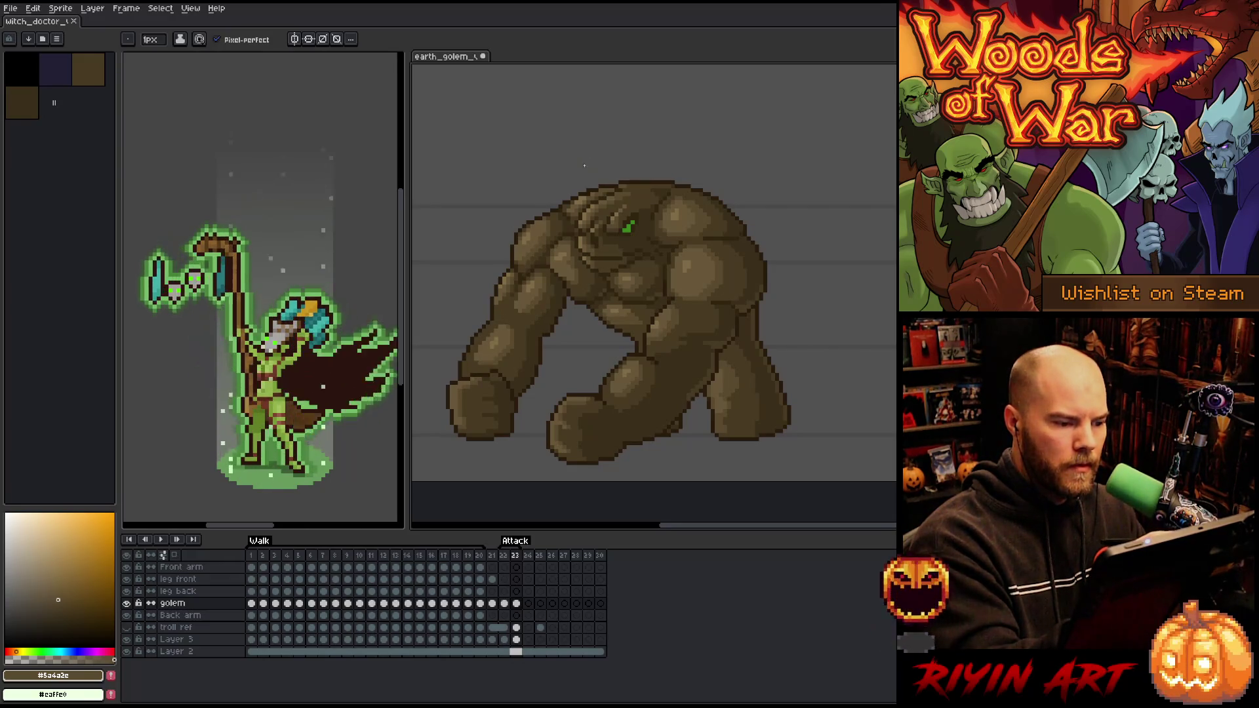
left_click(507, 310, "alt")
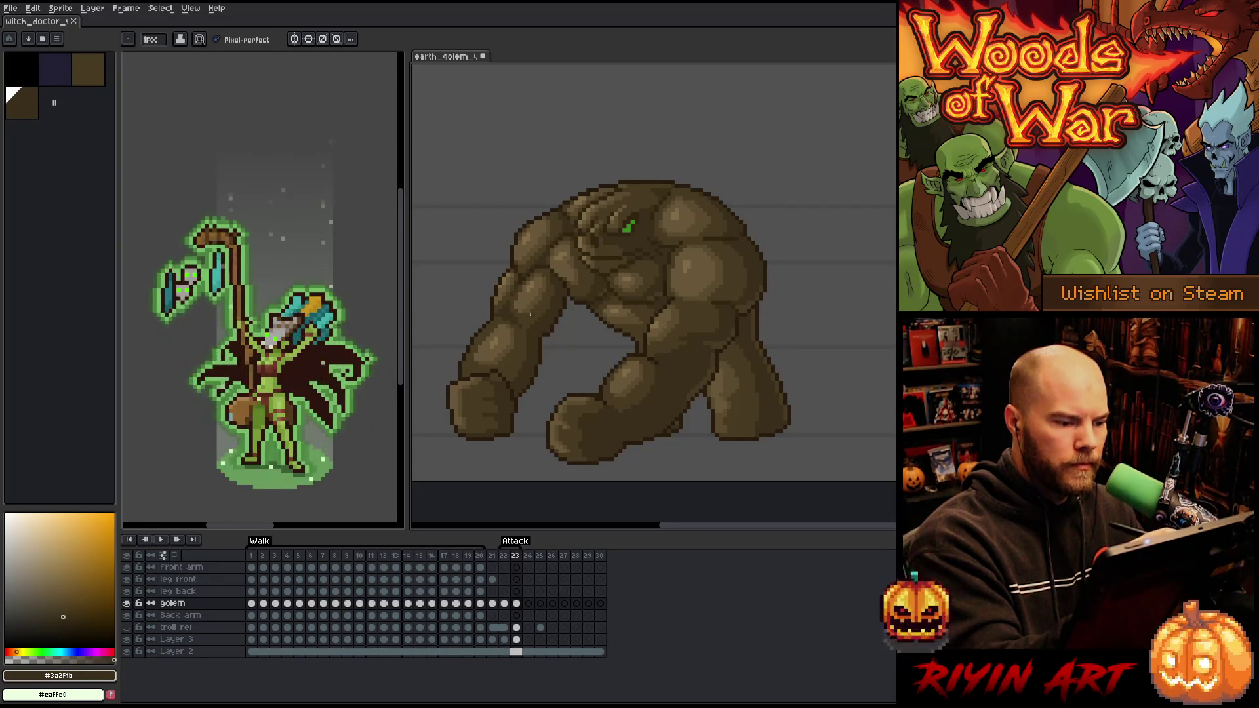
left_click(509, 320, "alt")
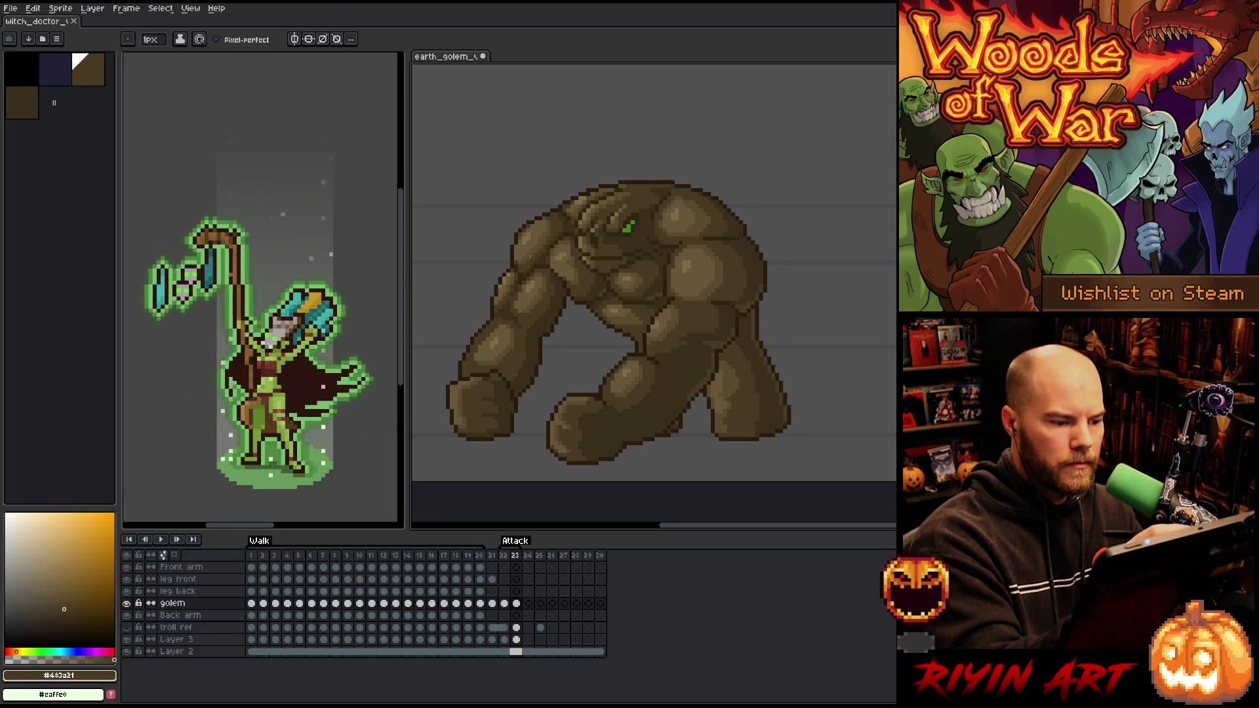
Pick a darker brown shade and save the golem sprite with Ctrl+S
left_click(556, 313, "alt")
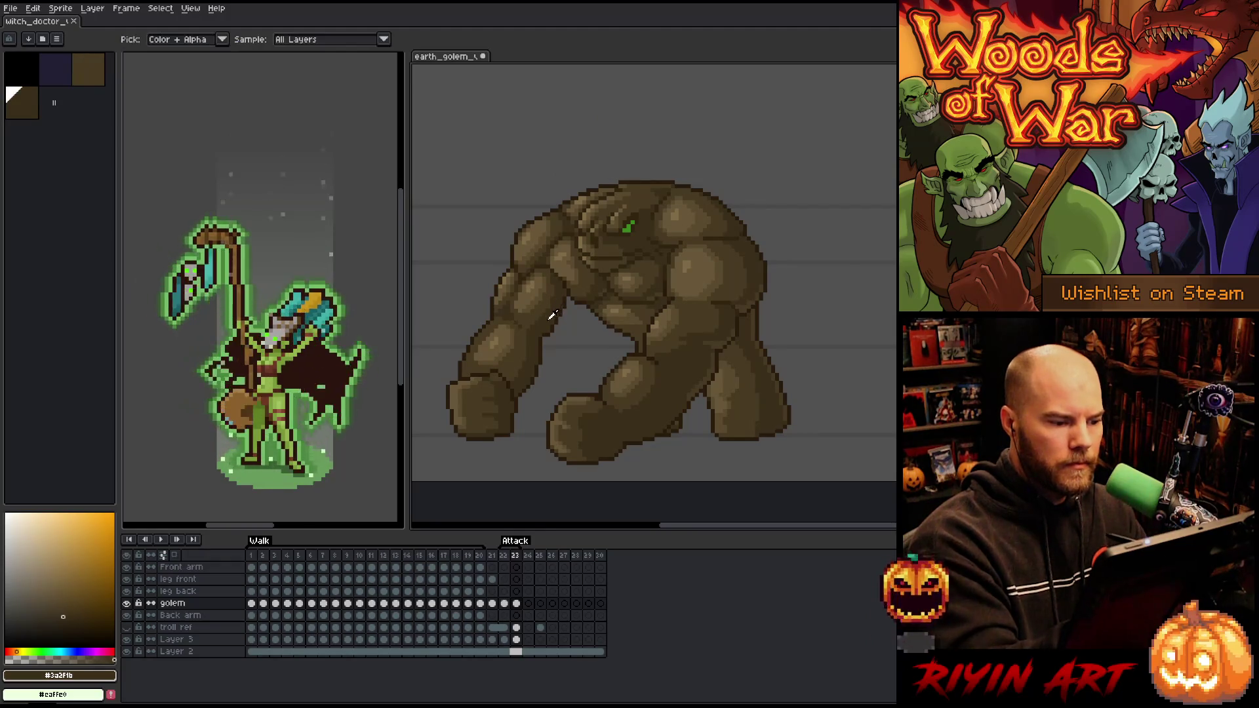
left_click(556, 286, "alt")
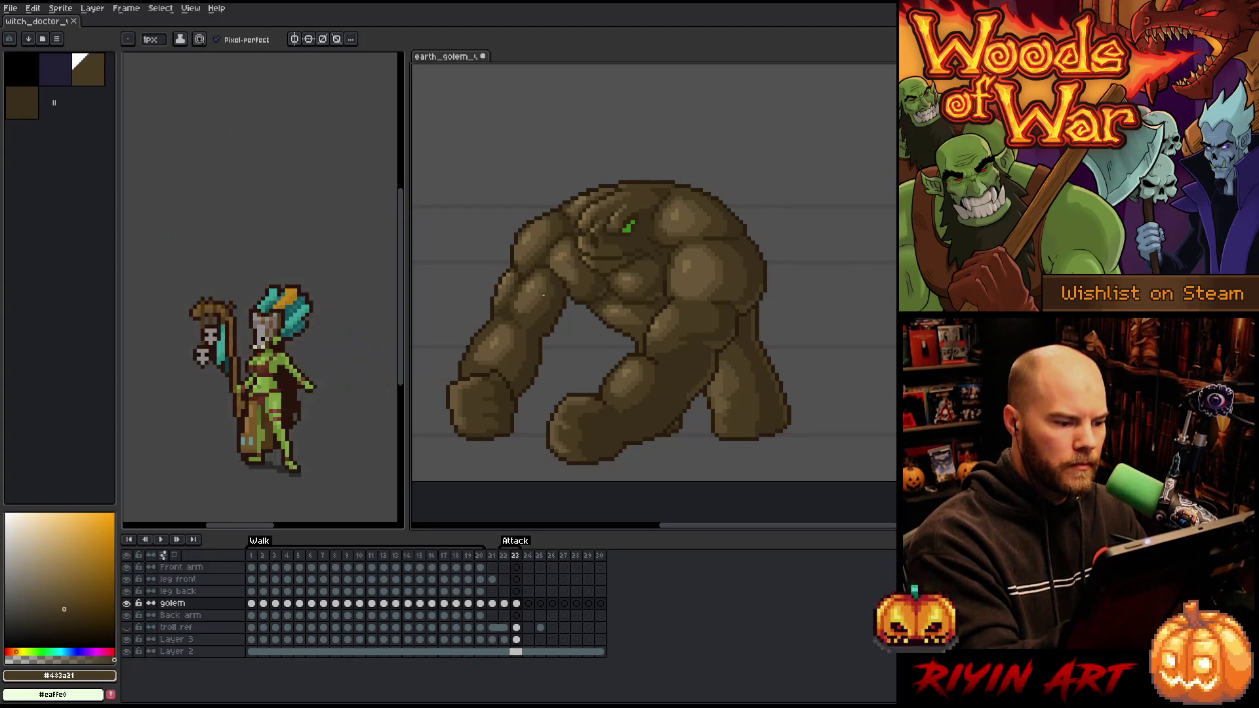
left_click(553, 304, "alt")
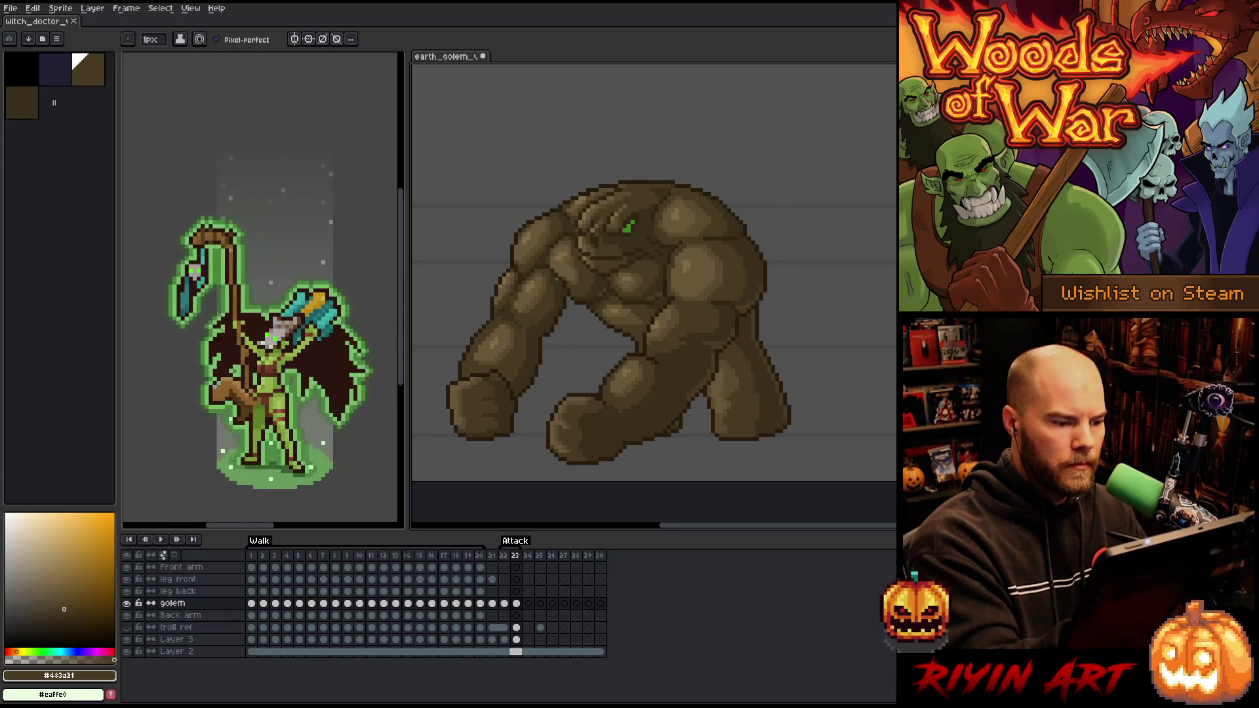
left_click(554, 257, "alt")
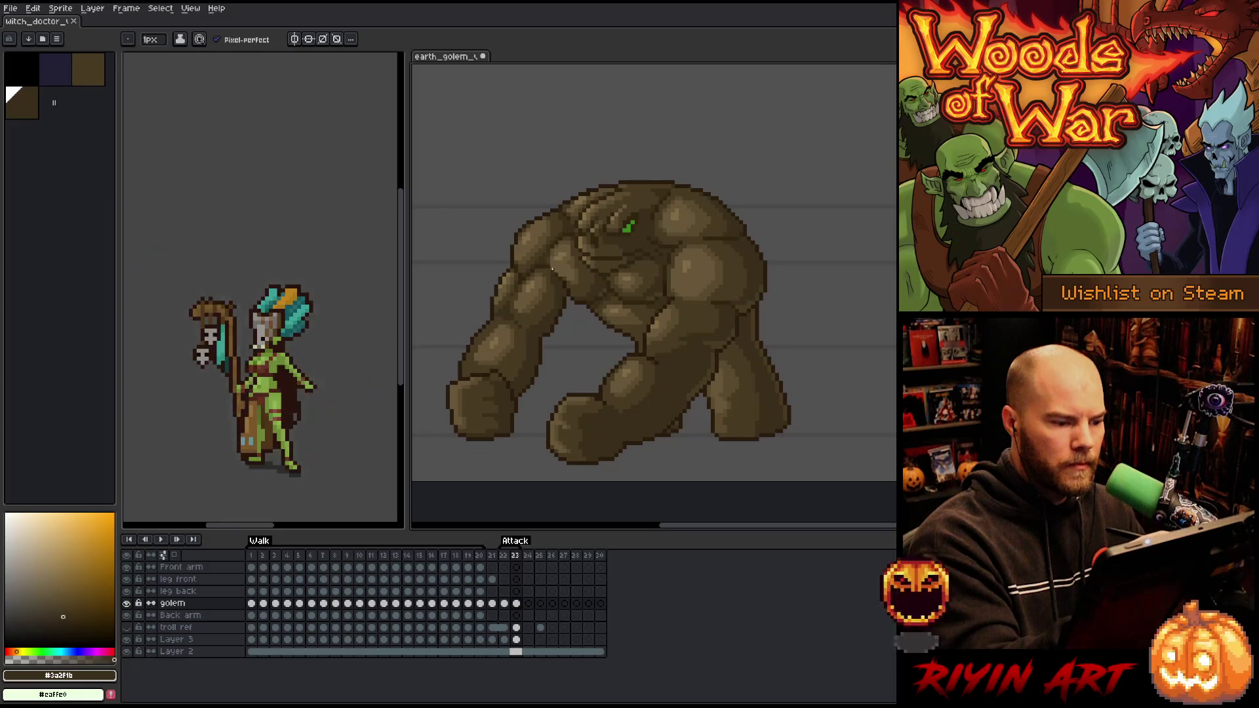
key("ctrl+s")
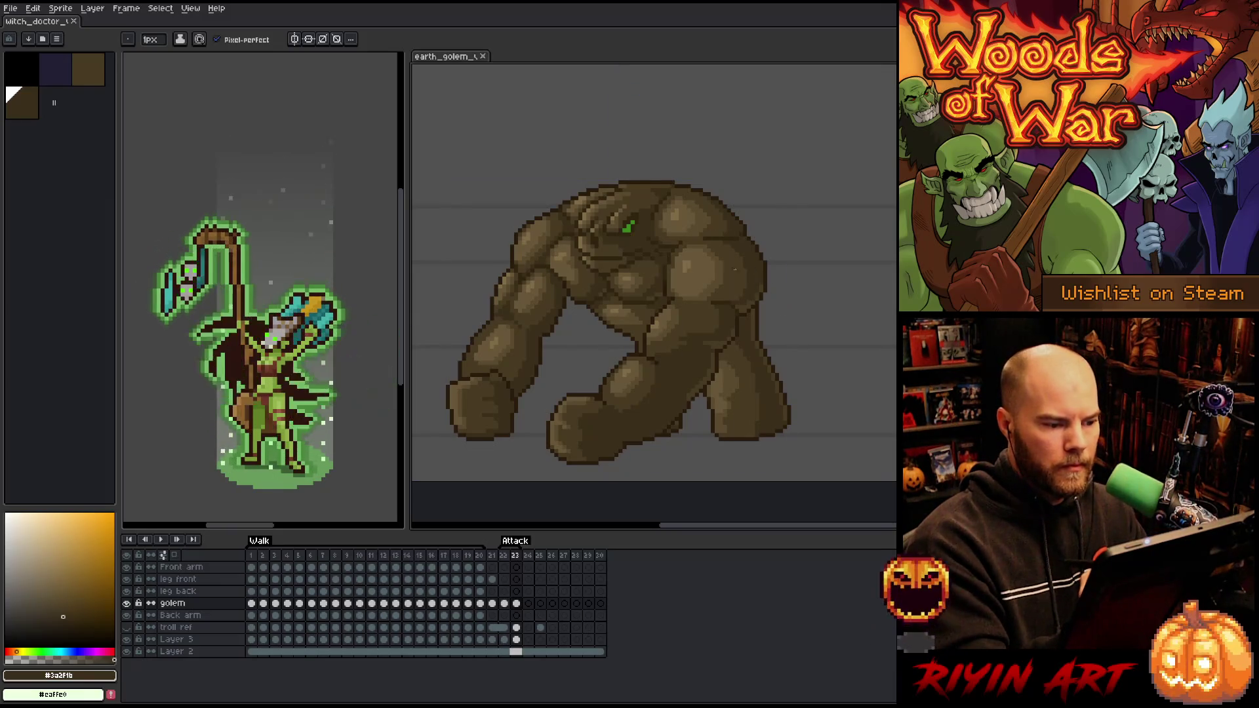
Sample the dark, light and medium browns from the golem's body and leg, then save again
left_click(569, 259, "alt")
left_click(573, 251, "alt")
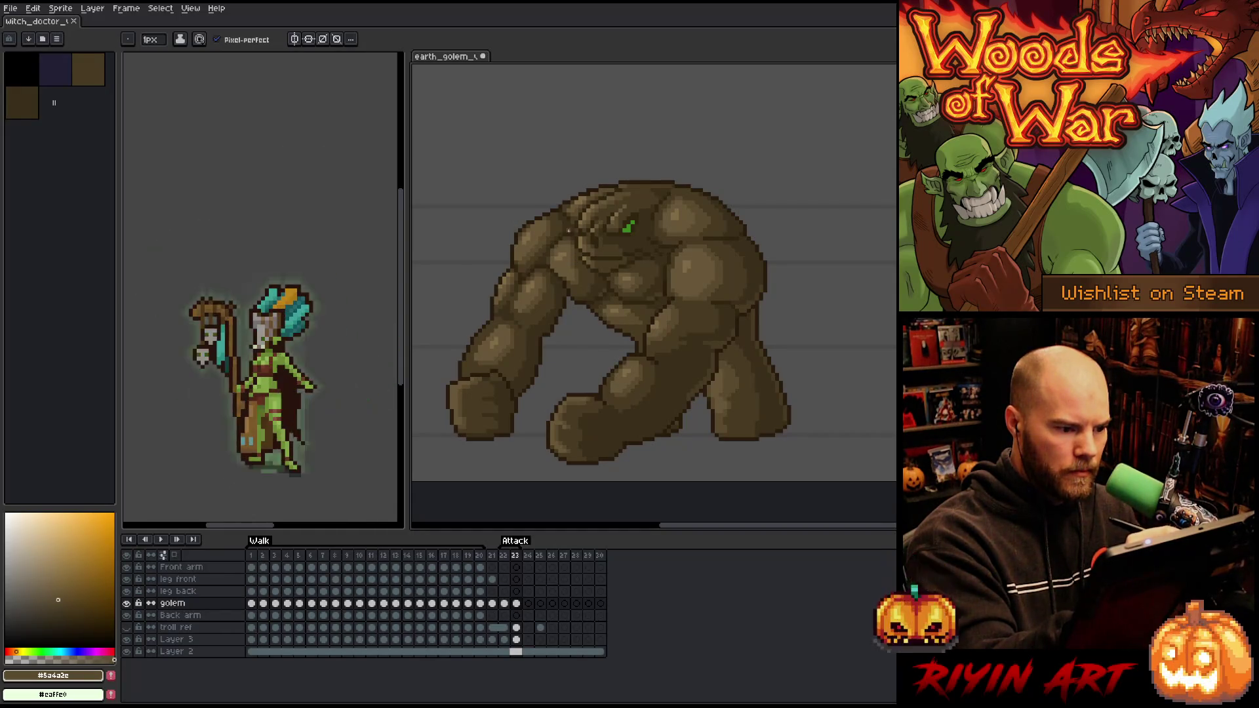
key("alt")
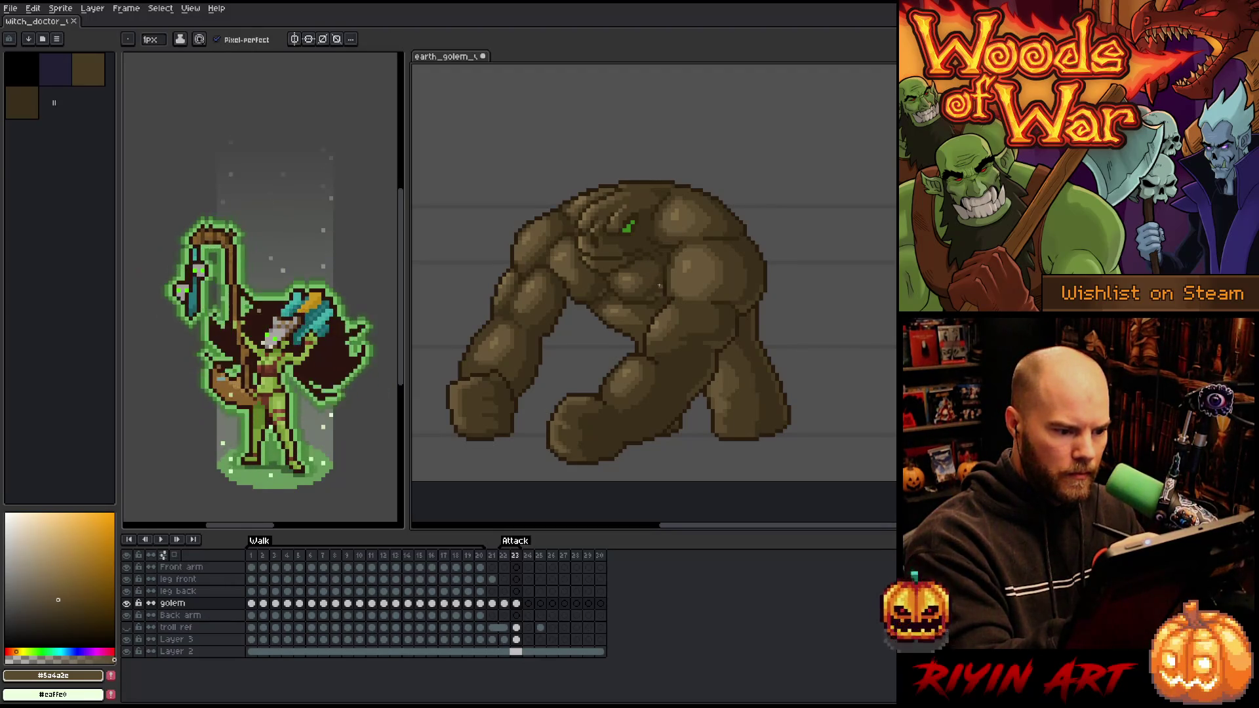
key("alt")
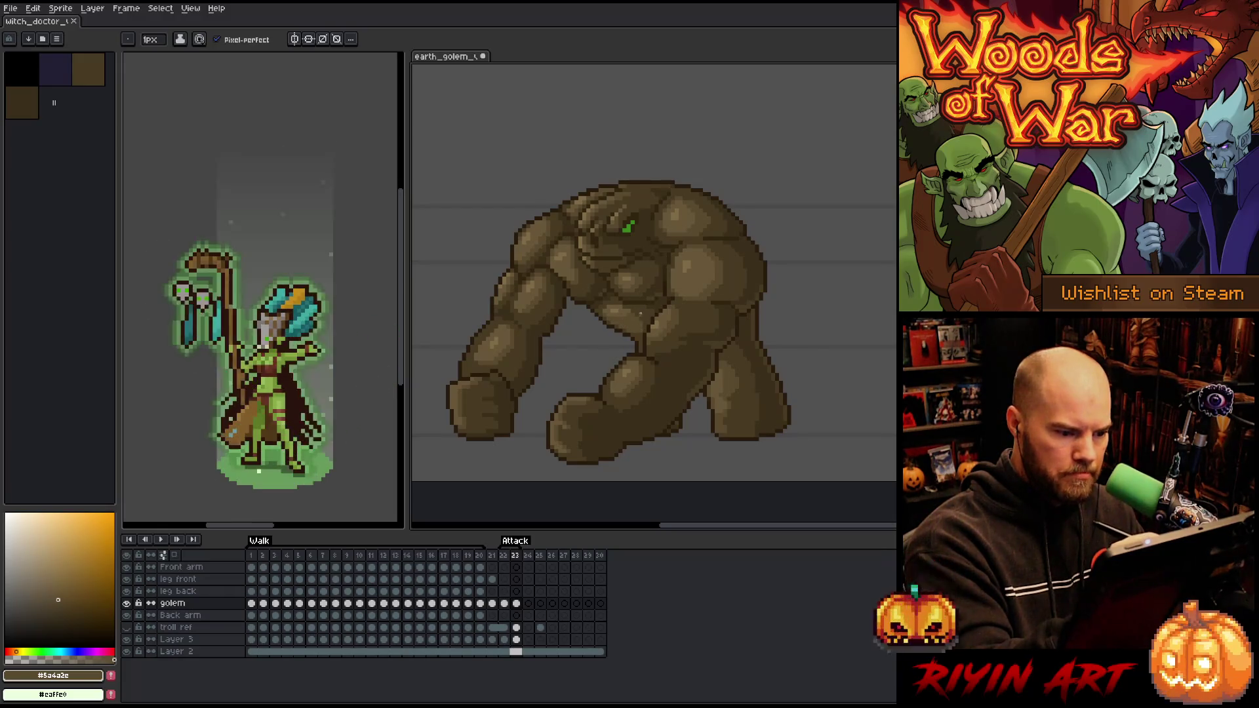
left_click(623, 305, "alt")
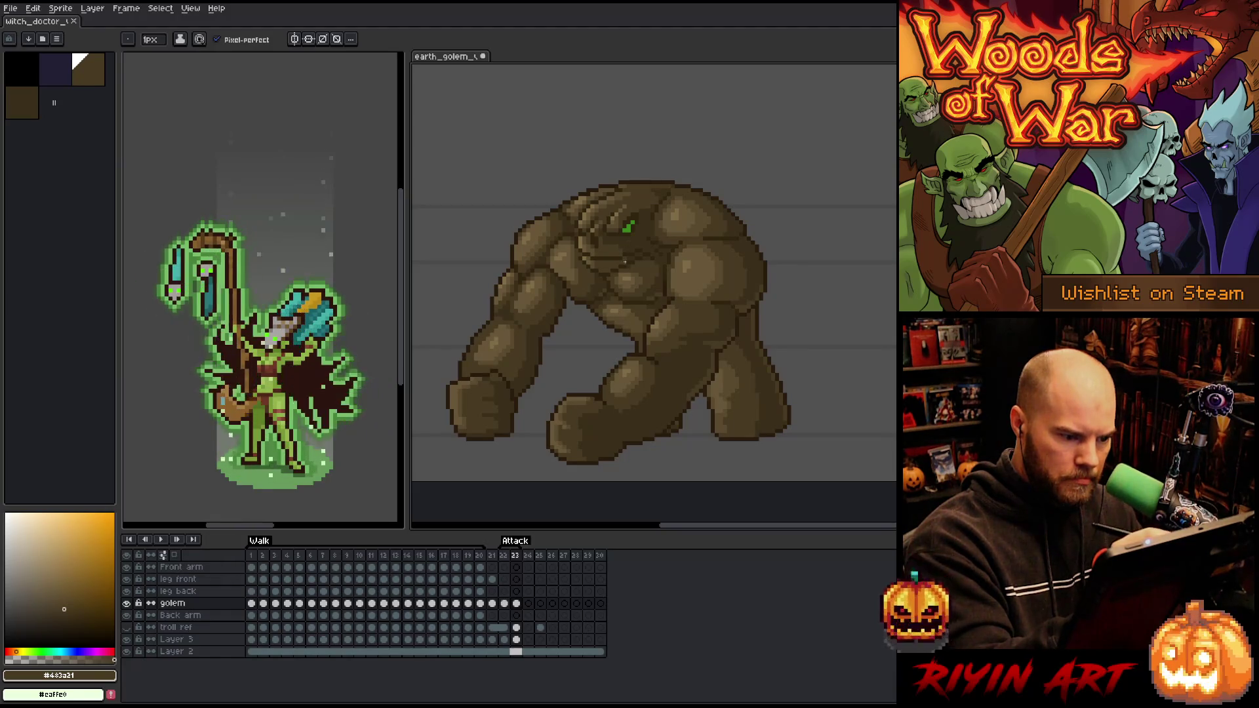
left_click(619, 318, "alt")
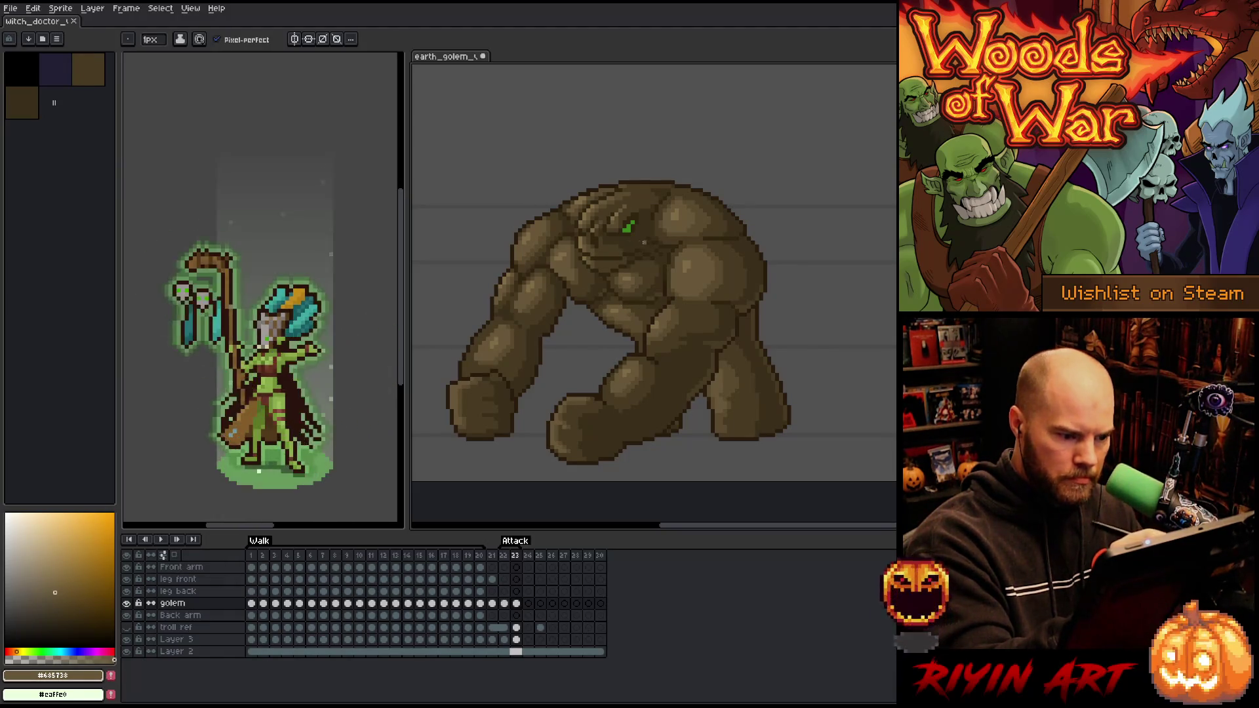
left_click(642, 331, "alt")
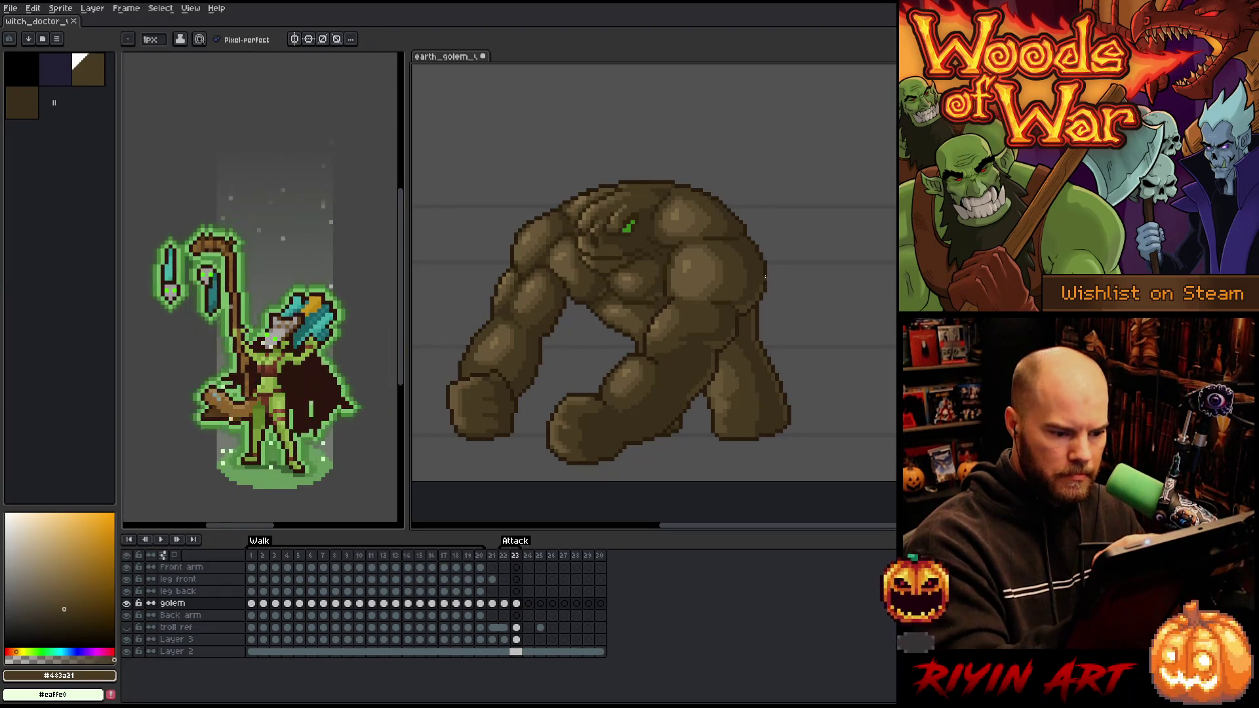
left_click(744, 402, "alt")
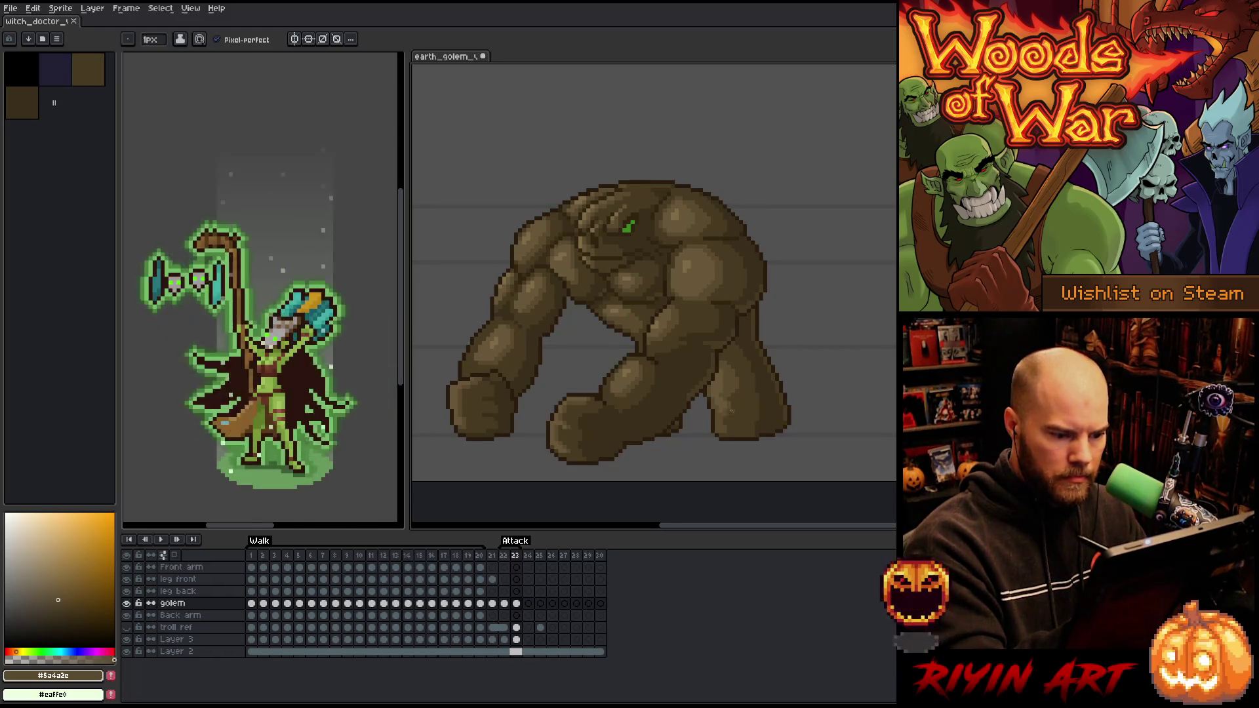
left_click(721, 391, "alt")
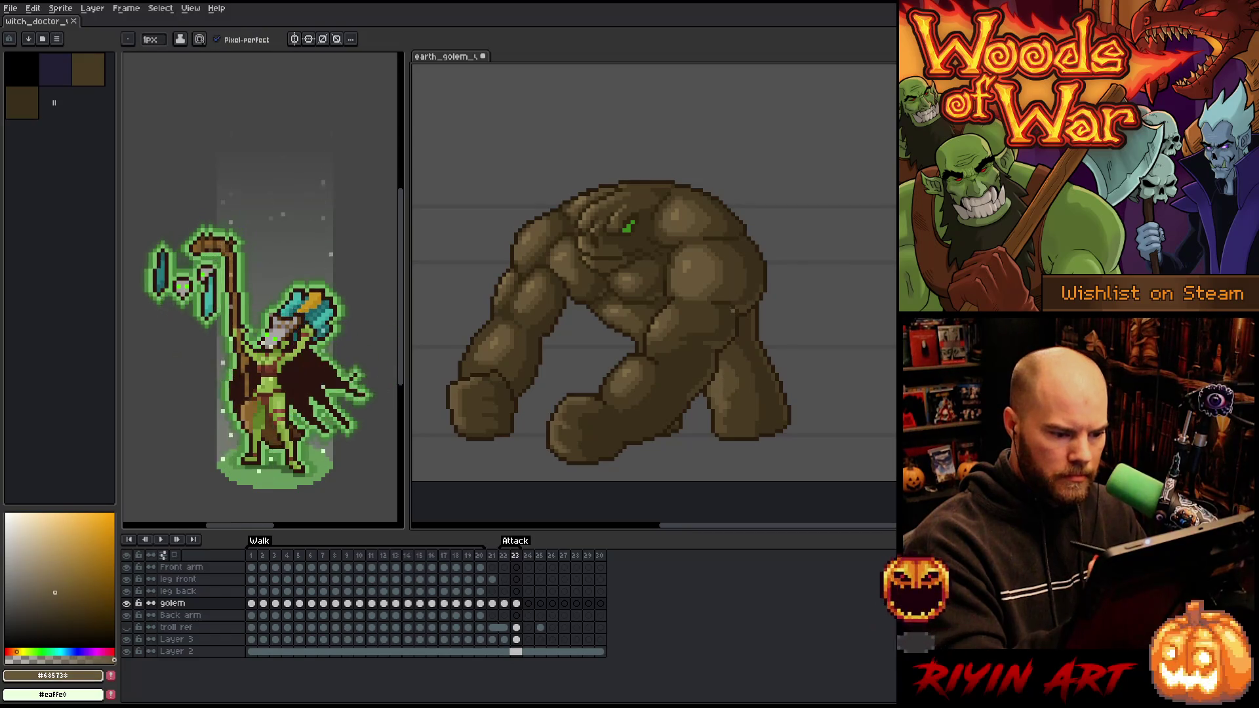
key("ctrl+s")
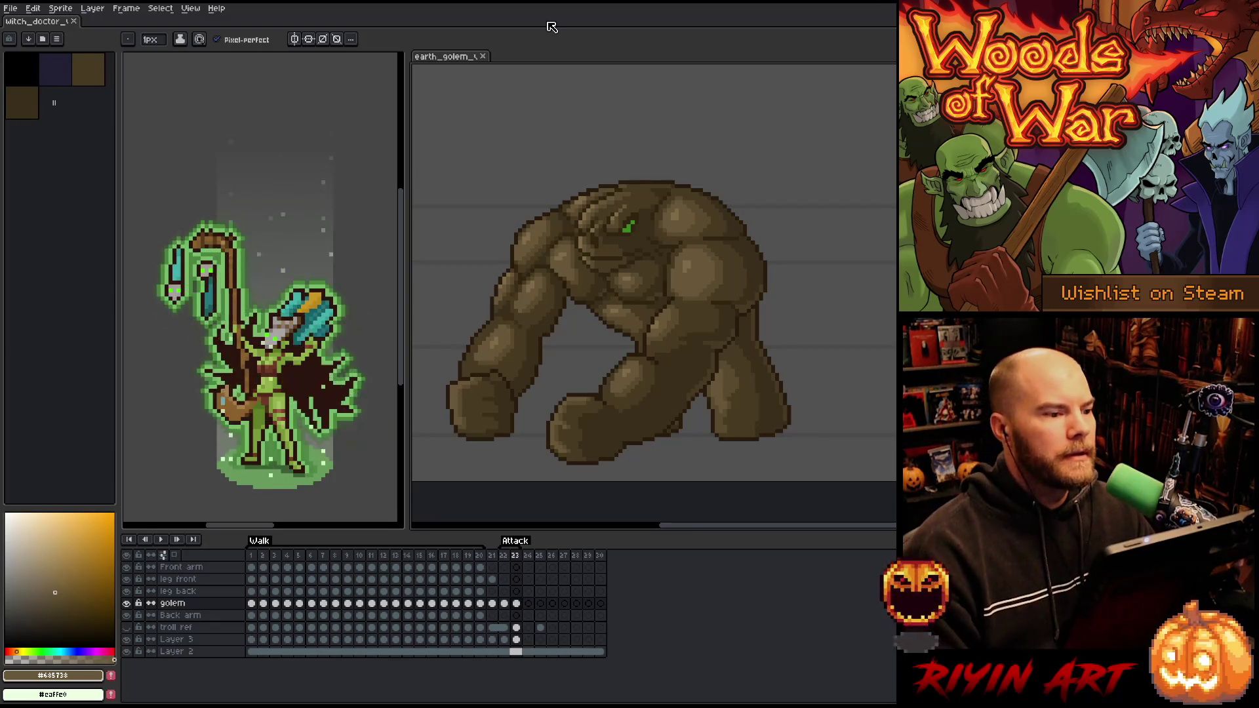
Zoom in, pick the dark outline brown #291b0d and touch up pixels on the golem's right leg
key("h")
scroll(618, 286, "up", 3)
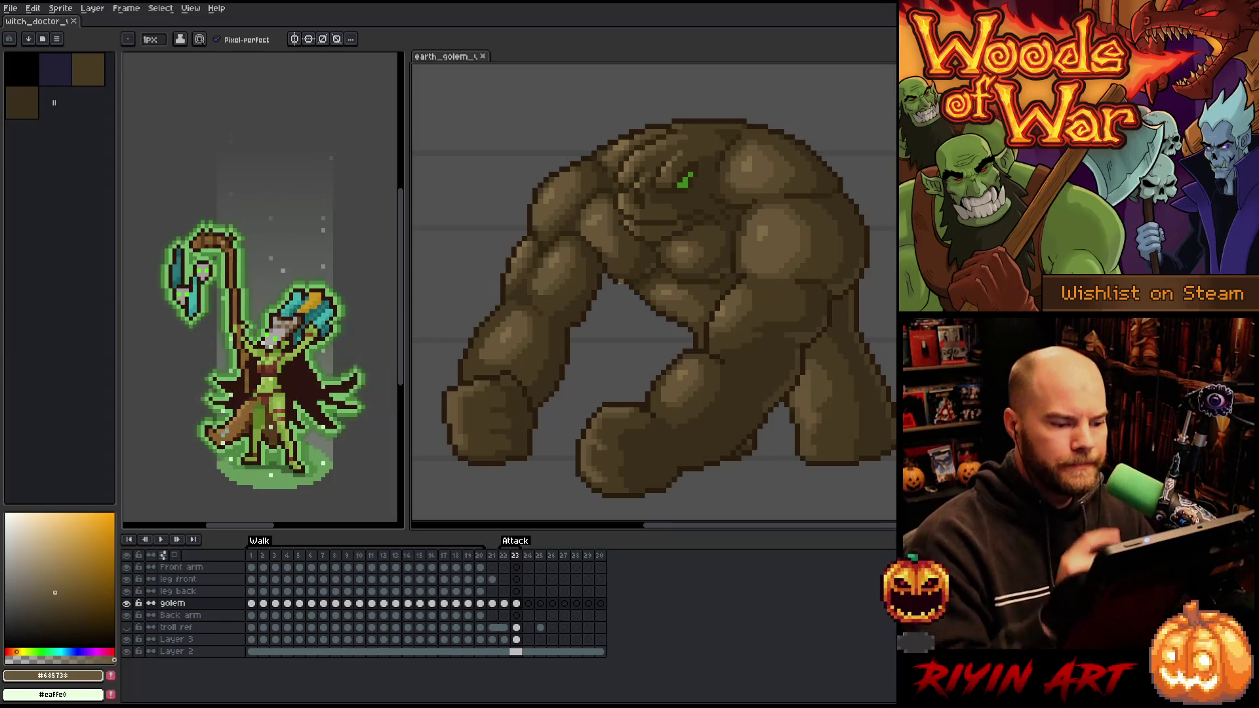
left_click(678, 362, "alt")
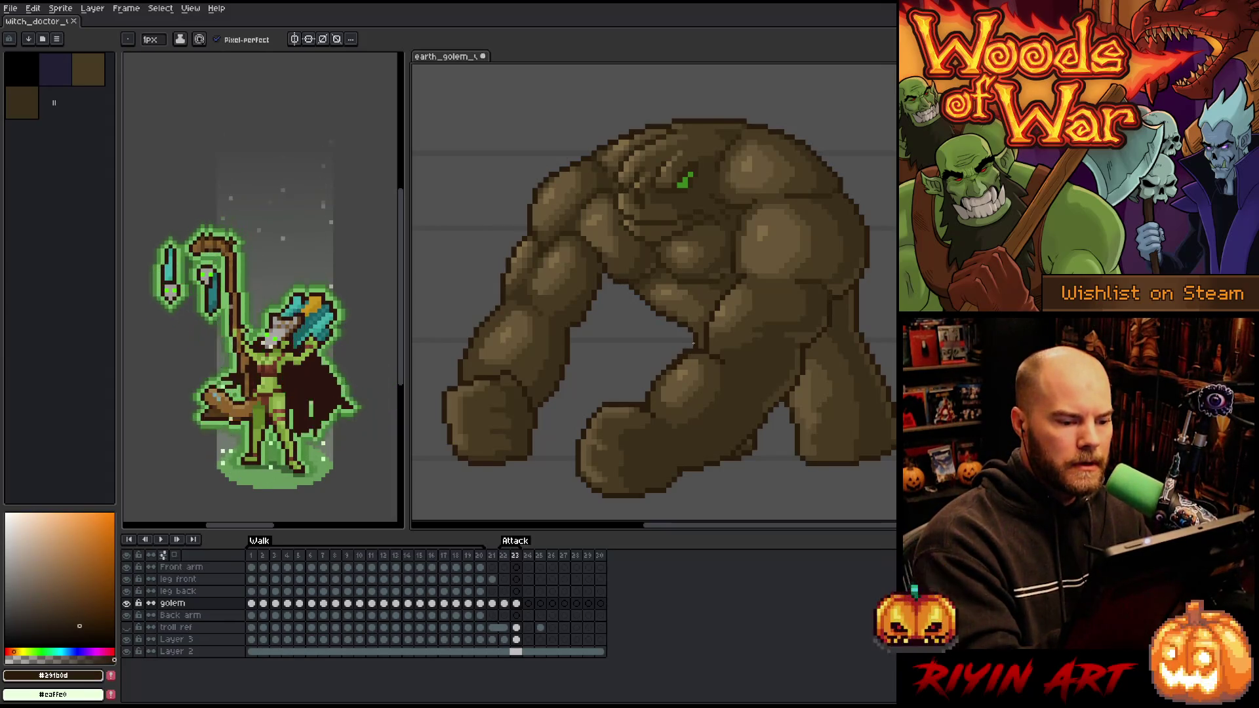
key("e")
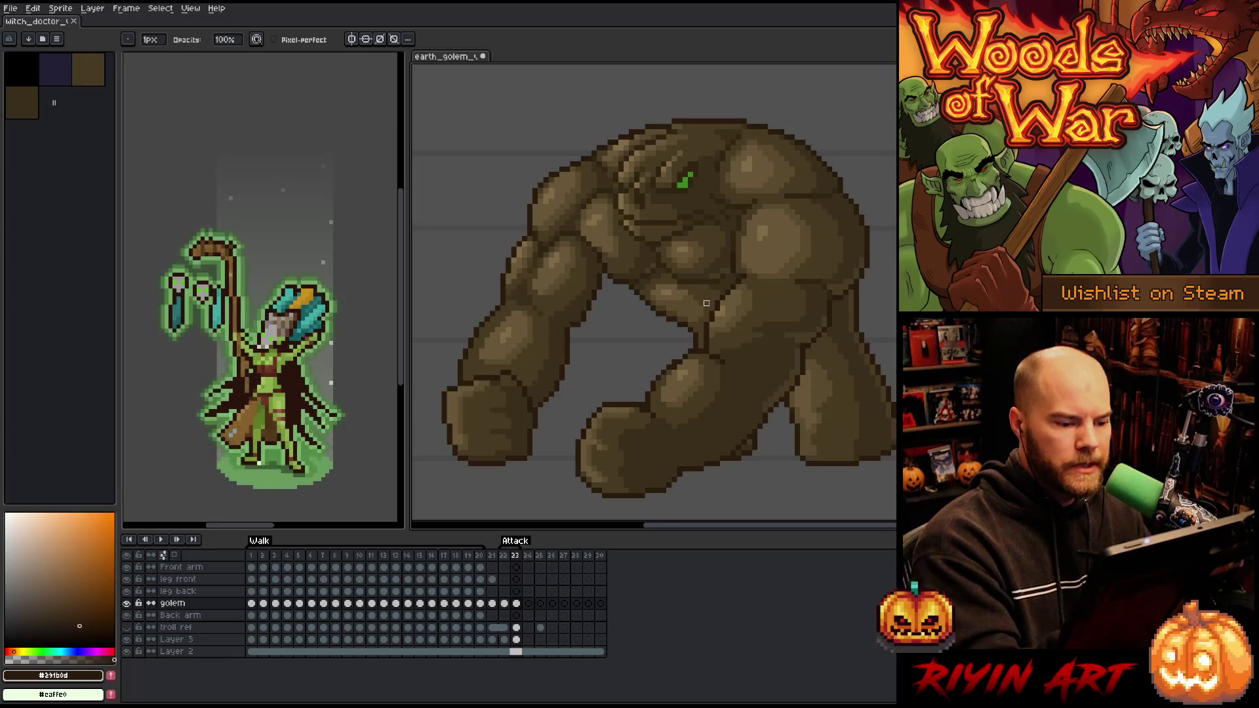
key("b")
left_click(690, 357, "alt")
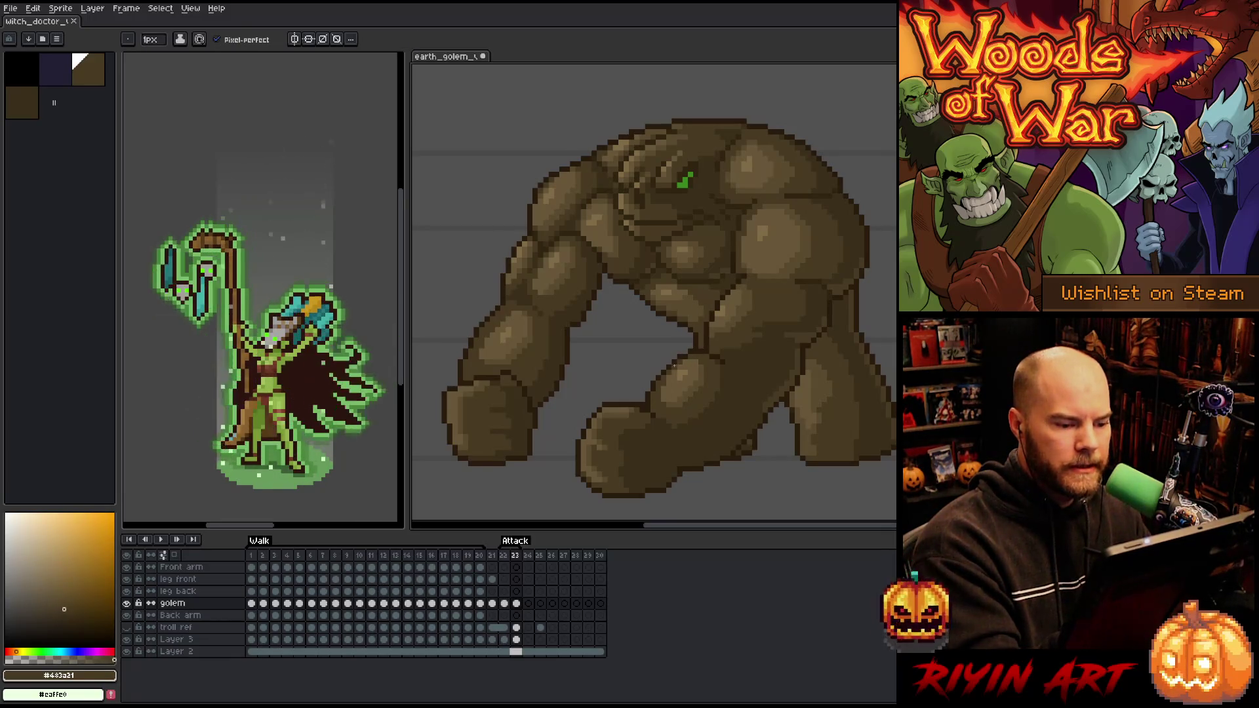
scroll(779, 419, "down", 2)
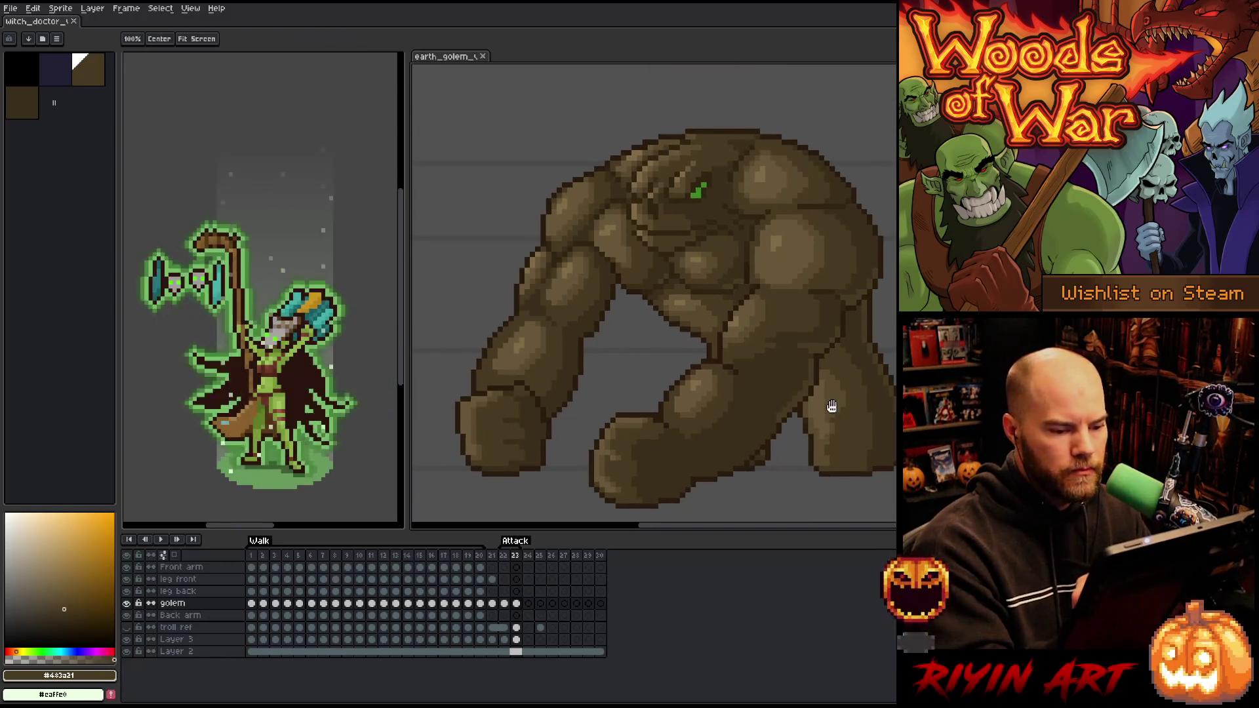
scroll(783, 409, "up", 2)
left_click(774, 409, "alt")
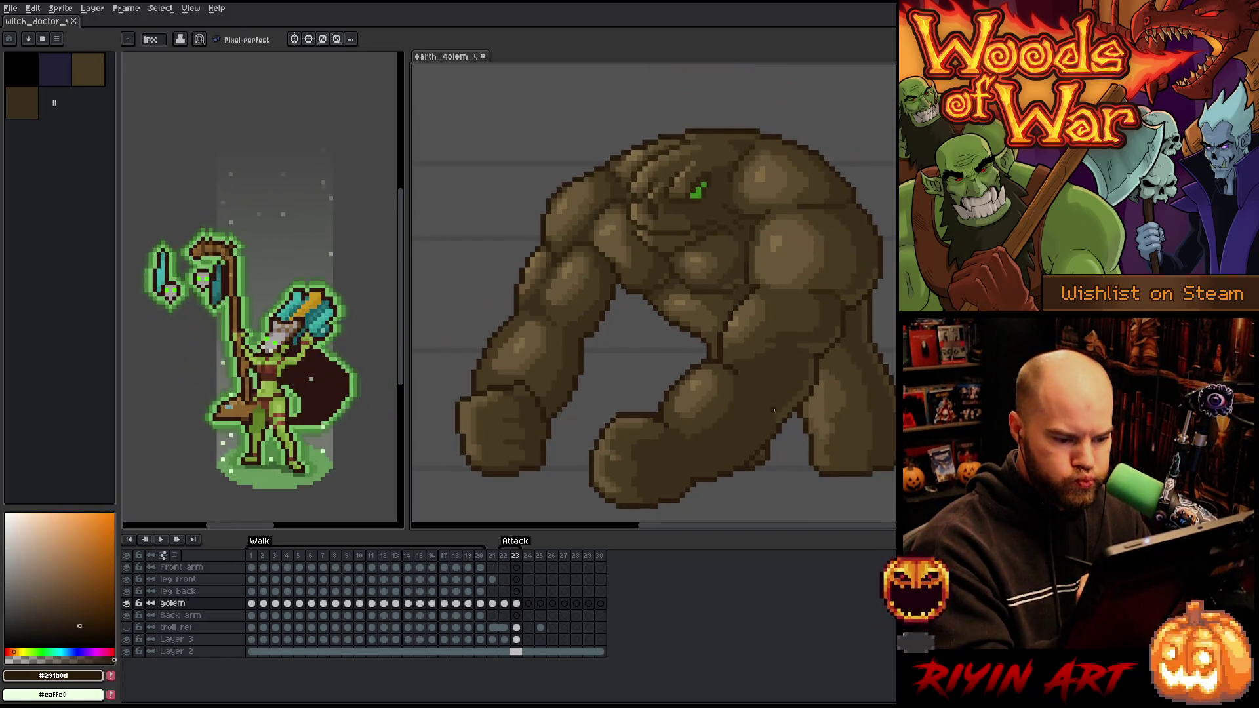
left_click(854, 456)
Re-centre the golem and preview the animation, then stop playback
scroll(854, 456, "down", 1)
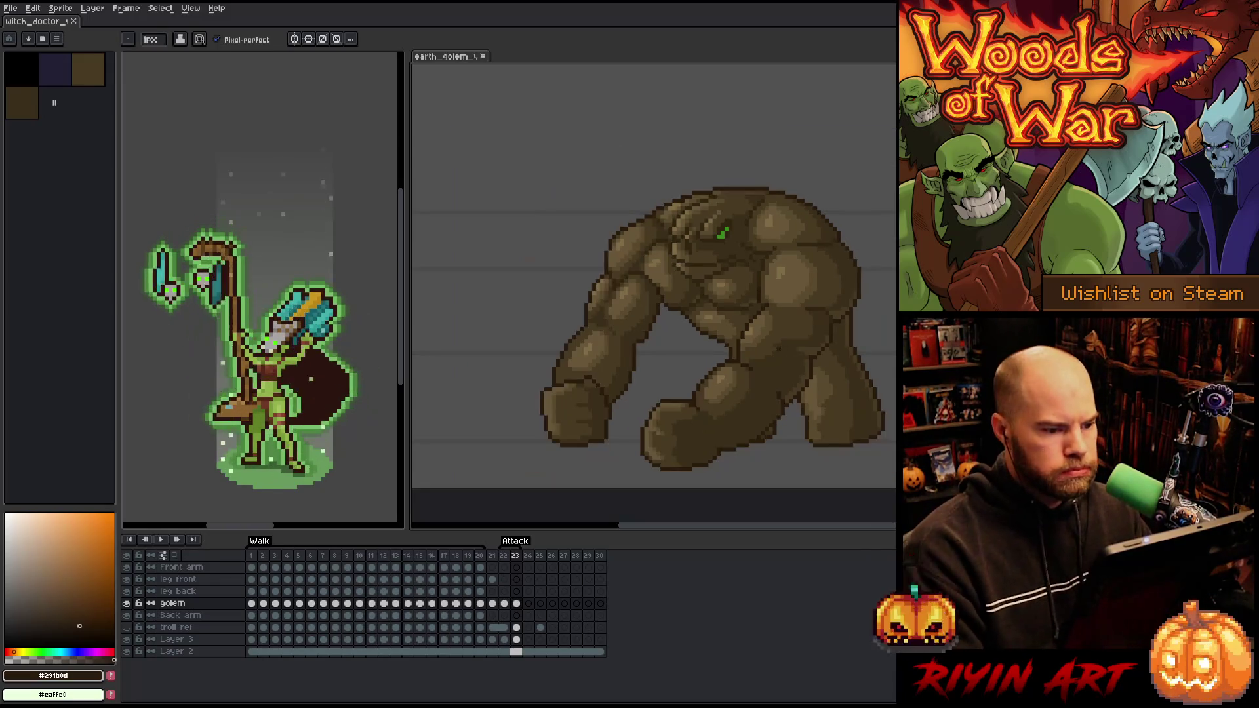
left_click_drag(843, 357, 798, 340)
key("Return")
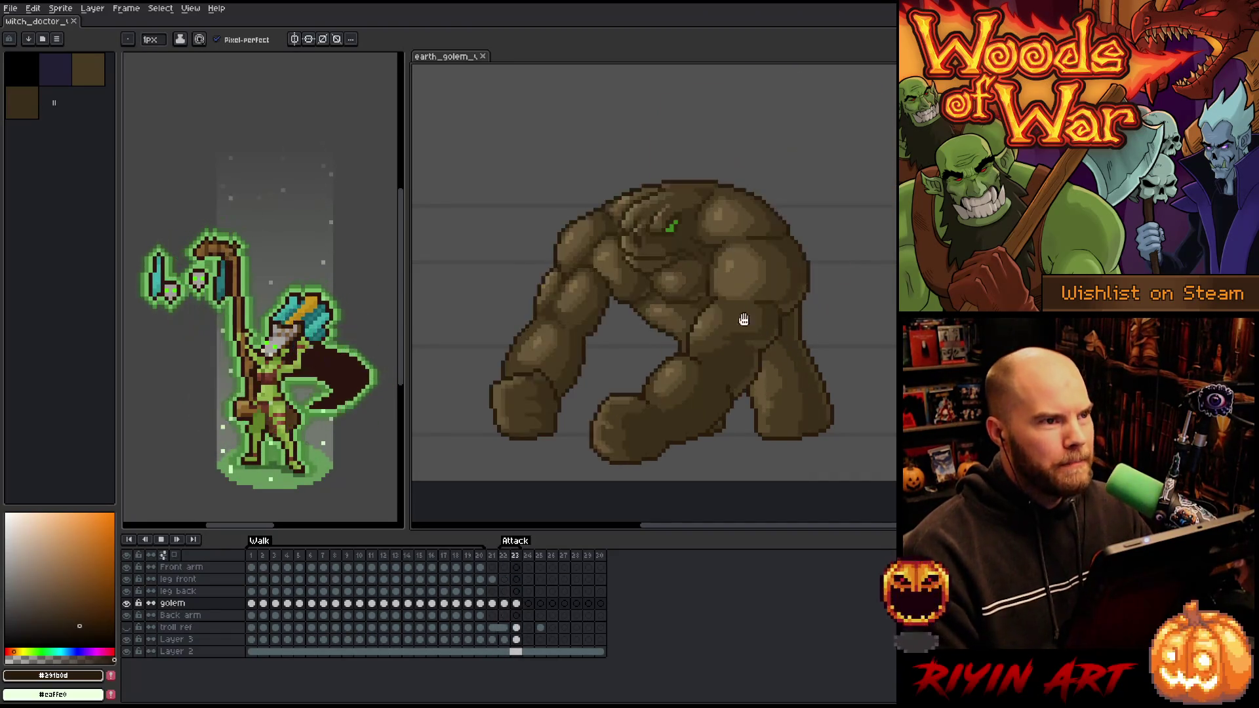
scroll(787, 295, "down", 1)
scroll(787, 295, "up", 1)
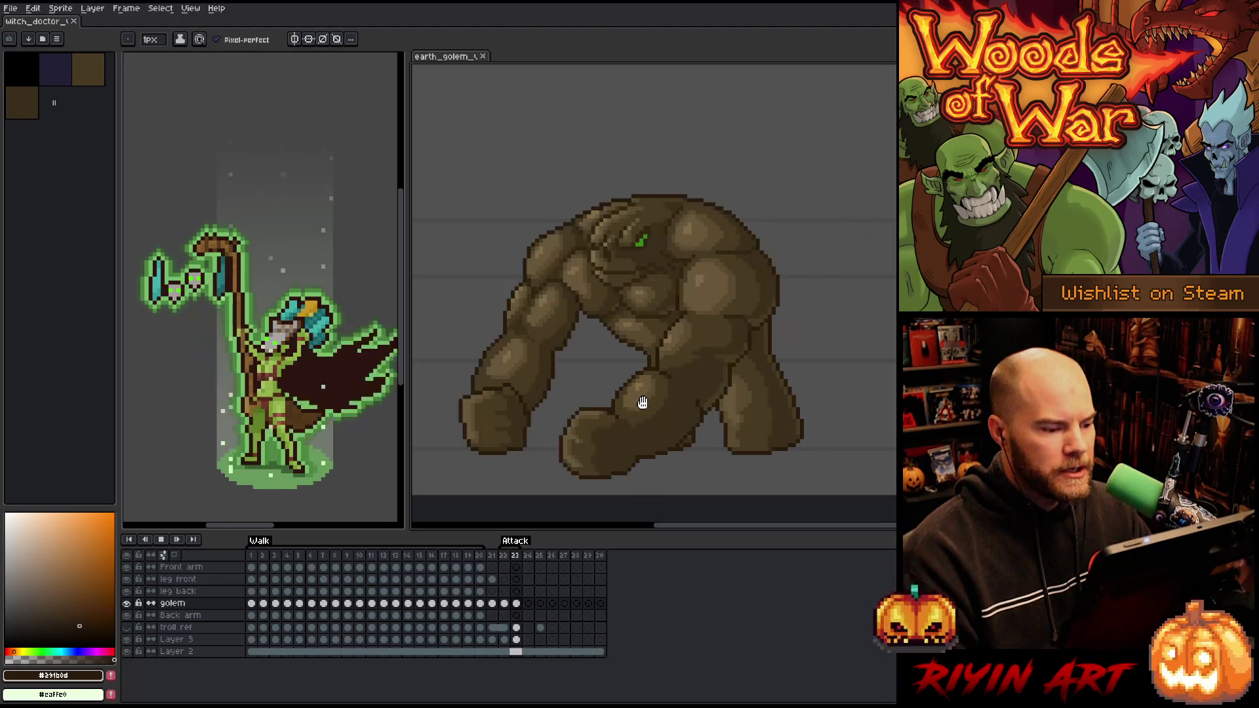
key("Return")
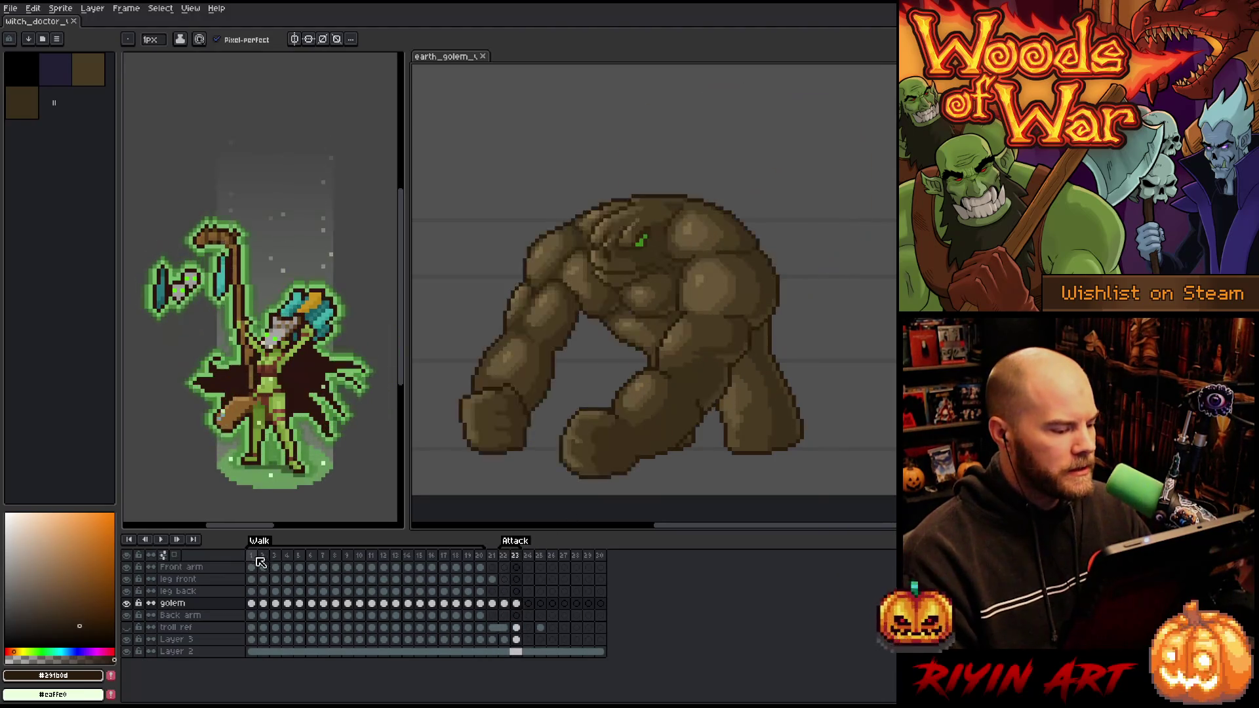
Play the walk animation from frame 1 and stop it on frame 1
left_click(258, 561)
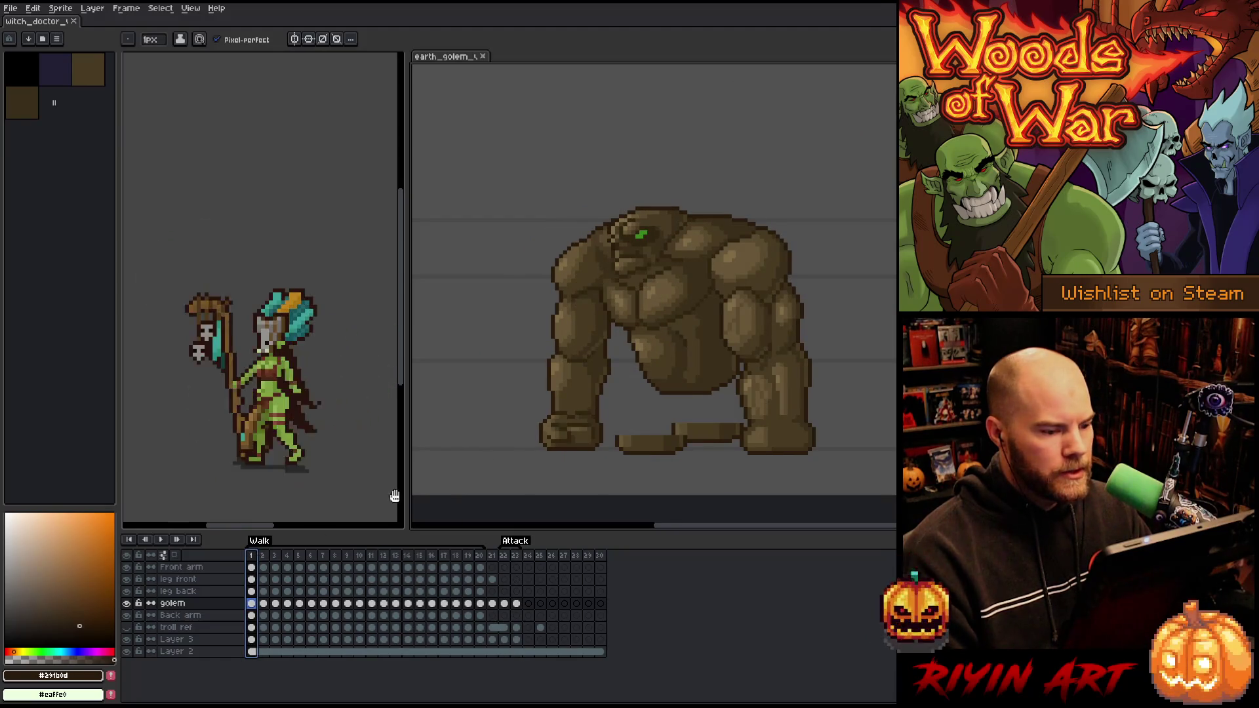
key("Return")
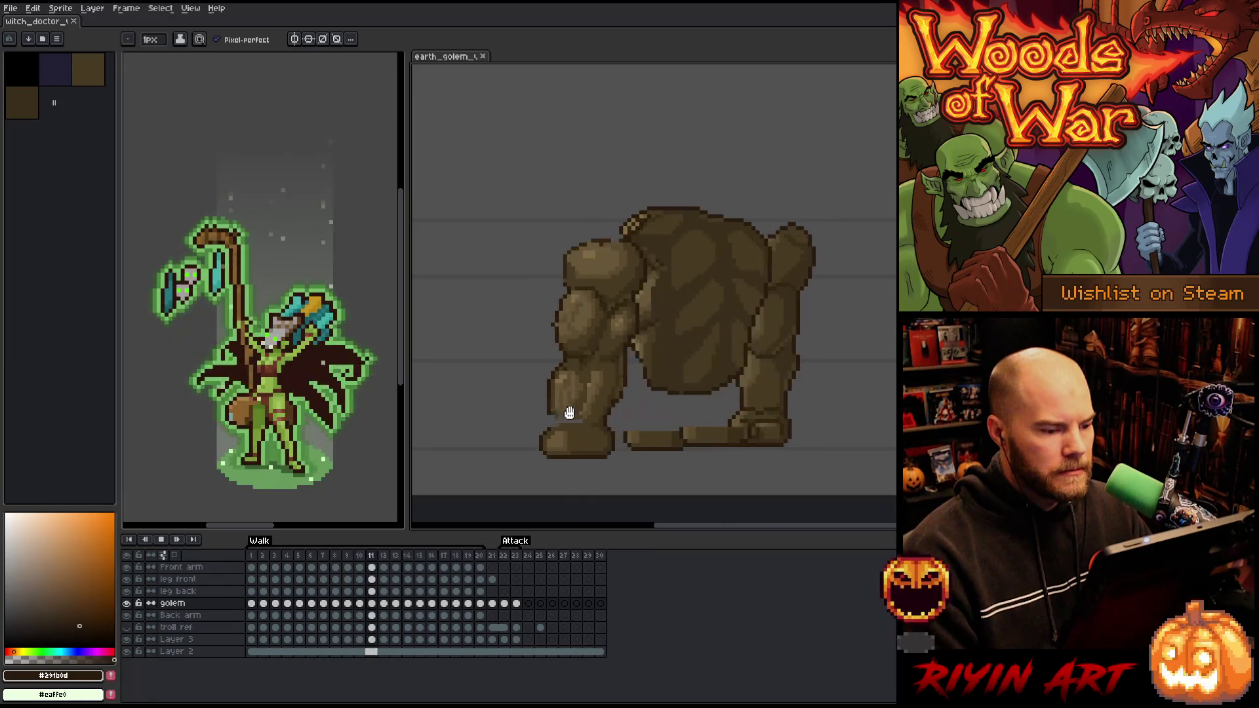
scroll(603, 258, "up", 1)
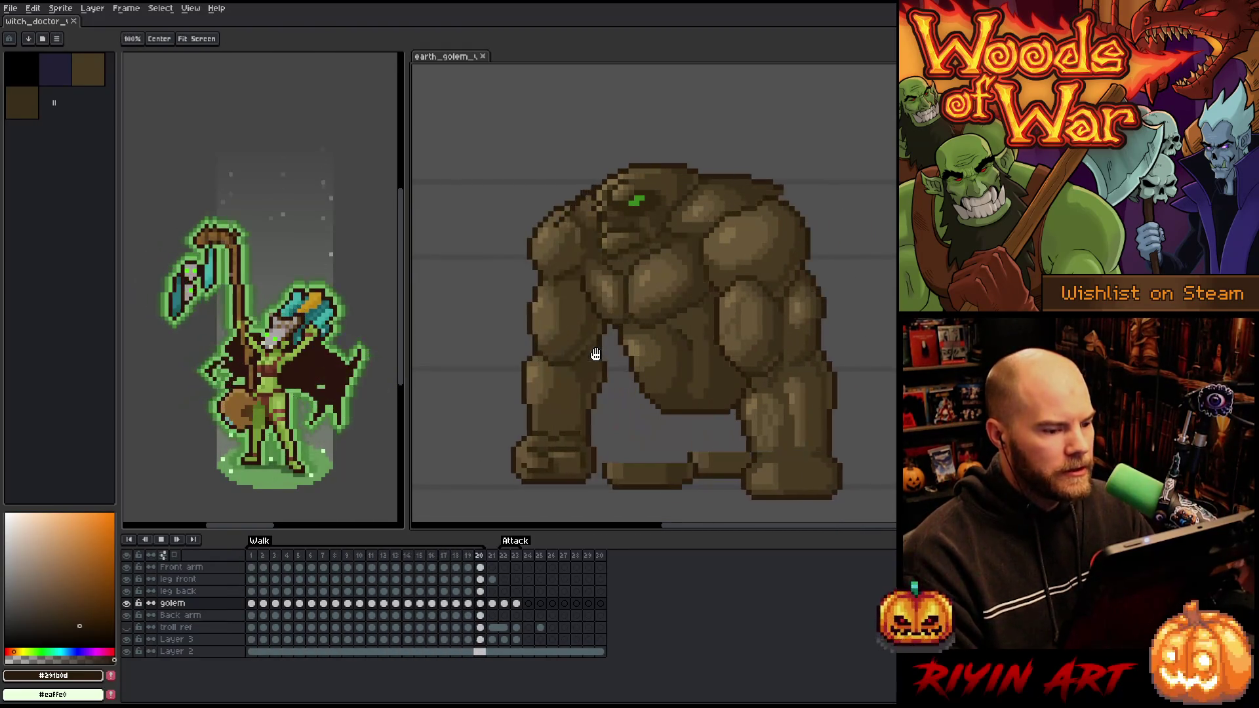
key("b")
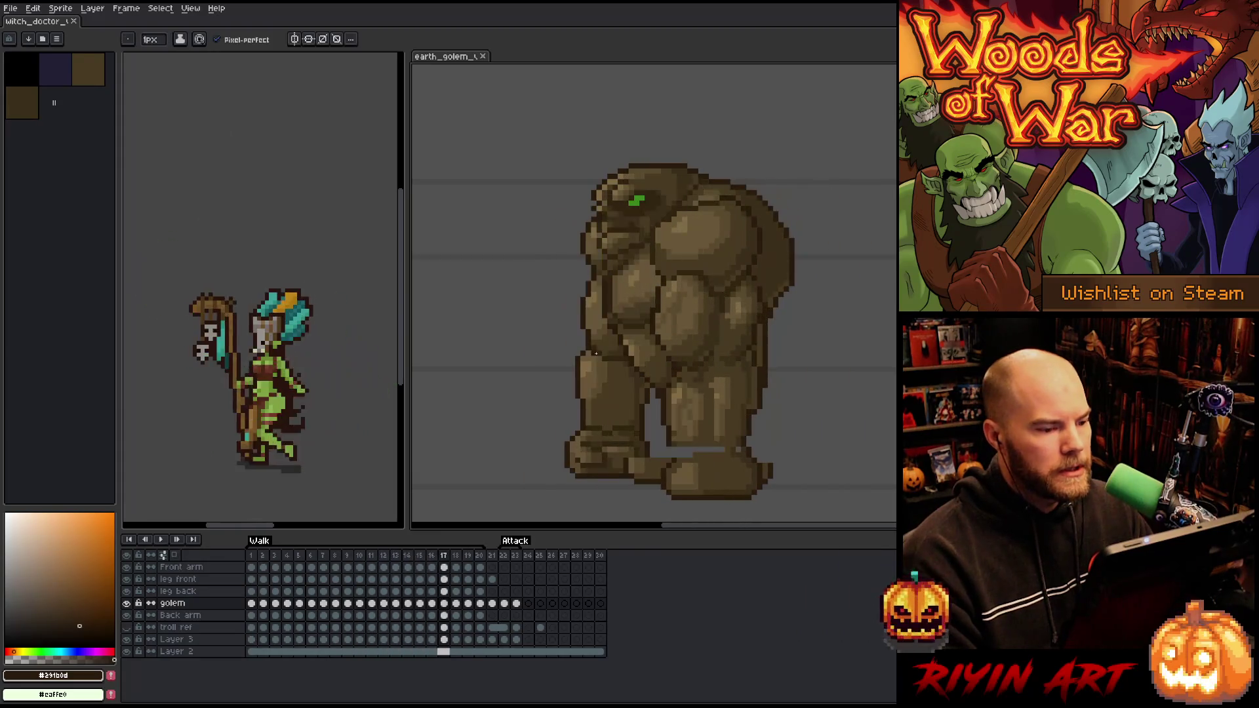
left_click(251, 557)
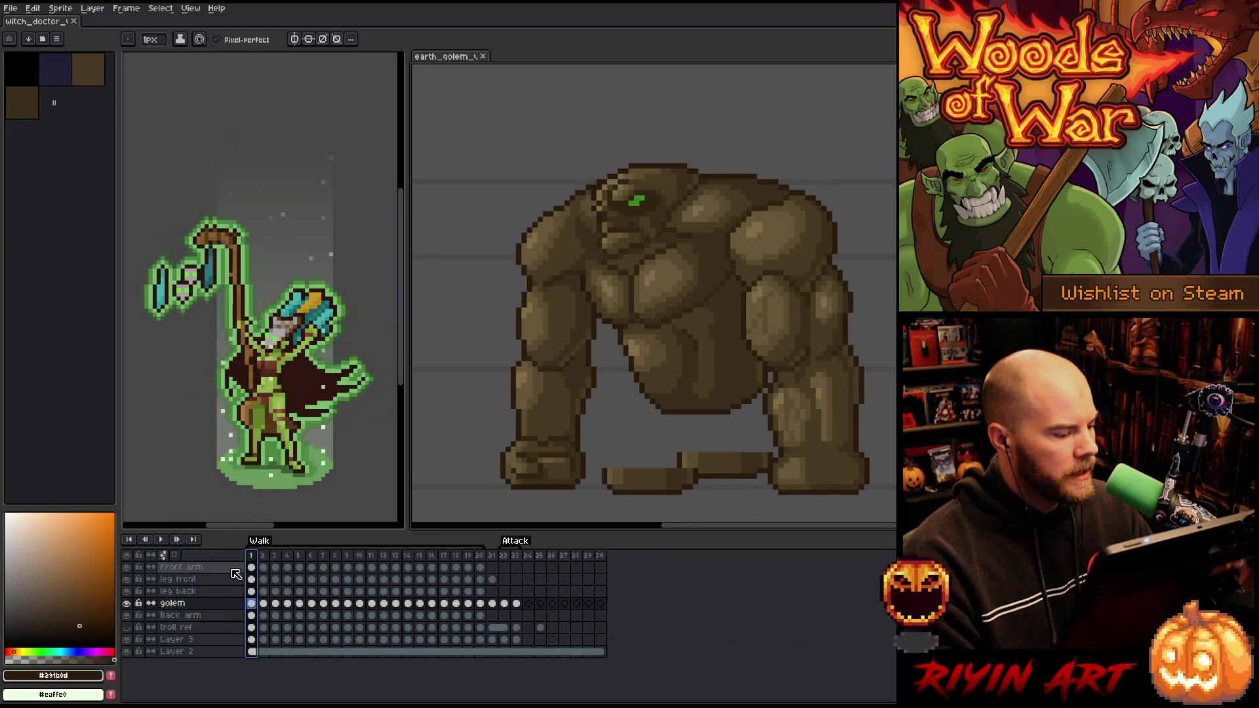
Select the golem layer, step through walk frames 3 and 4, then settle on frame 2
left_click(211, 608)
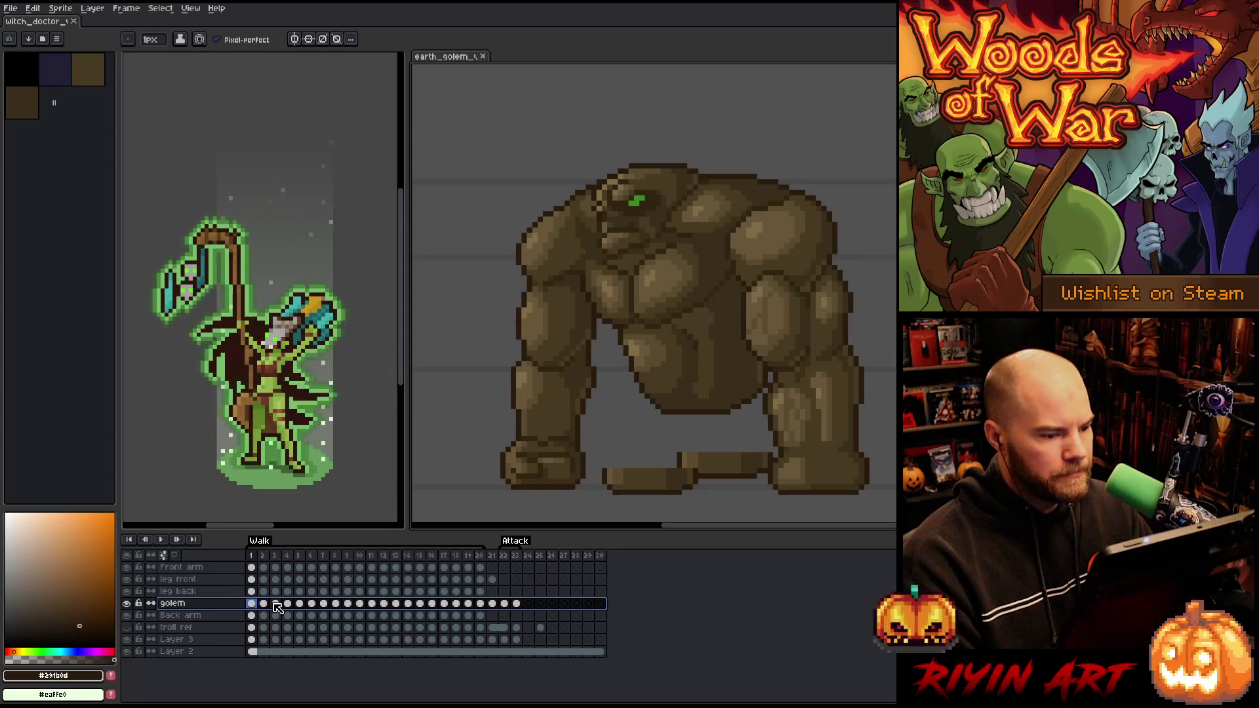
key("Right")
key("Right")
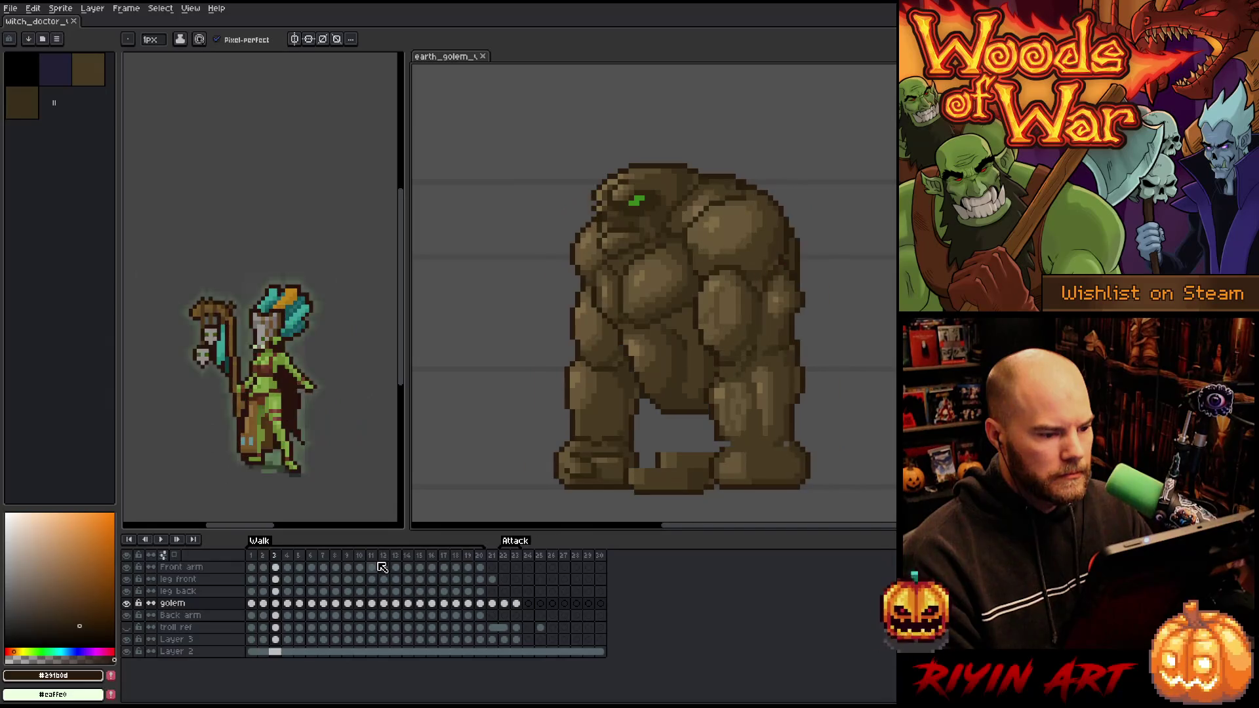
key("Right")
key("Right")
key("Right")
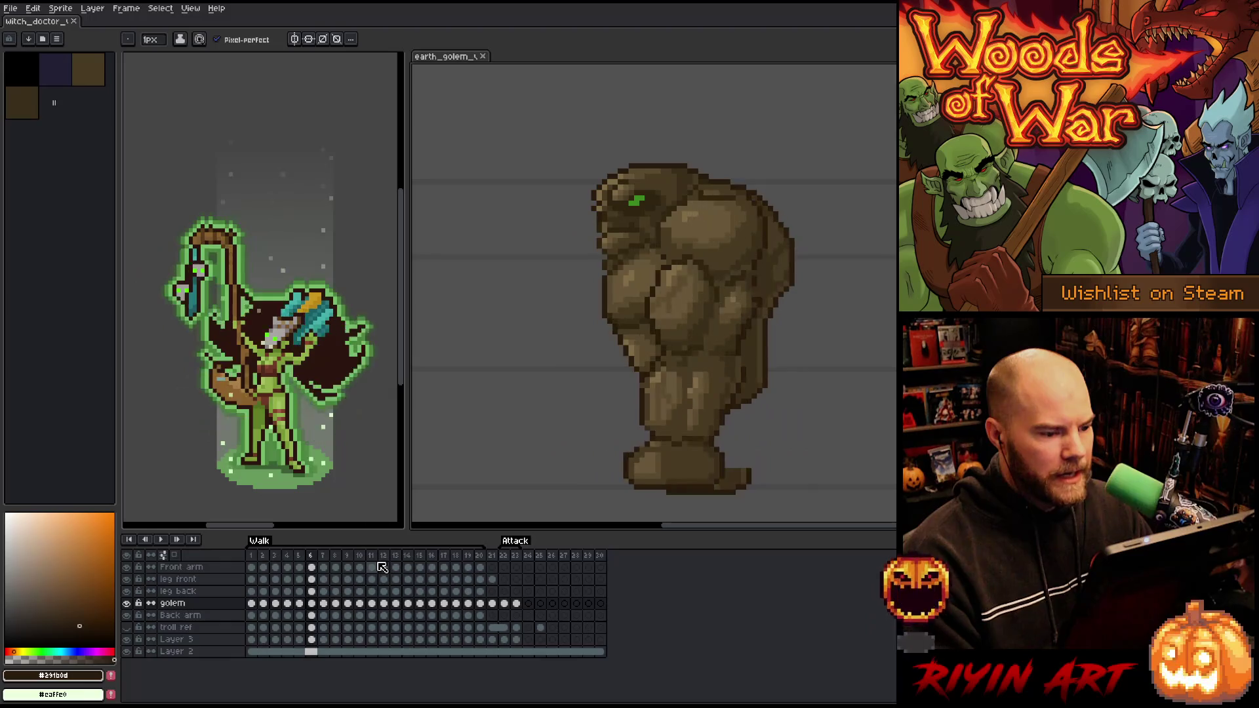
key("Right")
key("Left")
key("Return")
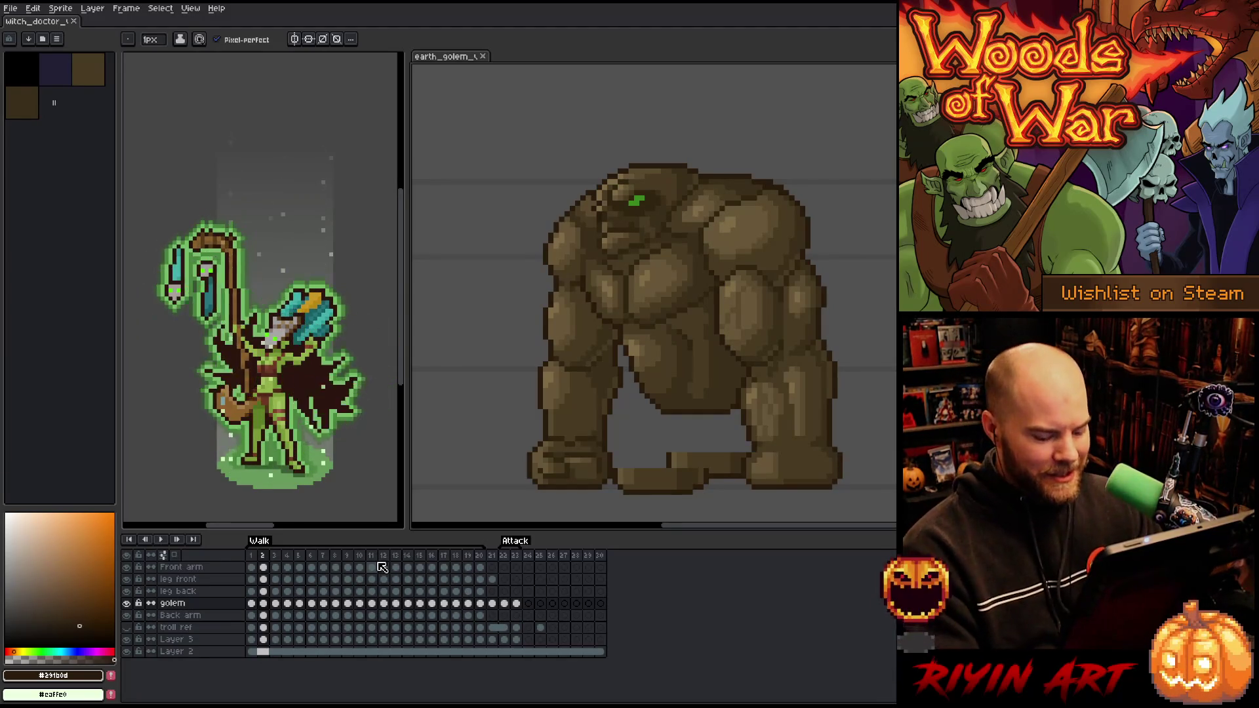
left_click(360, 605)
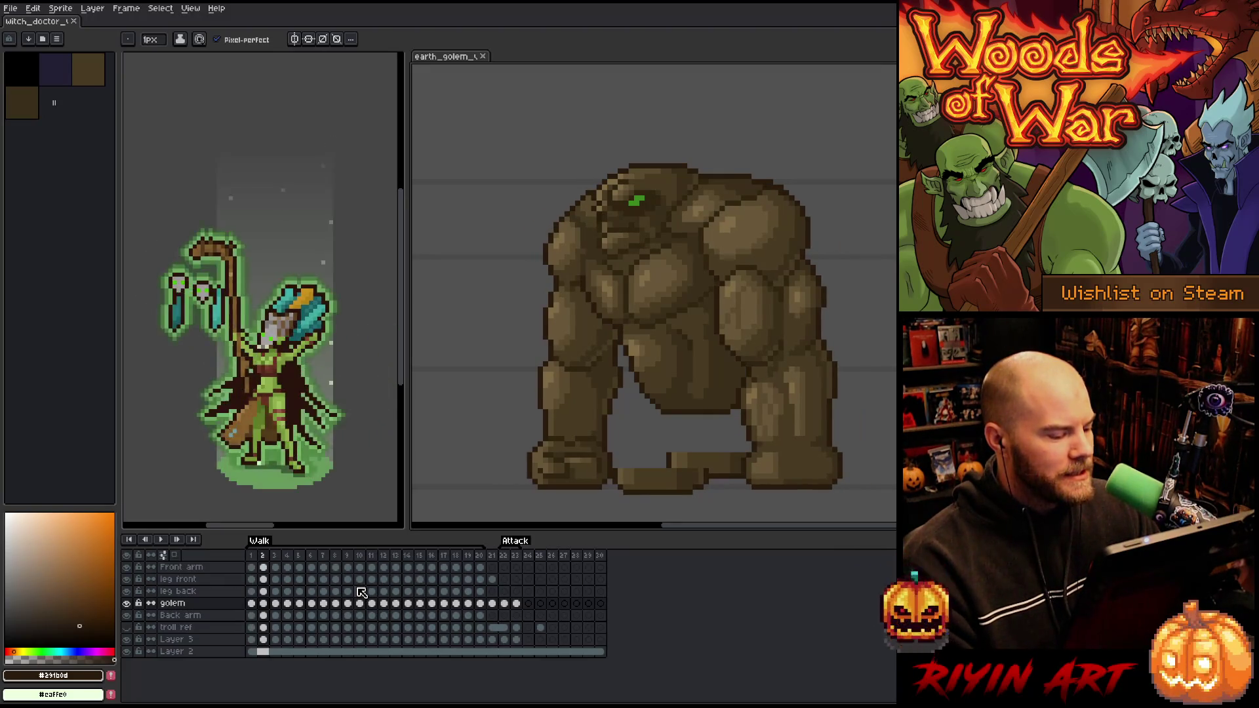
Add a new layer with Shift+N and sample the golem's outline, mid and dark browns
key("shift+n")
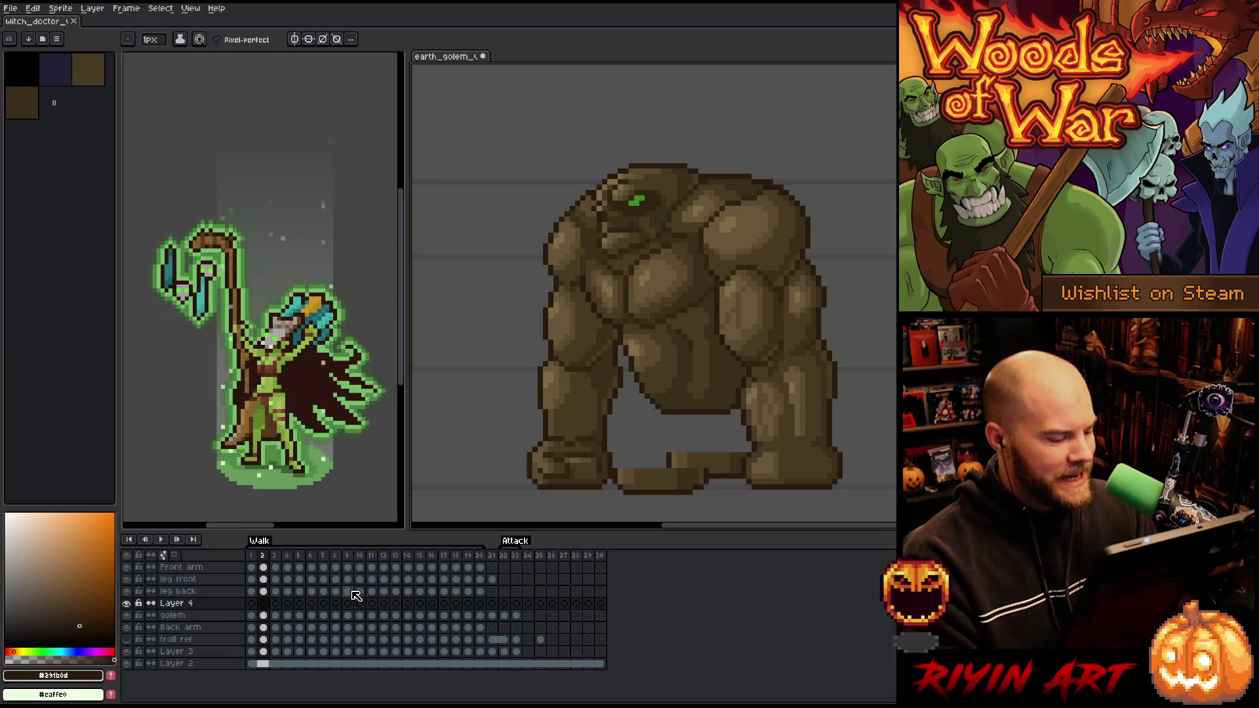
left_click(701, 180, "alt")
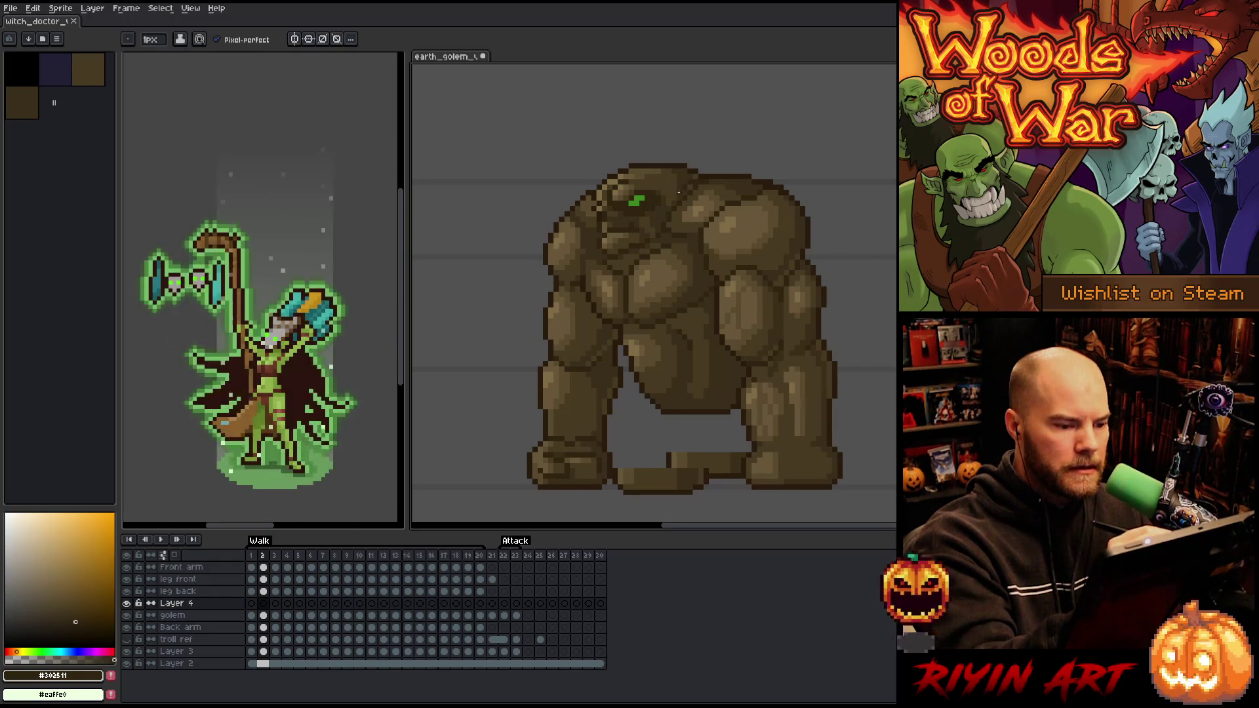
left_click(684, 209, "alt")
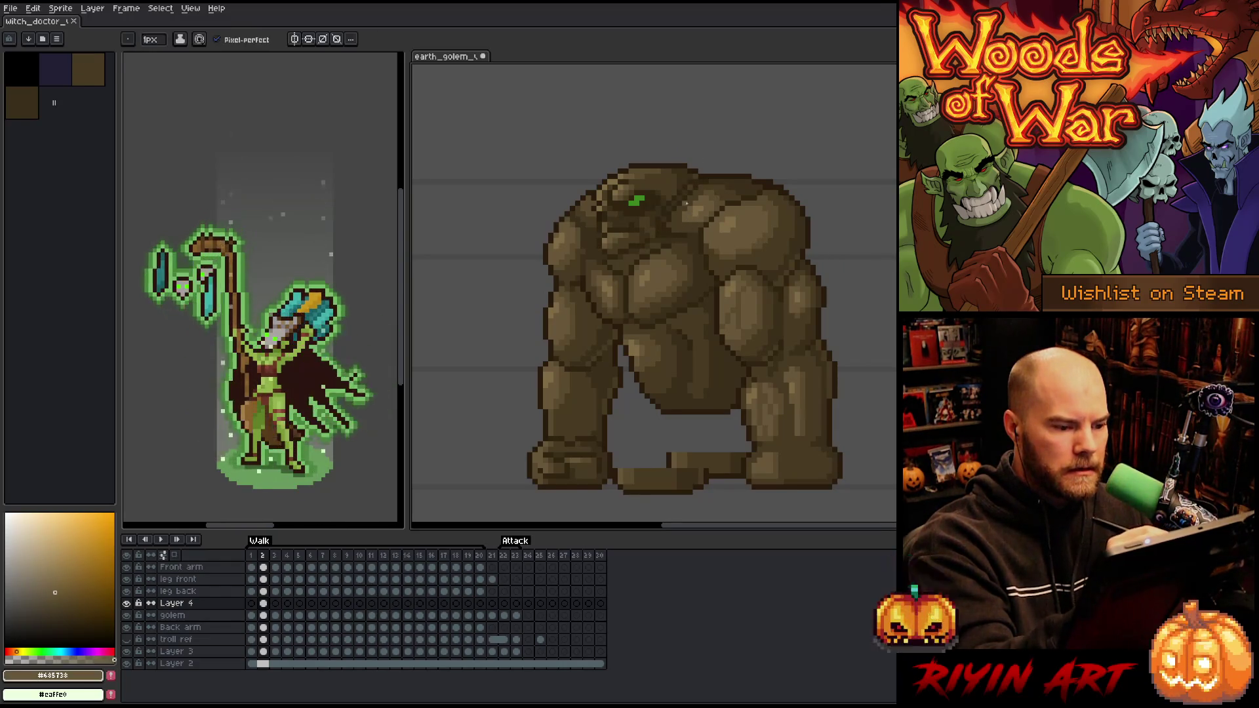
left_click(675, 205, "alt")
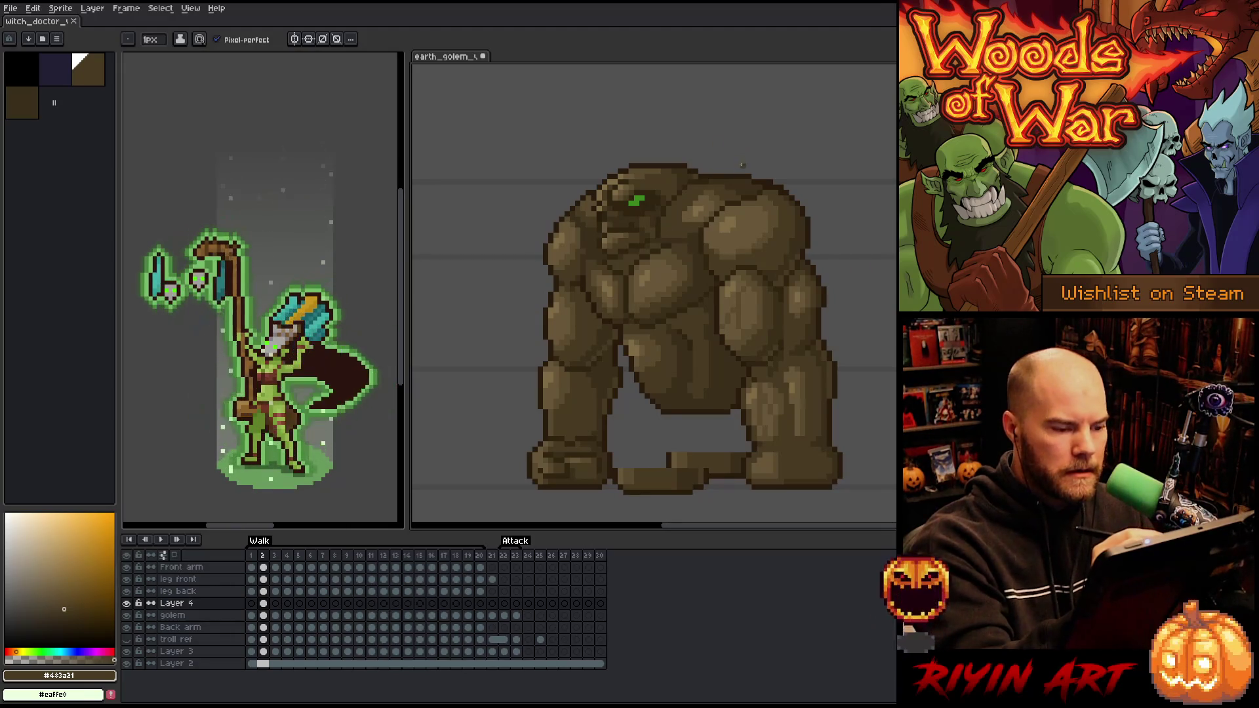
key("Left")
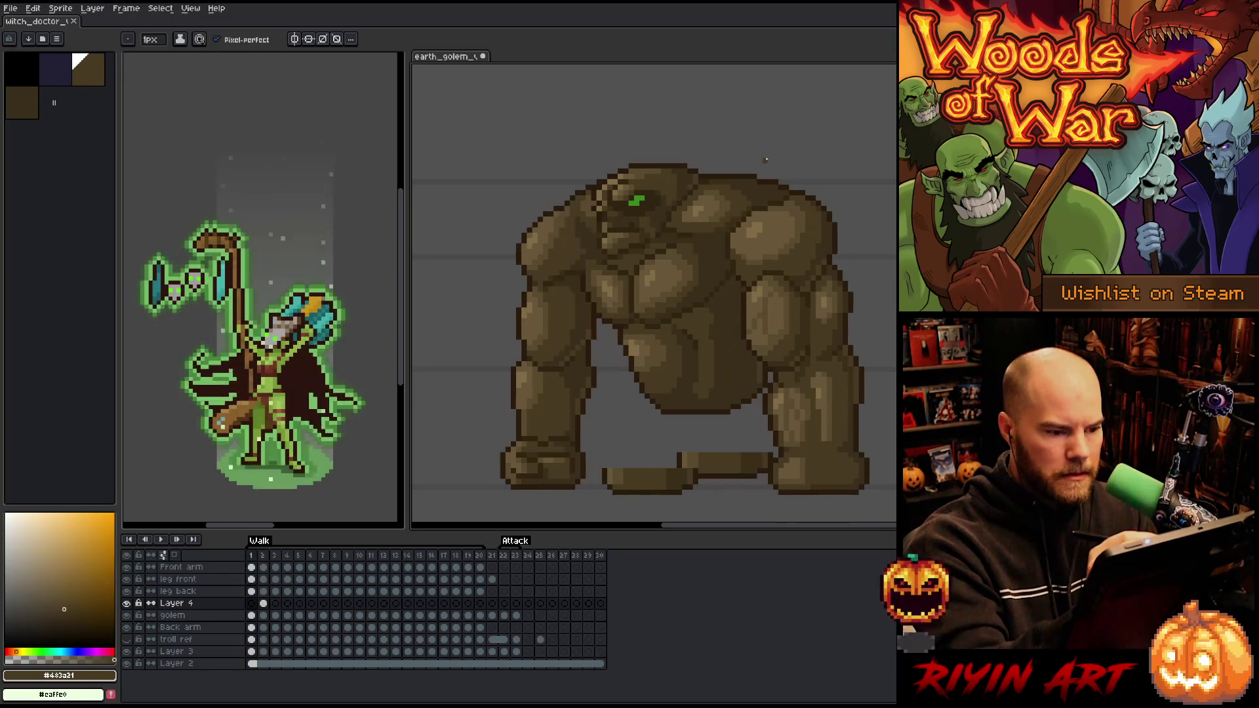
key("Right")
key("Left")
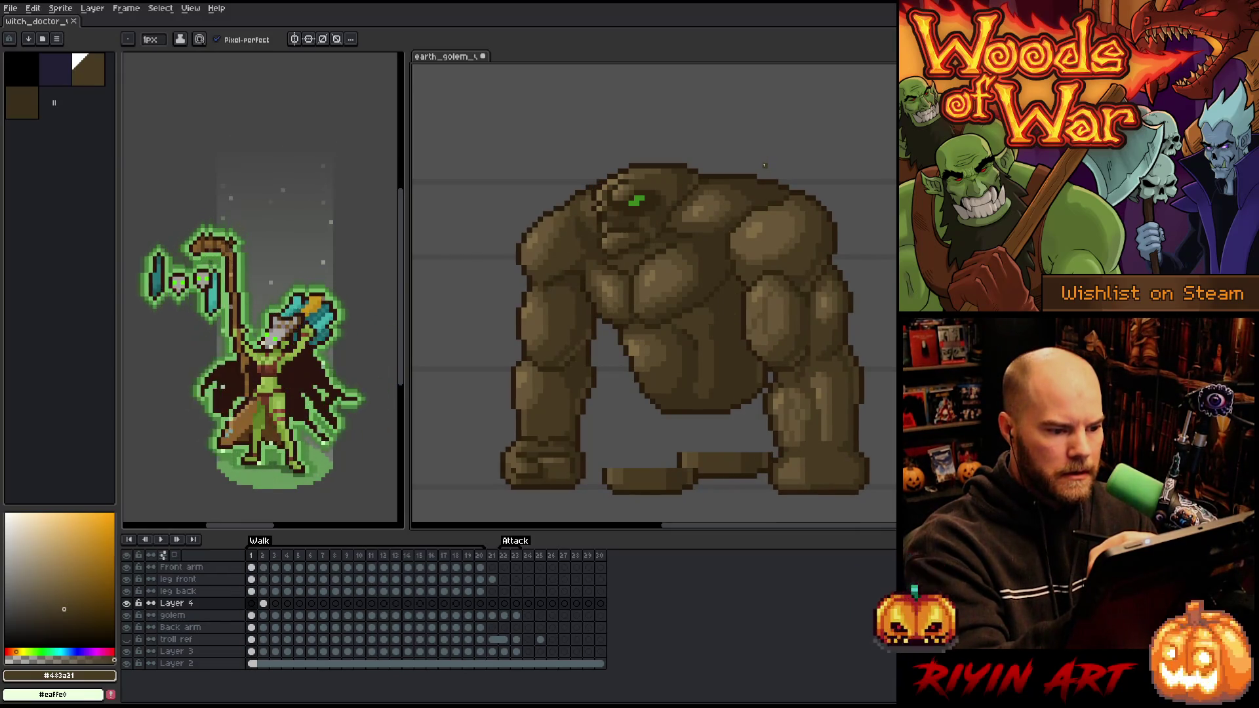
Shade frames 1 and 2 using the #302511, #483a21 and #3a2f1b browns
left_click(688, 170, "alt")
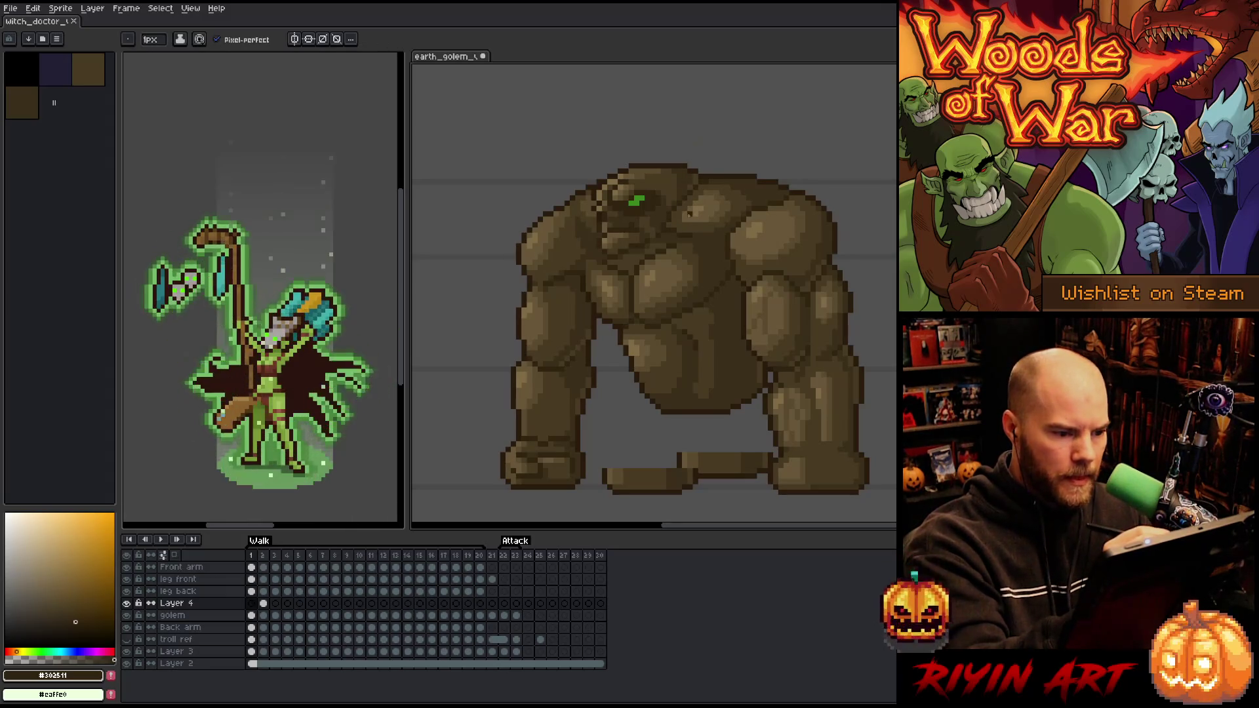
left_click(670, 229, "alt")
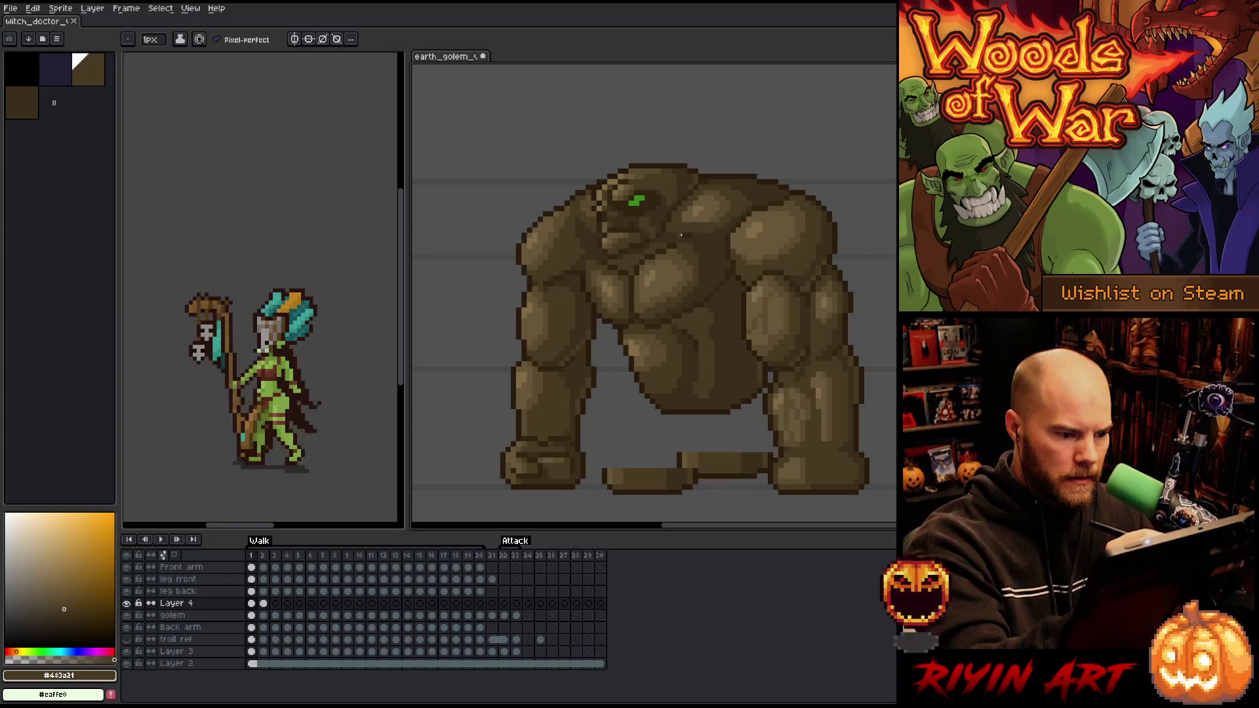
left_click(686, 235, "alt")
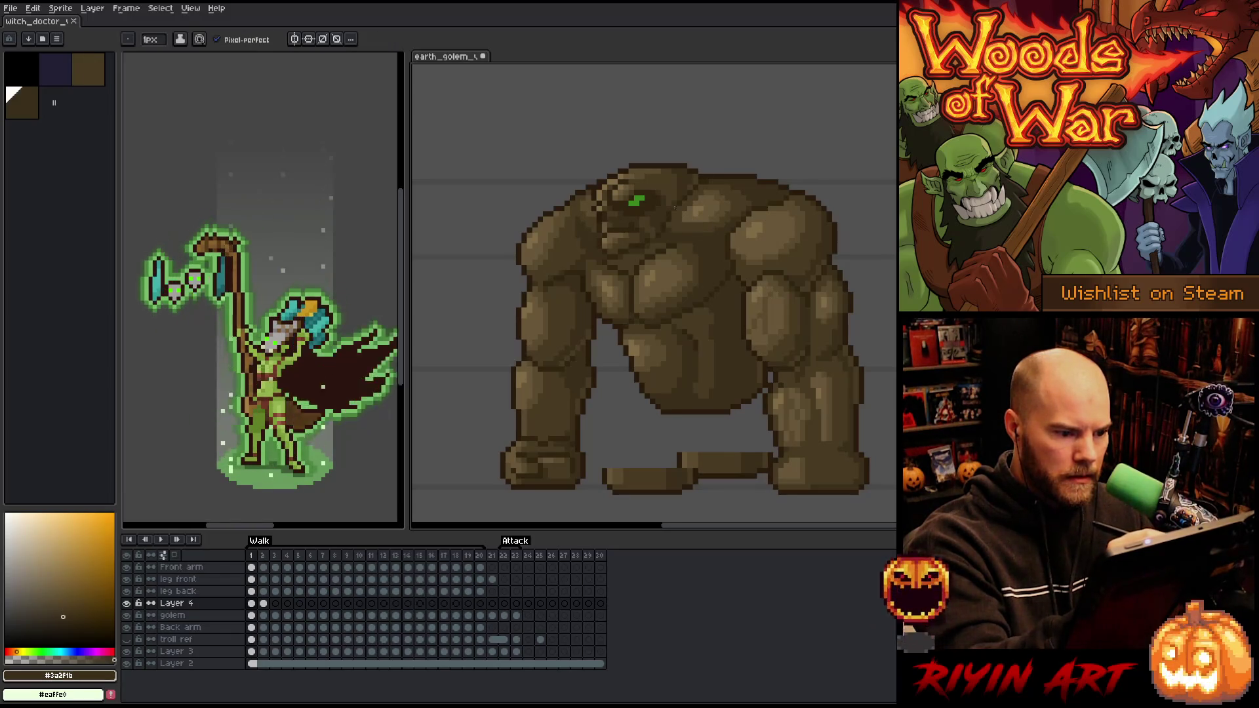
key("Right")
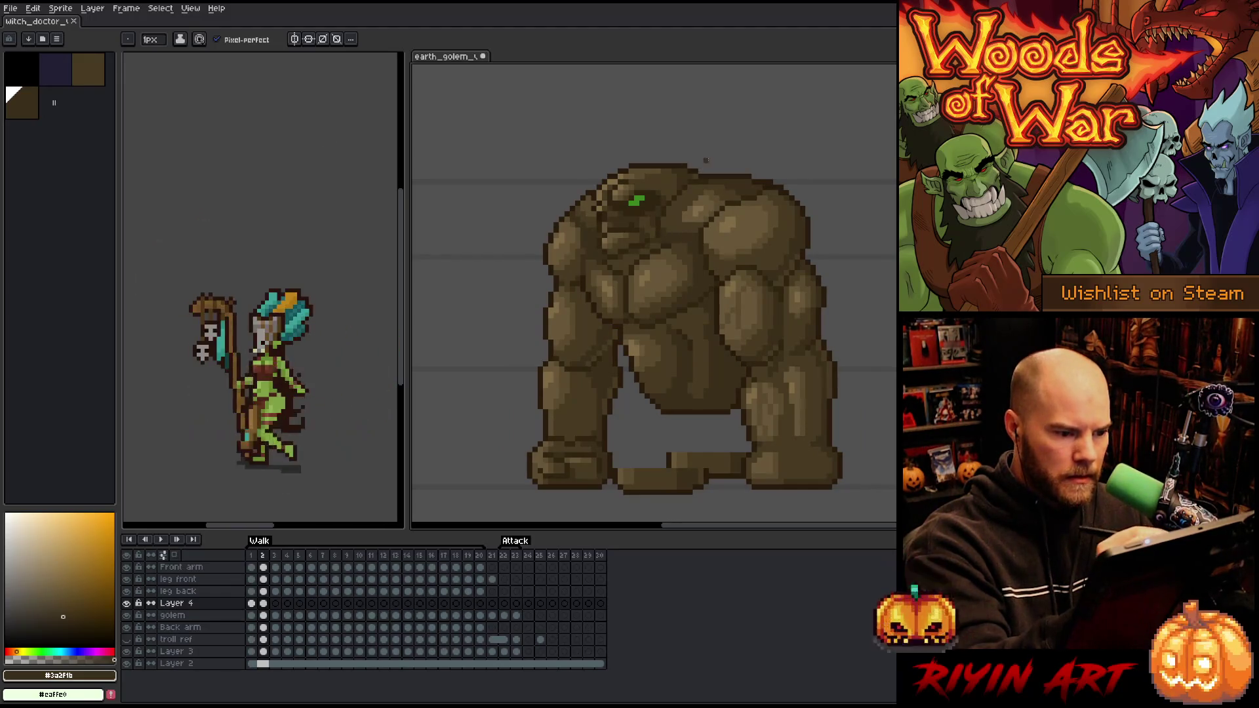
left_click(656, 236, "alt")
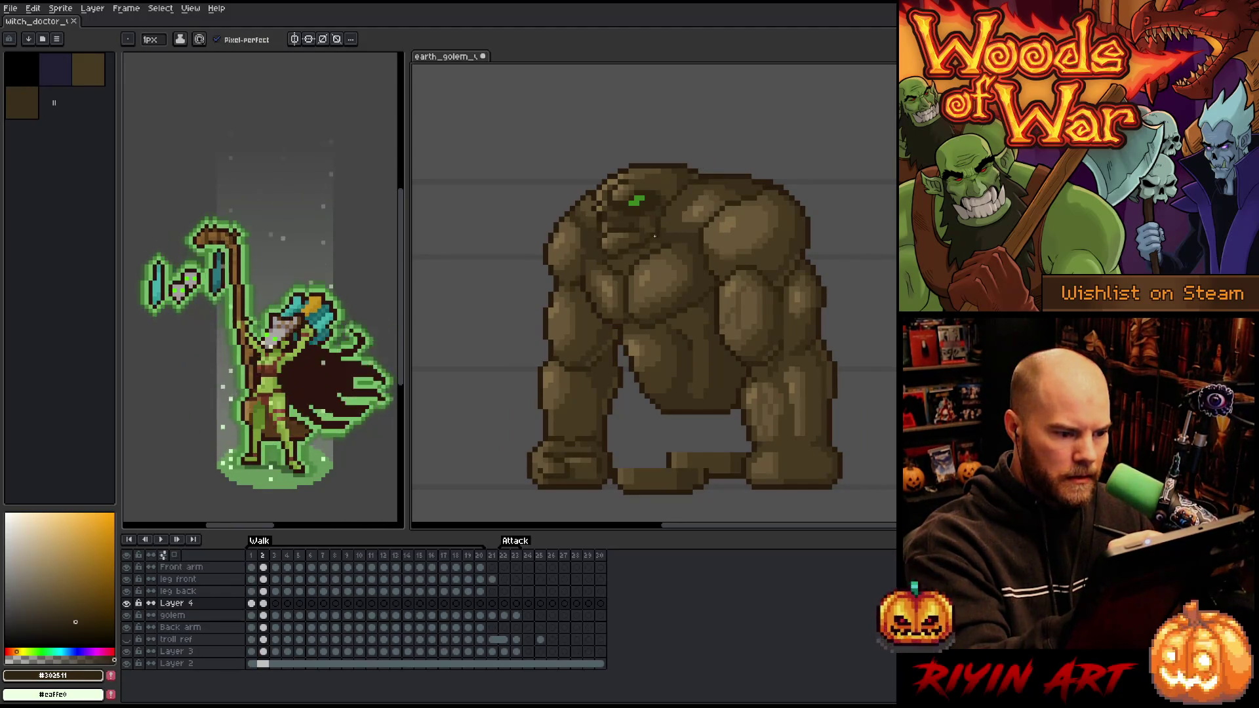
key("Left")
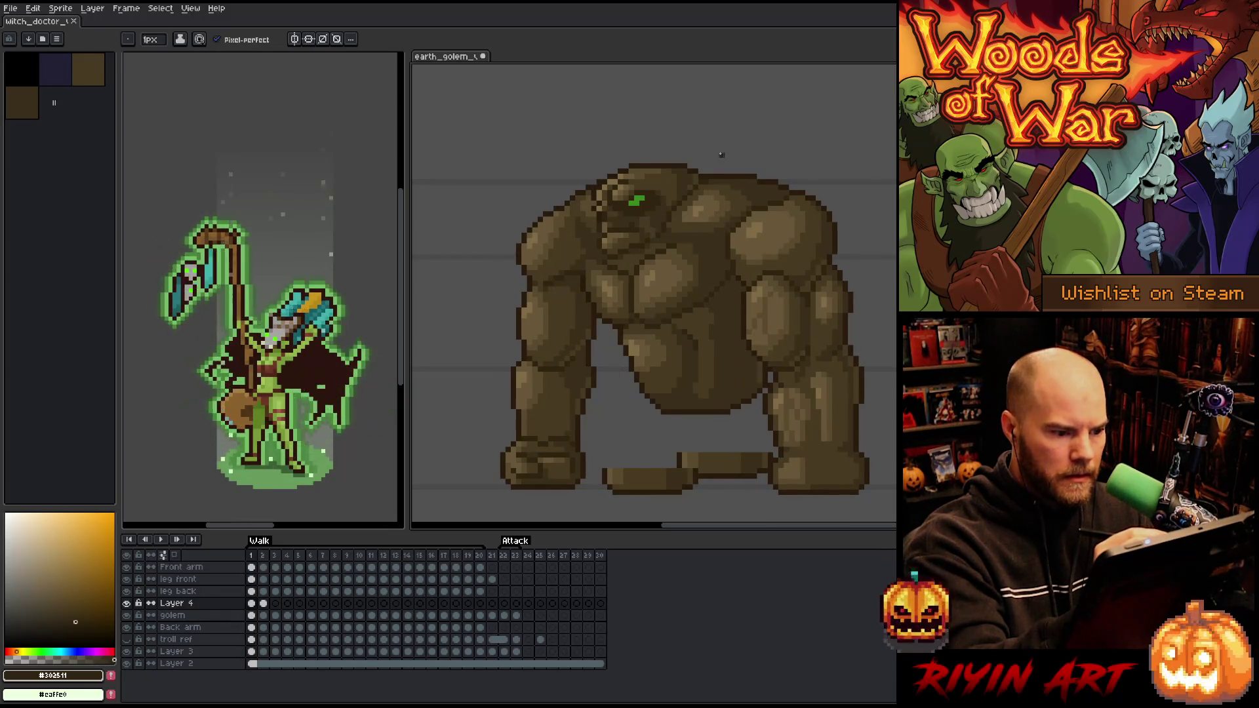
key("Right")
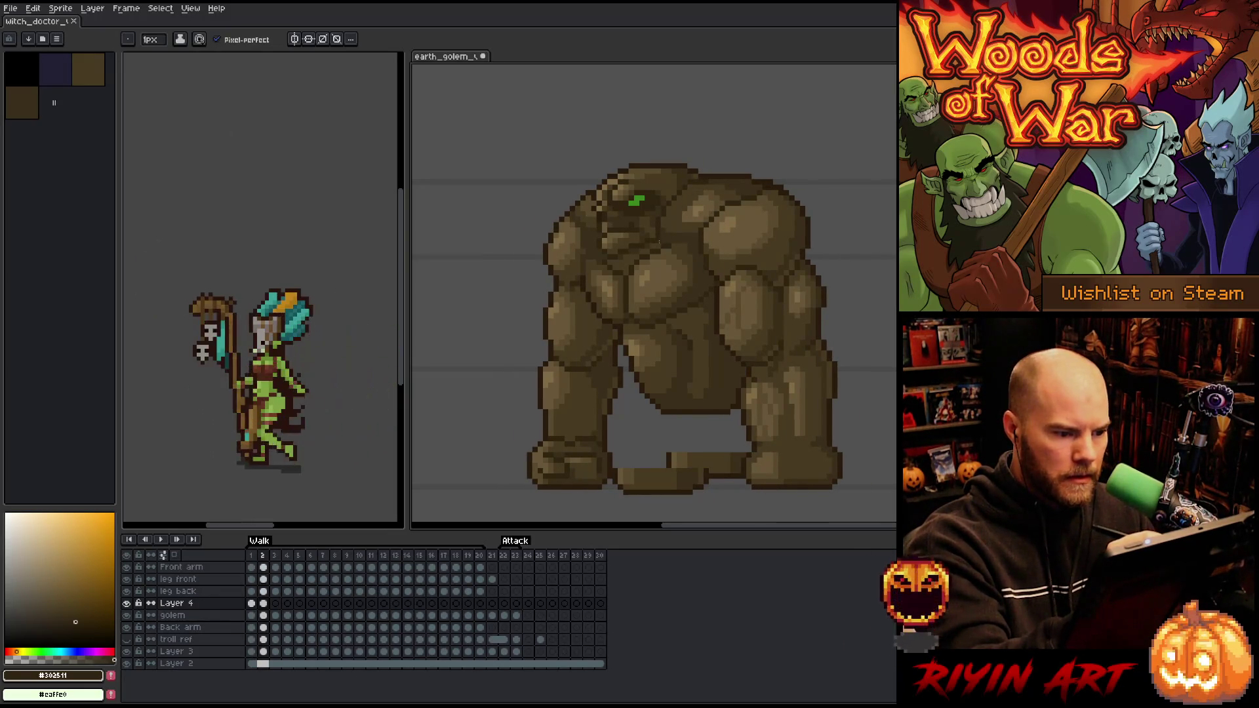
key("Left")
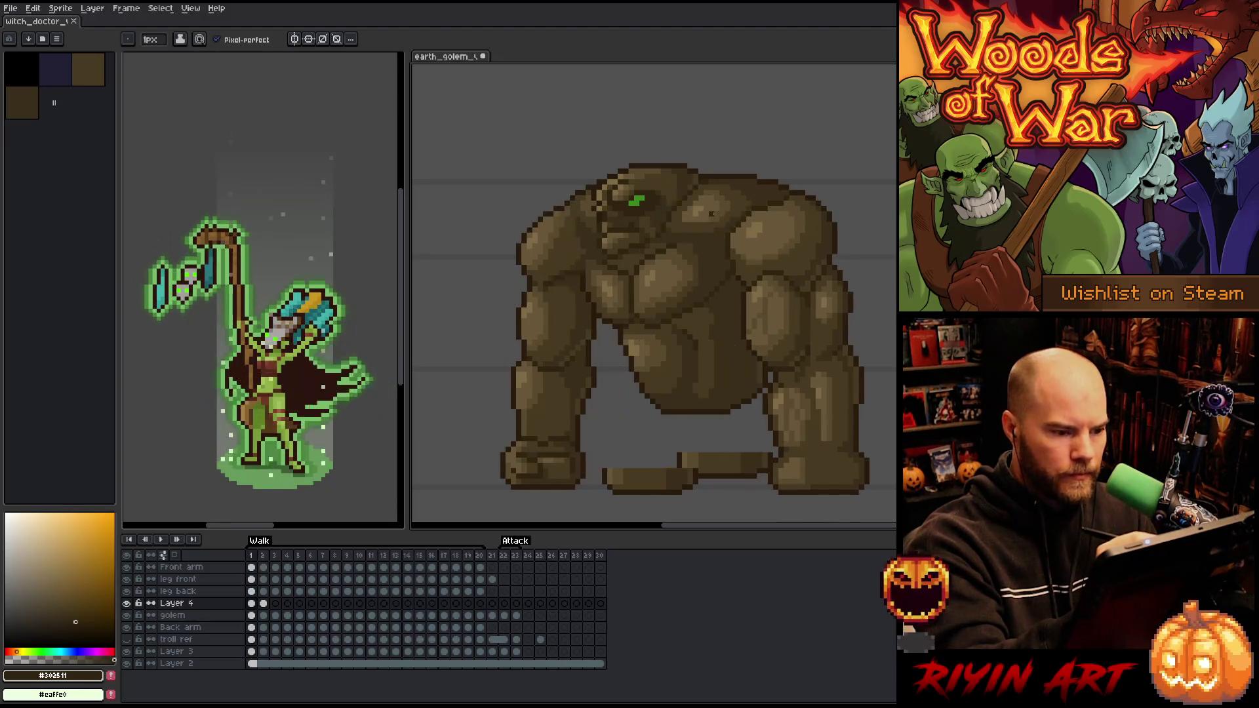
key("Right")
left_click(724, 210, "alt")
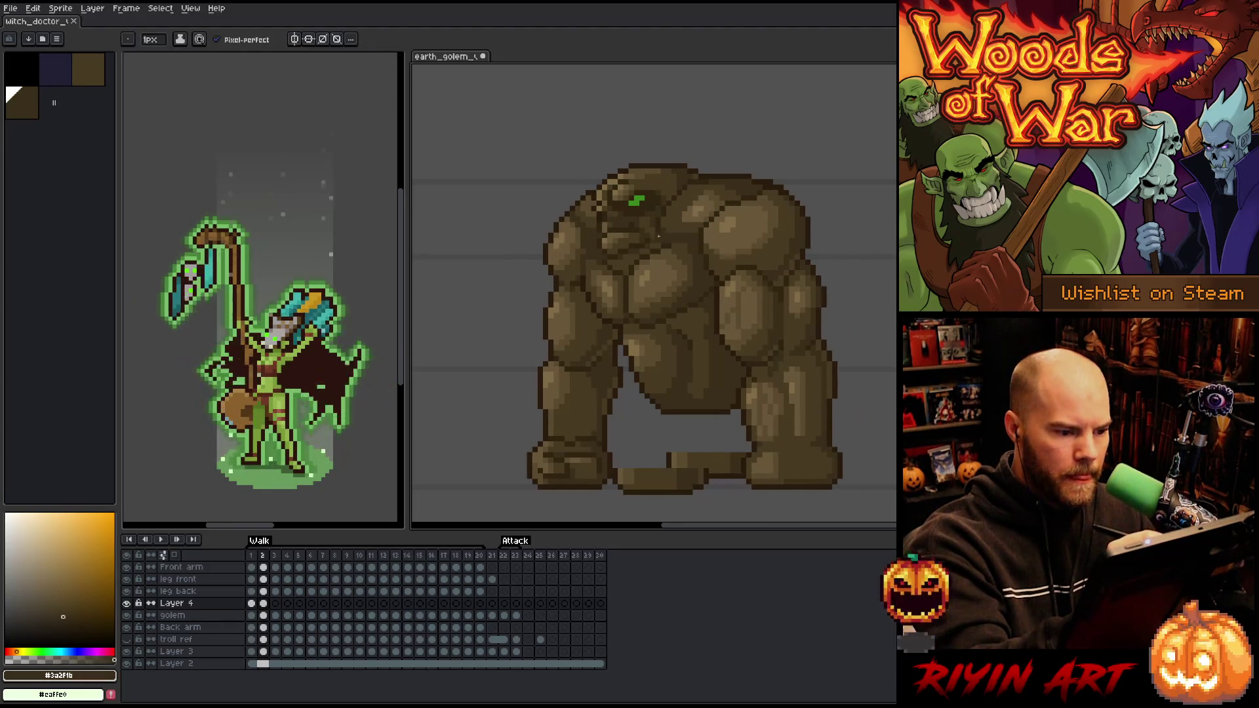
left_click(654, 237, "alt")
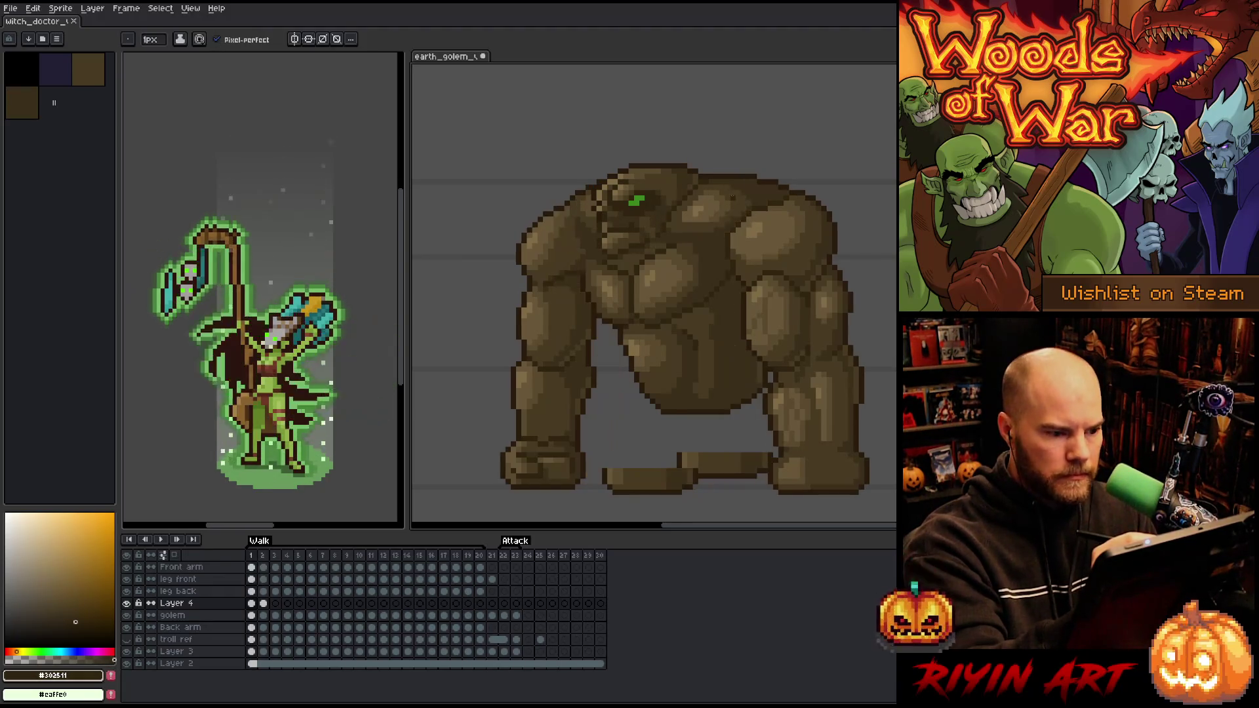
Flip between walk frames 1, 2, 3 and 4 to compare poses, ending on frame 2
key("Right")
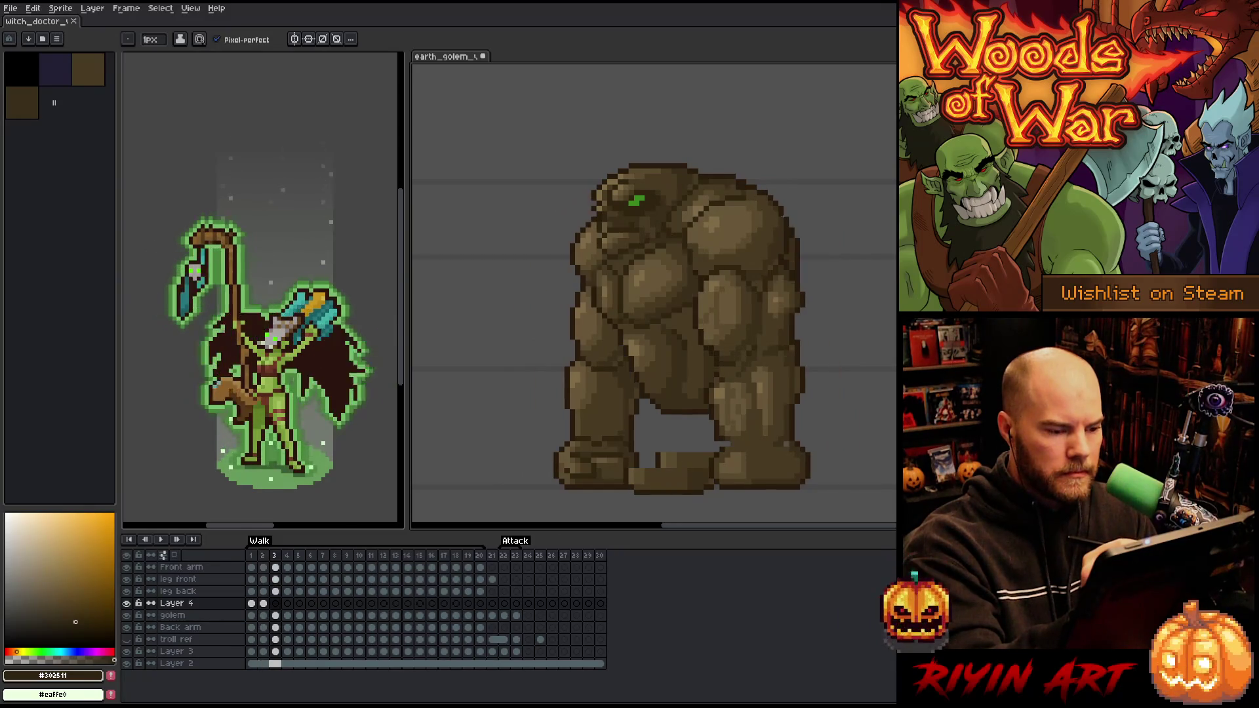
key("Left")
key("alt")
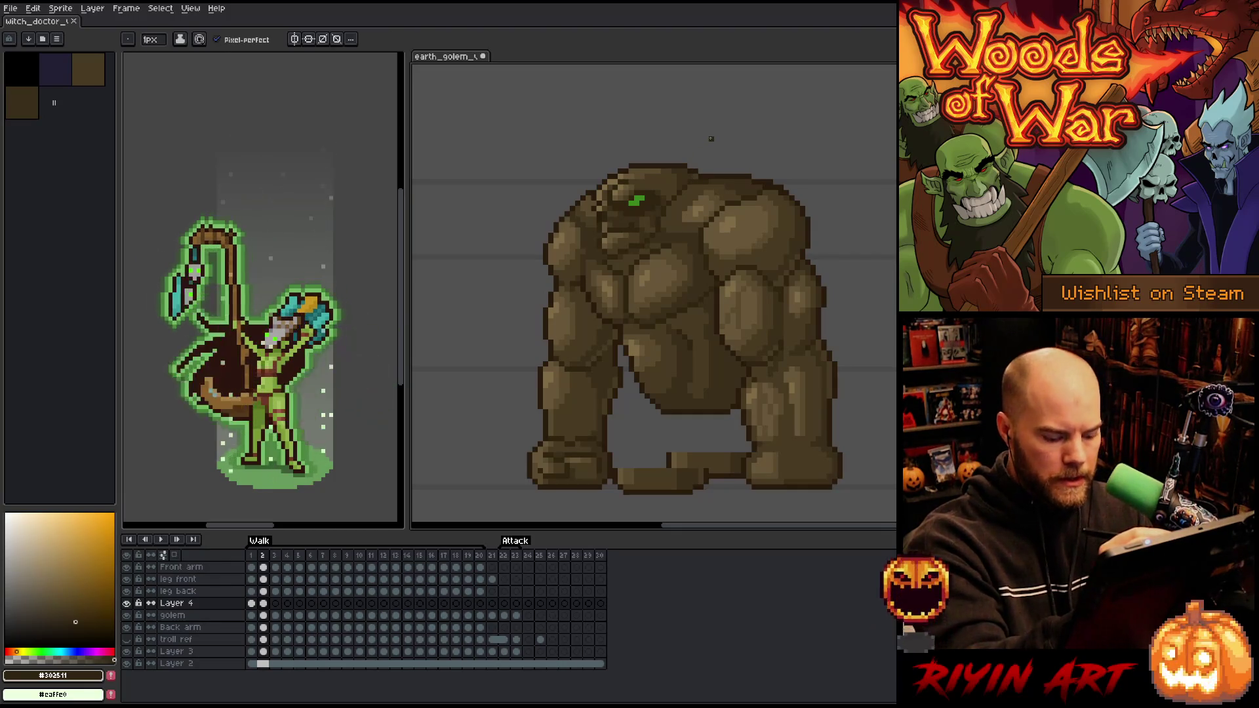
key("Right")
key("Left")
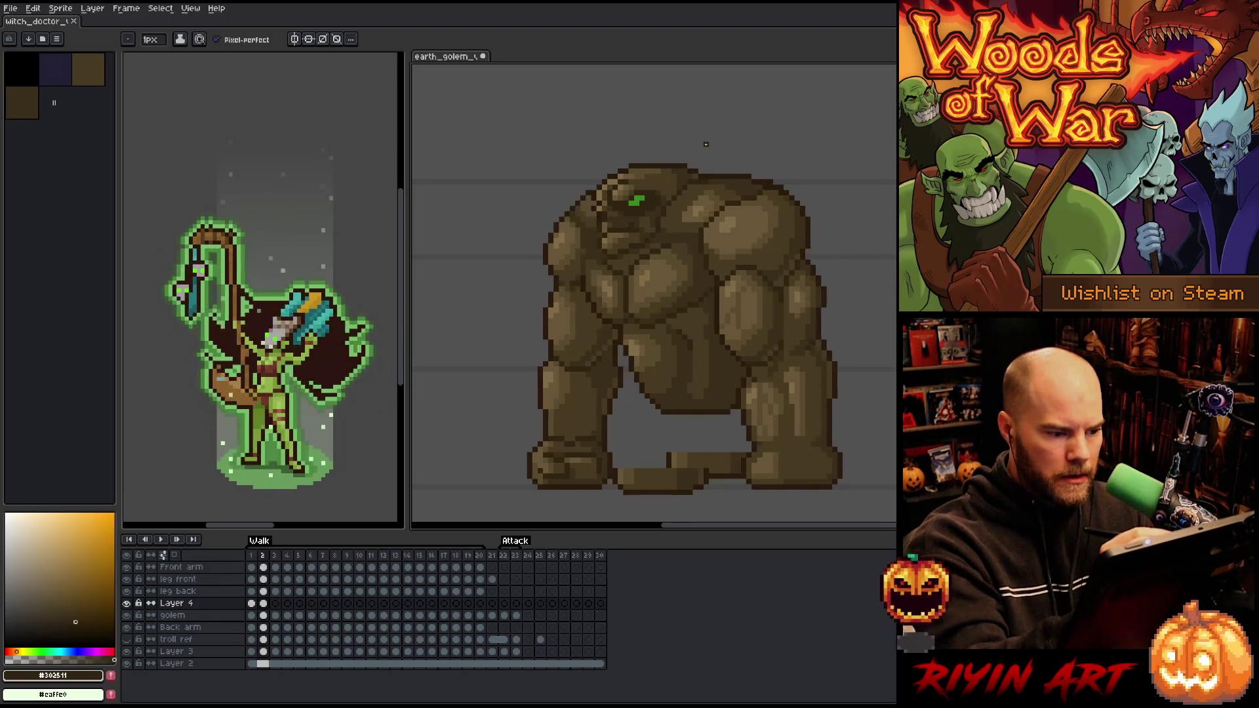
key("Left")
key("Right")
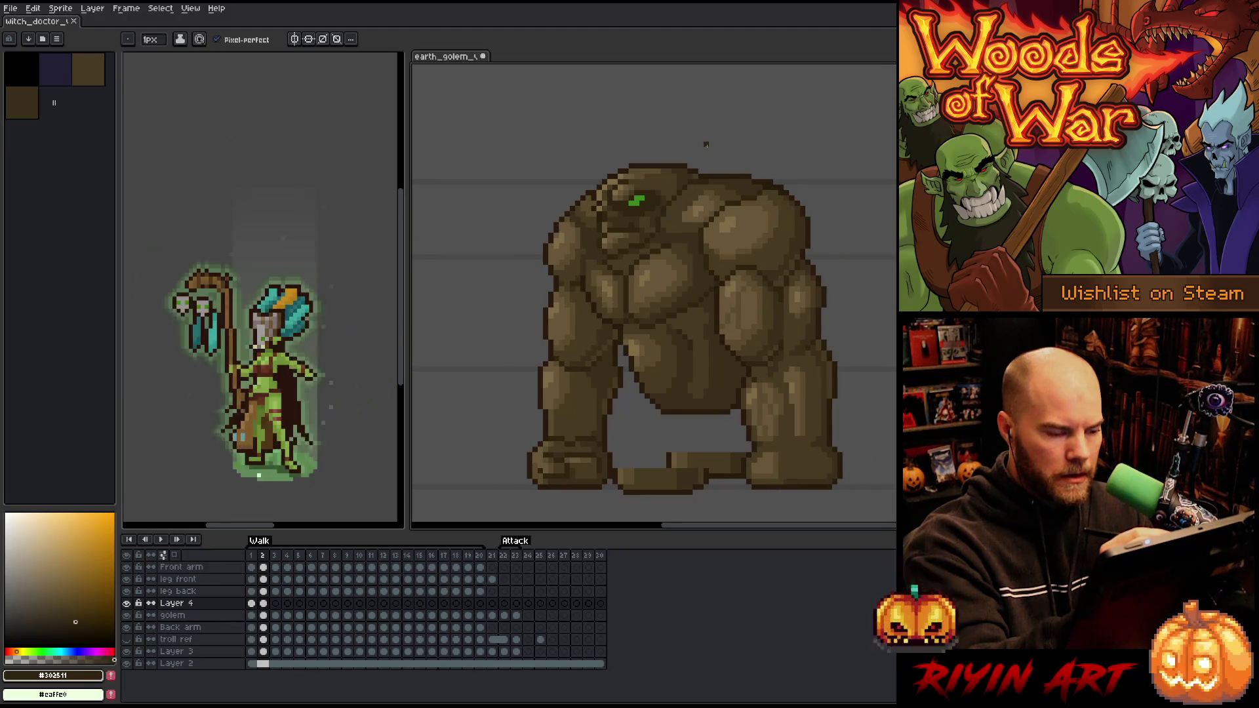
key("Left")
key("Right")
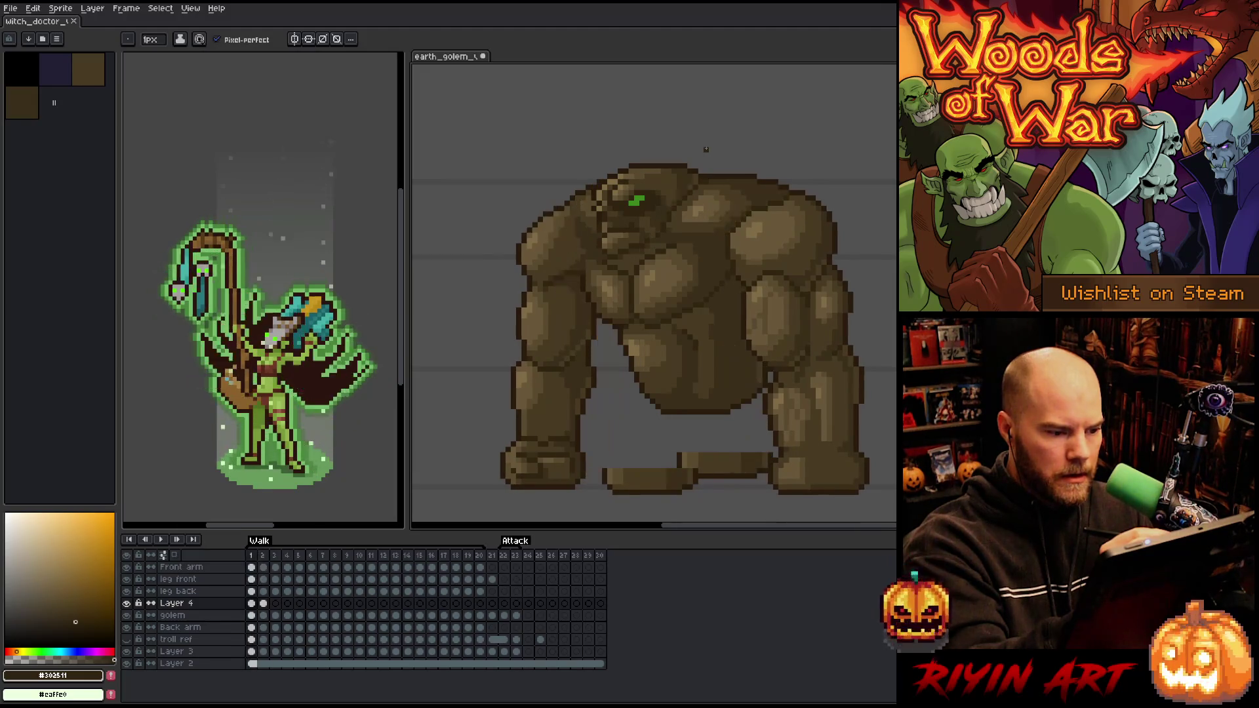
key("Right")
key("Right")
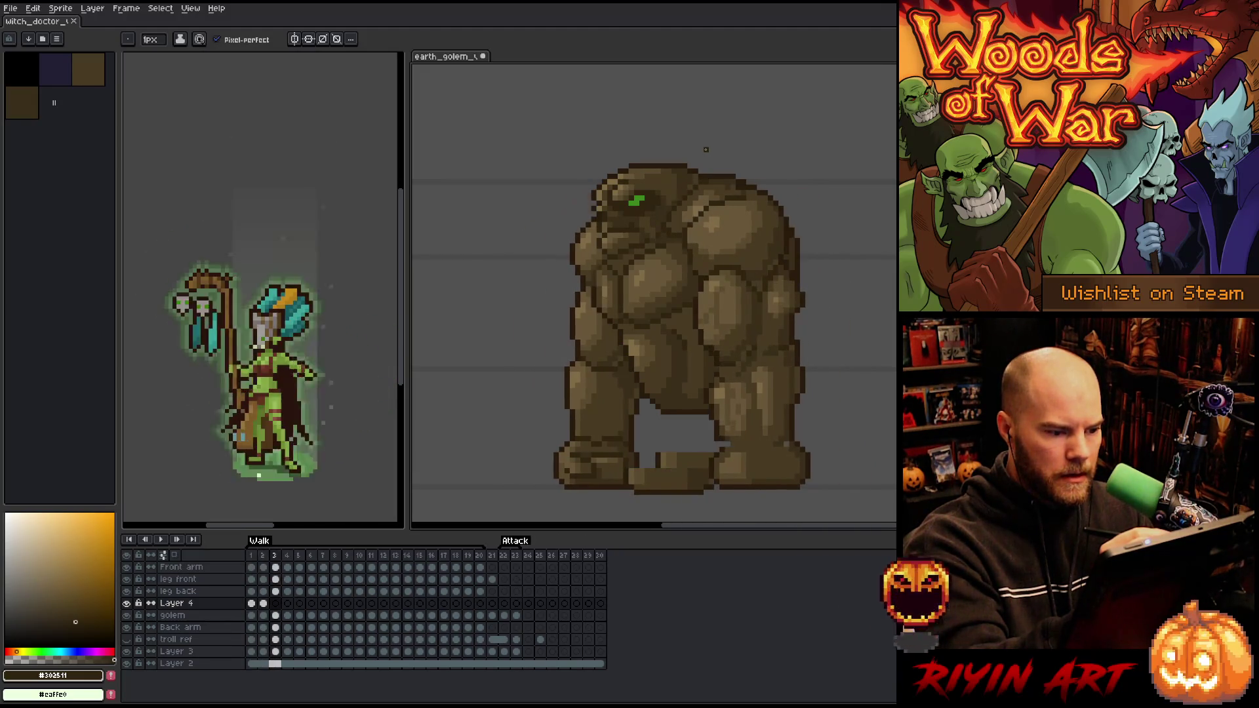
key("Left")
key("Left")
key("Left")
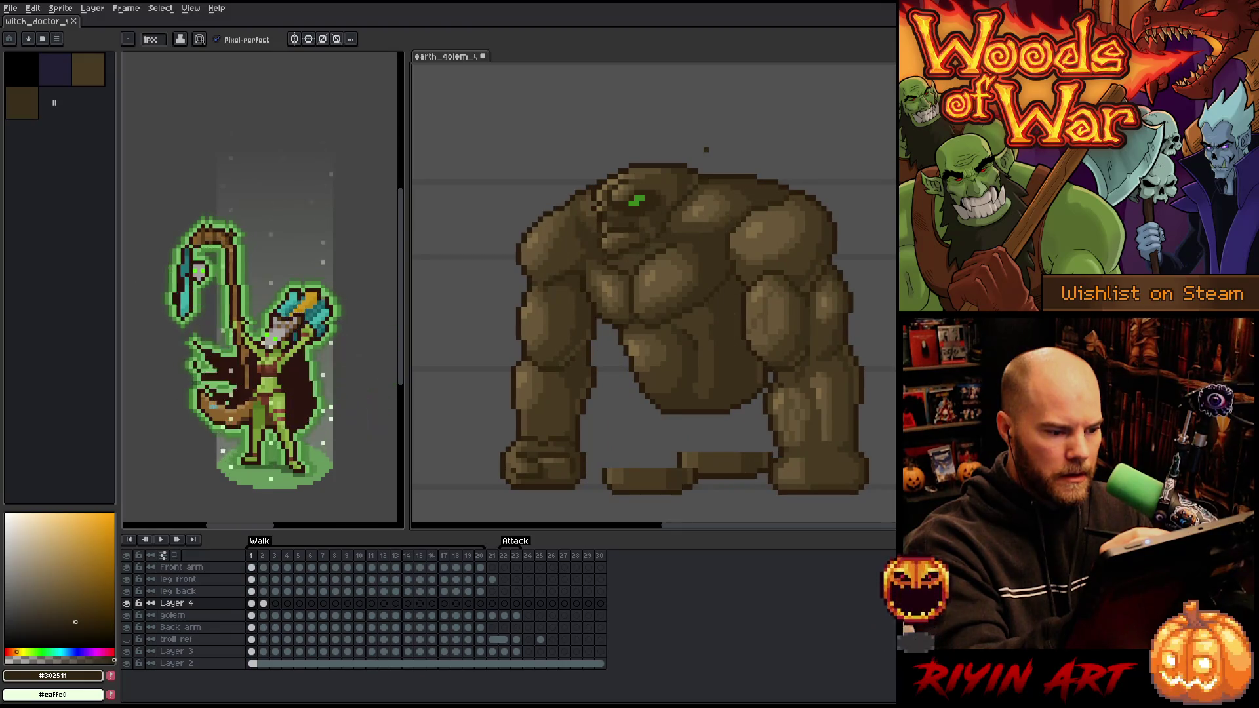
key("Right")
Lasso-select the golem's head on frame 2 and drag it about 8 px left
key("m")
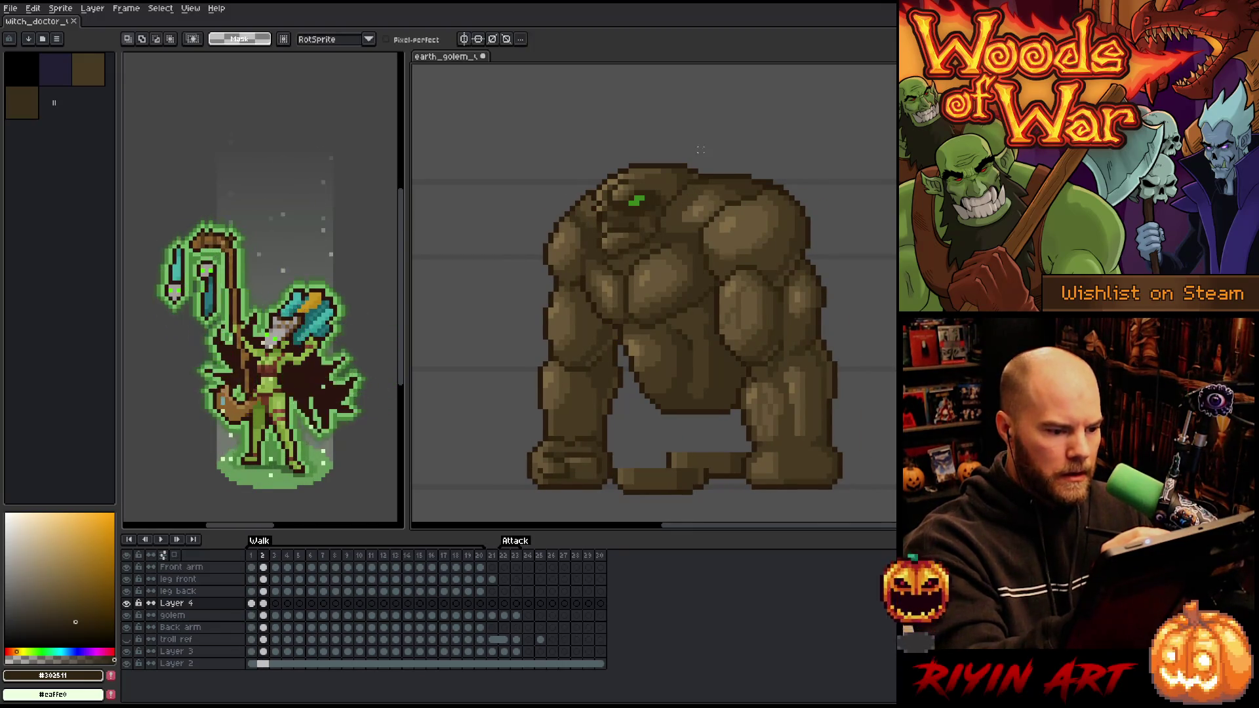
mouse_move(693, 143)
left_mouse_down()
mouse_move(702, 164)
mouse_move(649, 229)
mouse_move(604, 244)
left_mouse_up()
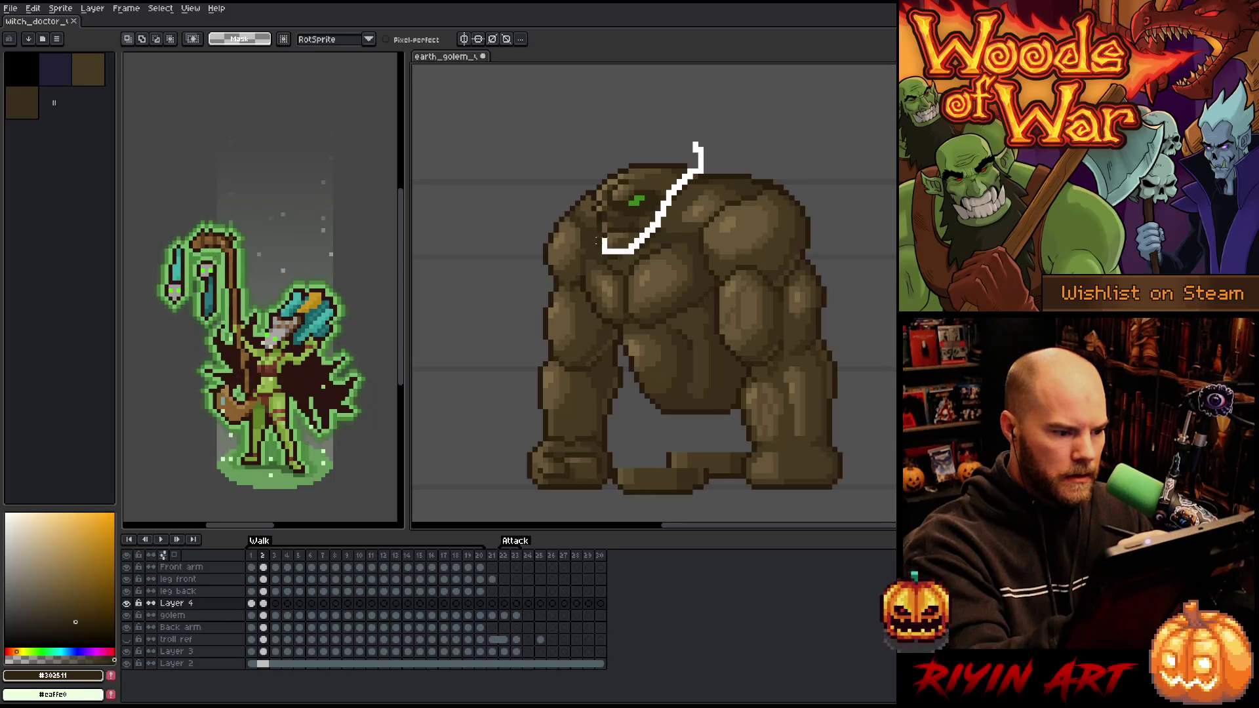
left_click_drag(592, 187, 649, 134)
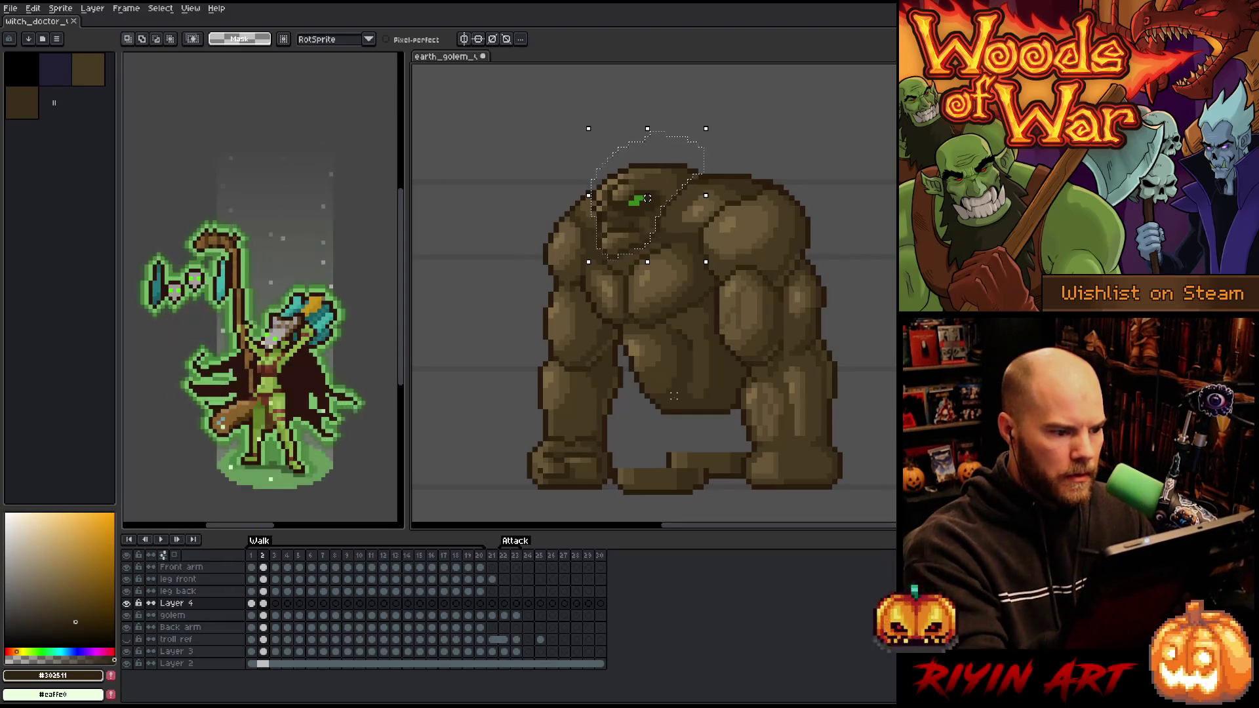
left_click_drag(647, 198, 642, 198)
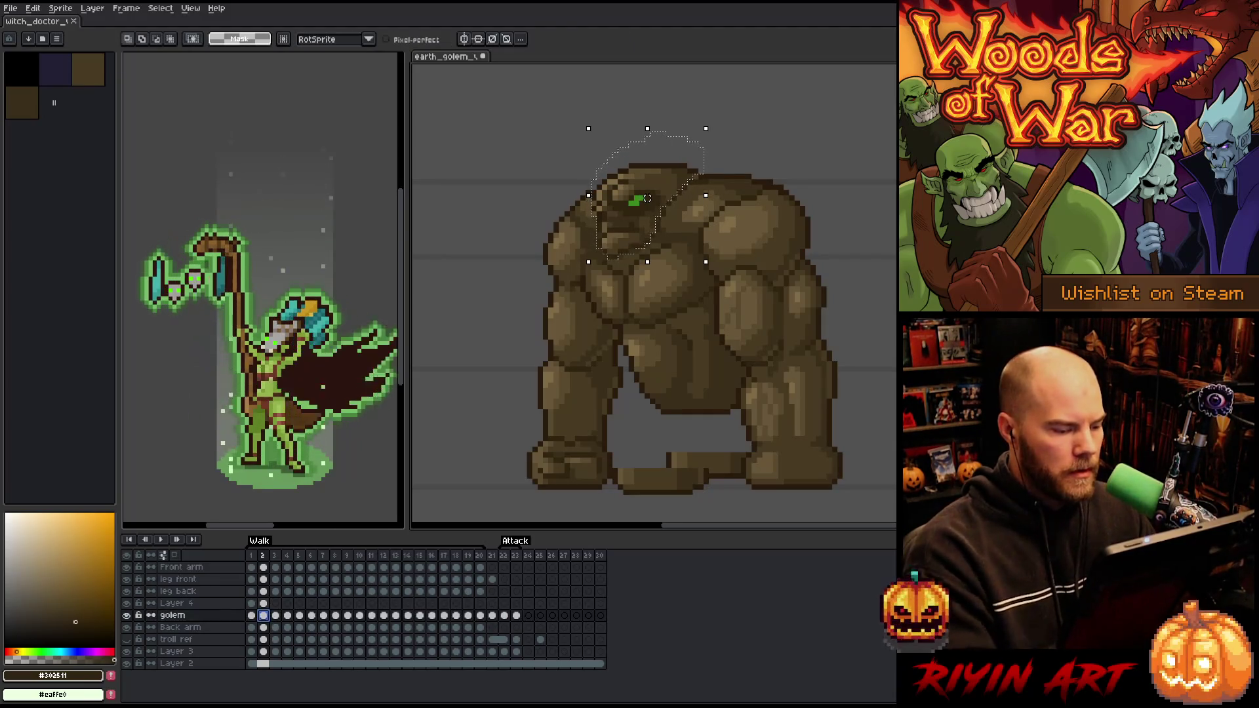
Commit the head move, play the walk, and compare walk frames 1 and 2
key("Return")
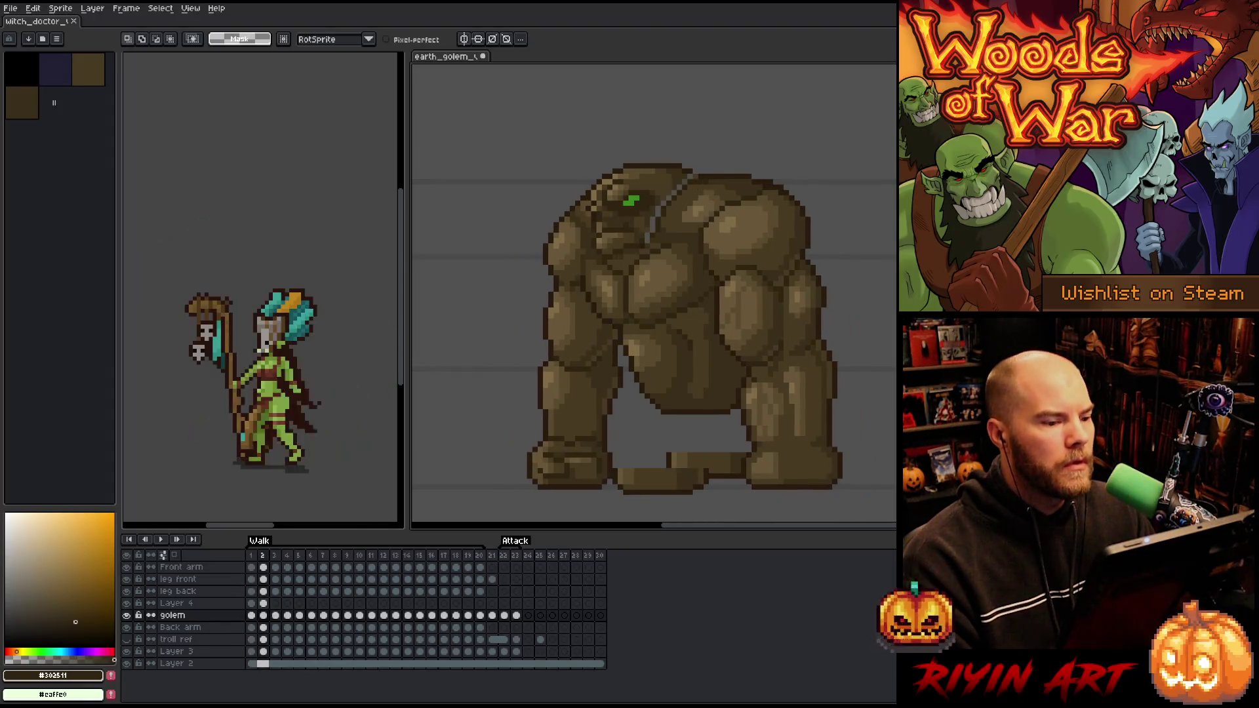
left_click(263, 615)
key("Left")
key("Right")
key("Left")
key("Right")
key("Left")
left_click(264, 614)
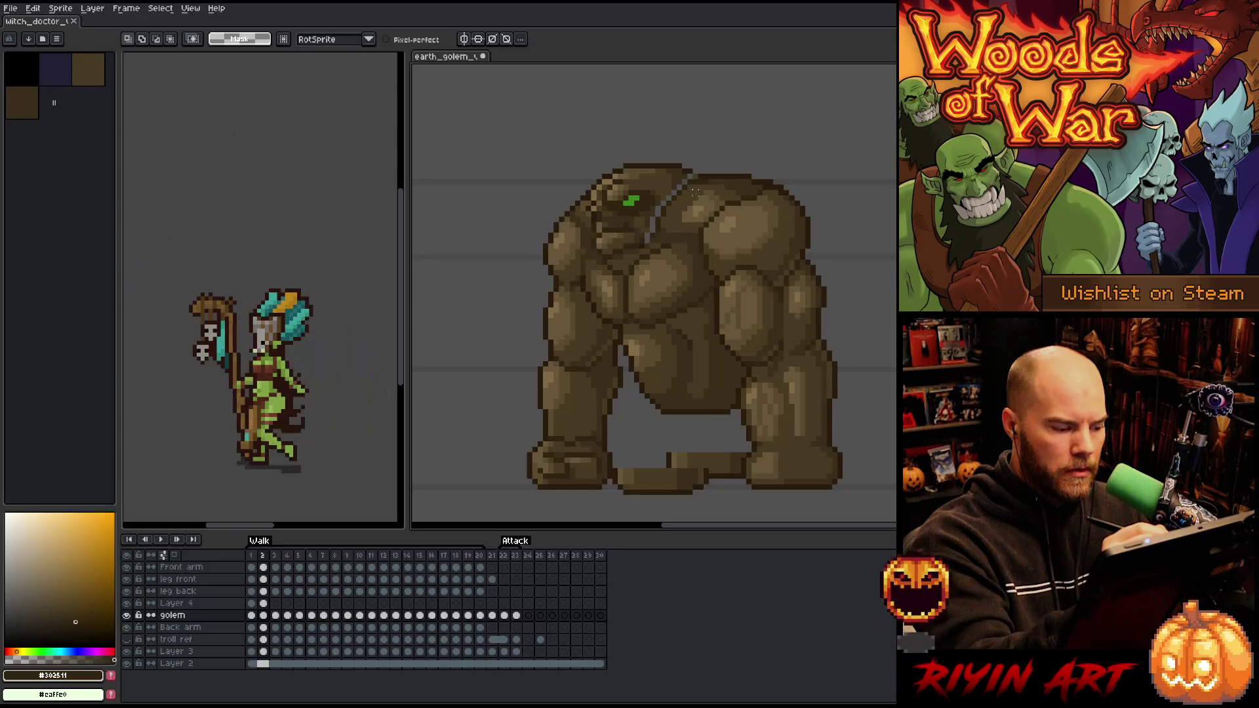
Select a small shoulder patch on walk frame 2 and shift it one pixel left
left_click_drag(711, 183, 663, 224)
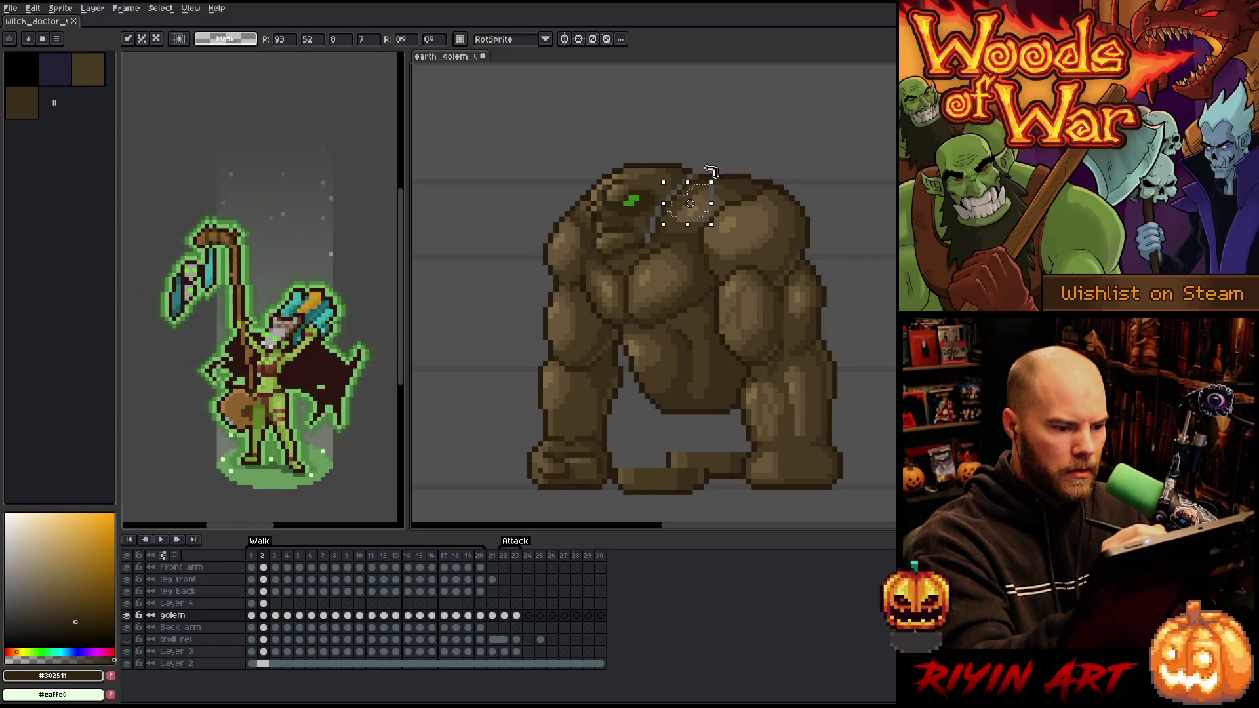
key("comma")
key("period")
key("comma")
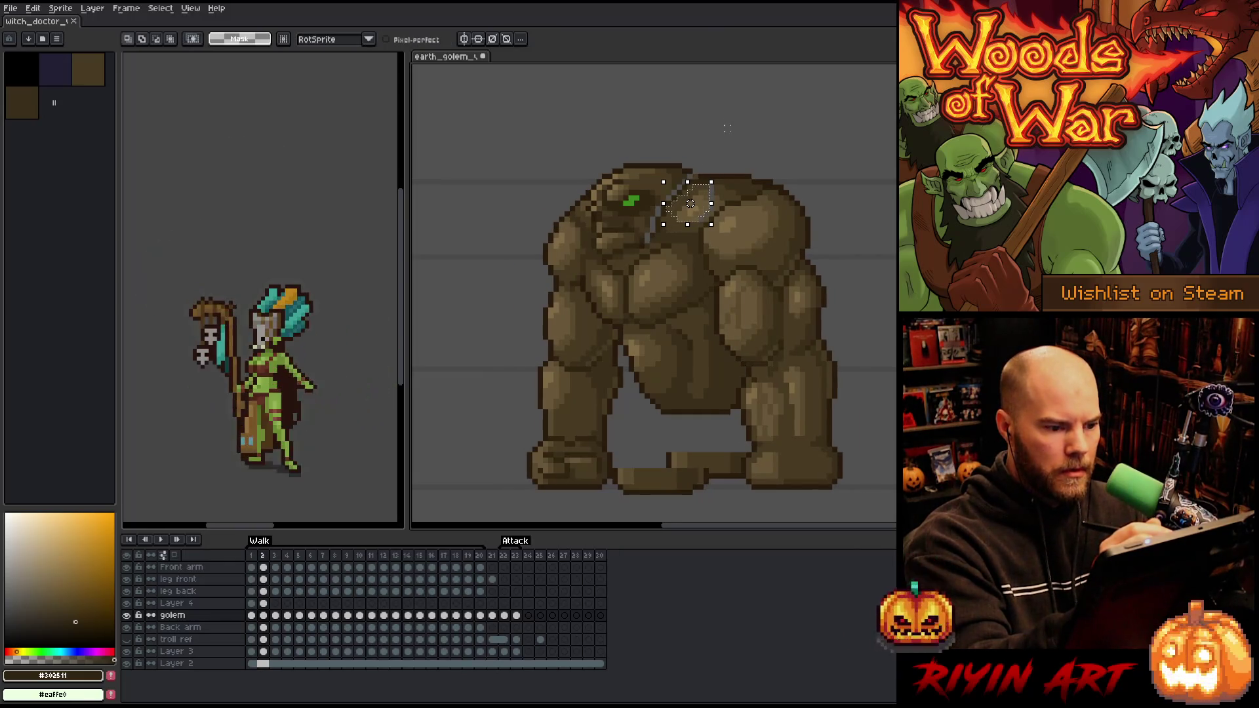
key("period")
left_click_drag(707, 212, 702, 211)
Compare the shoulder change across frames and drop the selection
key("comma")
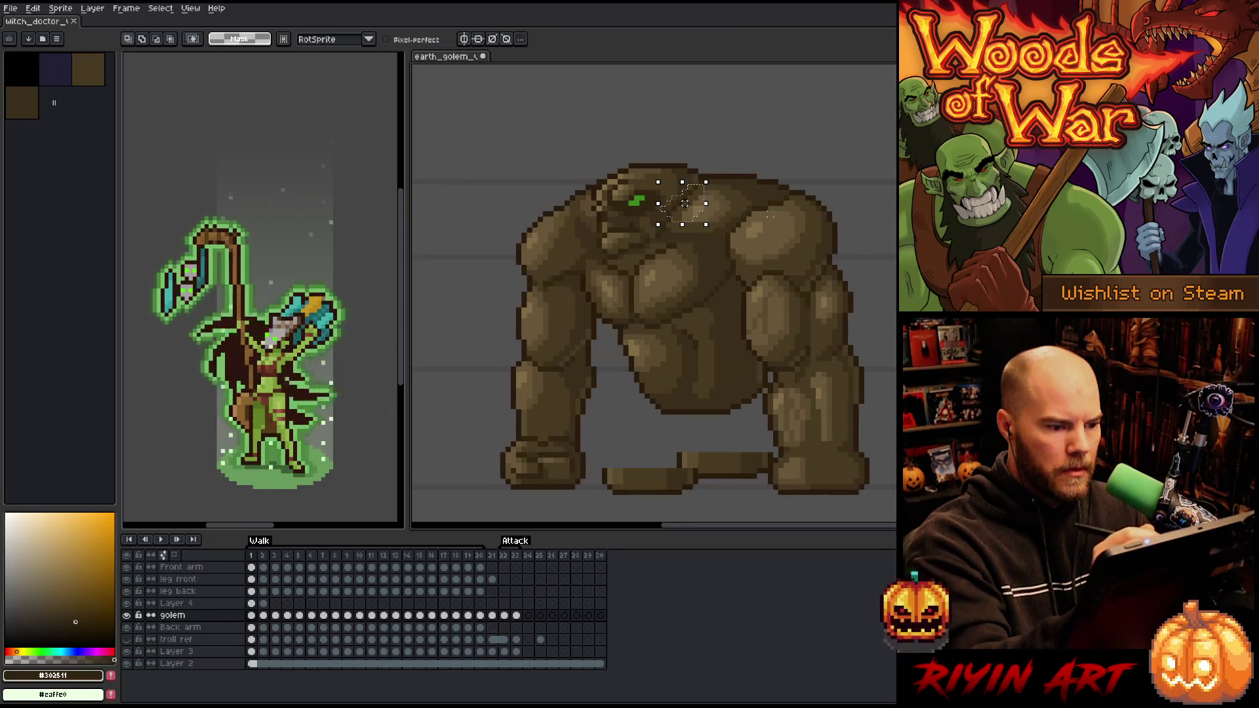
key("period")
key("comma")
key("period")
key("comma")
key("period")
key("ctrl+d")
Compare frames 1 and 2, replay the walk animation, and step to frame 3
key("comma")
key("period")
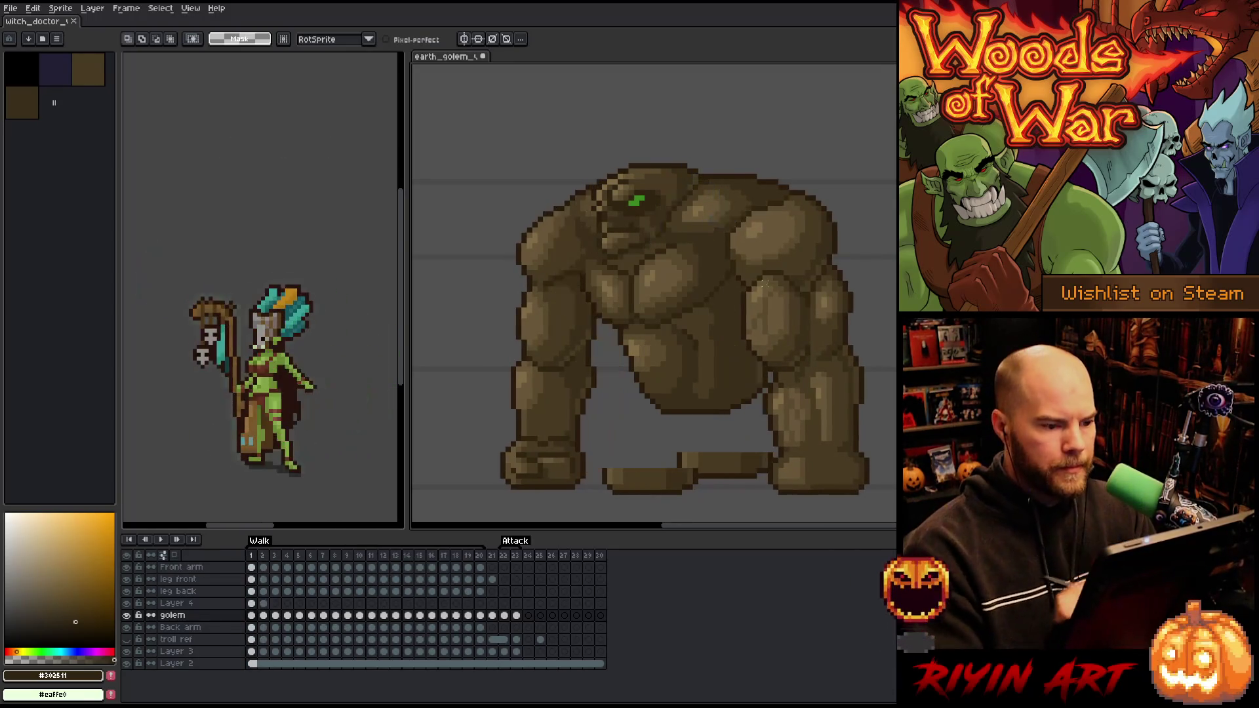
key("comma")
key("period")
key("Return")
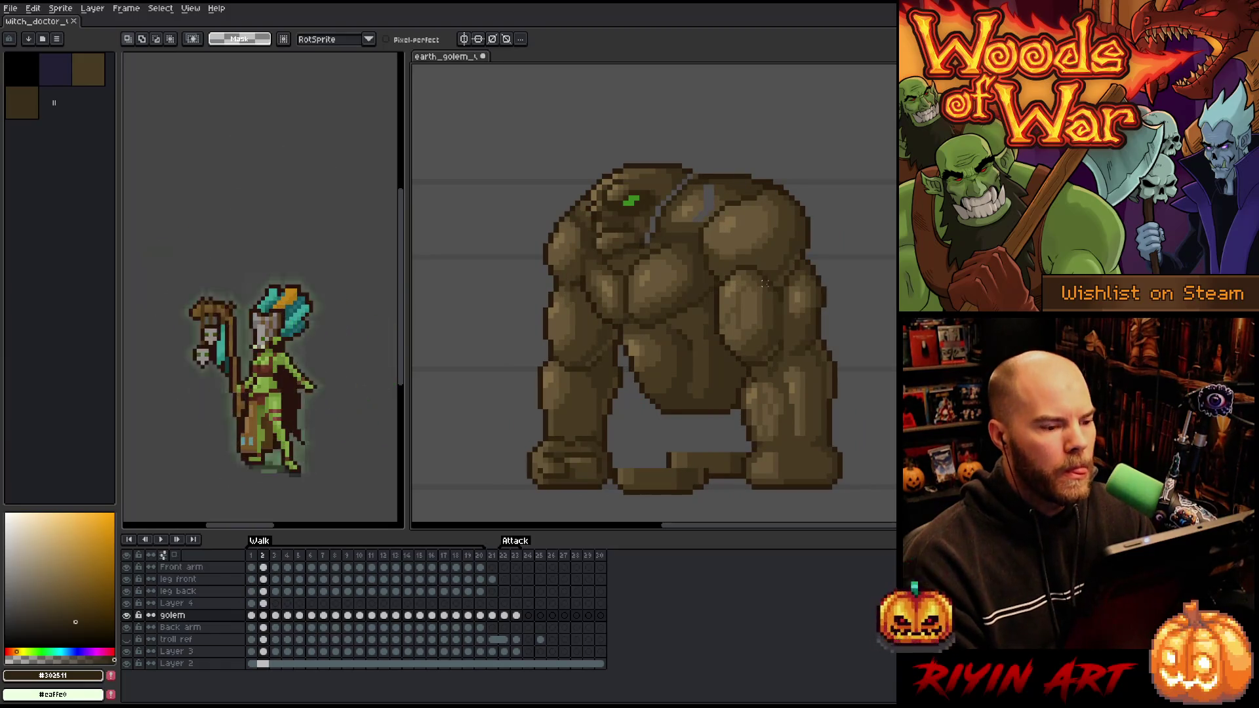
key("period")
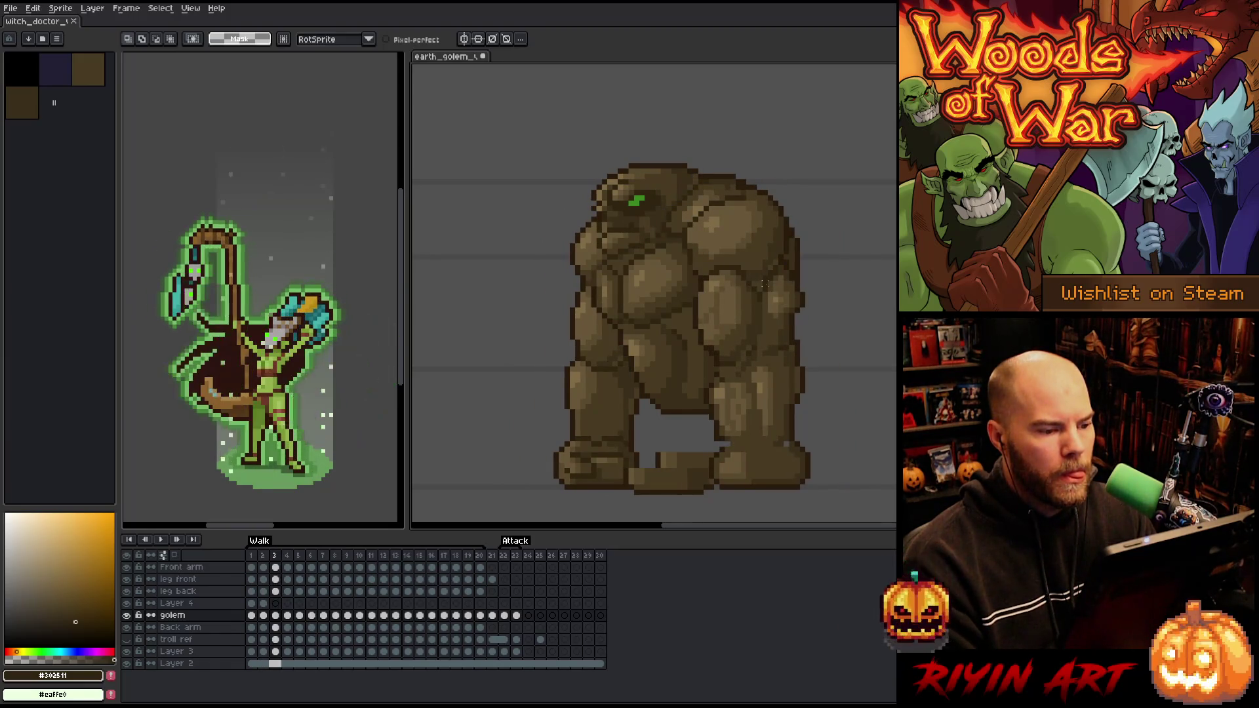
key("comma")
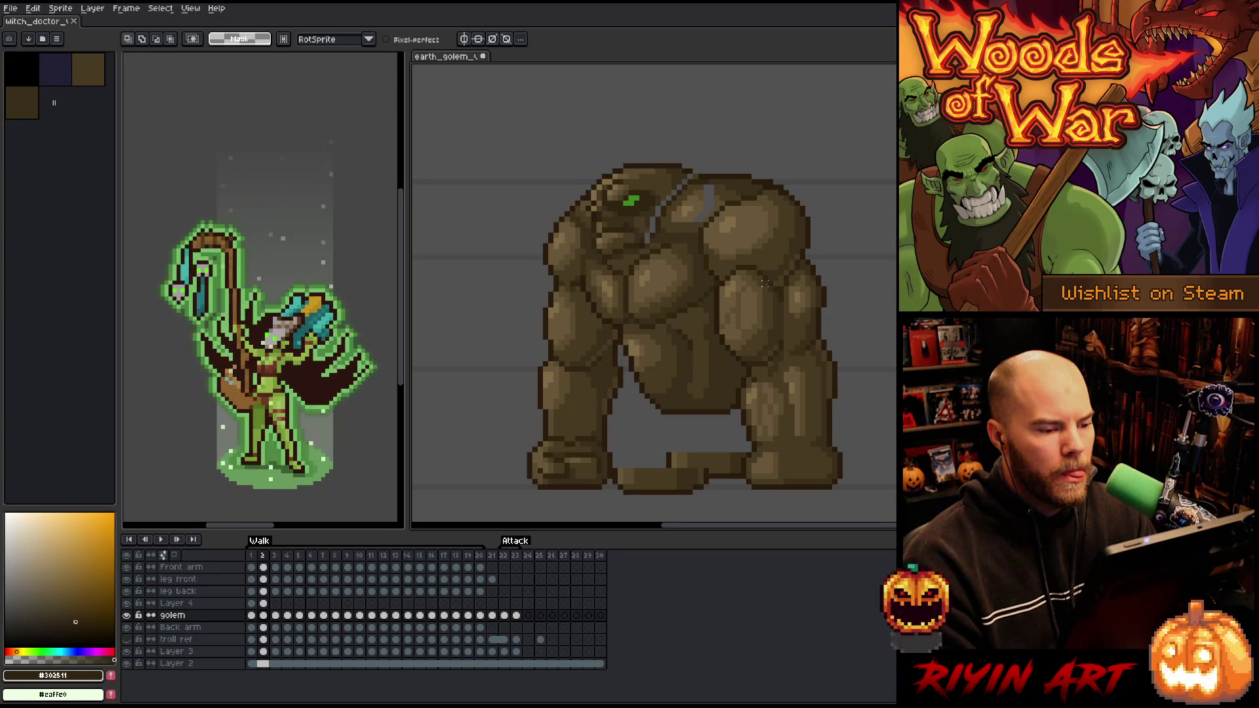
key("period")
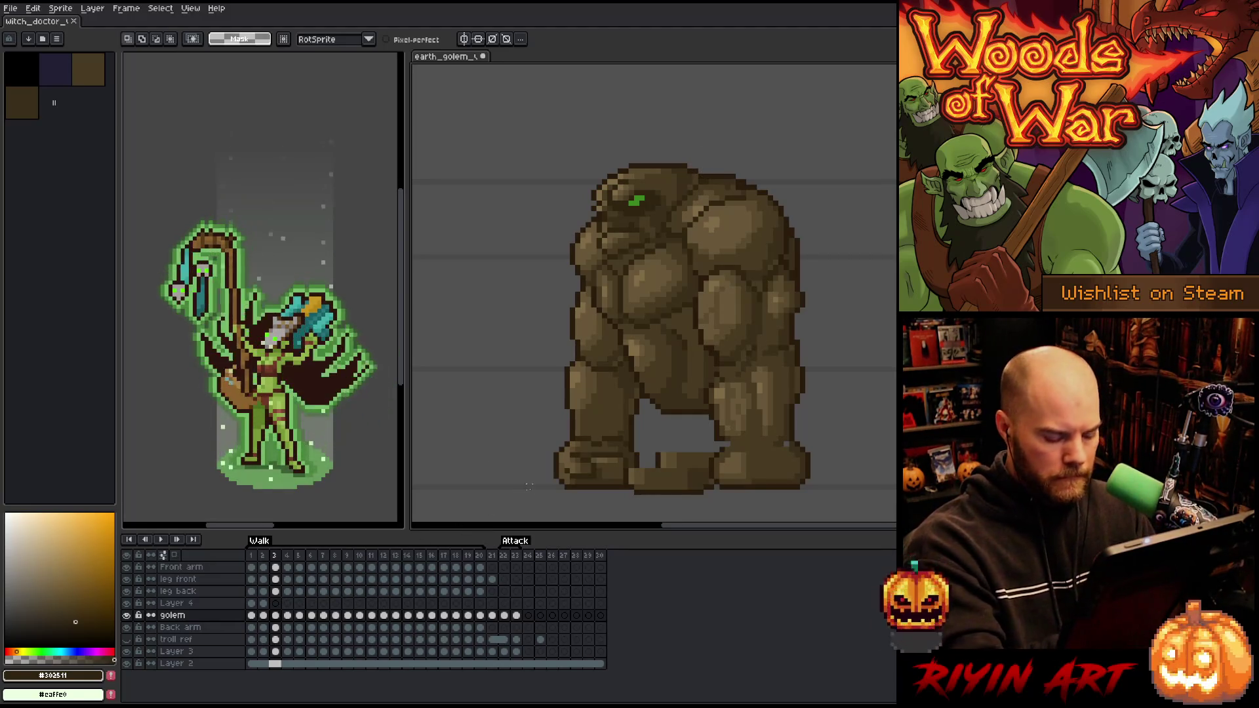
On walk frame 3, check against frame 2 and lasso-select the golem's head
left_click(263, 602)
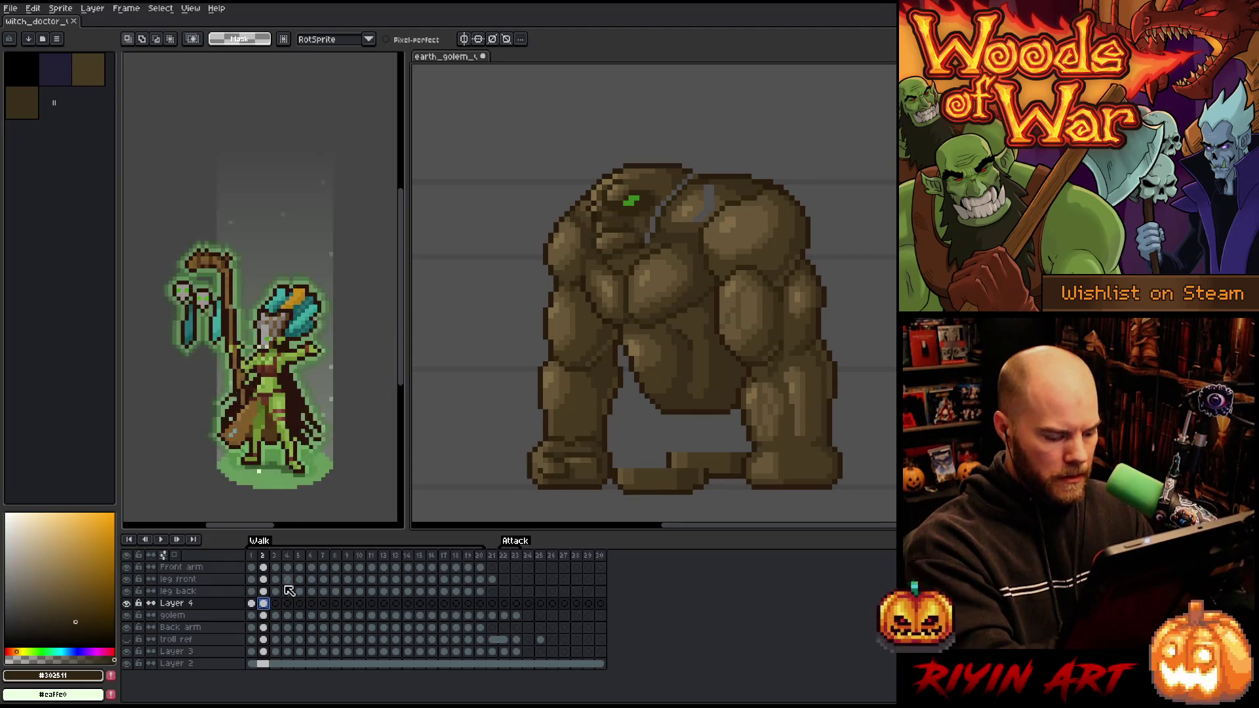
left_click(275, 603)
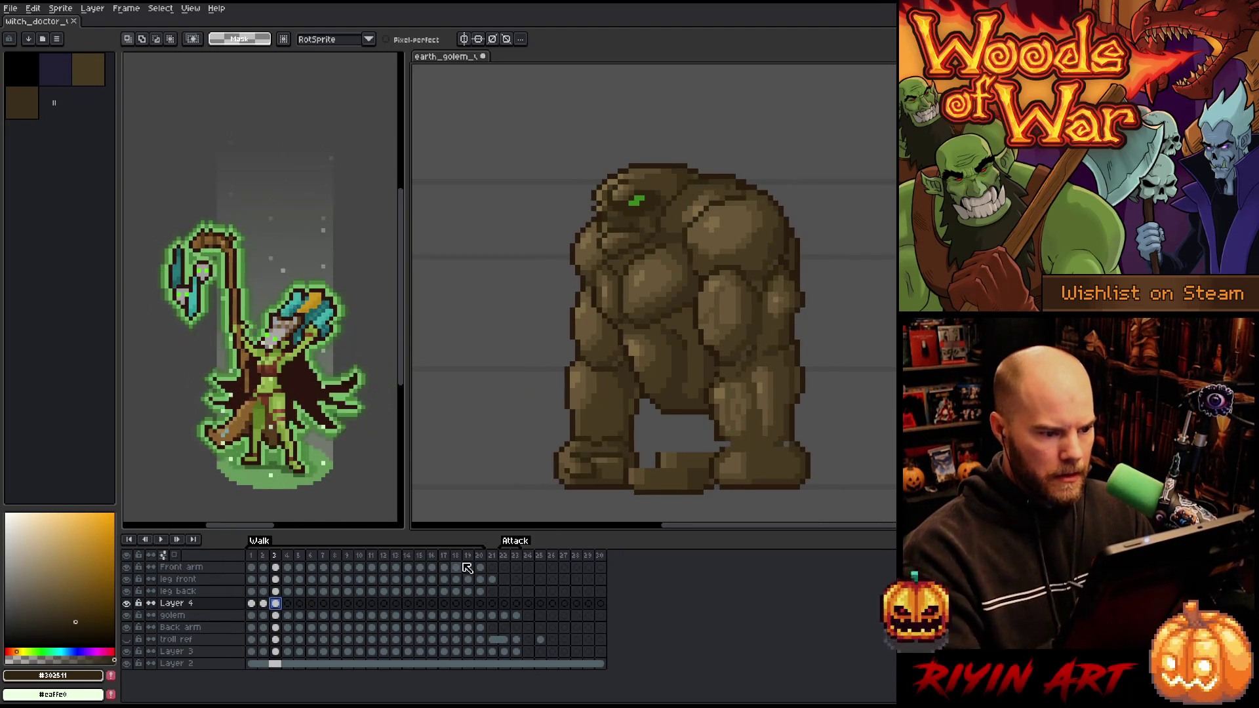
key("Left")
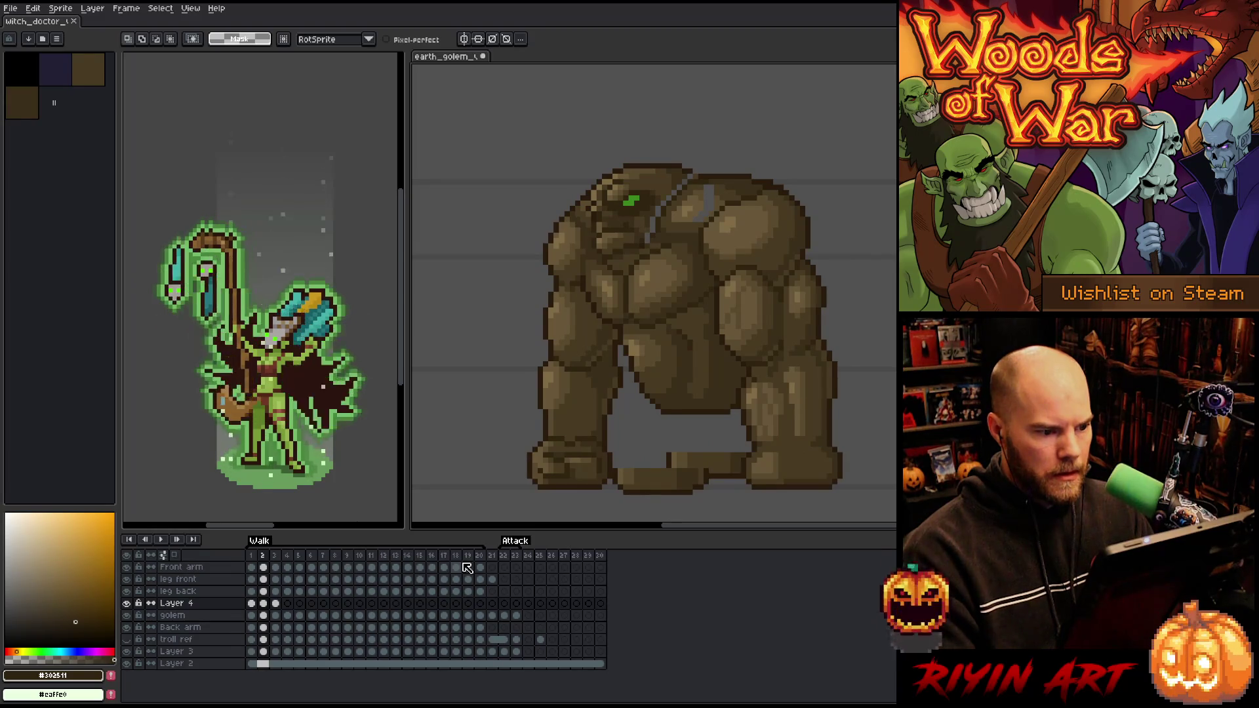
key("Right")
key("Left")
key("Right")
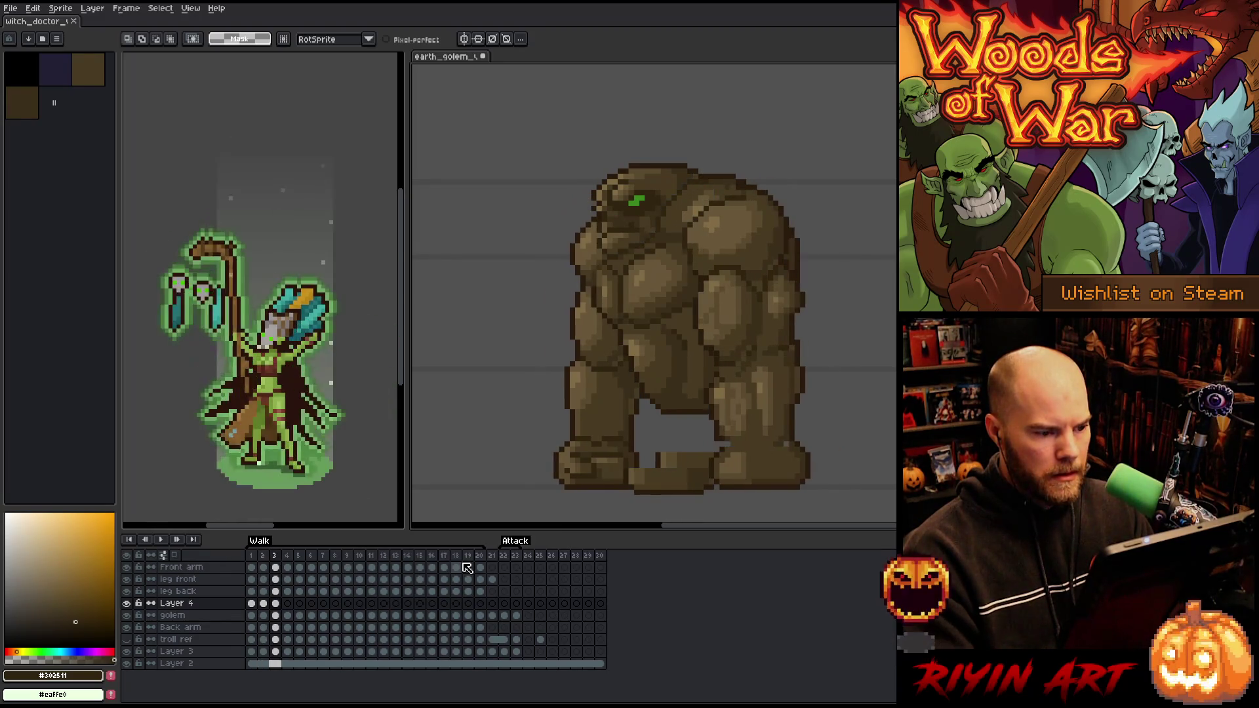
mouse_move(700, 149)
left_mouse_down()
mouse_move(714, 170)
mouse_move(700, 198)
mouse_move(608, 257)
mouse_move(578, 175)
left_mouse_up()
key("ctrl+t")
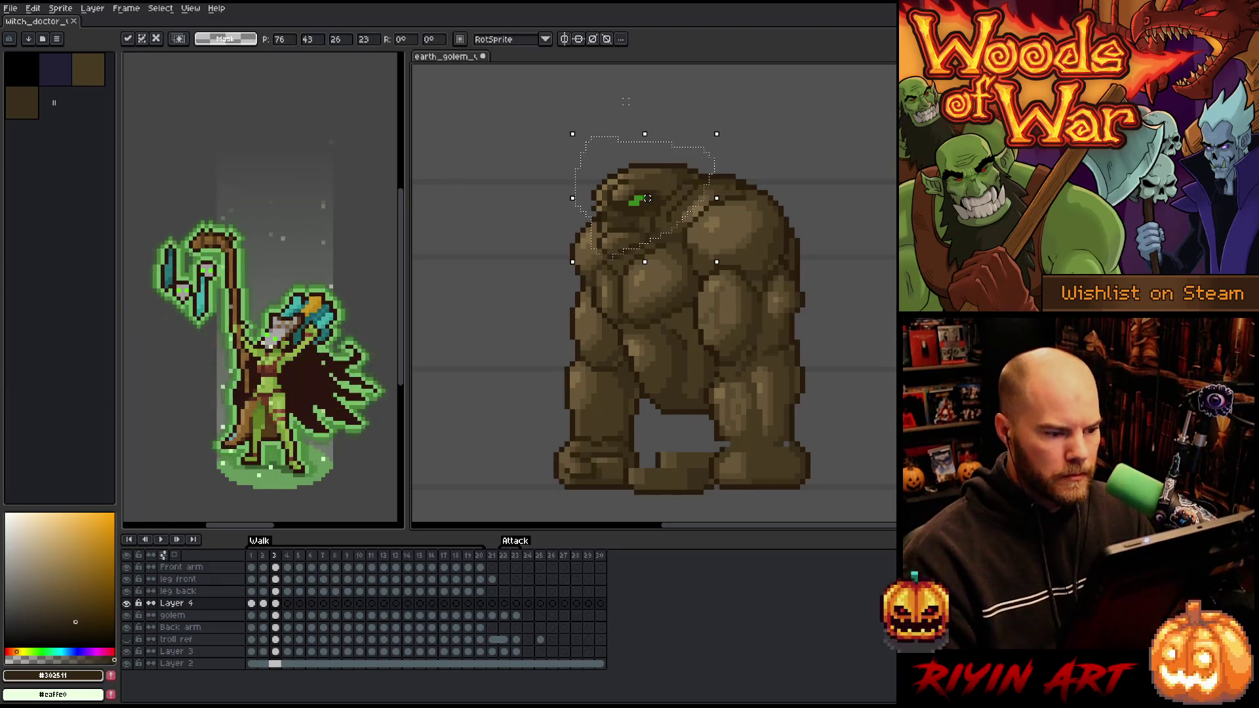
Try shifting the golem's upper body on frame 3, undo it, and delete the empty Layer 4
left_click(276, 615)
key("v")
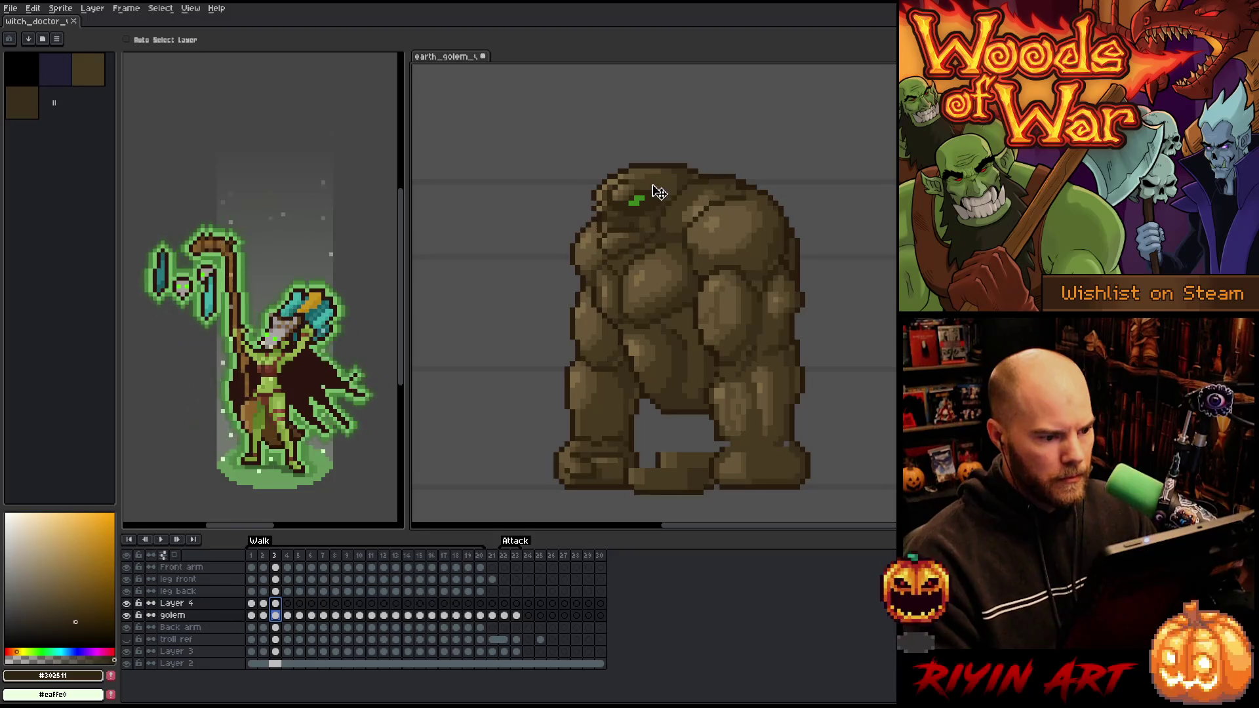
left_click_drag(659, 192, 655, 192)
key("ctrl+z")
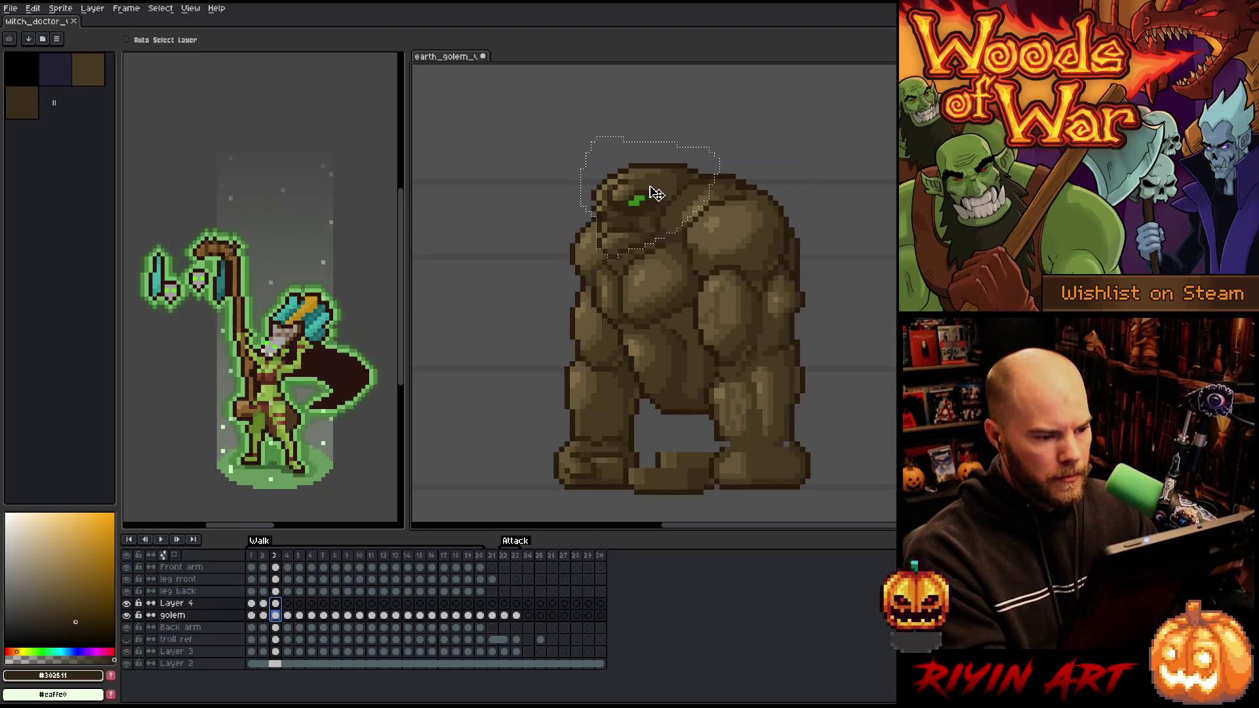
left_click(206, 604)
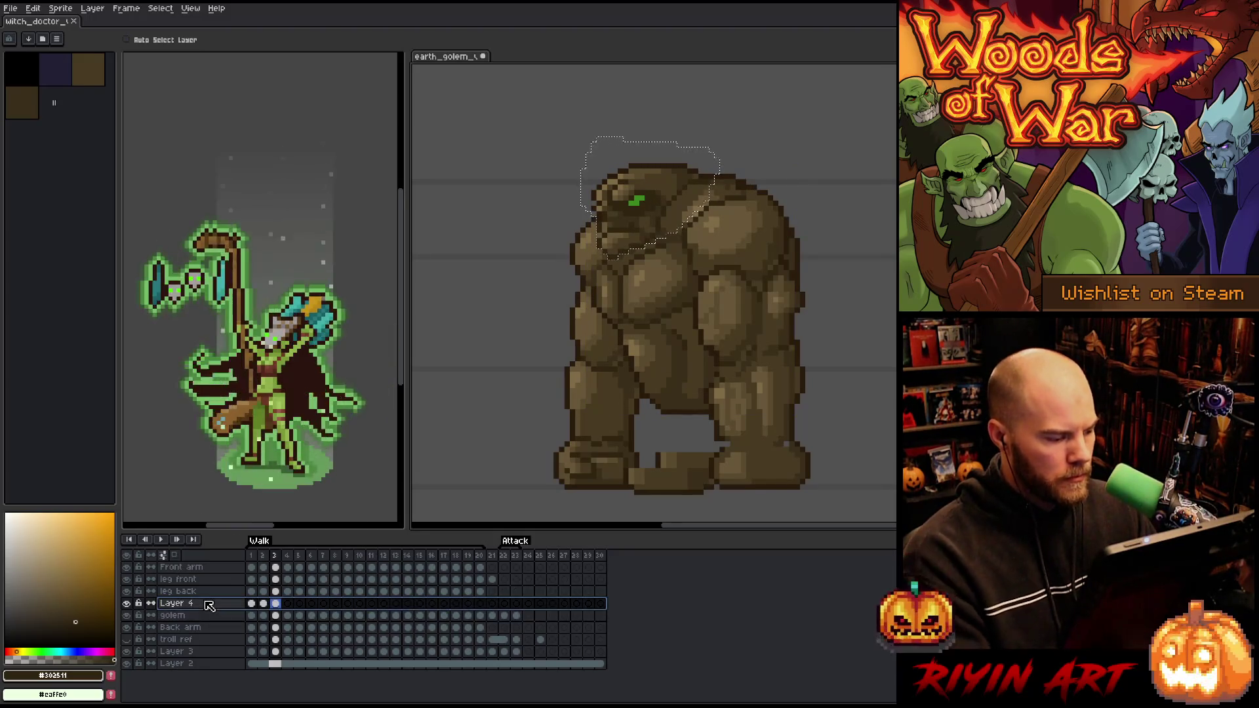
key("Delete")
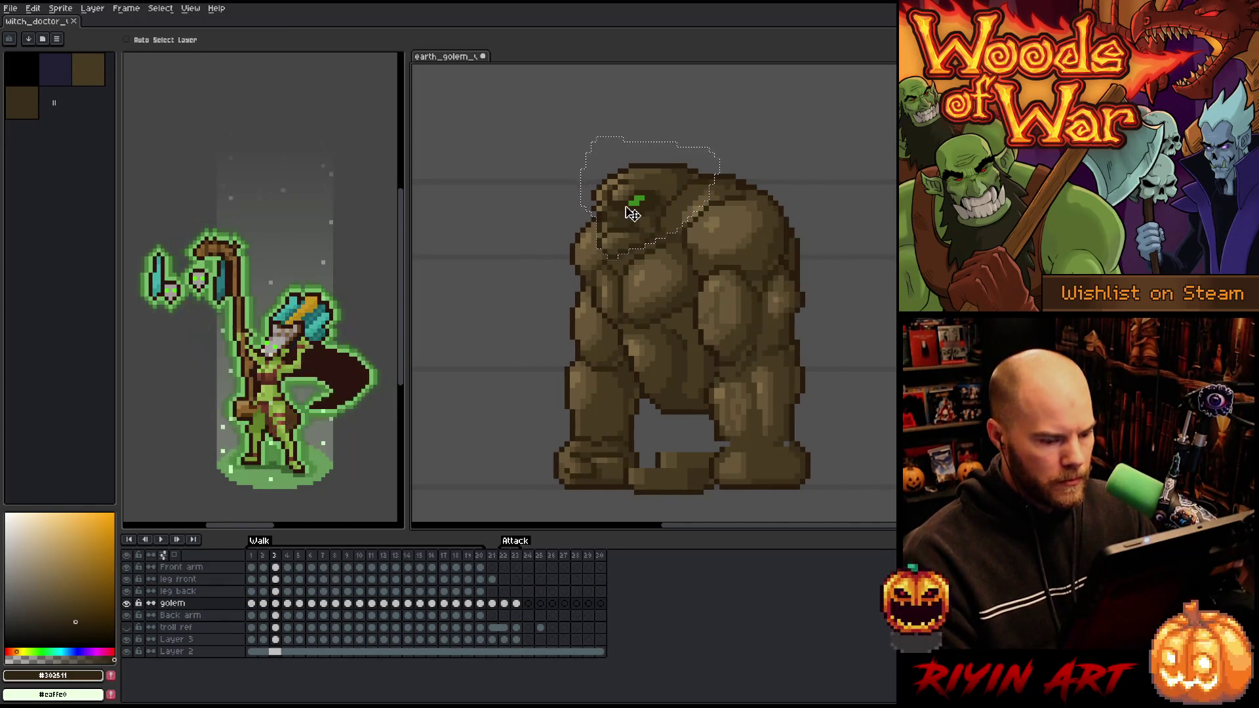
Move the selected head a few pixels left, then step between frames 3 and 4
left_click_drag(632, 213, 624, 213)
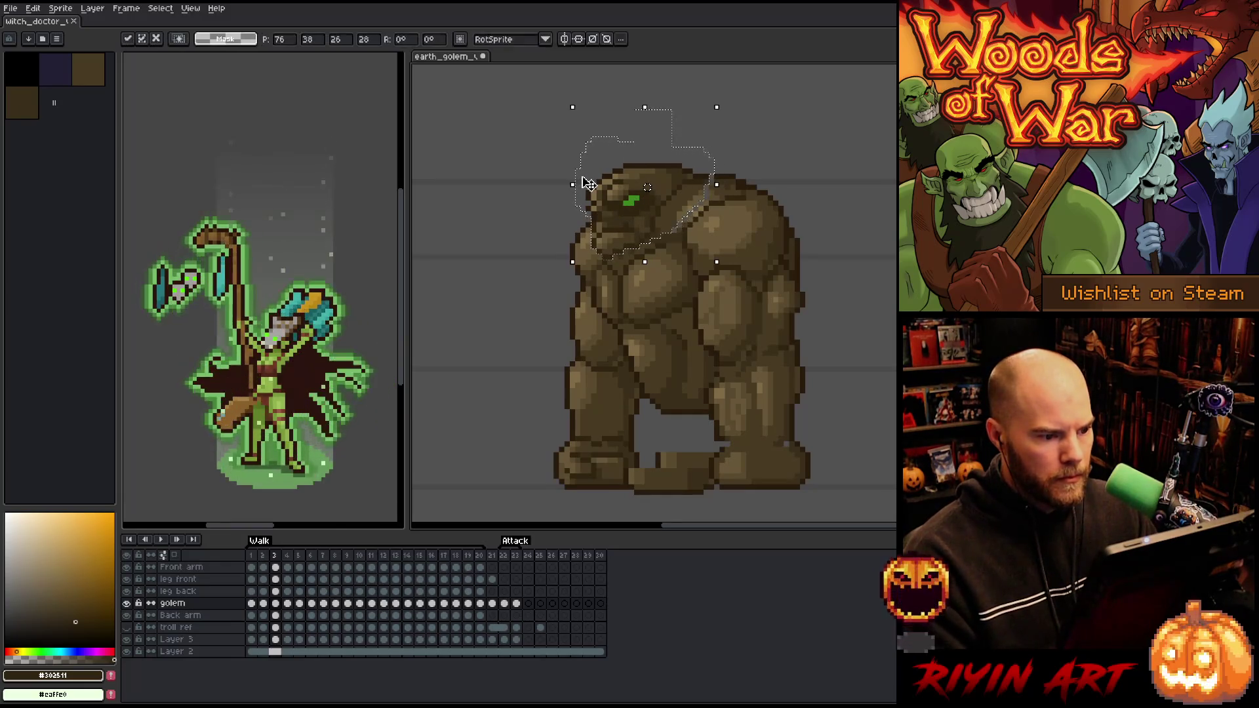
key("ctrl+d")
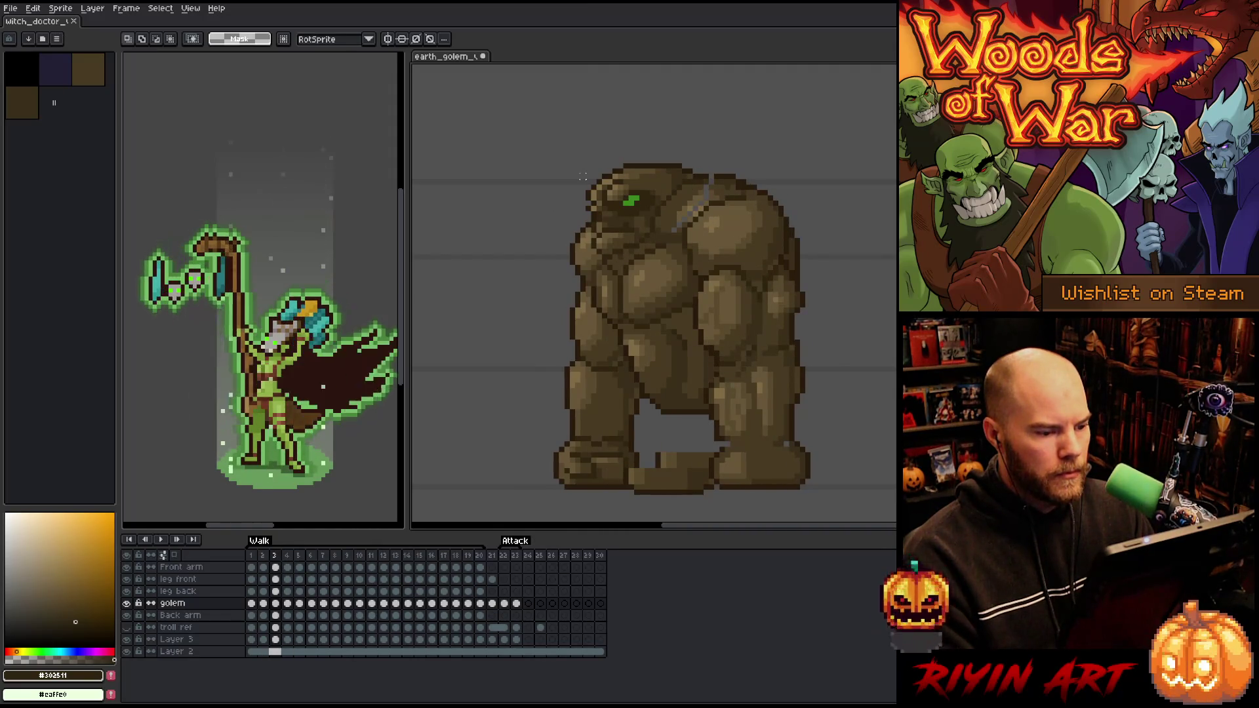
key("Left")
key("Left")
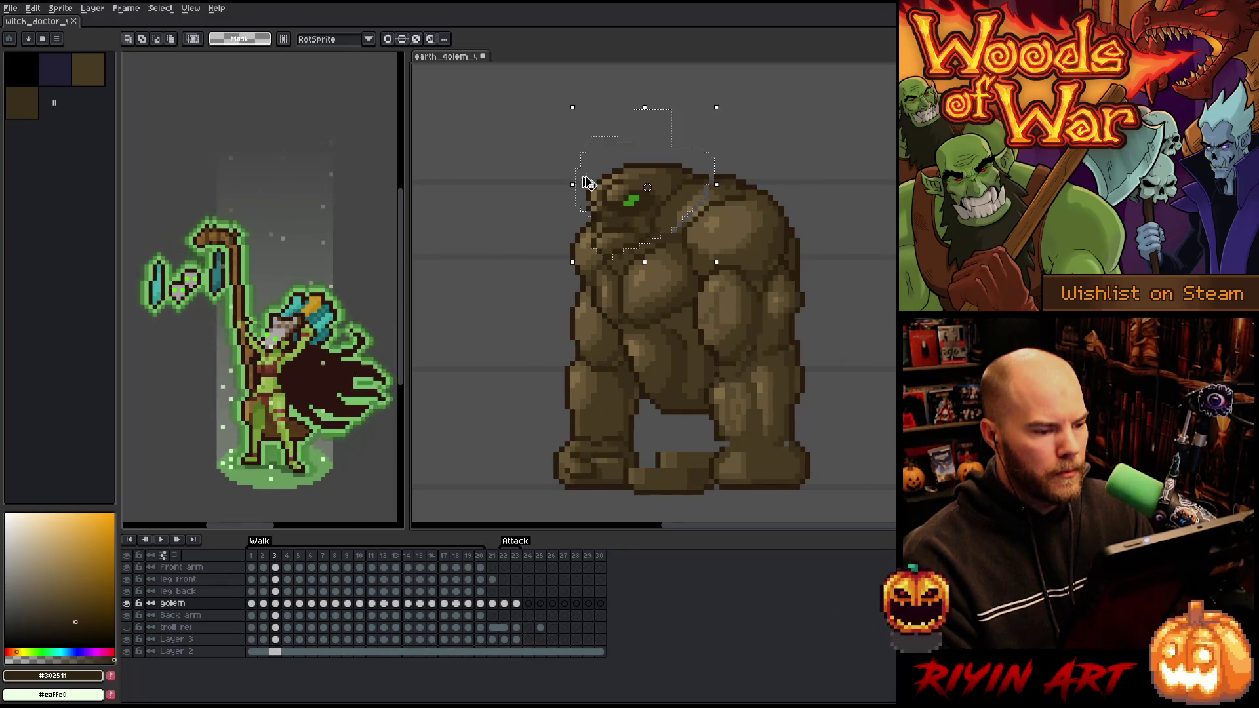
key("Left")
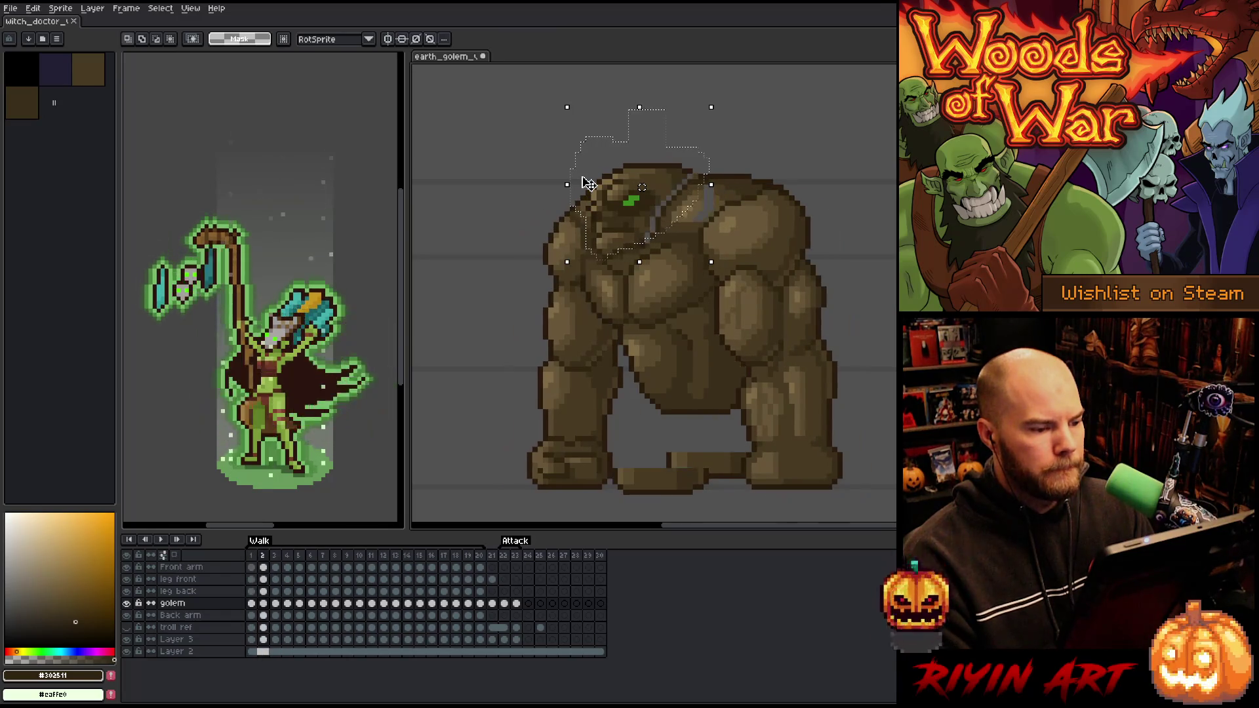
key("period")
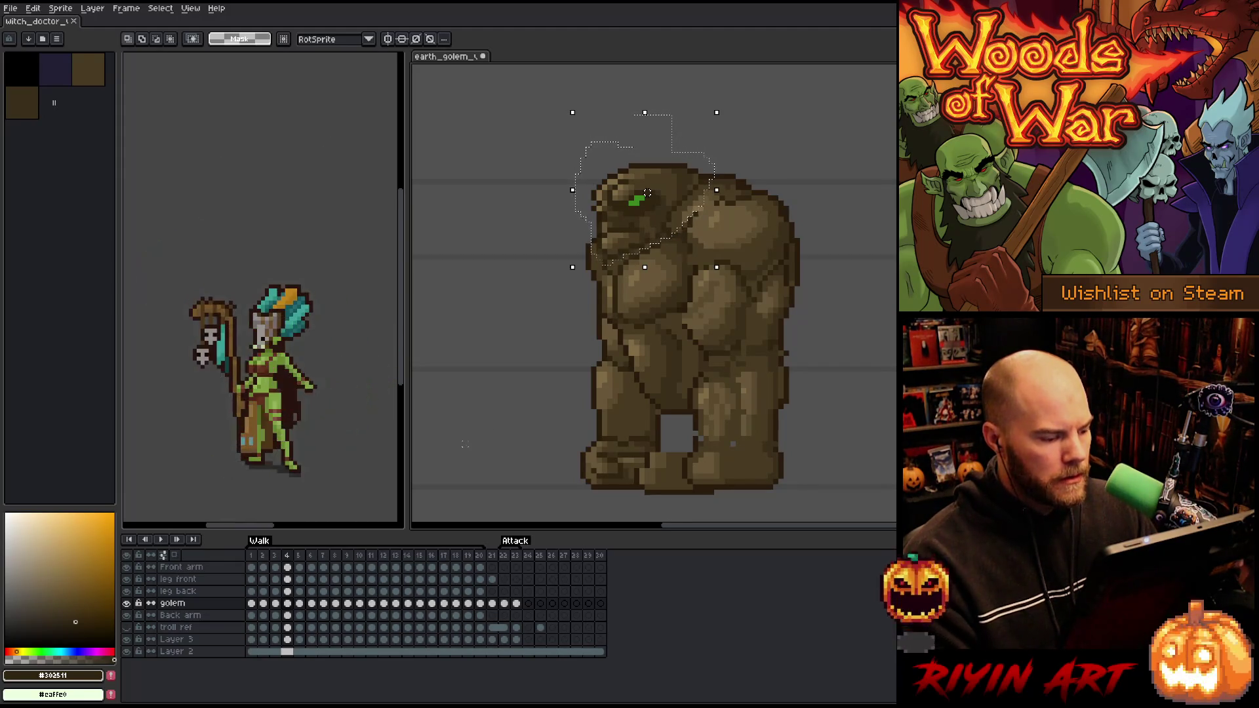
key("comma")
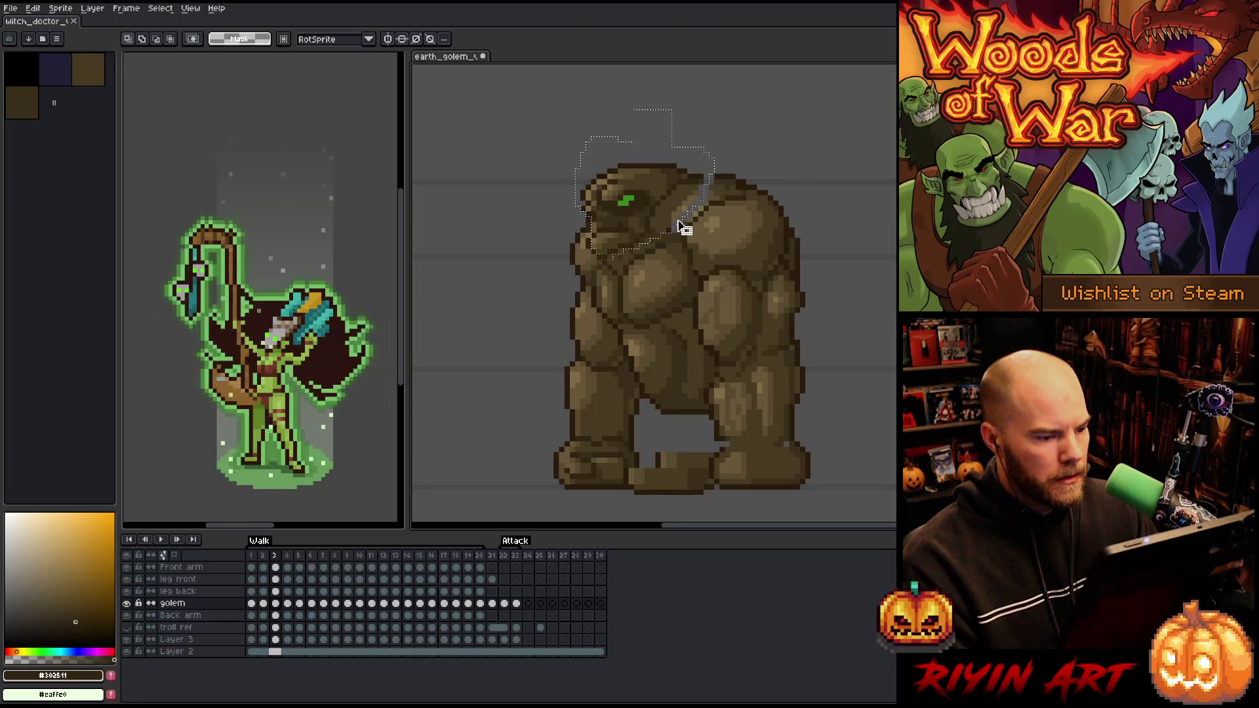
key("period")
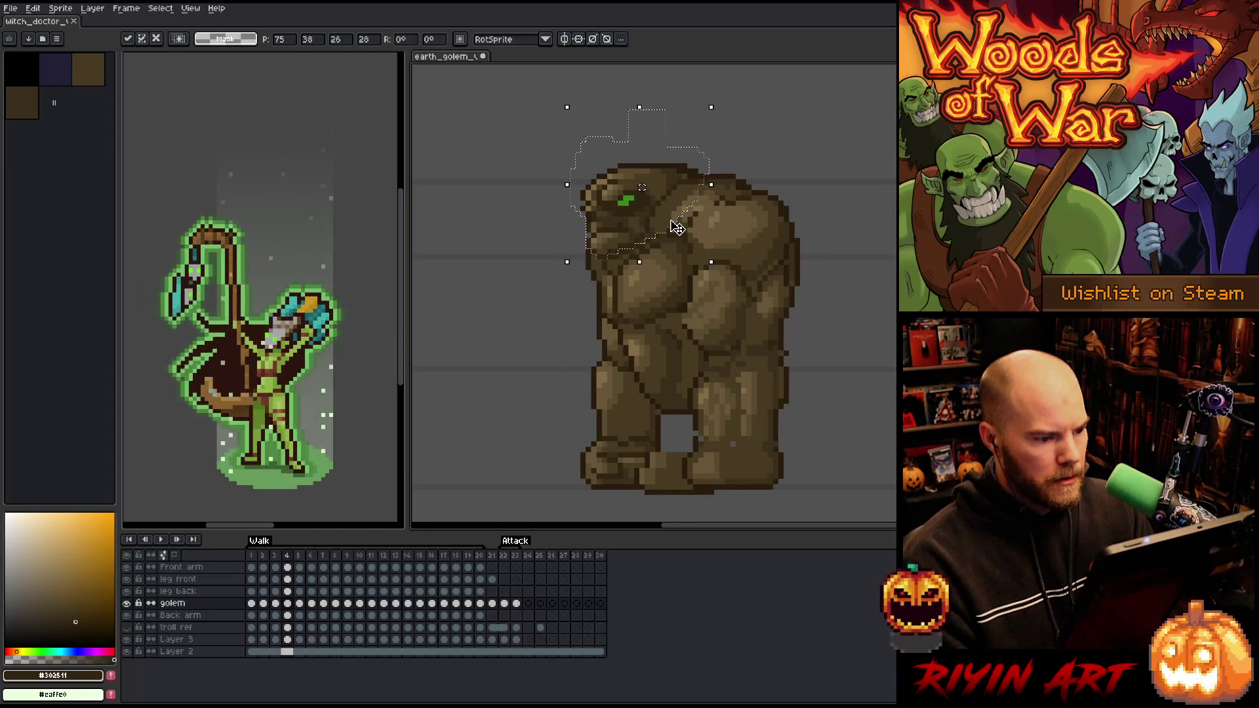
Nudge the head on frame 4 while comparing it against frame 3
key("comma")
key("period")
key("comma")
key("period")
key("comma")
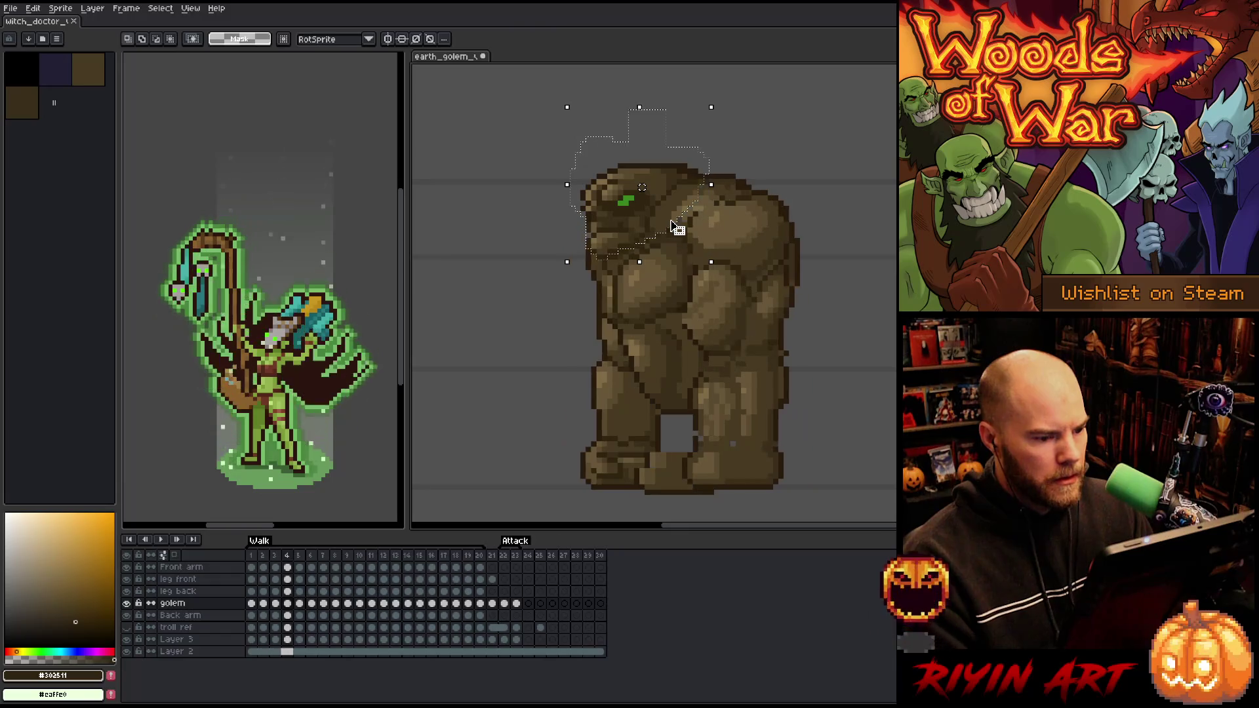
key("period")
key("comma")
key("period")
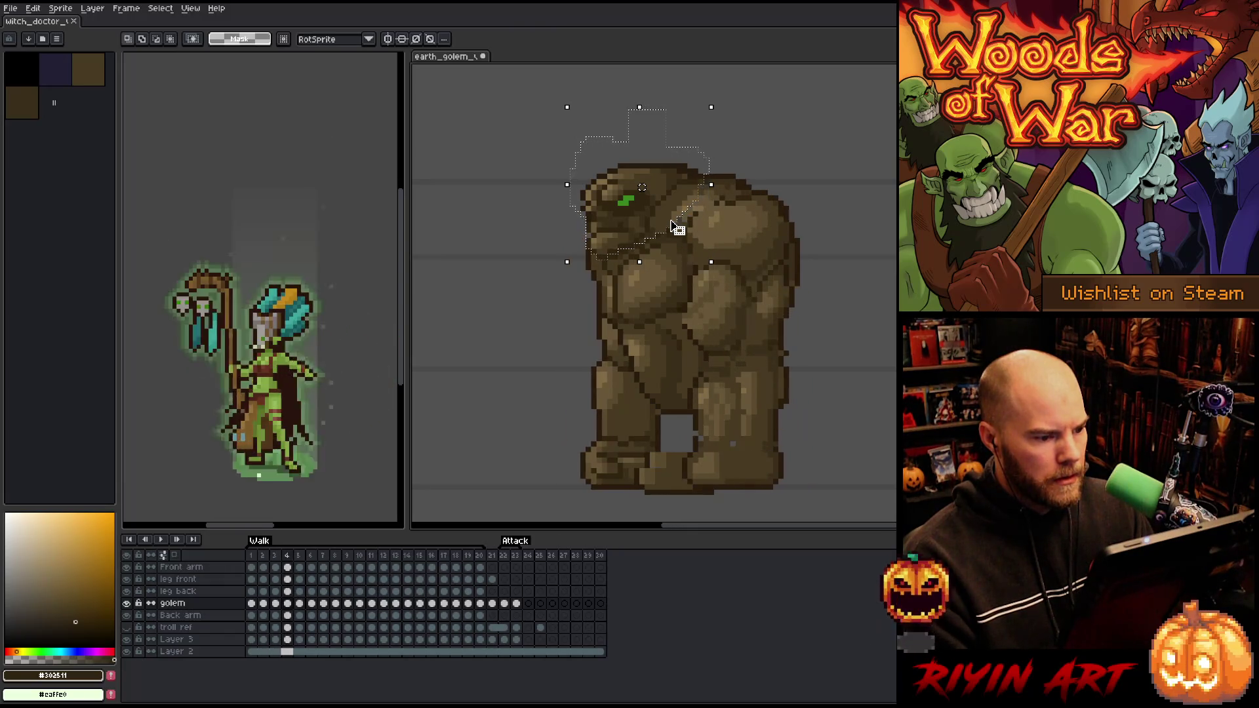
Check the head position between frames 3 and 4, commit the move, and sample the head's brown
key("comma")
key("period")
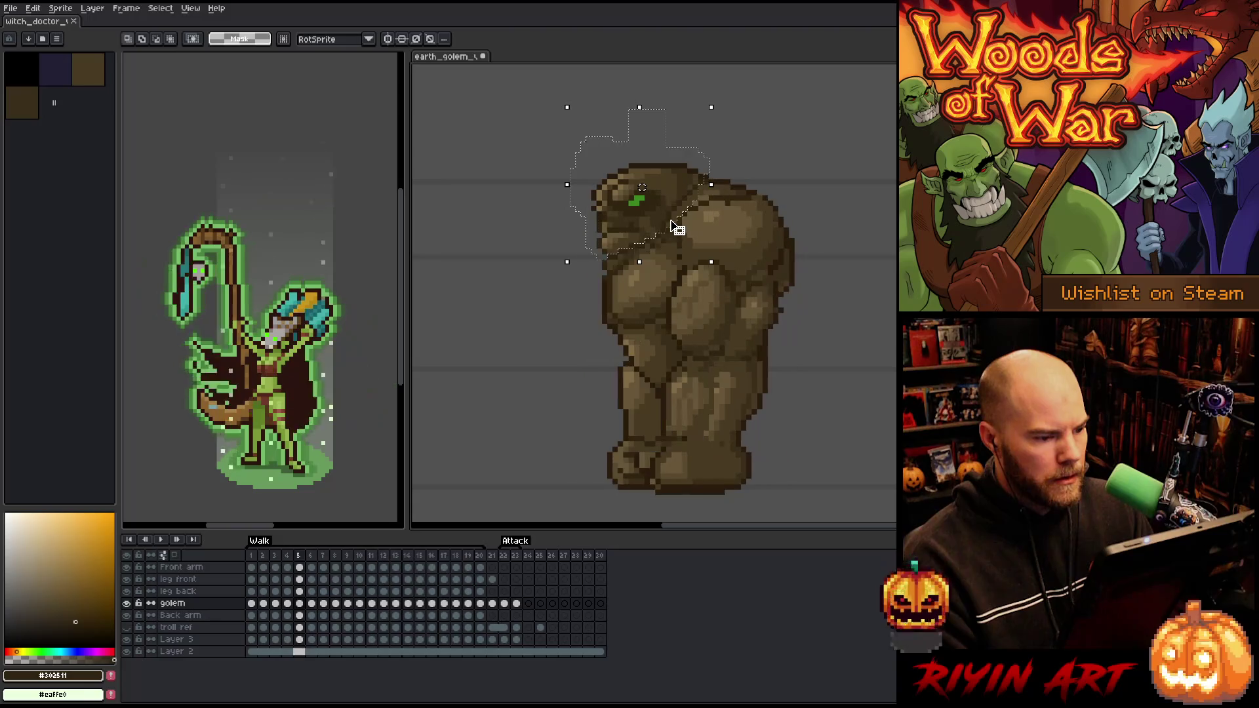
key("comma")
key("period")
key("comma")
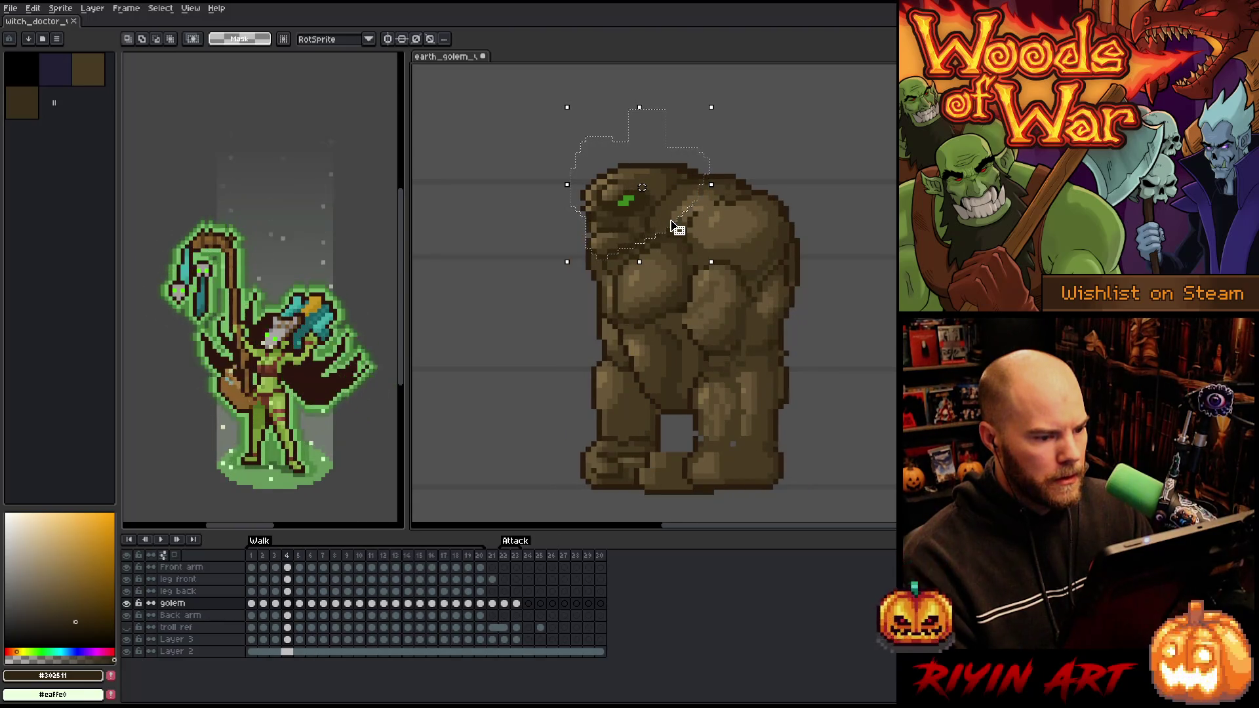
key("period")
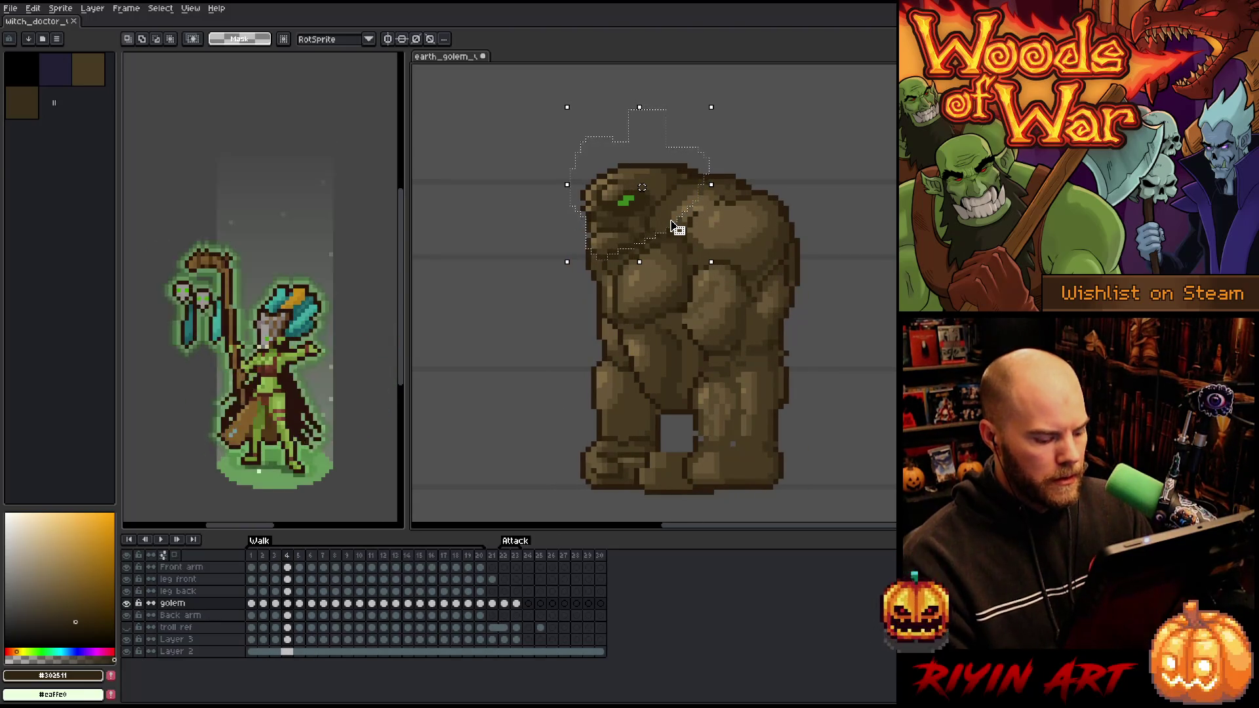
key("ctrl+d")
key("i")
left_click(683, 166)
key("b")
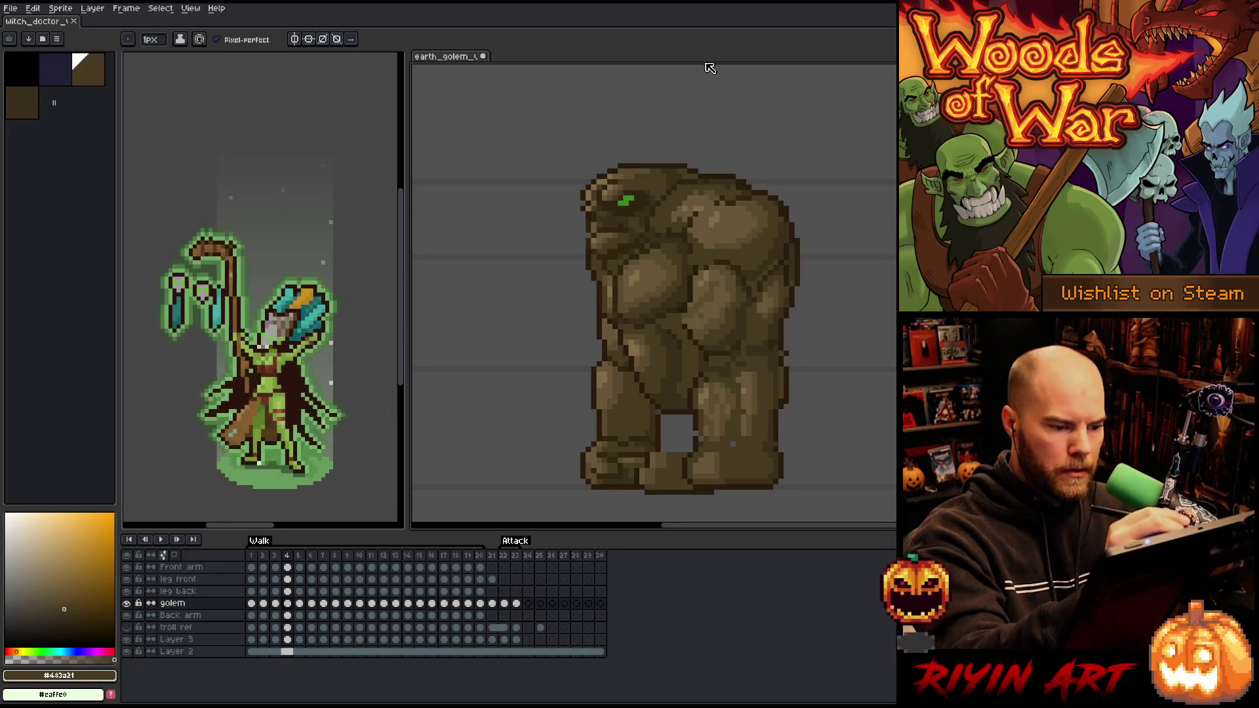
left_click(690, 176, "alt")
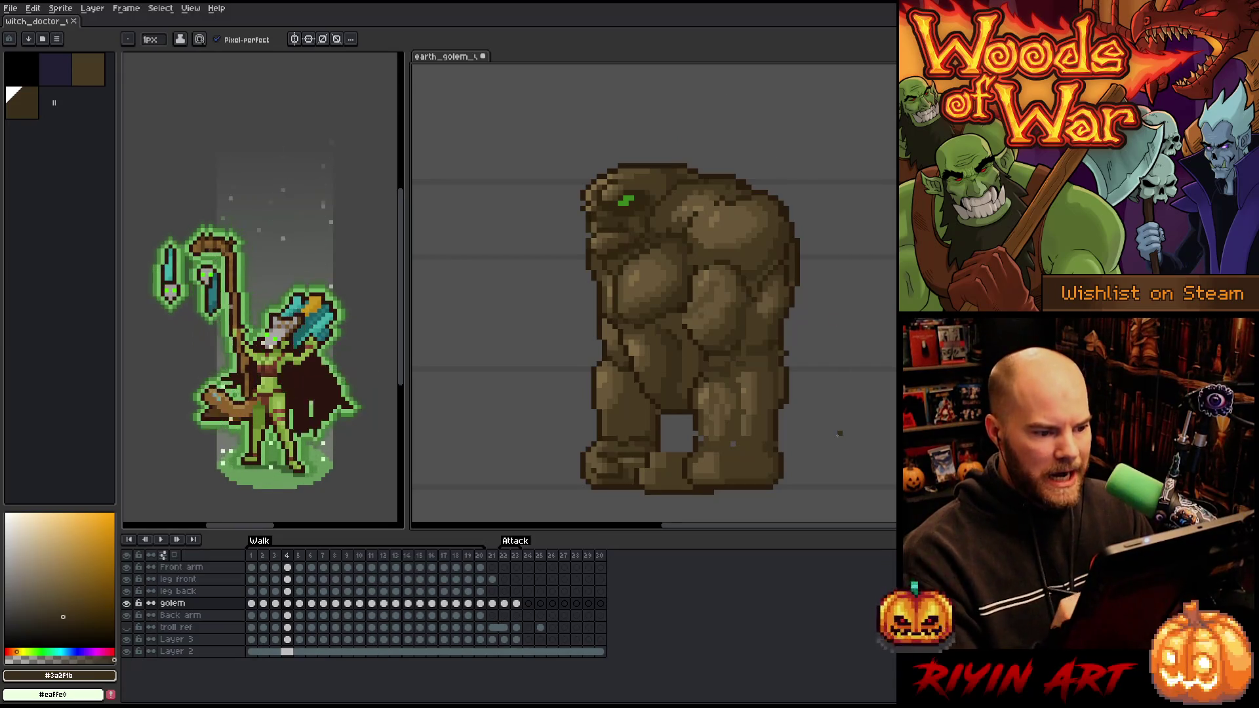
left_click(734, 198, "alt")
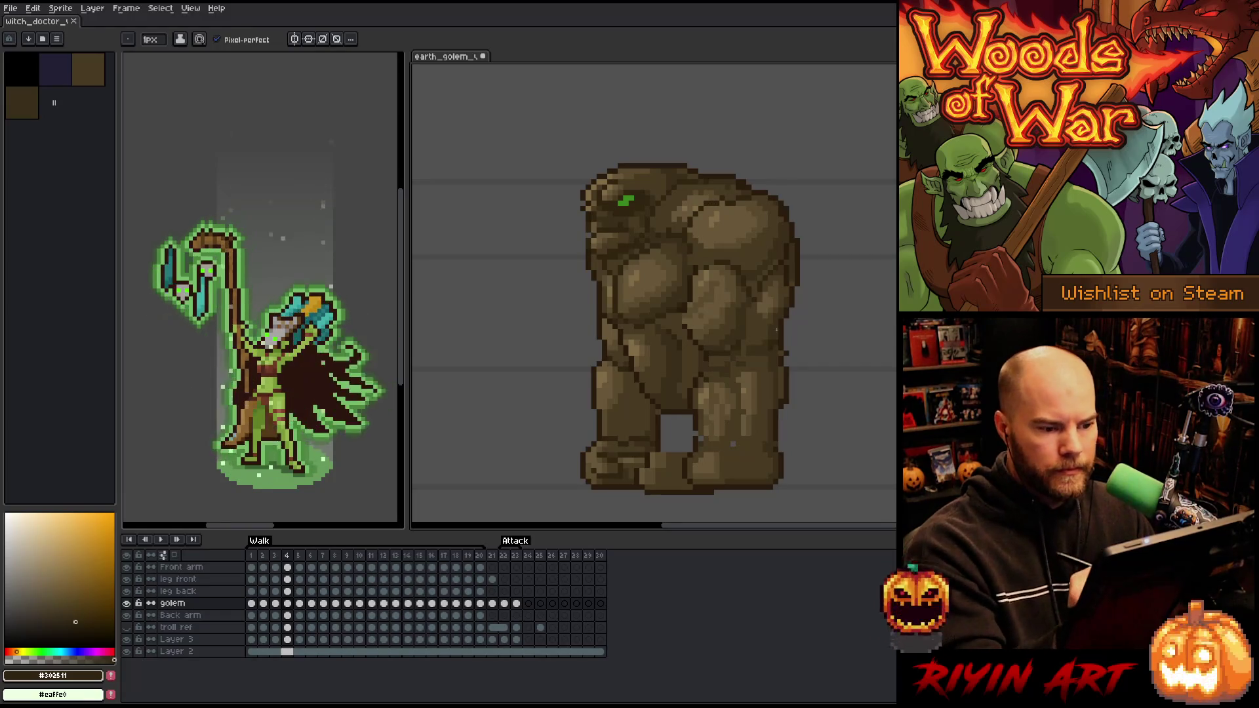
left_click(721, 203, "alt")
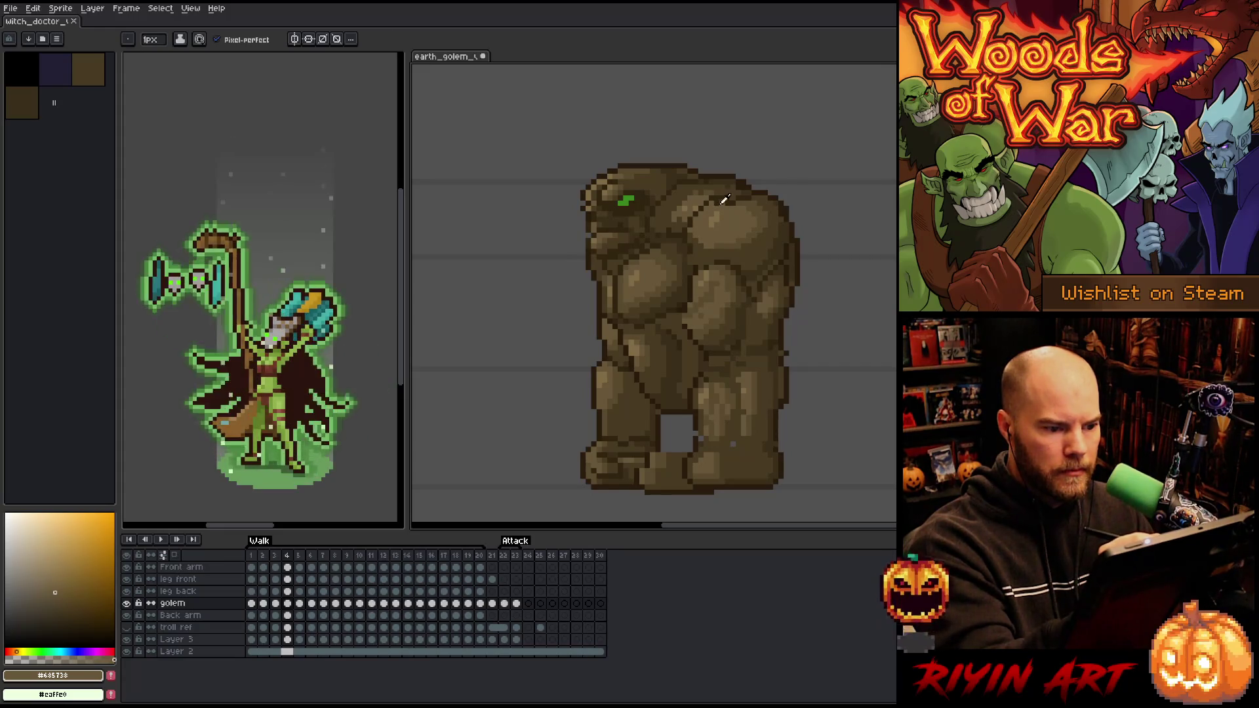
left_click(718, 204, "alt")
key("ctrl")
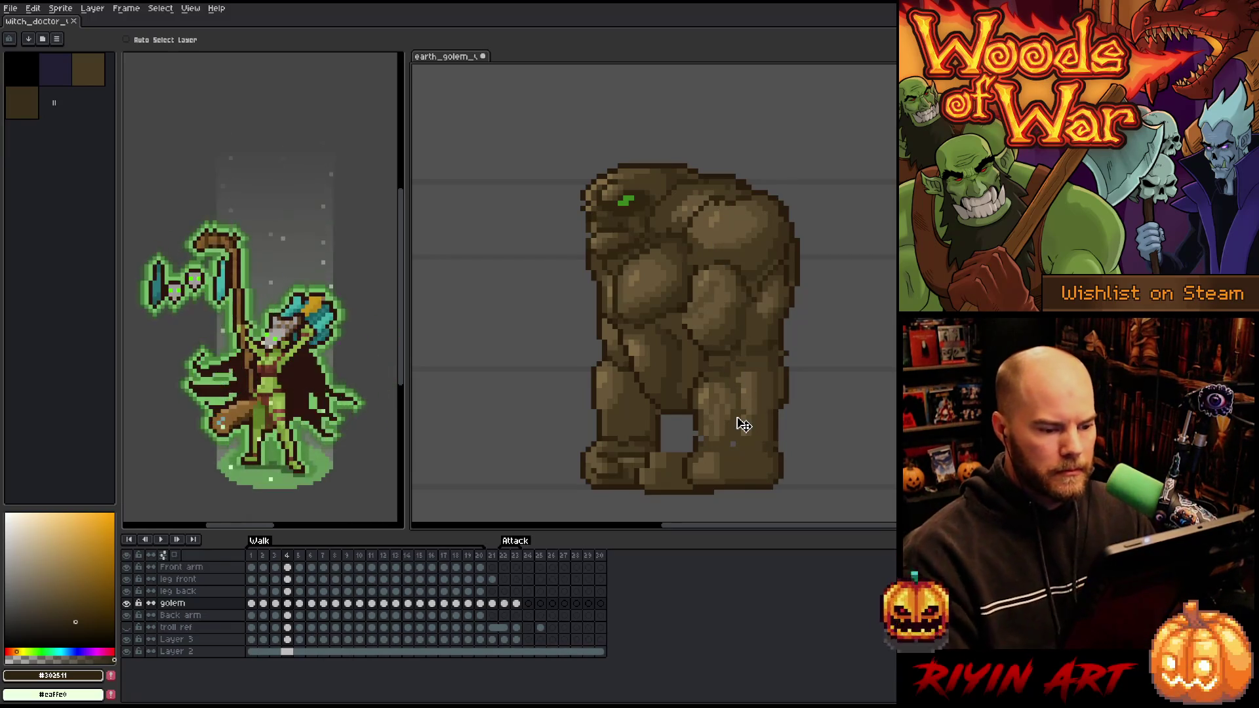
key("comma")
key("period")
key("comma")
key("comma")
key("period")
key("comma")
key("period")
key("period")
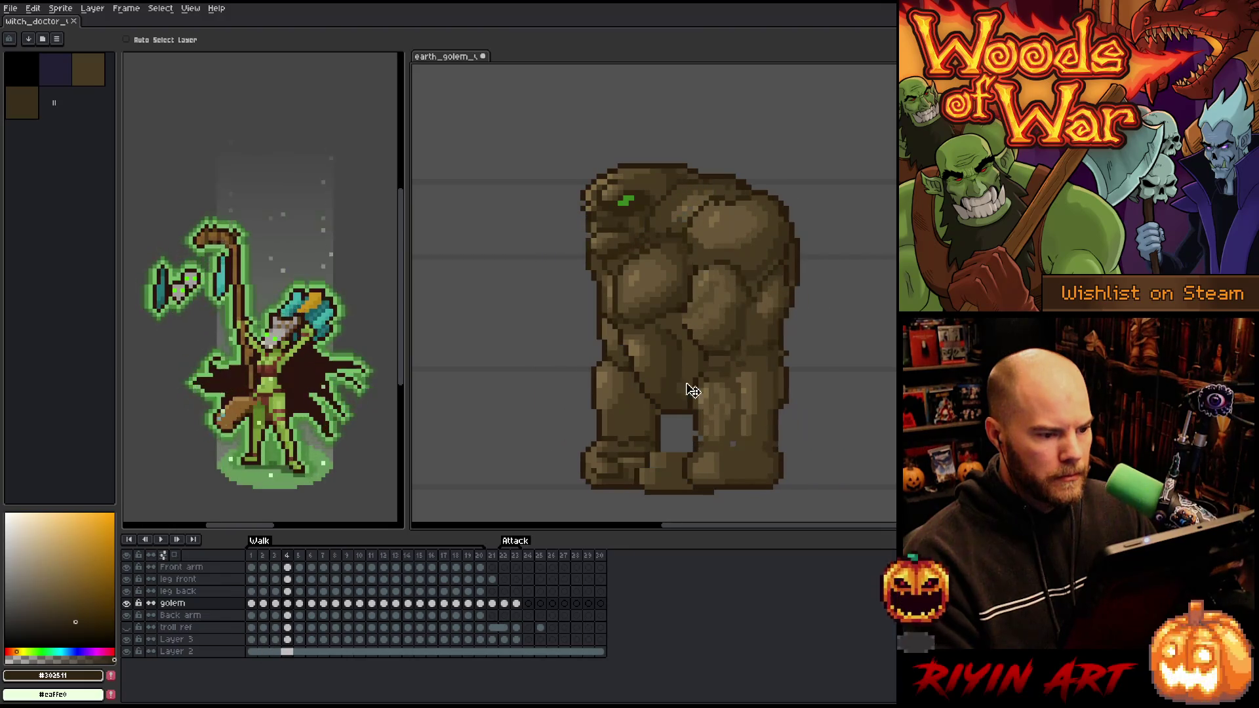
key("m")
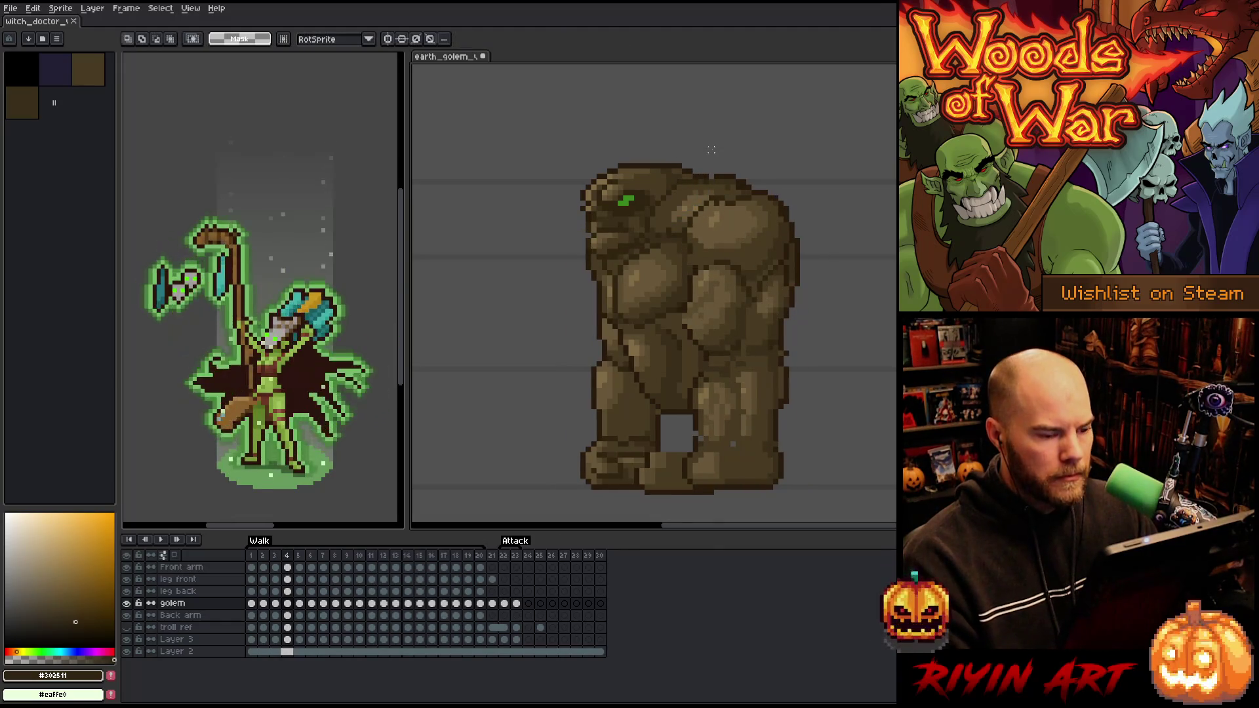
left_click_drag(770, 139, 675, 184)
key("ctrl+d")
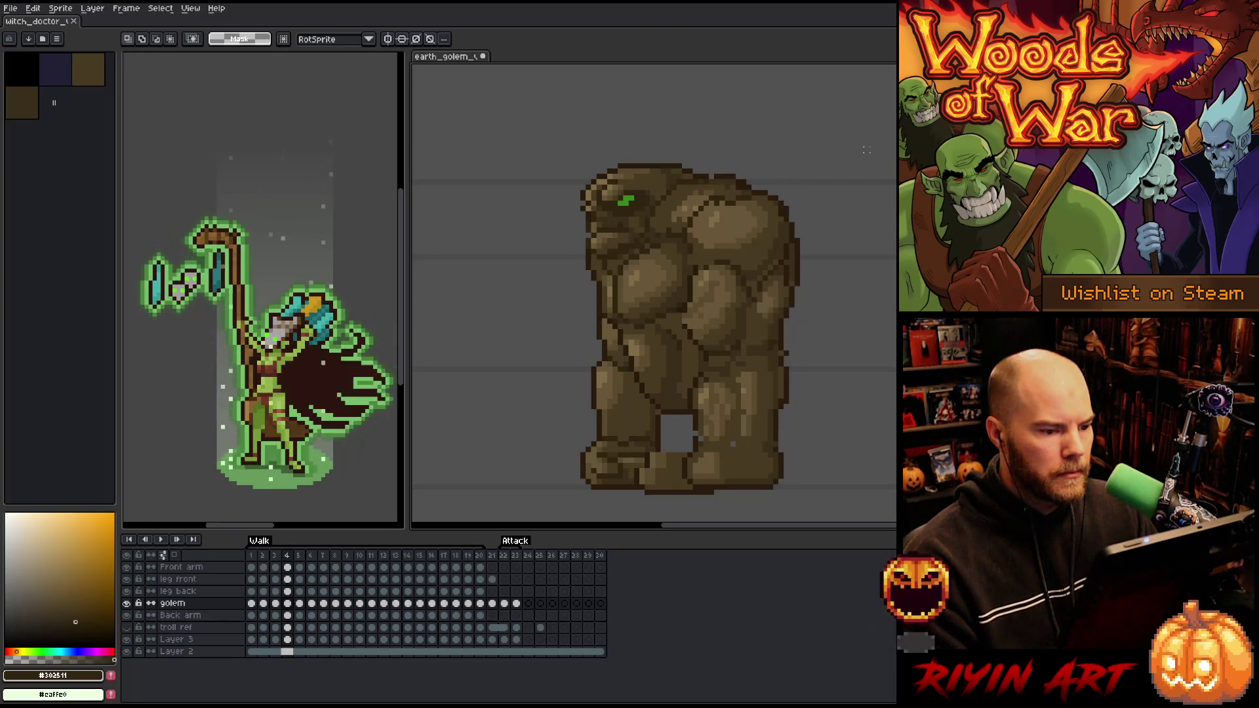
key("b")
left_click(717, 169, "alt")
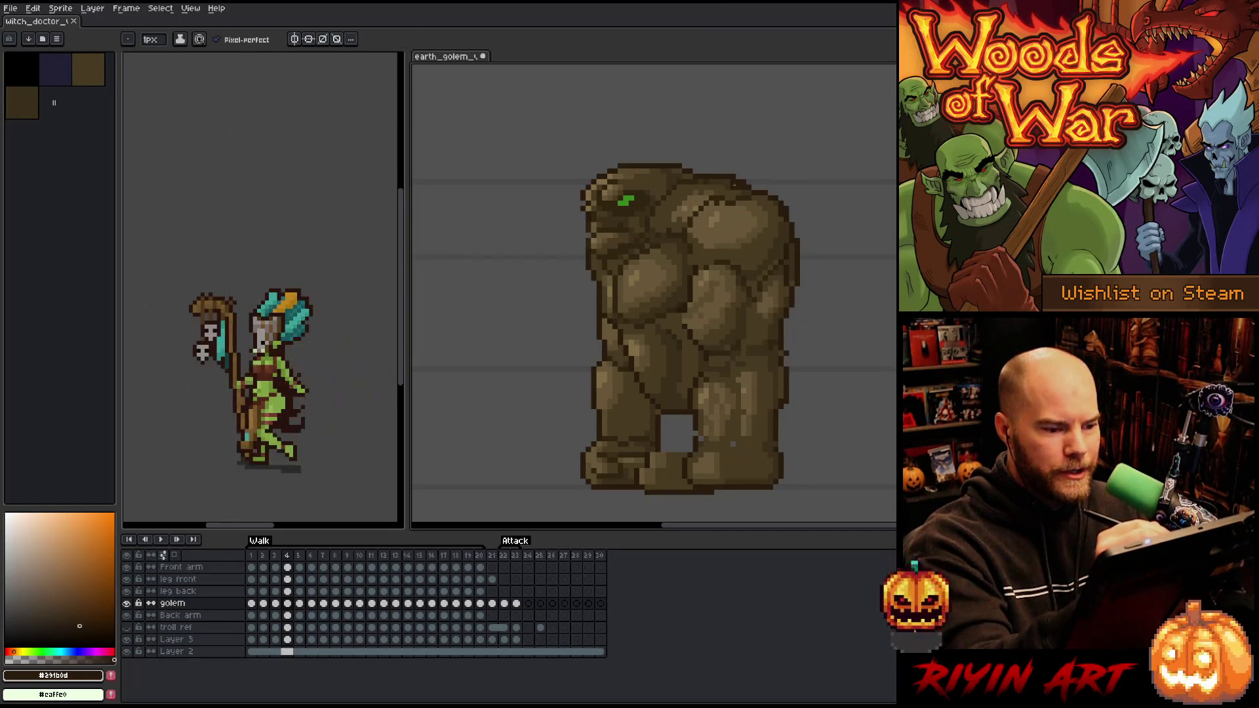
left_click(734, 188, "alt")
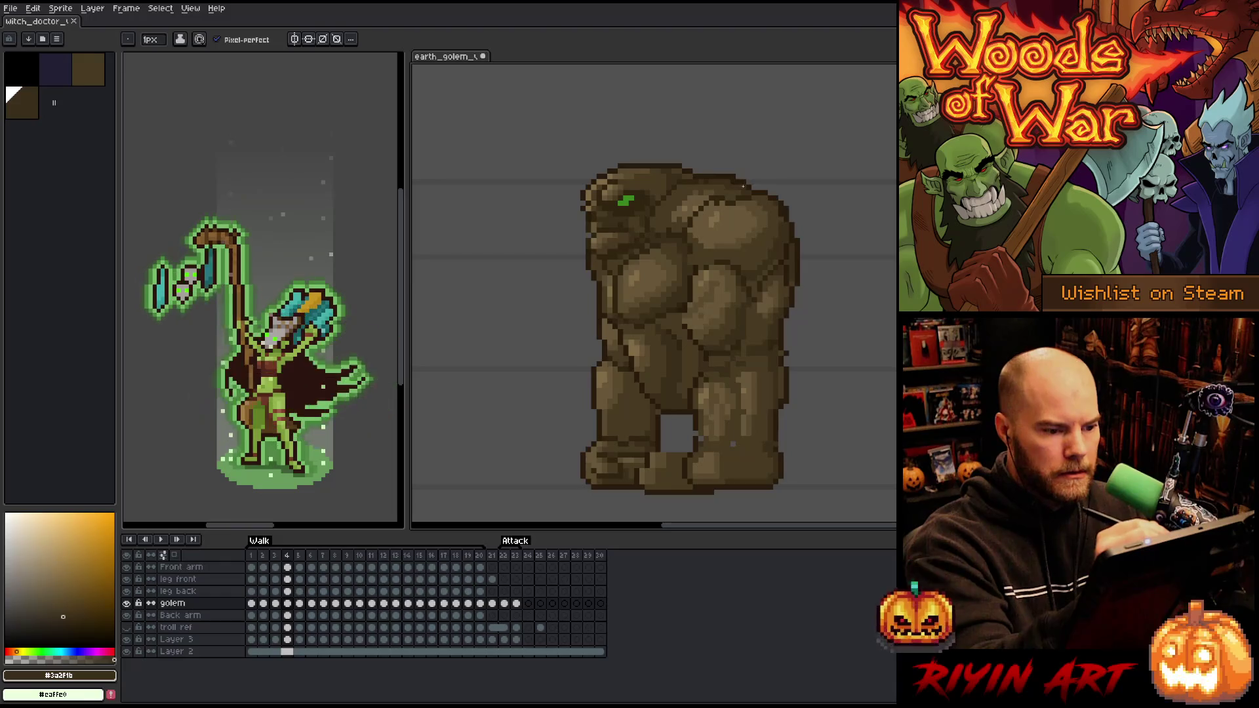
key("e")
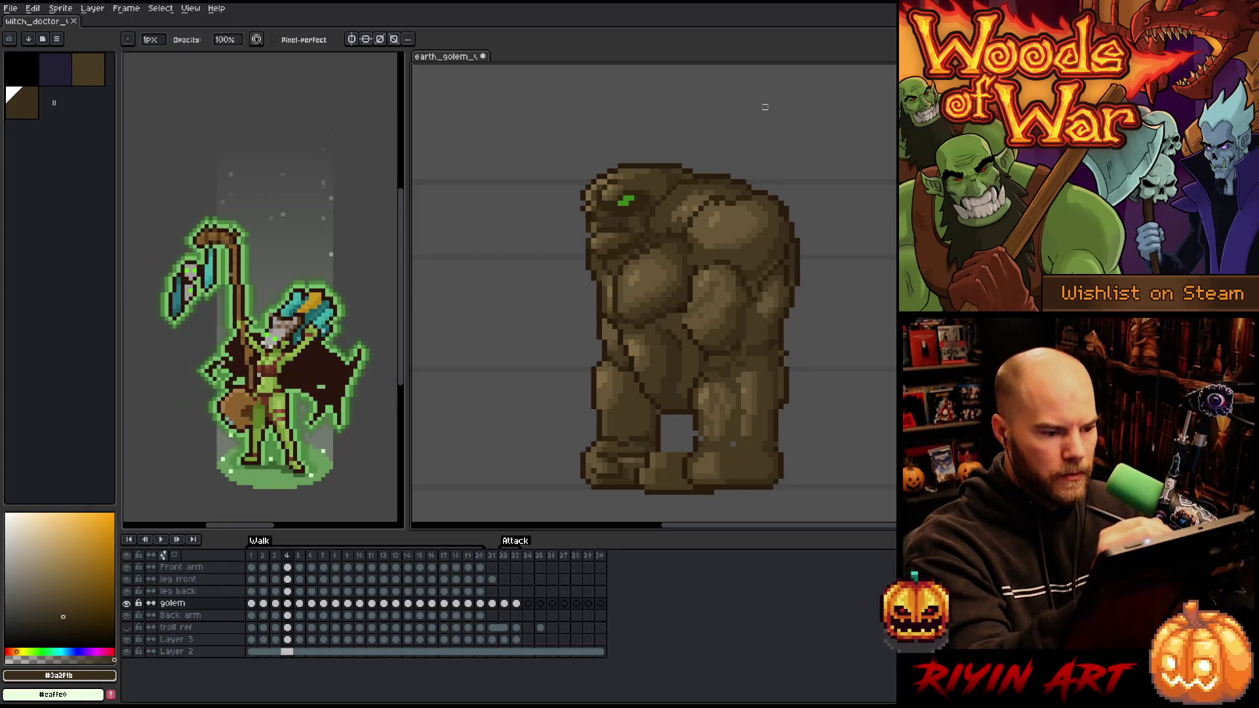
Return to walk frame 3 and pencil a dark outline along the head-shoulder seam
key("comma")
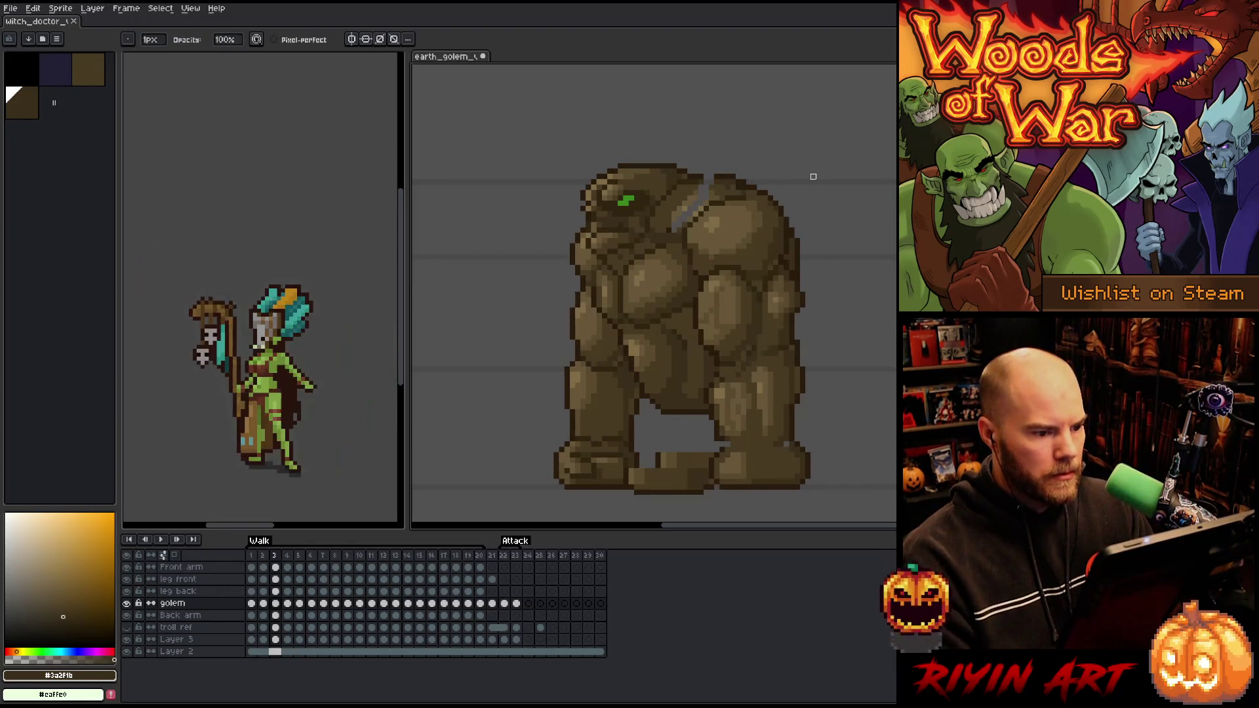
key("period")
key("comma")
key("b")
left_click(689, 169, "alt")
left_click_drag(713, 175, 703, 184)
Sample the golem's dark, mid and highlight browns for the seam, then save the sprite
left_click(690, 176, "alt")
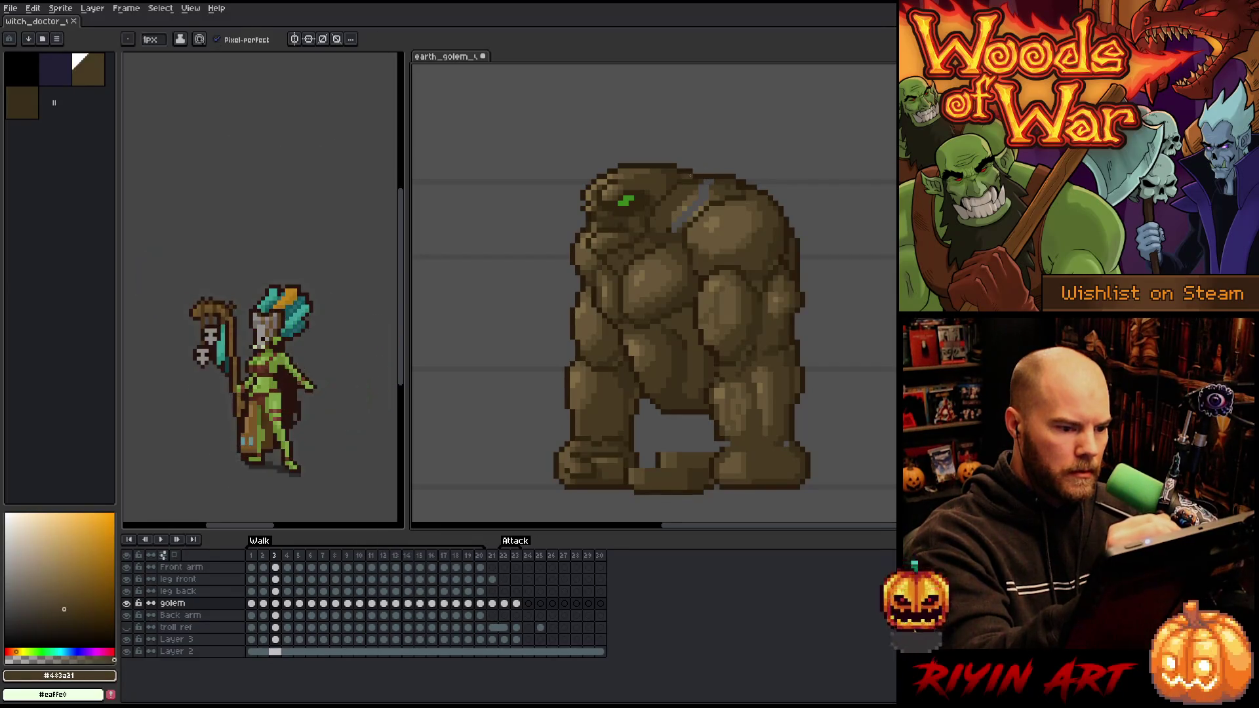
left_click(713, 181, "alt")
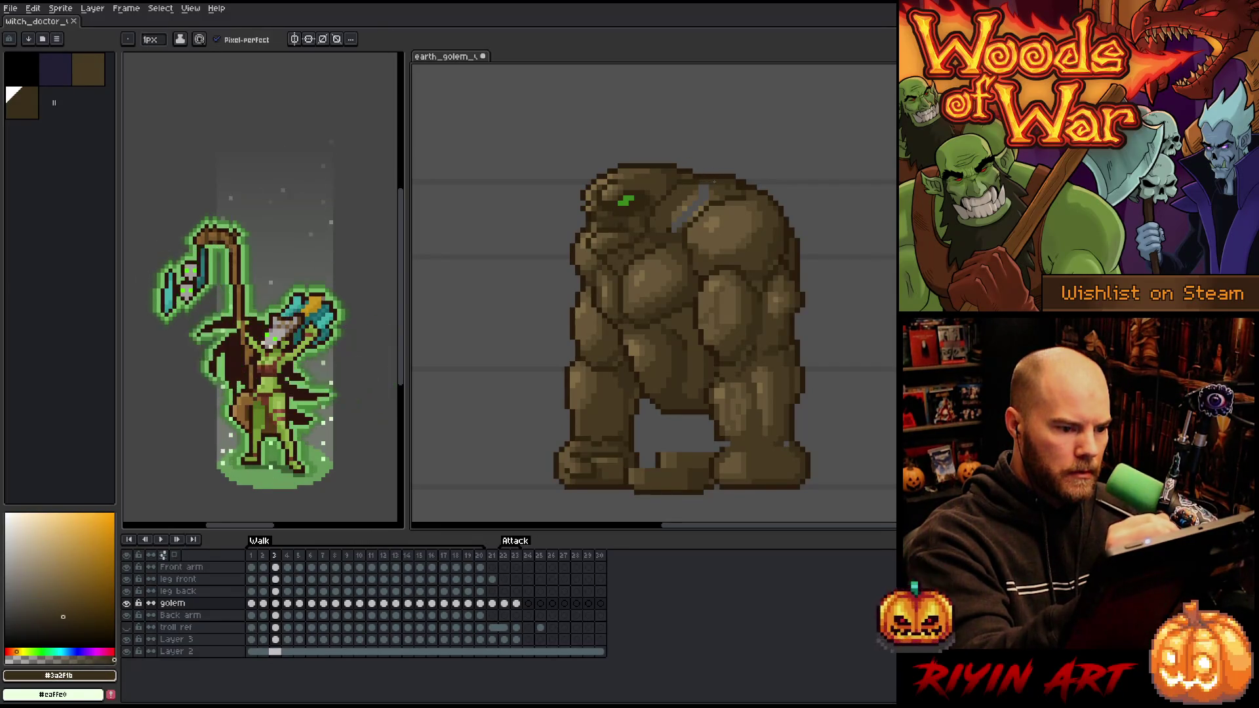
left_click(711, 173, "alt")
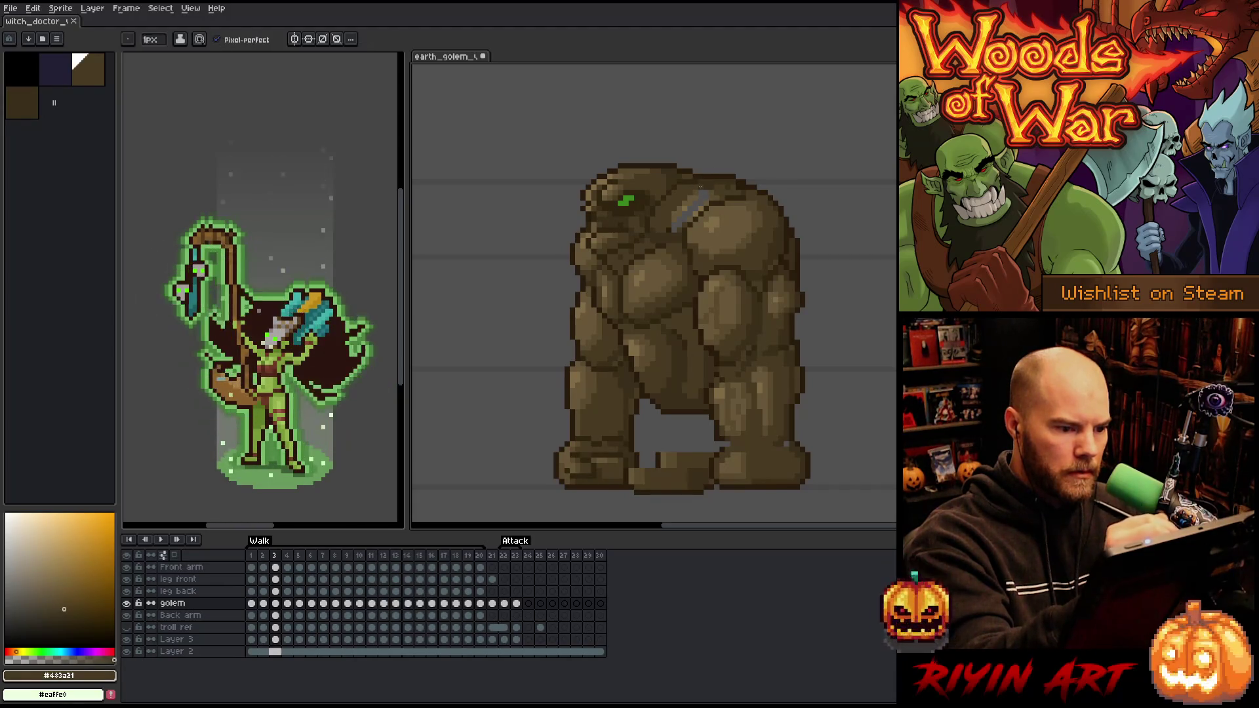
left_click(709, 192, "alt")
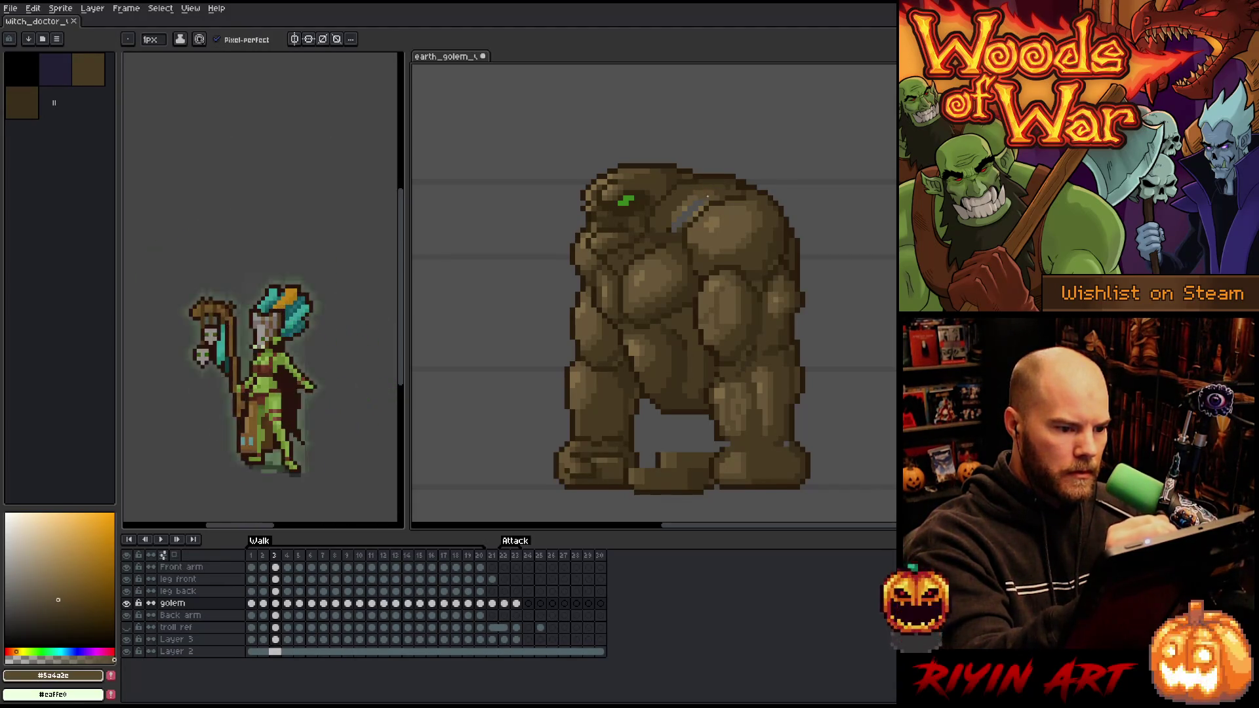
left_click(705, 203, "alt")
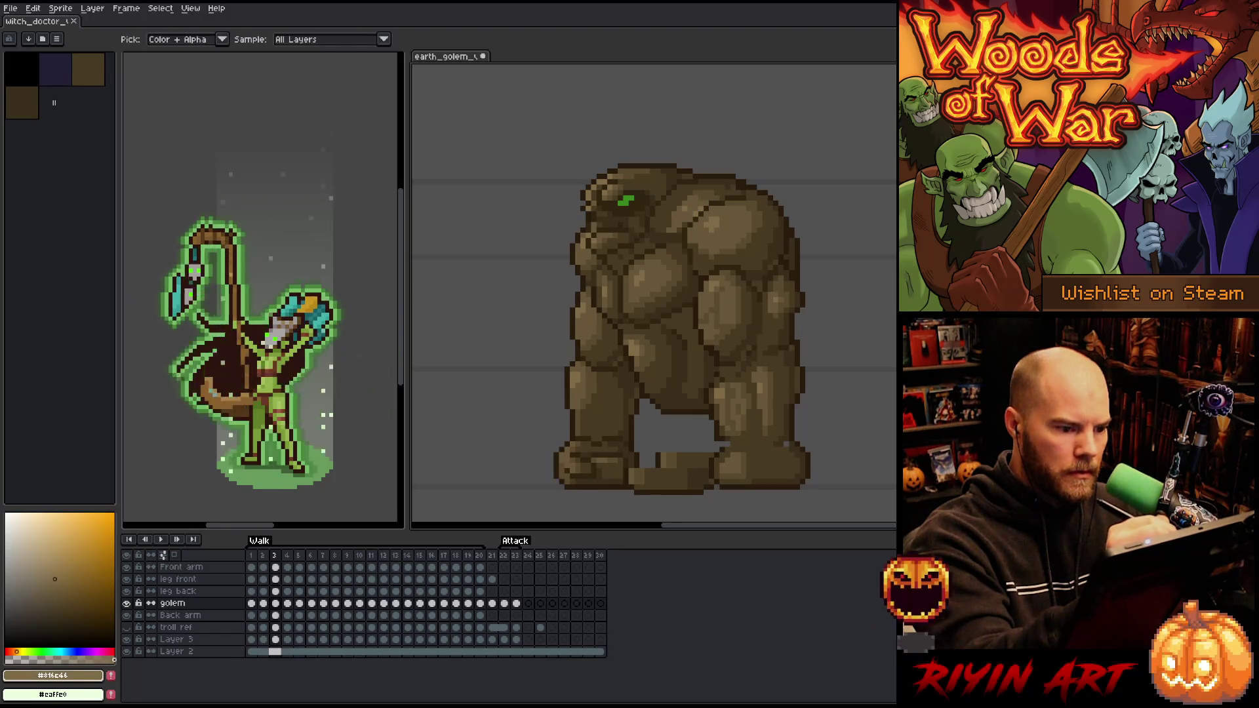
left_click(675, 228, "alt")
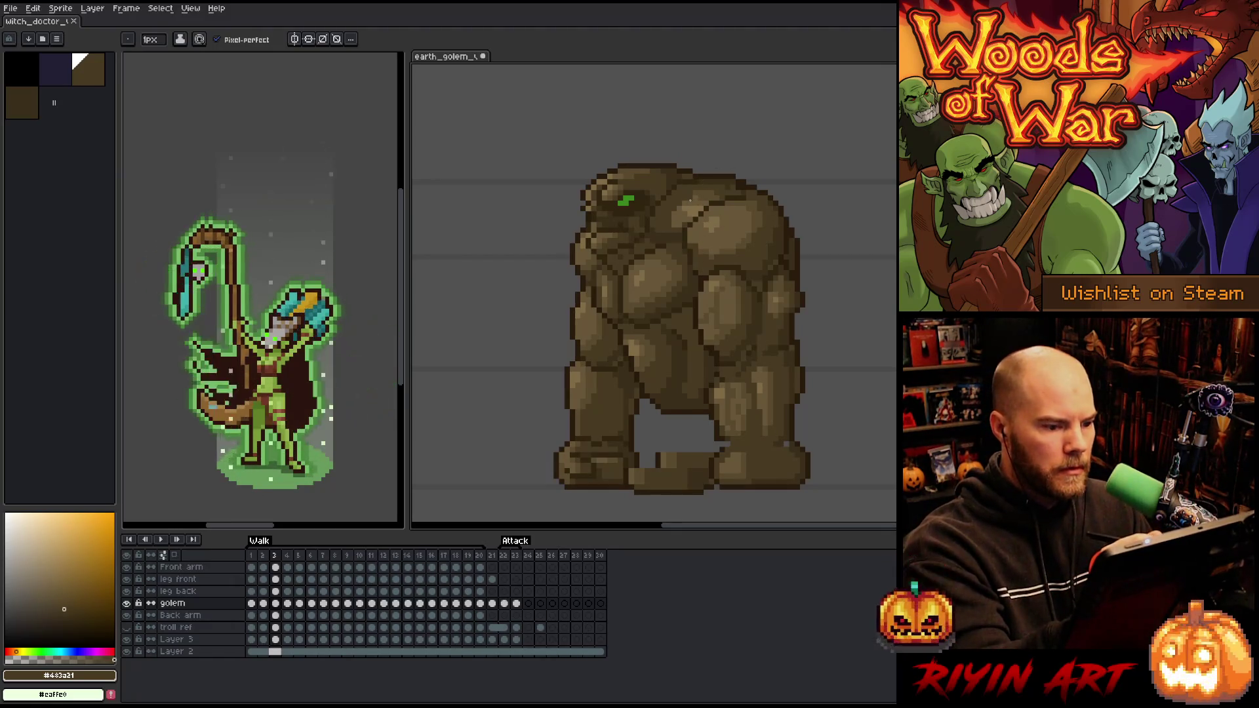
left_click(682, 201, "alt")
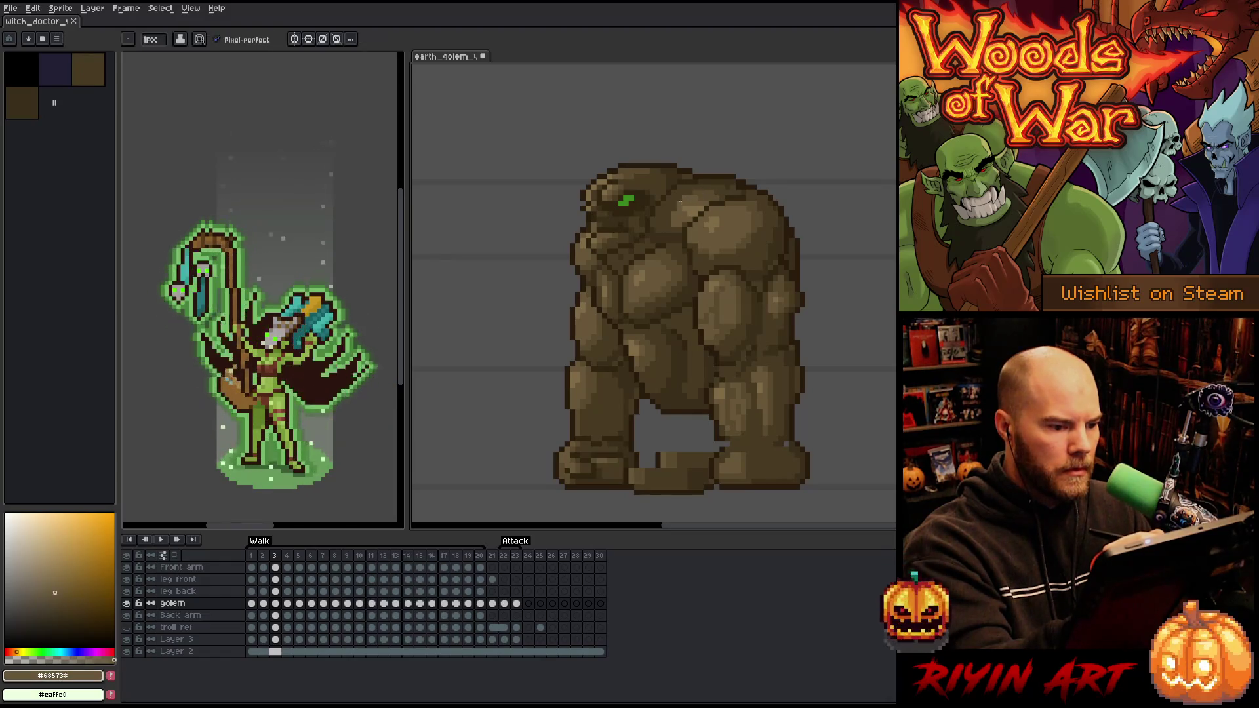
key("ctrl+s")
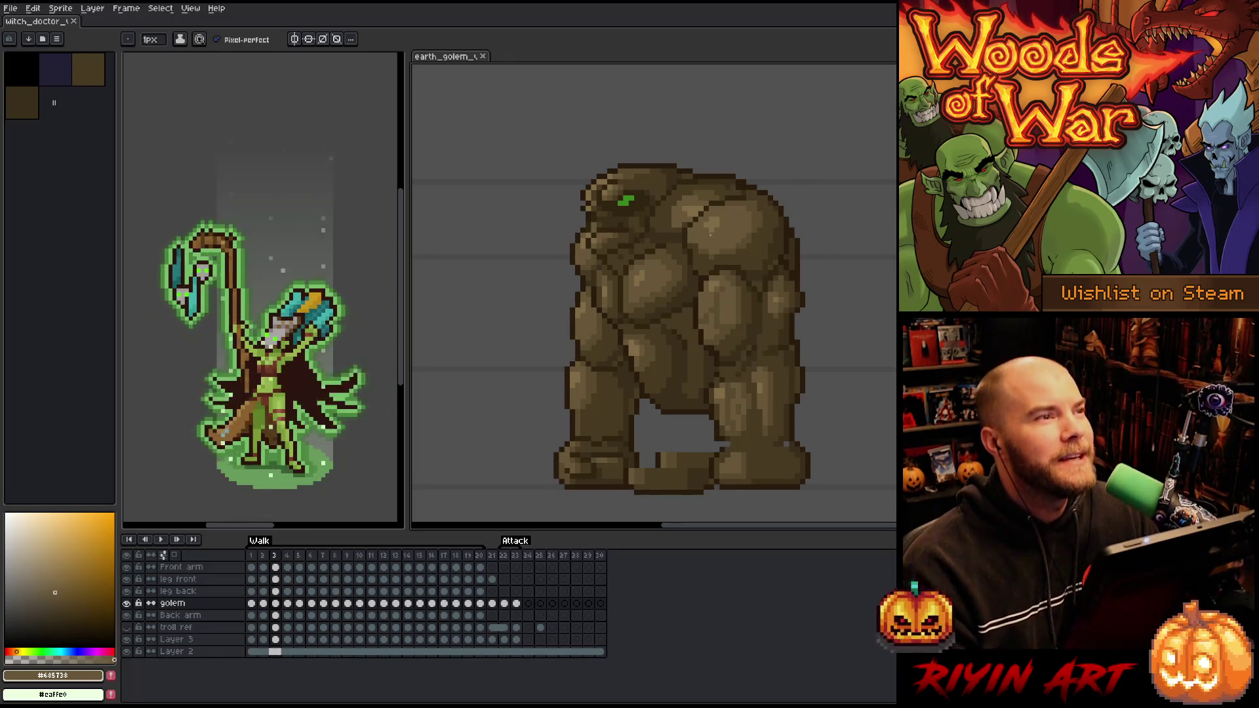
Flip between walk frames 2 and 3 to compare the poses
key("Left")
key("Right")
key("Left")
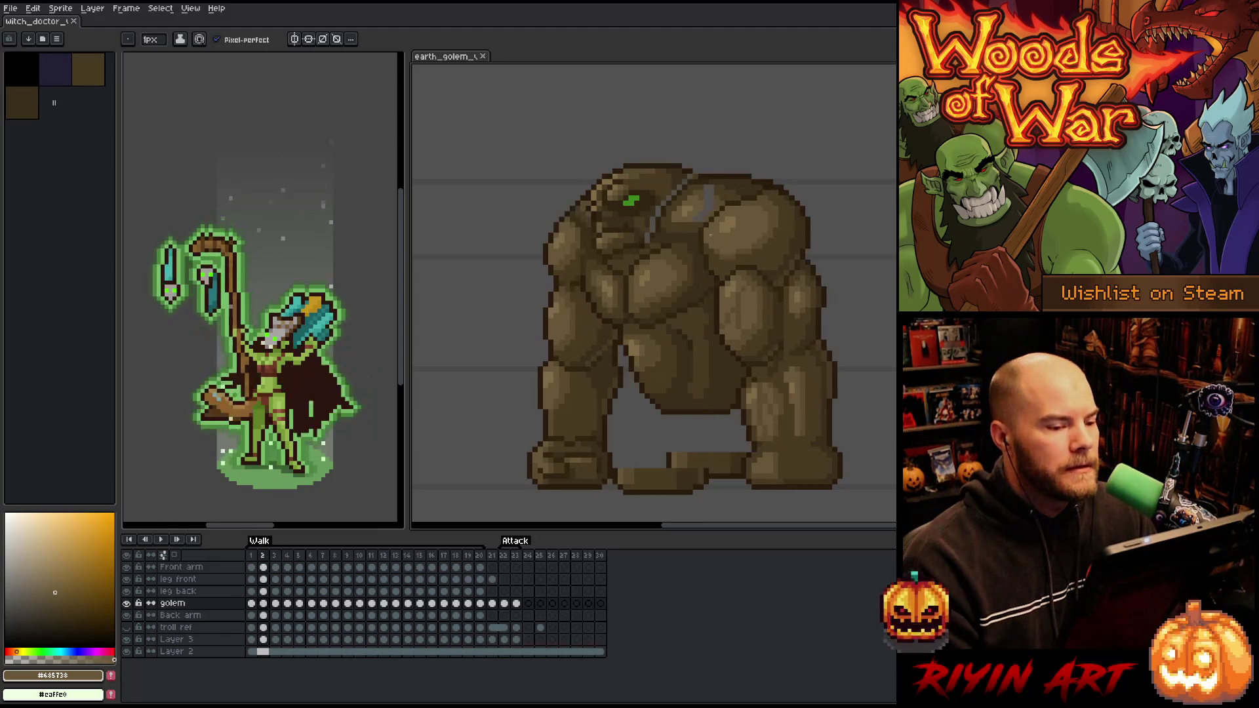
key("Right")
key("Right")
key("Right")
key("Left")
key("Left")
key("Left")
key("Right")
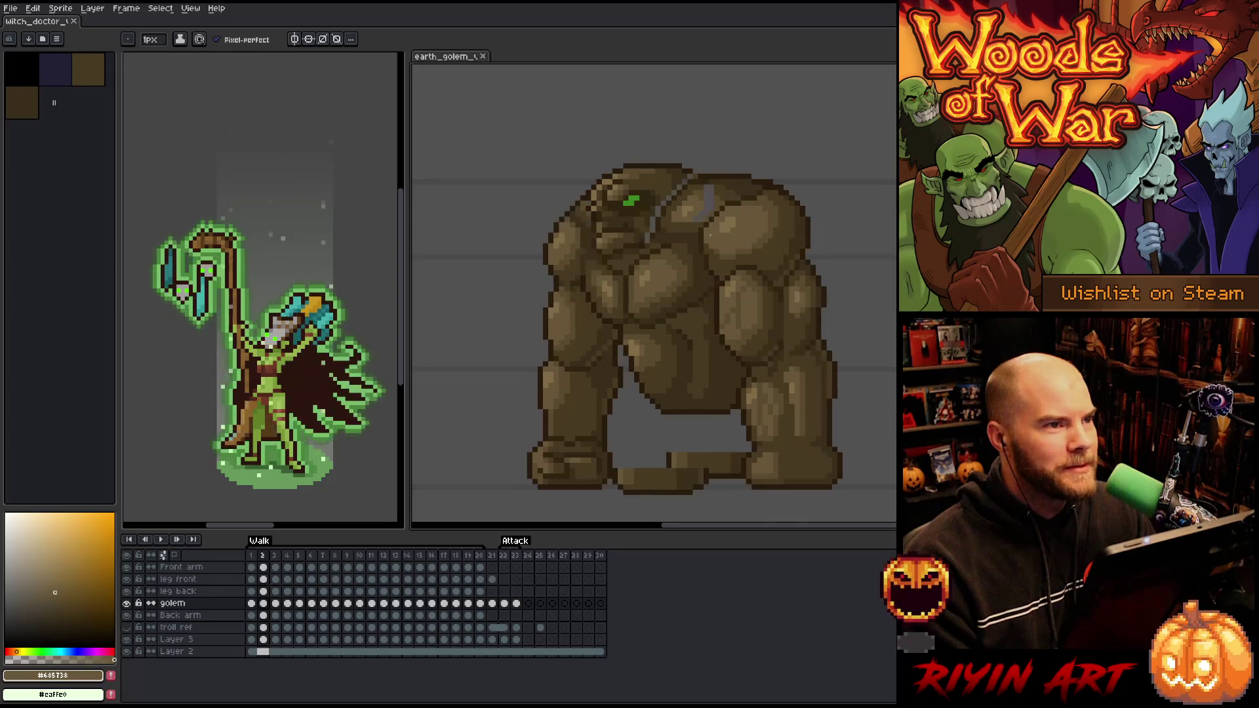
key("Right")
key("Right")
key("Left")
key("Left")
key("Left")
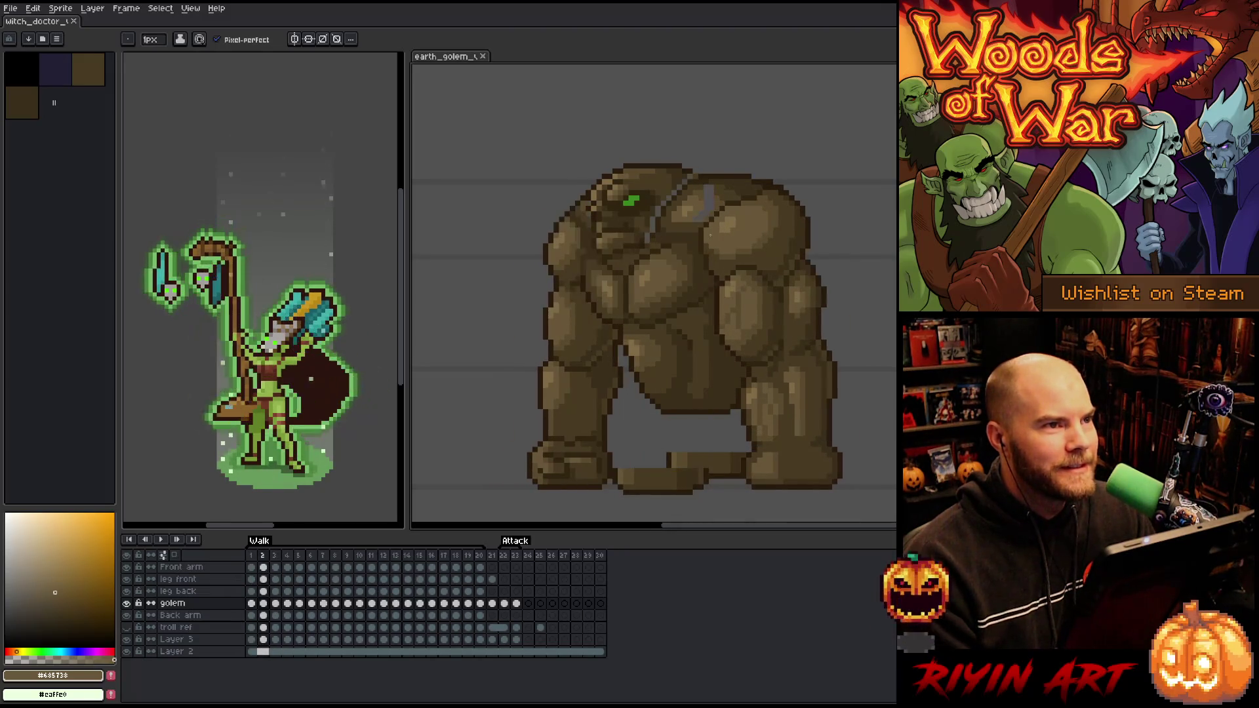
key("Right")
key("Right")
key("Right")
key("Left")
key("Left")
key("Left")
key("Left")
key("Right")
key("Right")
key("Left")
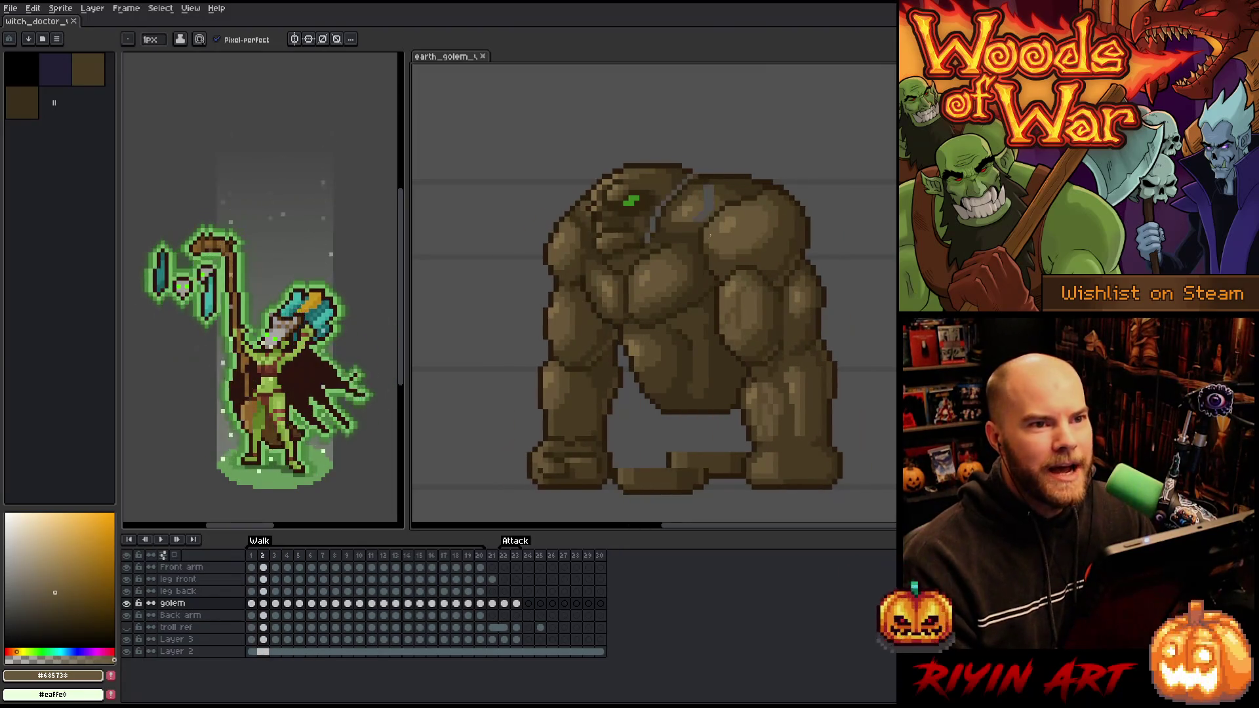
key("Right")
key("Left")
key("Right")
key("Left")
key("Right")
key("Left")
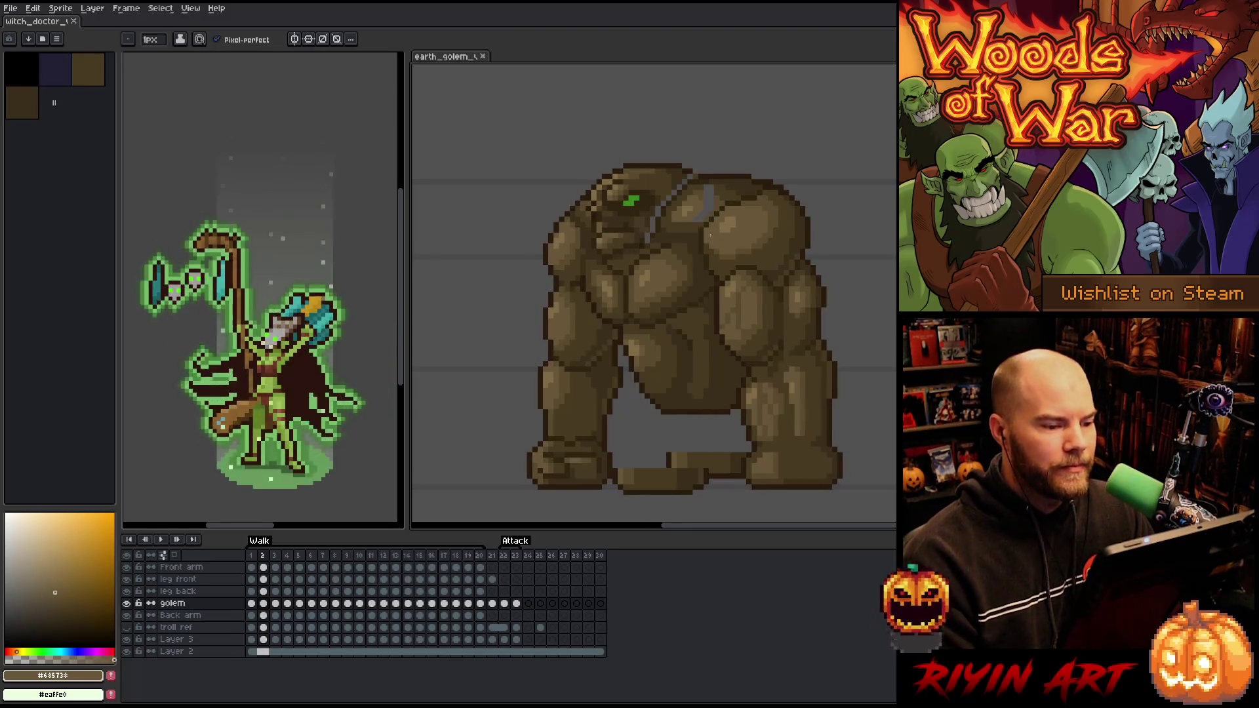
Sample dark, mid #483a21 and #5a4a2e browns to fill the shoulder gap, then return to frame 1
left_click(710, 234, "alt")
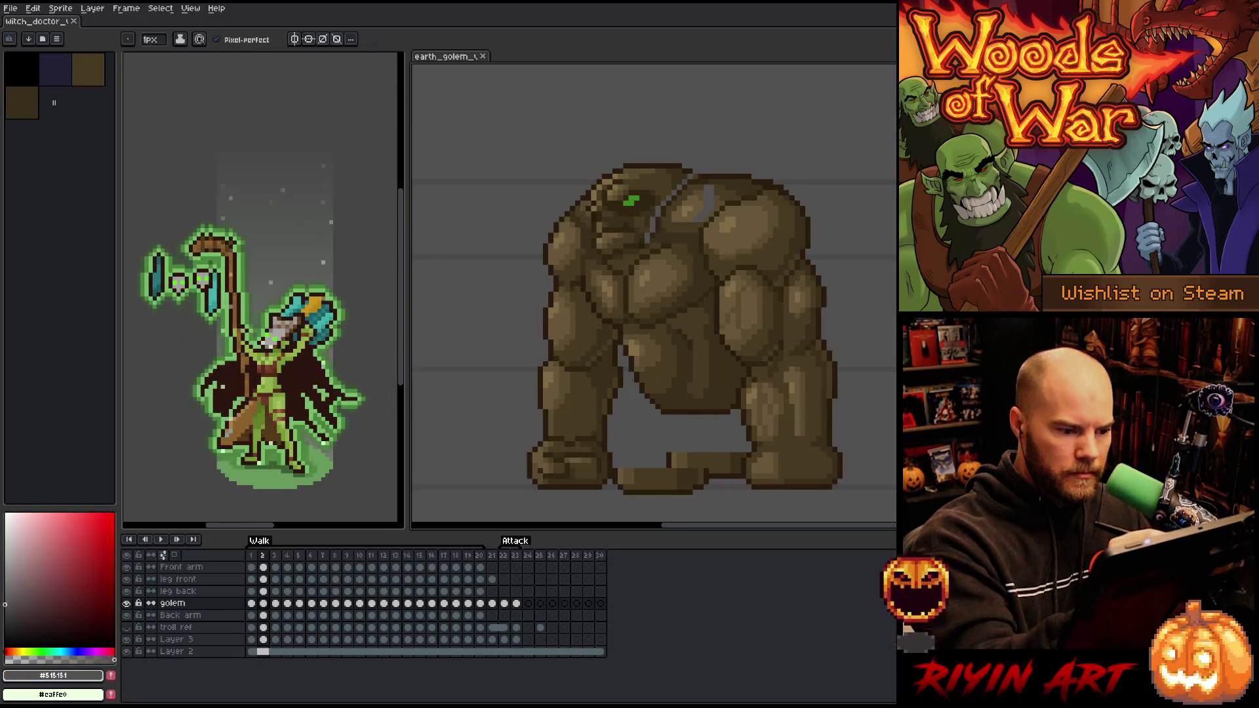
left_click(653, 219, "alt")
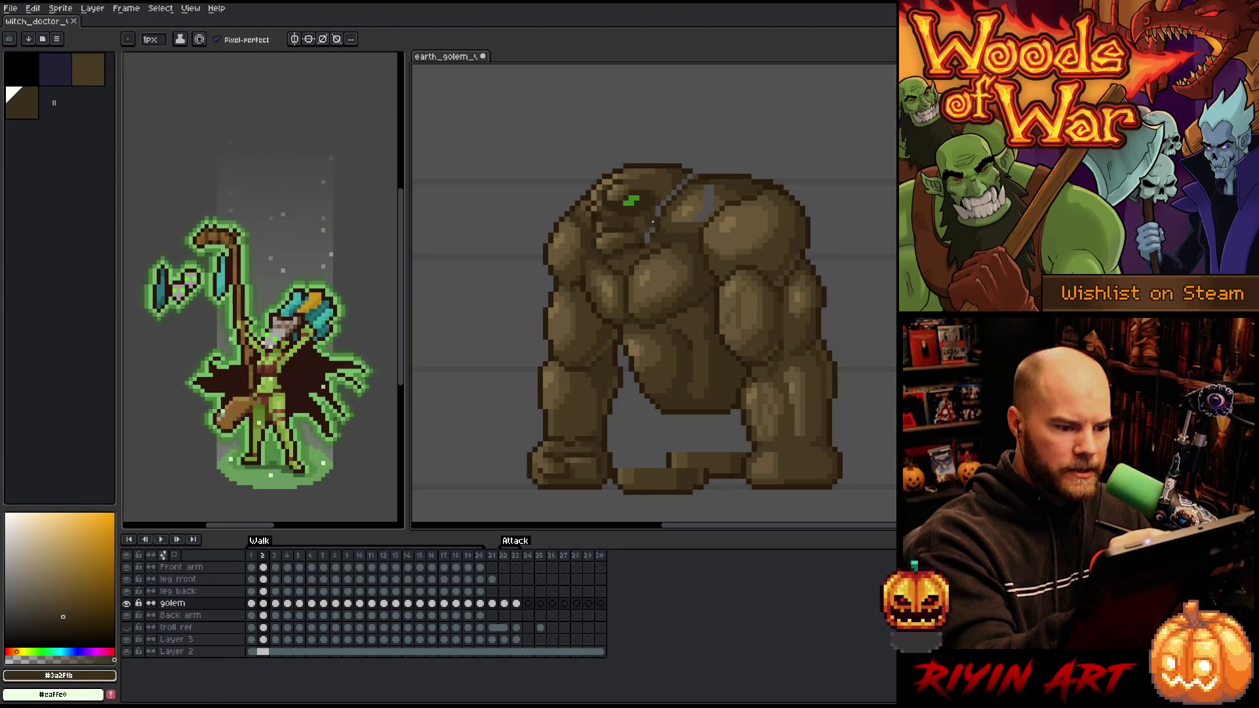
left_click(648, 233, "alt")
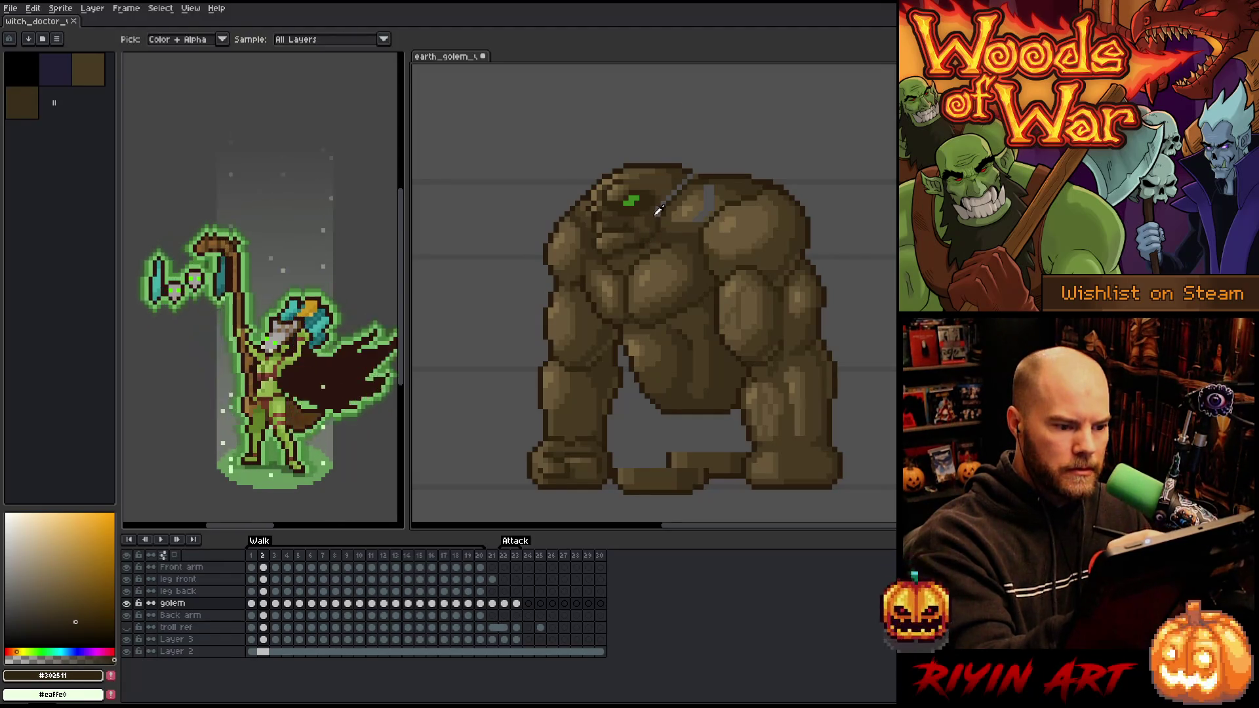
left_click(658, 211, "alt")
left_click(666, 197, "alt")
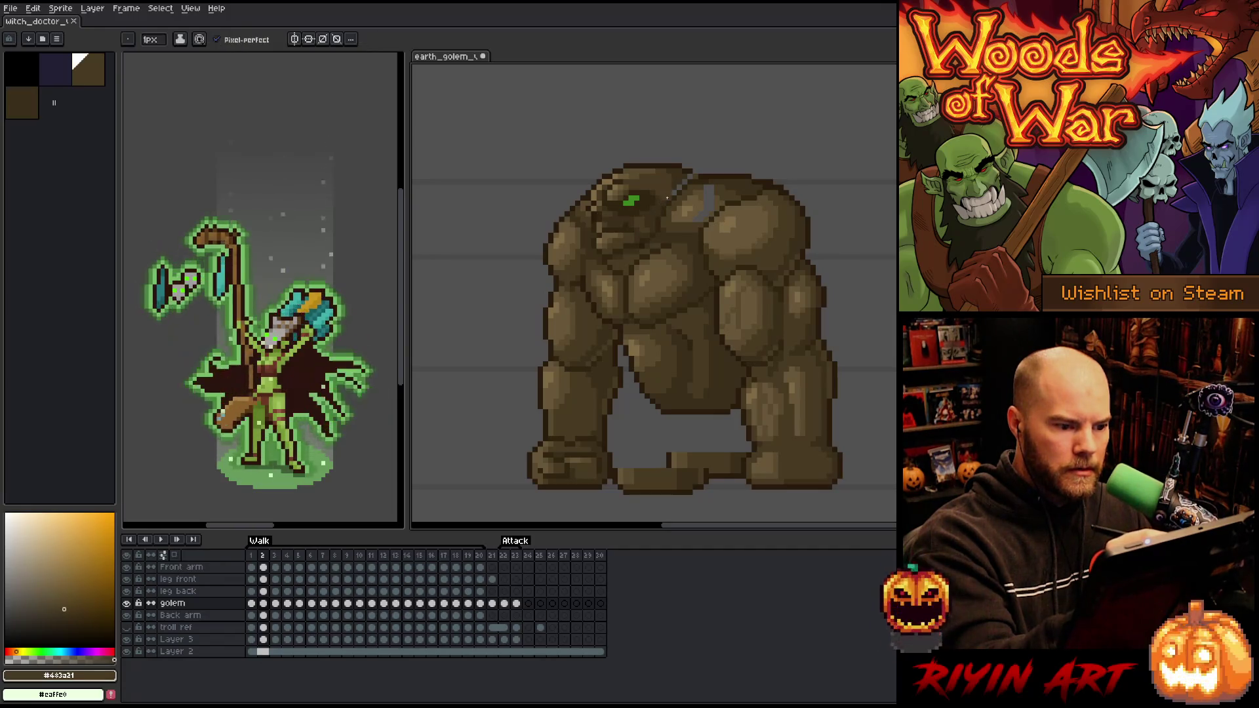
left_click(681, 177, "alt")
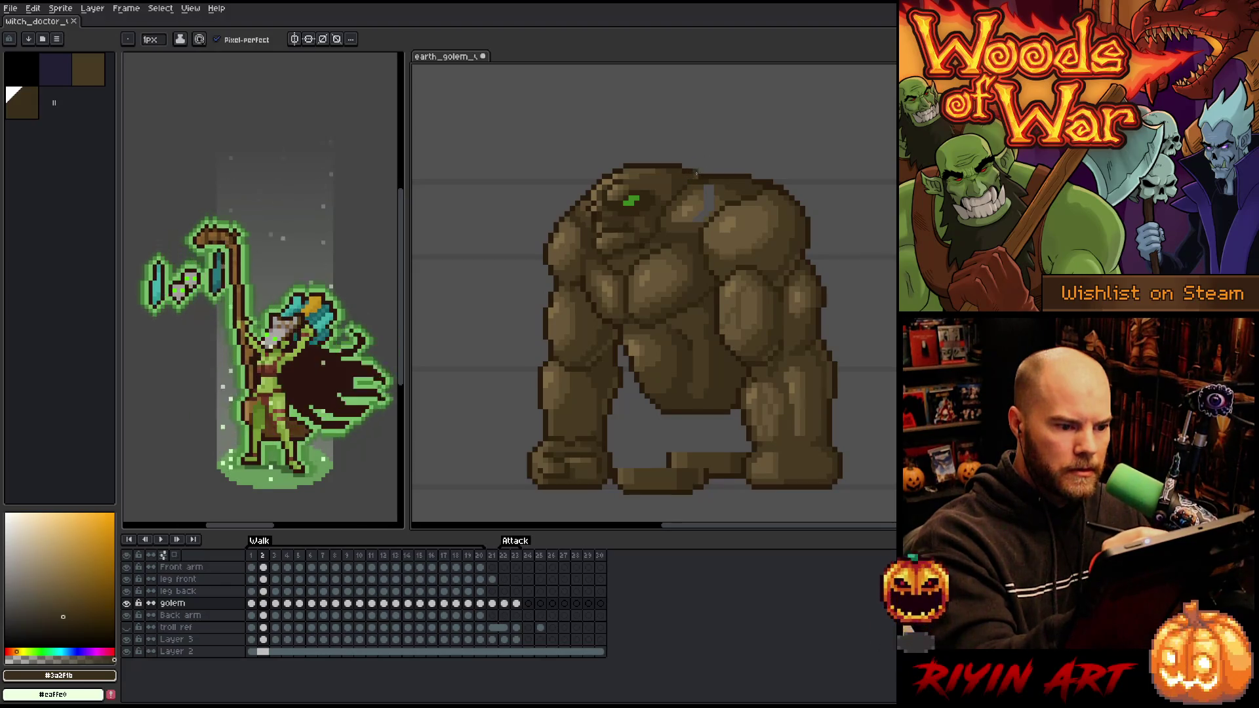
left_click(695, 170, "alt")
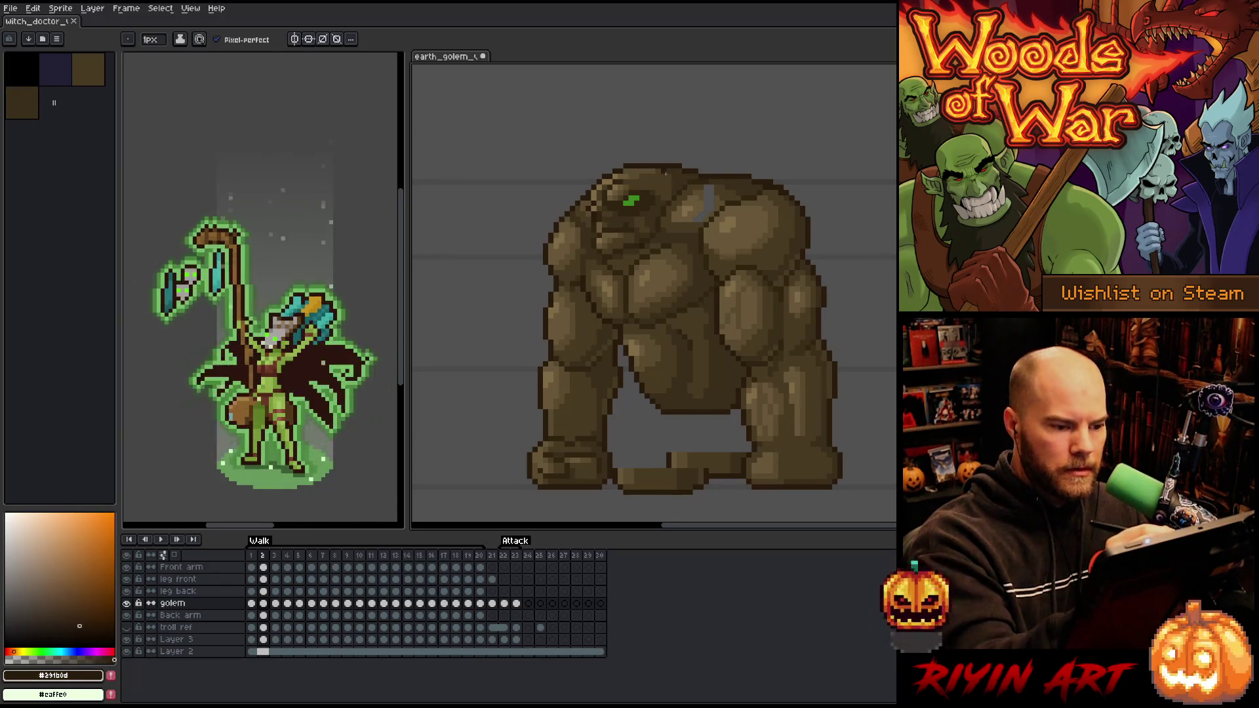
left_click(695, 170, "alt")
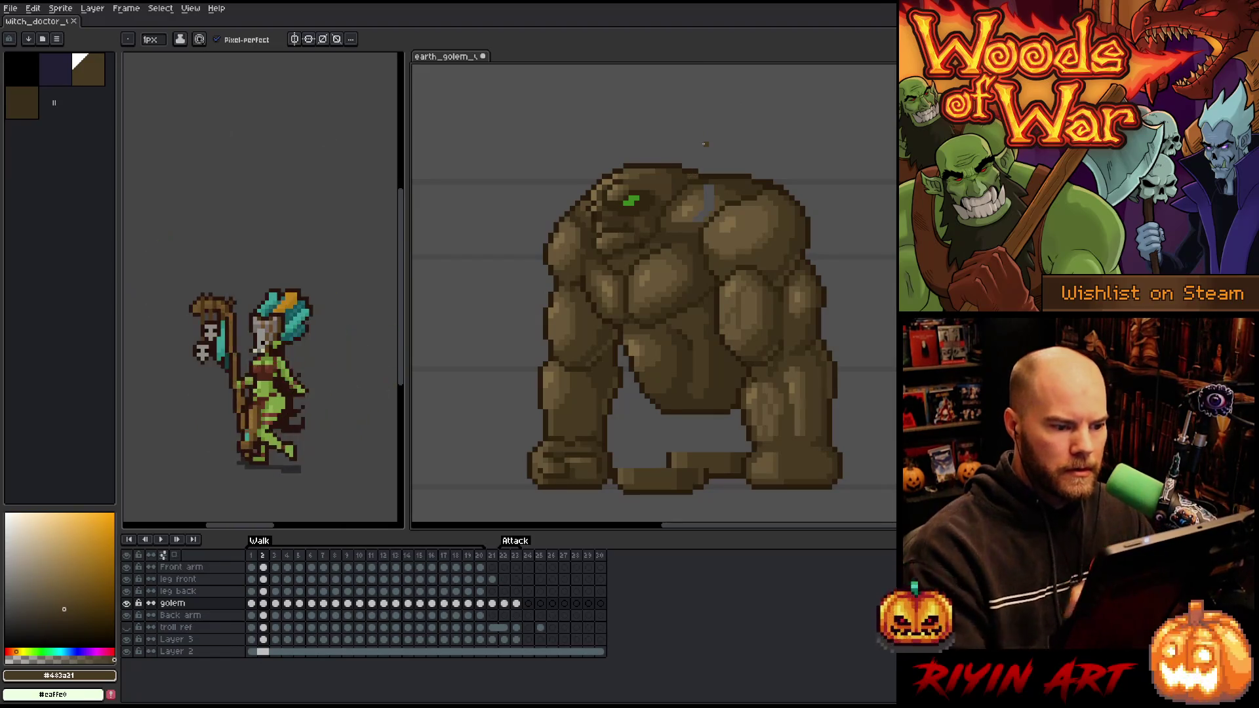
left_click(707, 201, "alt")
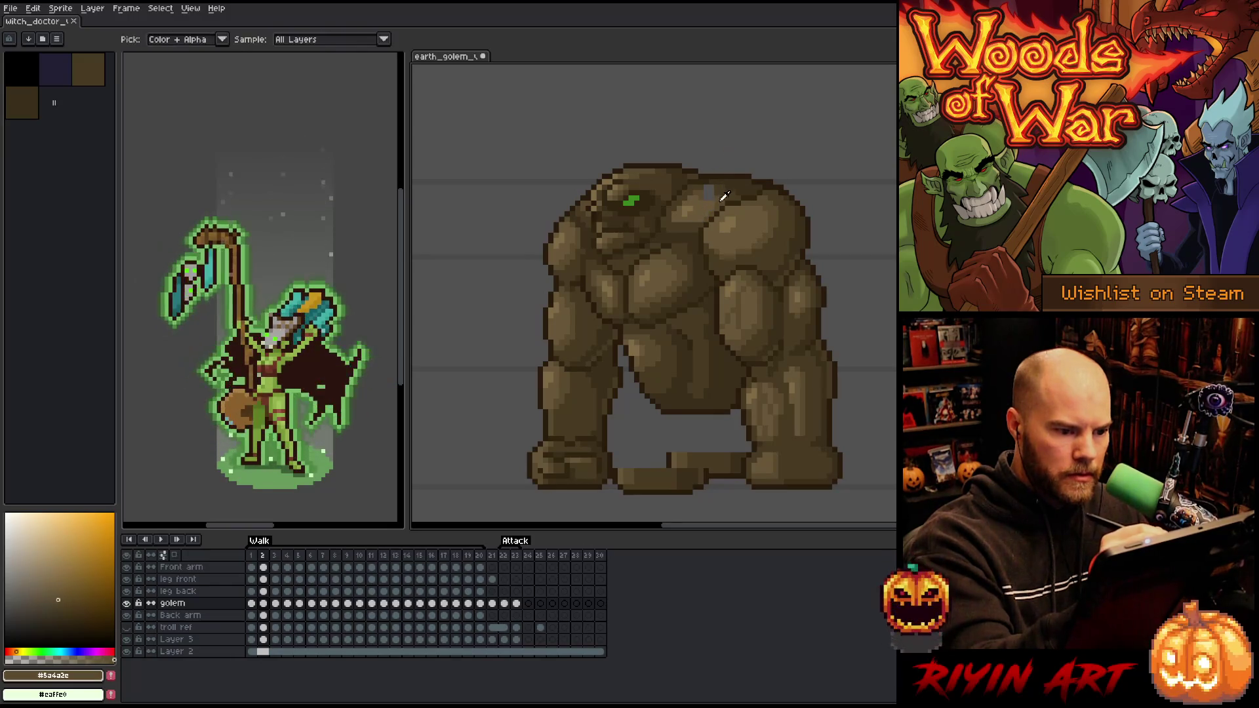
left_click(725, 186, "alt")
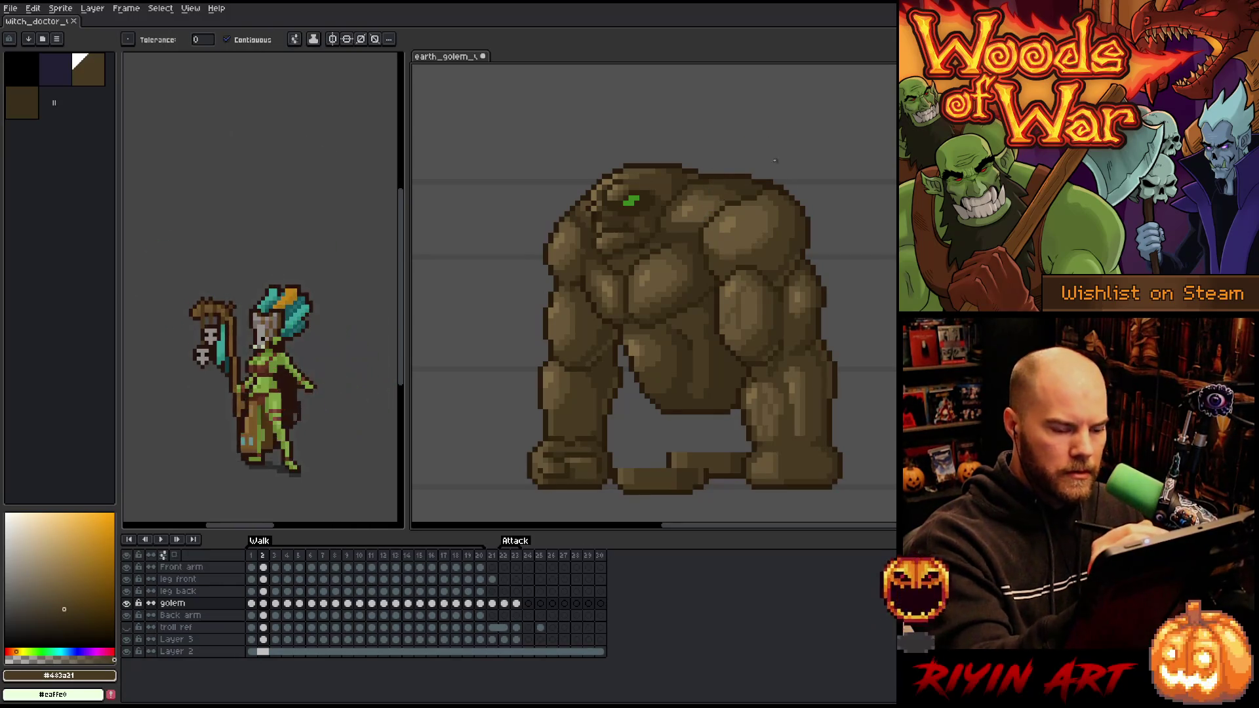
left_click(835, 418, "alt")
key("Left")
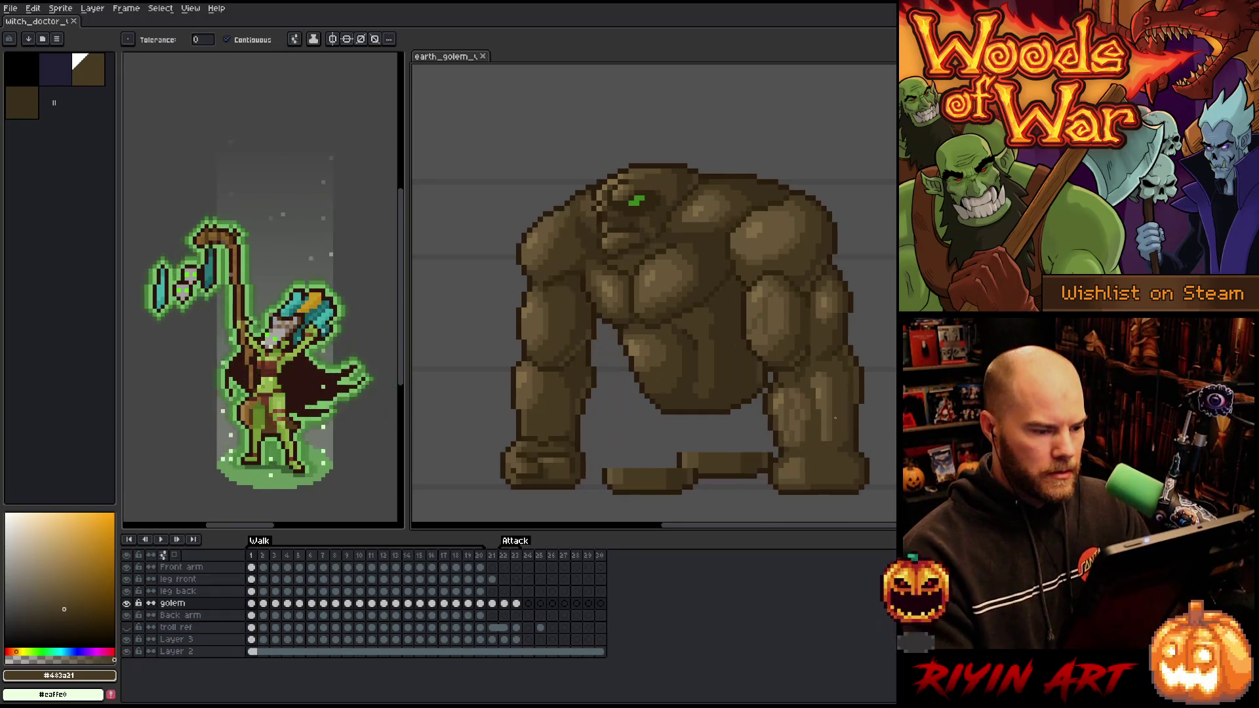
Cycle through walk frames 1 to 3 to check the golem's motion
key("Right")
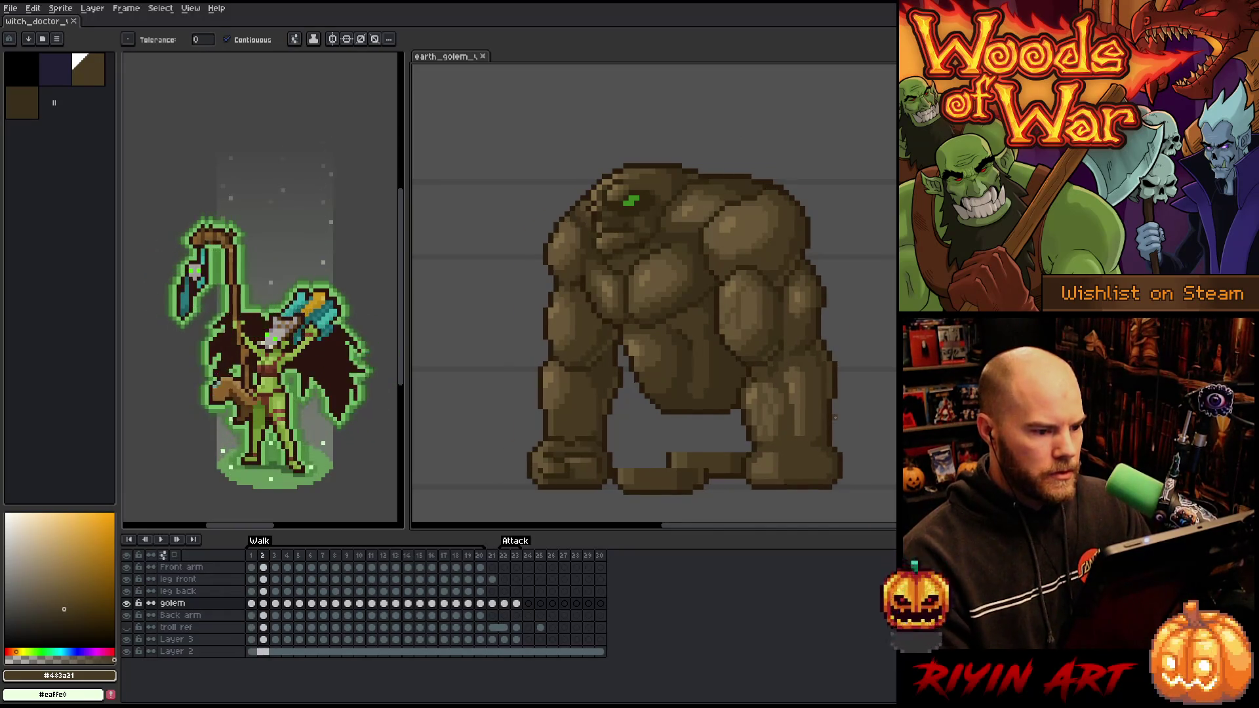
key("ctrl")
key("Right")
key("Left")
key("Left")
key("Right")
key("Right")
key("Right")
key("Right")
key("Left")
key("Left")
key("Left")
key("Right")
key("Right")
key("Left")
key("Left")
key("Left")
key("Right")
key("Right")
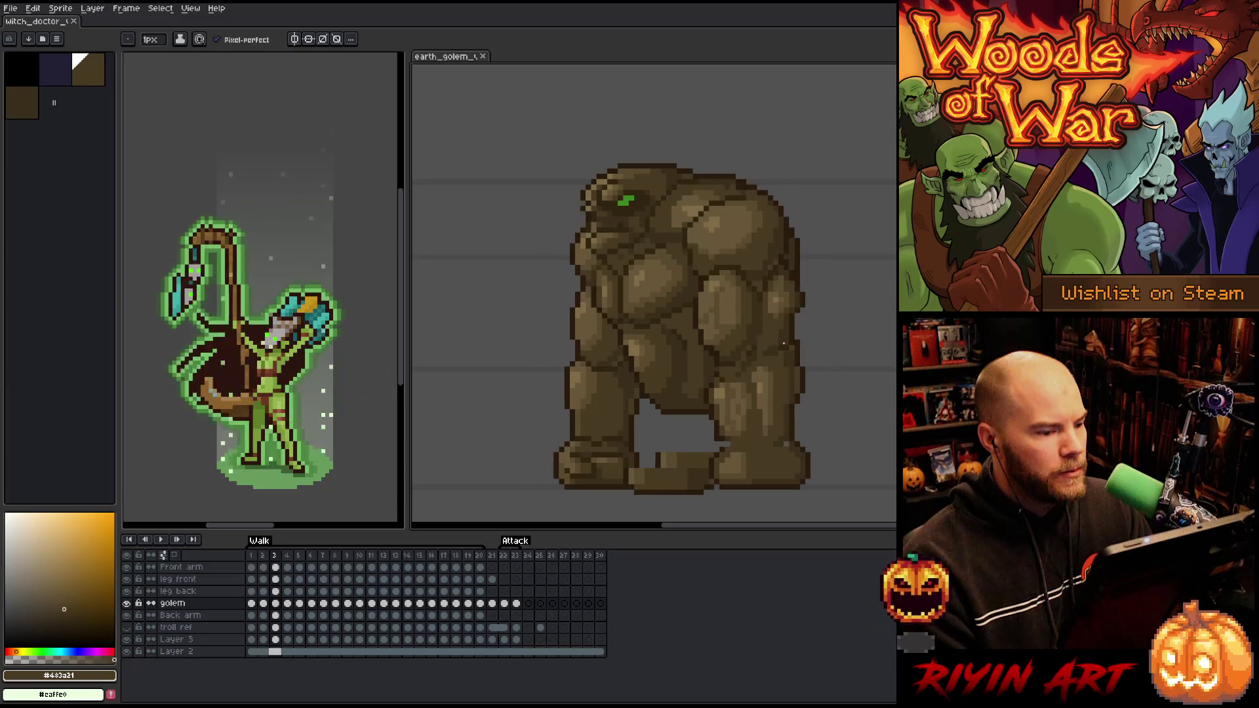
key("Left")
key("Right")
key("Left")
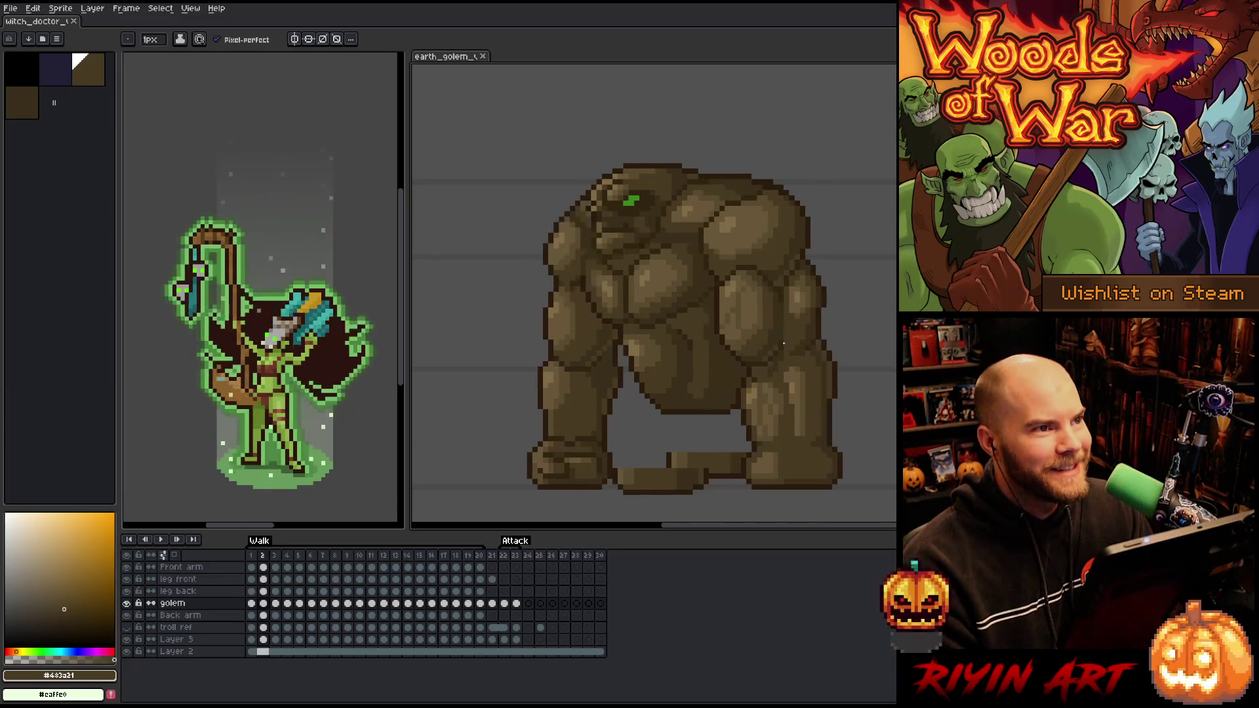
key("Right")
key("Right")
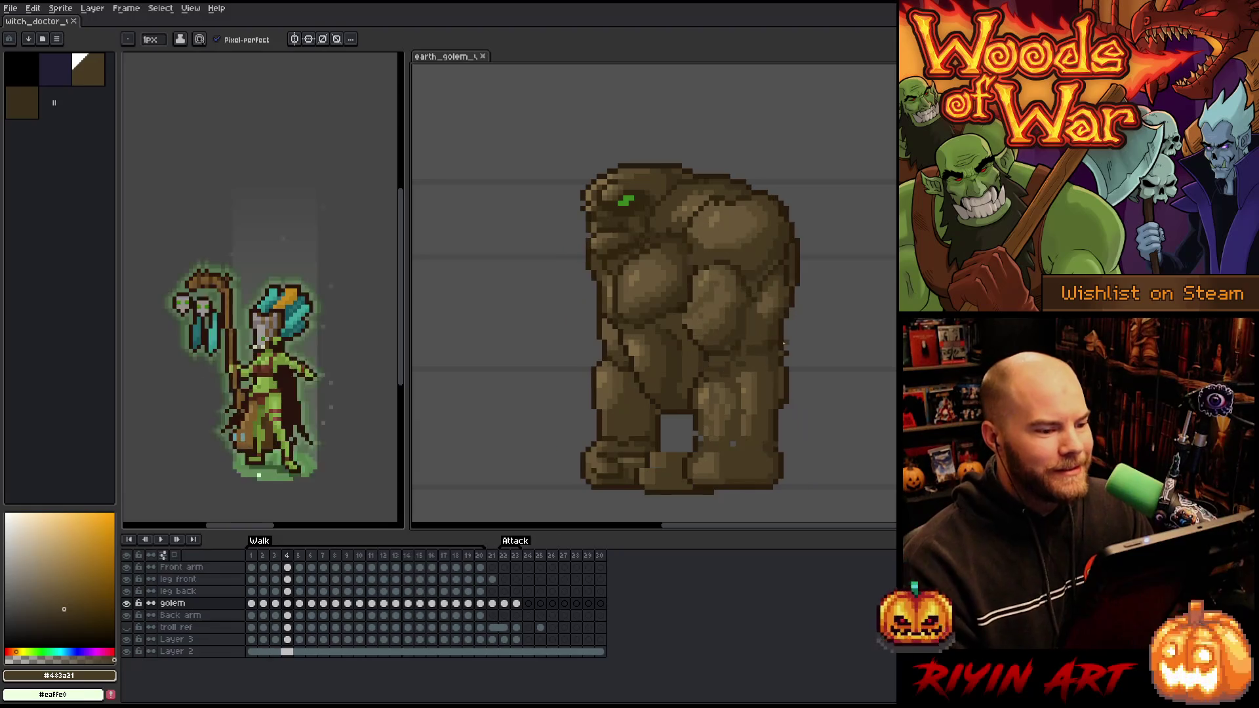
key("Left")
key("Left")
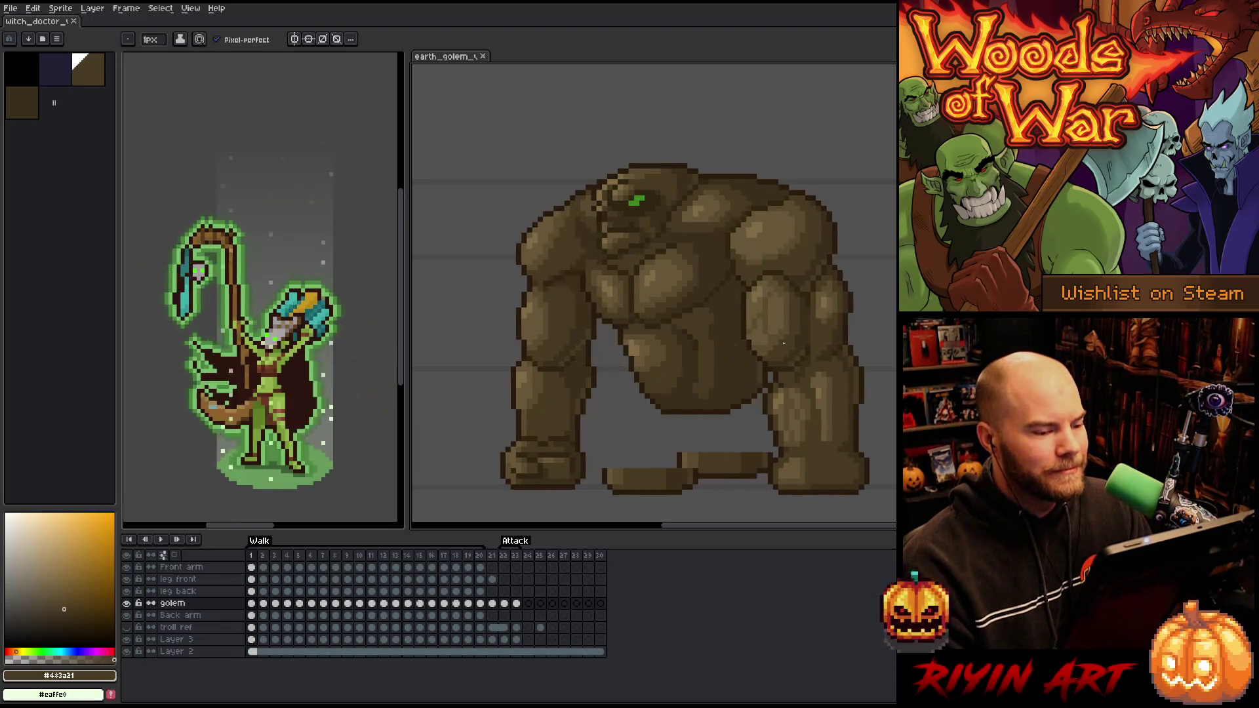
key("Right")
key("Right")
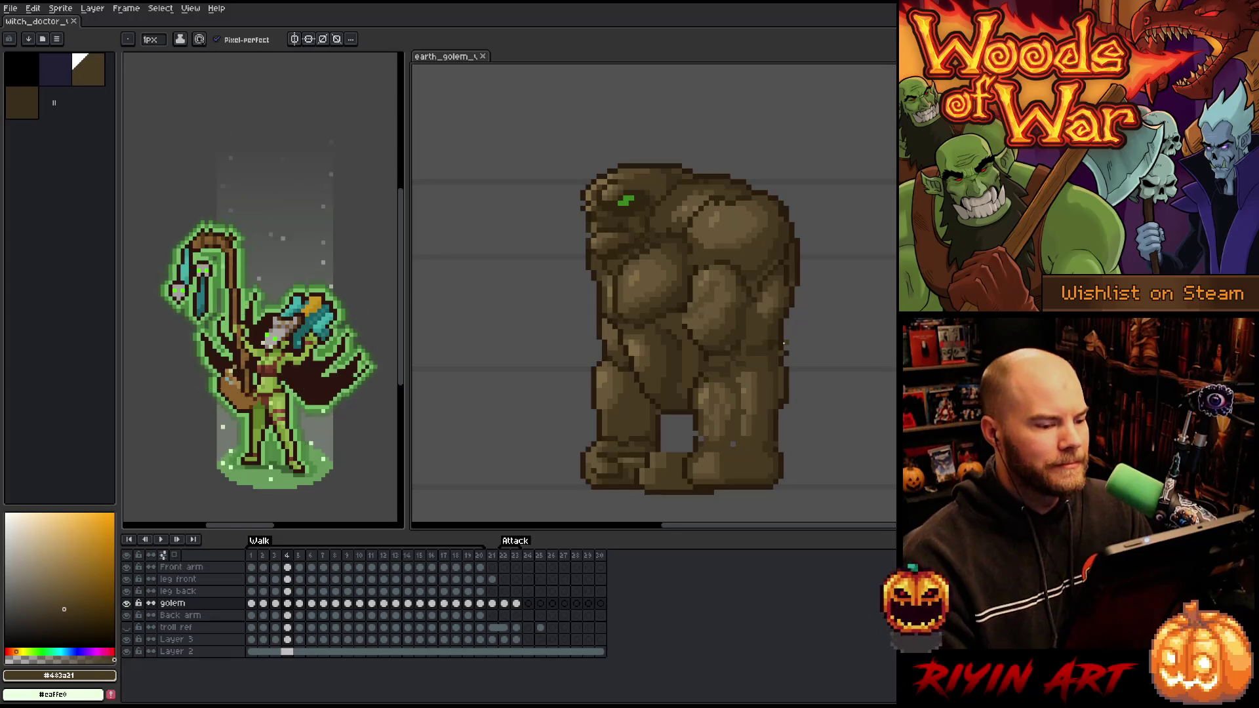
Add a pixel to the top of the golem's head, then lasso-select the head
left_click(692, 181)
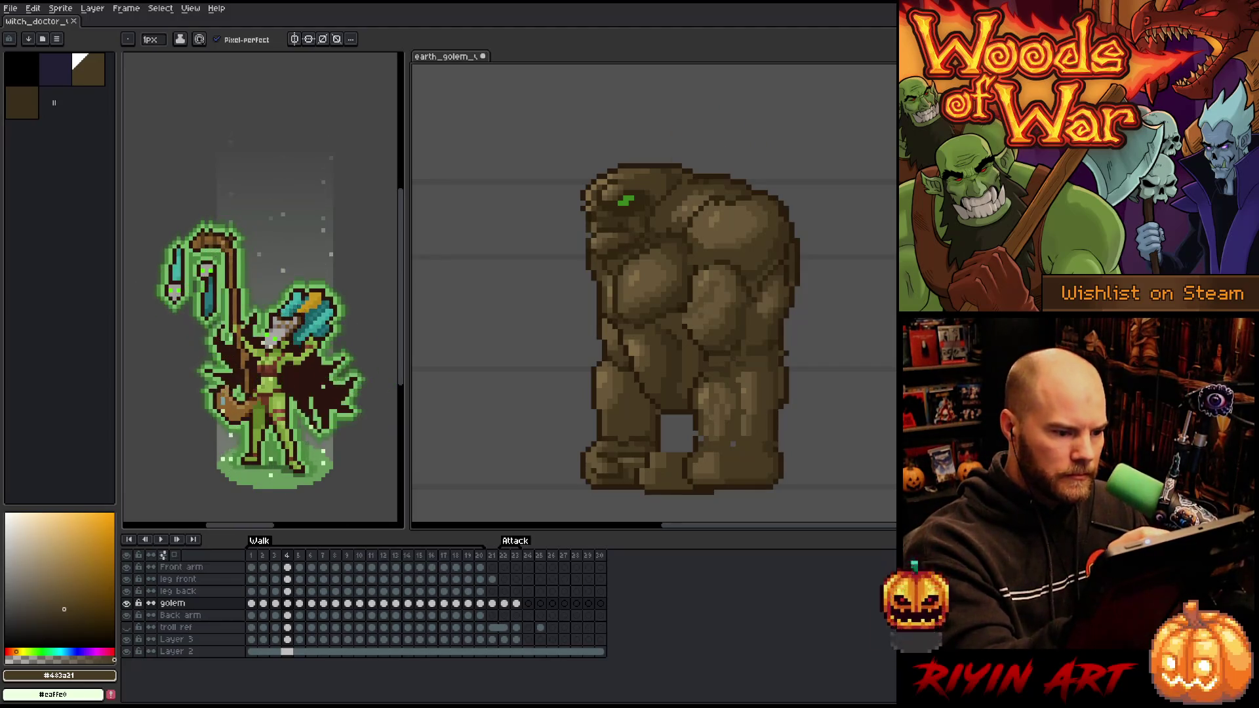
key("m")
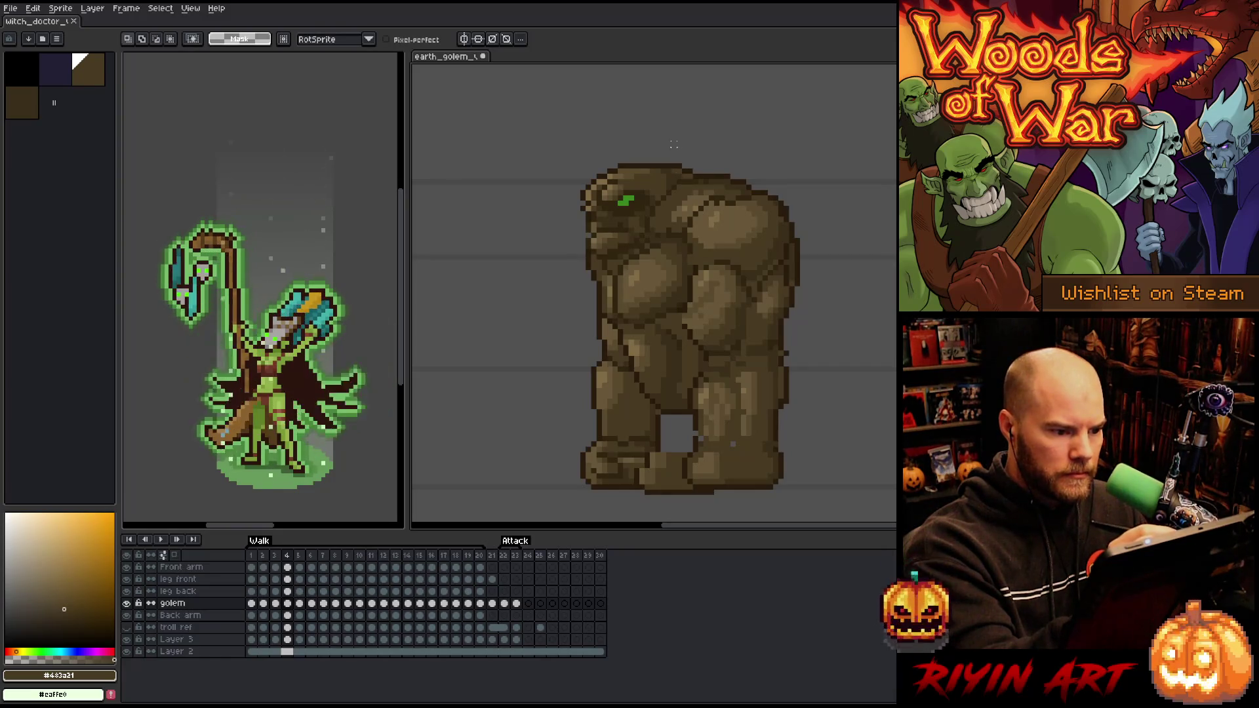
key("comma")
key("comma")
key("period")
key("period")
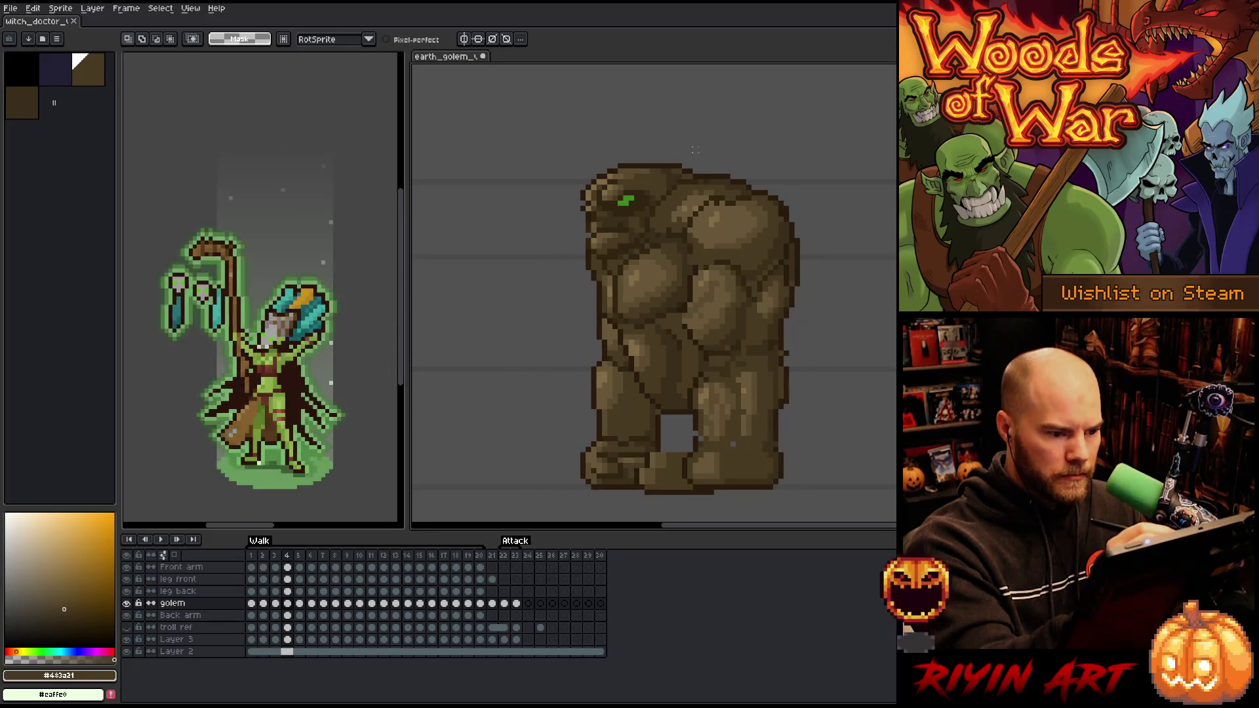
mouse_move(690, 203)
left_mouse_down()
mouse_move(668, 238)
mouse_move(597, 251)
mouse_move(577, 141)
left_mouse_up()
Redraw a larger selection around the golem's head, then deselect and compare frames 4 and 5
left_click(625, 194, "ctrl")
key("Return")
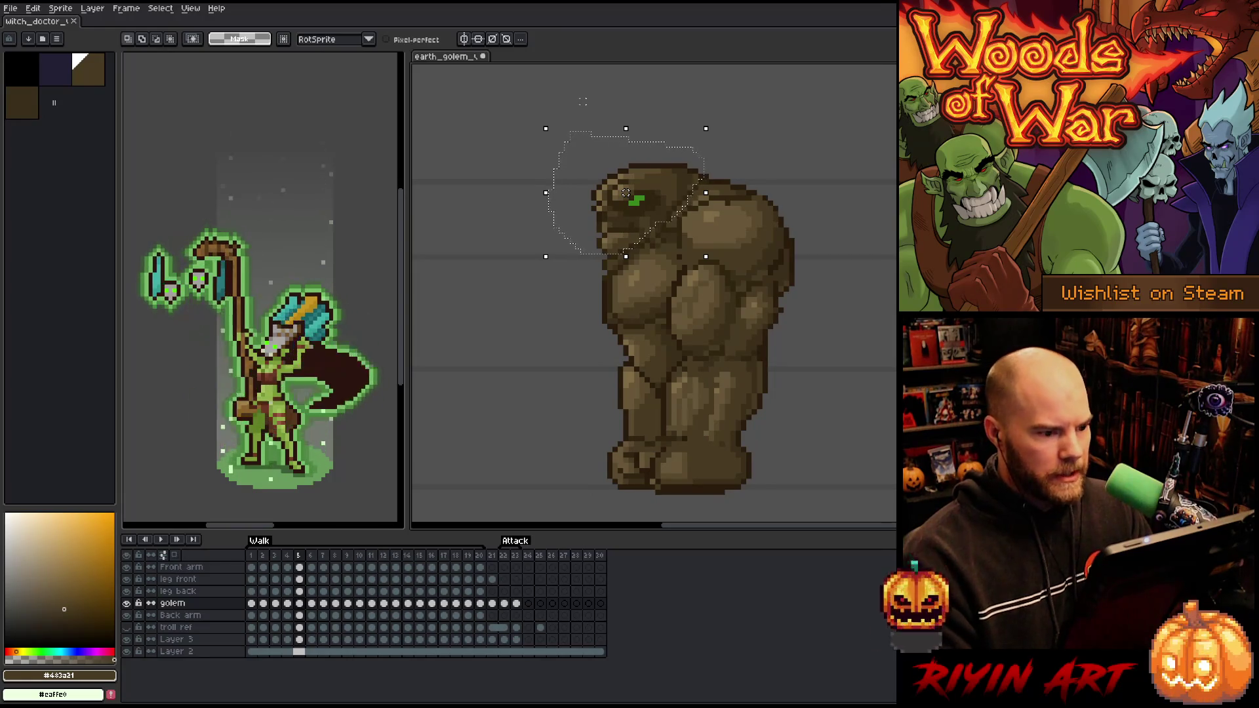
mouse_move(726, 117)
left_mouse_down()
mouse_move(741, 139)
mouse_move(681, 218)
mouse_move(624, 253)
left_mouse_up()
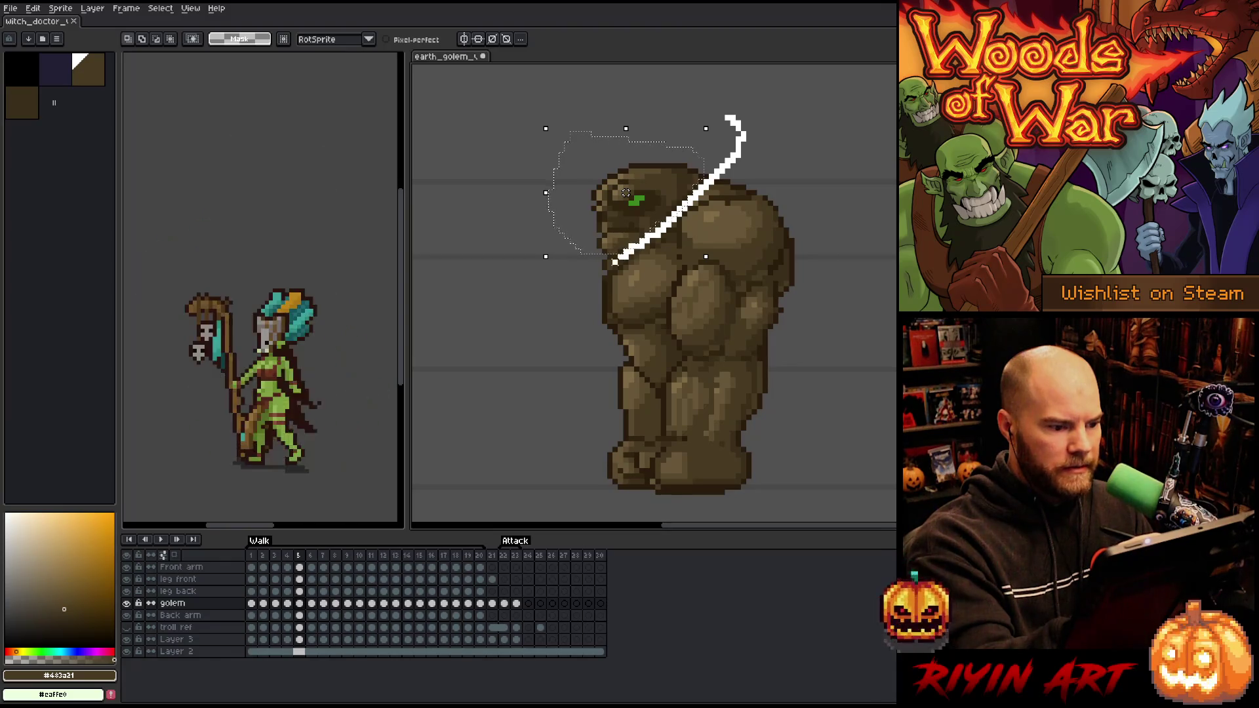
mouse_move(626, 192)
left_mouse_down()
mouse_move(652, 192)
mouse_move(637, 192)
left_mouse_up()
key("ctrl+d")
key("Left")
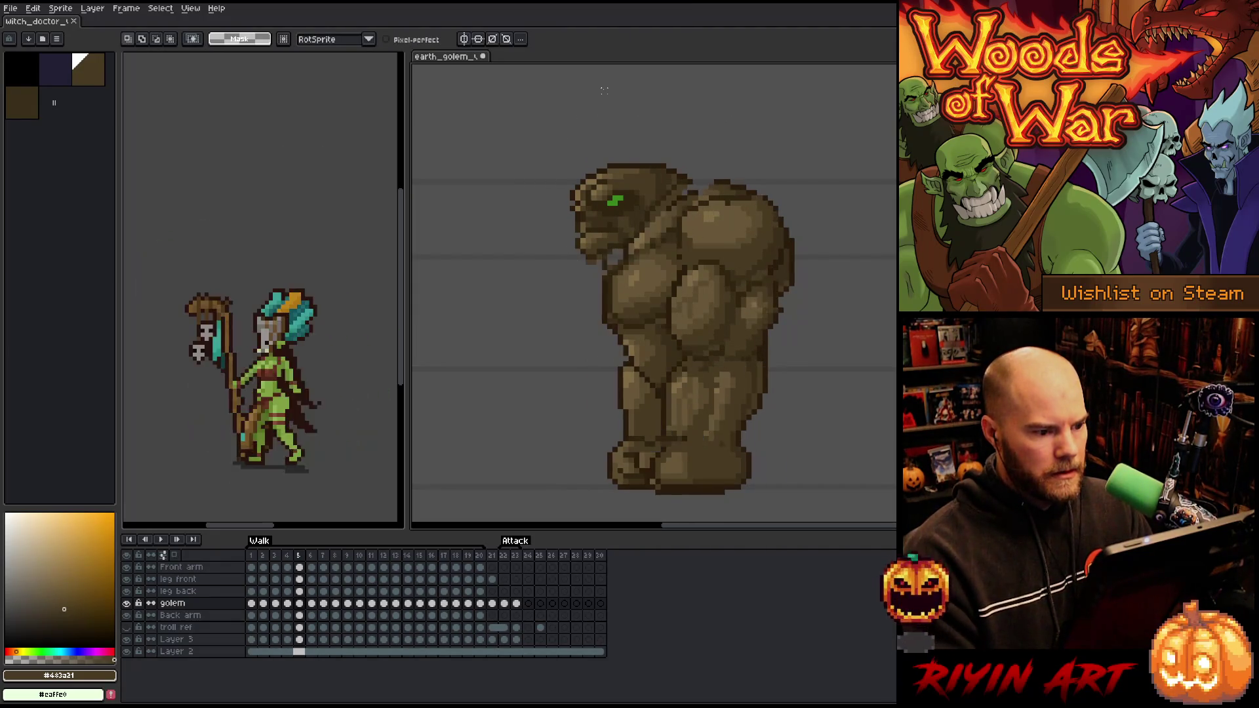
key("Right")
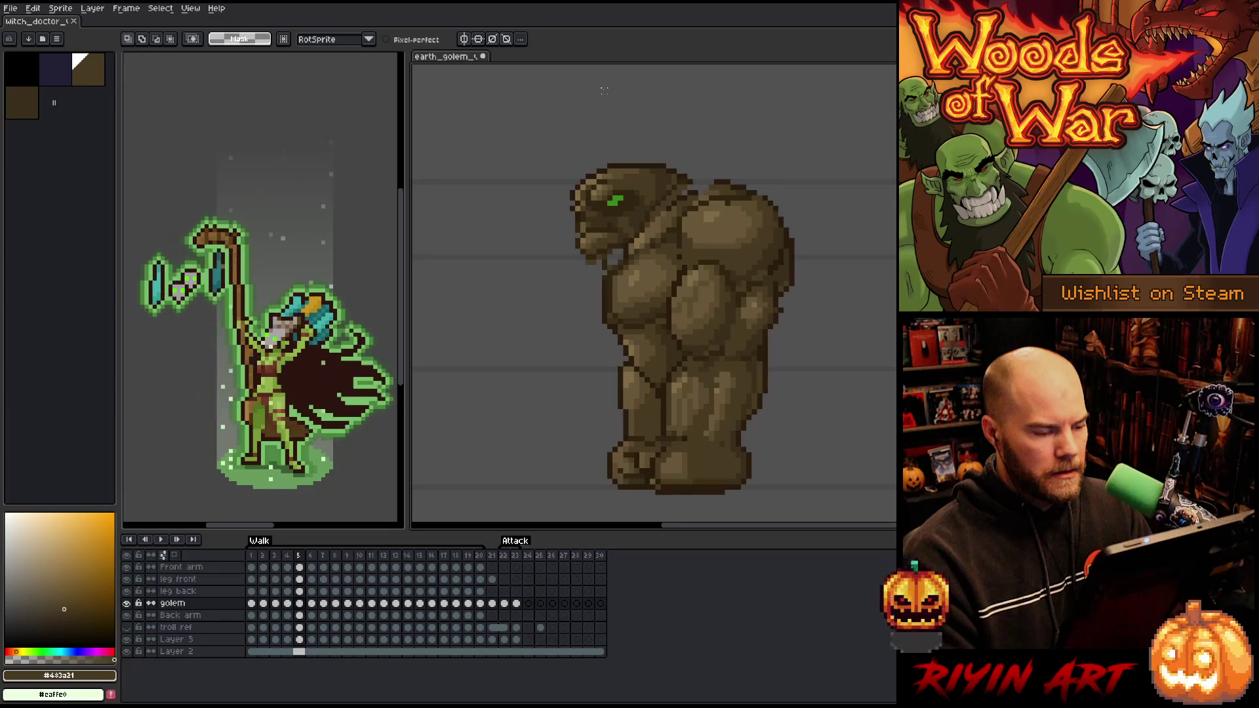
Nudge the golem's head slightly right on walk frame 5 and compare it with frame 4
mouse_move(706, 131)
left_mouse_down()
mouse_move(703, 195)
mouse_move(613, 267)
mouse_move(579, 134)
left_mouse_up()
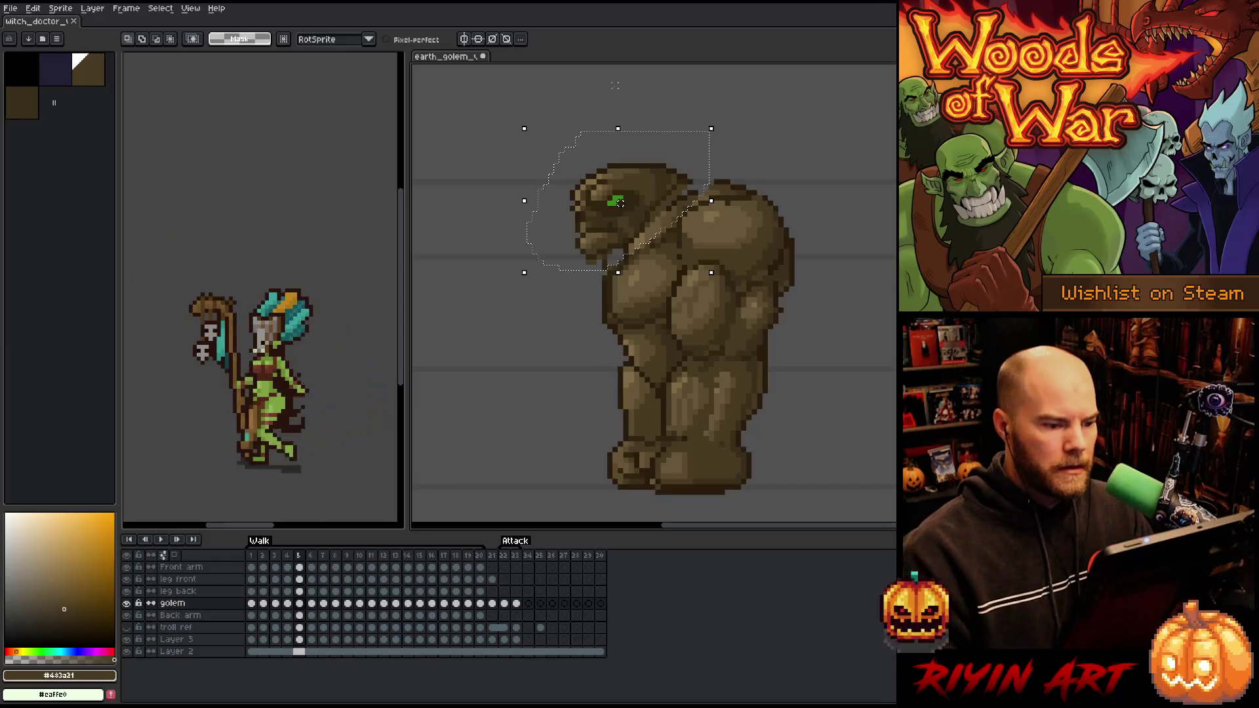
left_click_drag(619, 202, 624, 200)
key("ctrl+d")
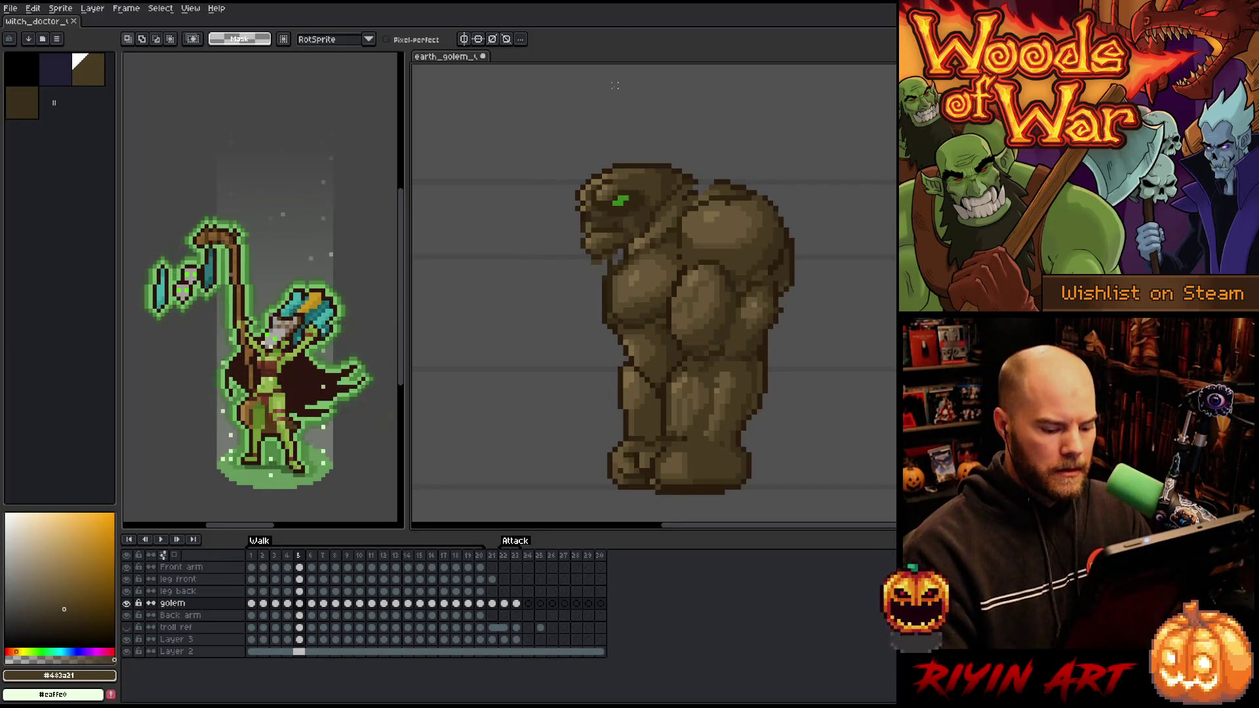
key("Left")
key("Right")
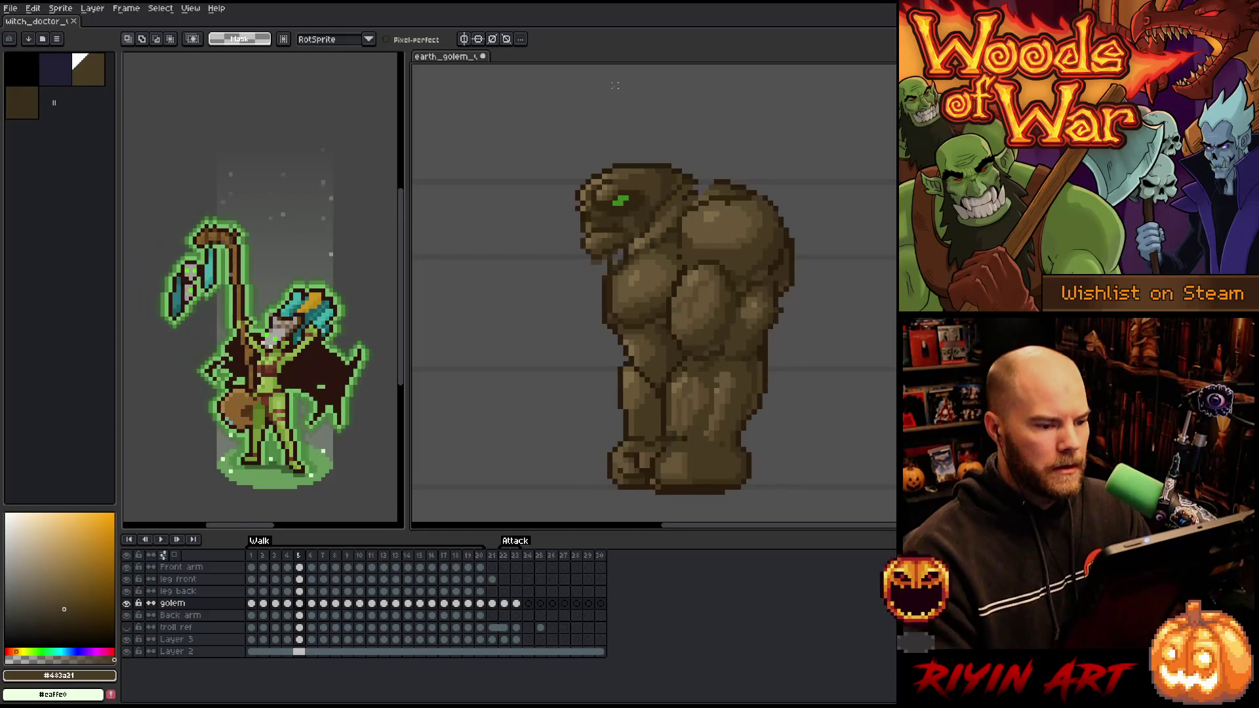
Darken the top of the golem's shoulder, then sample the browns #302511, #483a21 and #3a2f1b
key("b")
left_click(715, 181, "alt")
left_click_drag(699, 175, 710, 177)
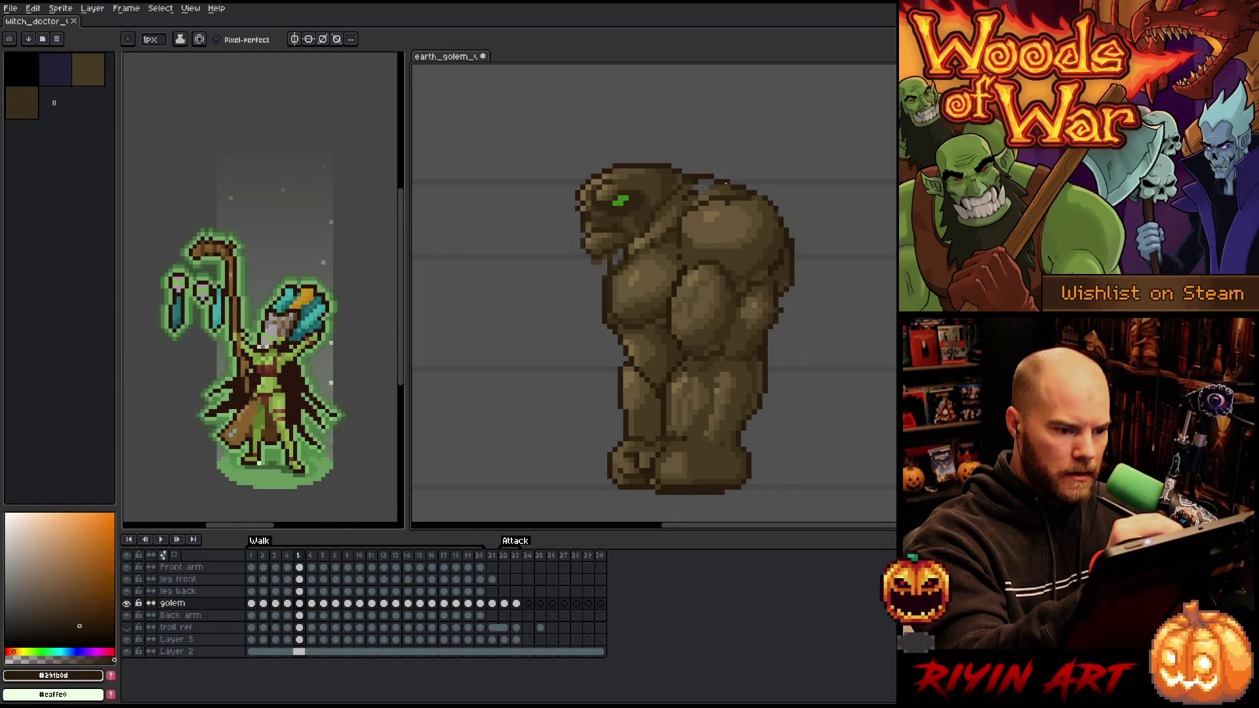
left_click(595, 261, "alt")
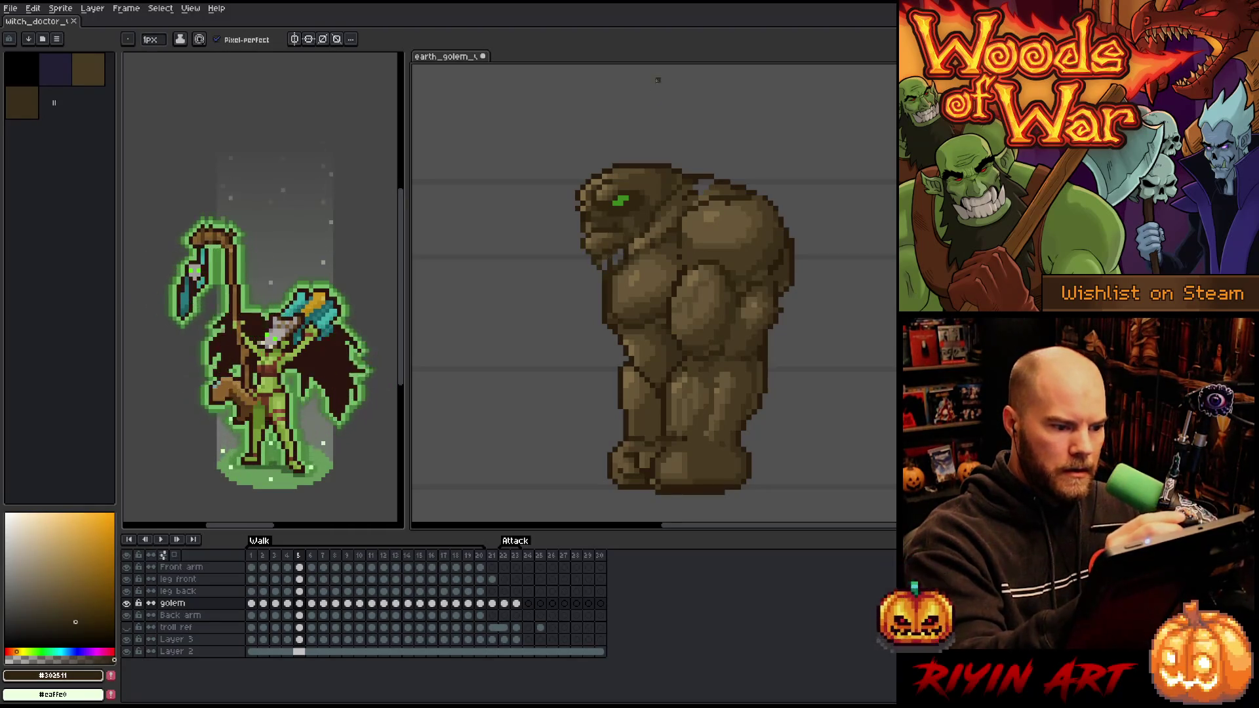
left_click(604, 260, "alt")
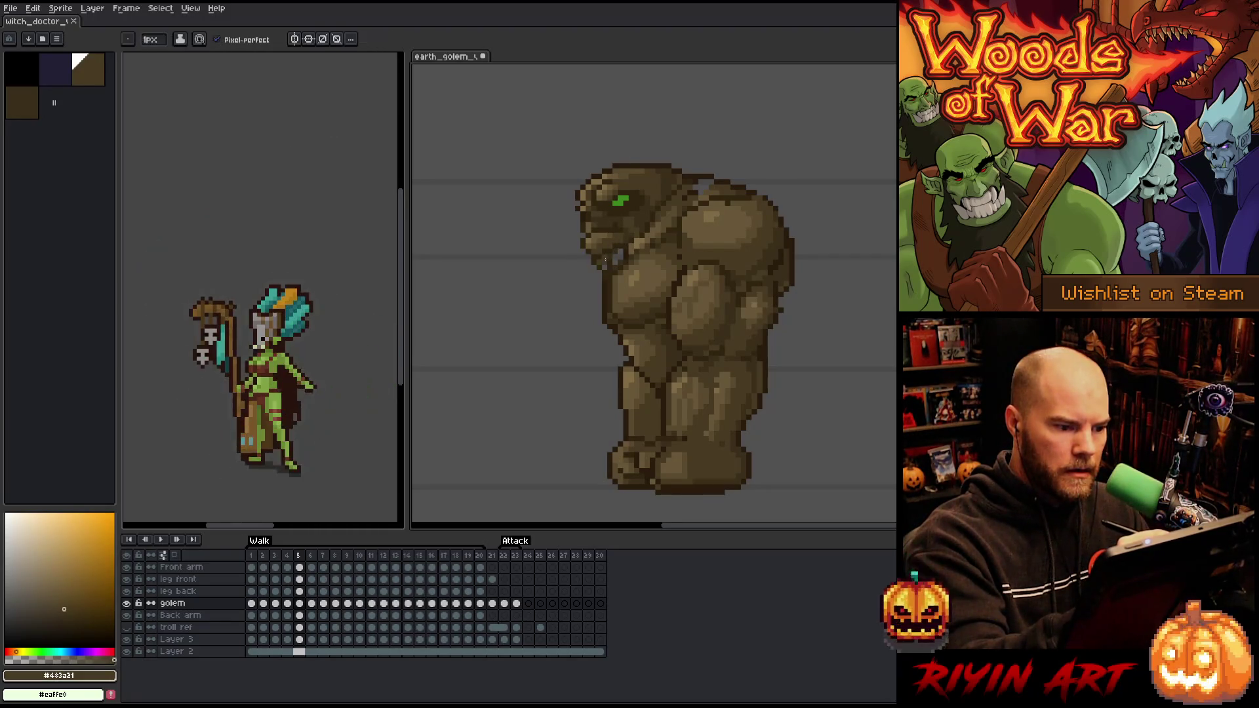
left_click(612, 255, "alt")
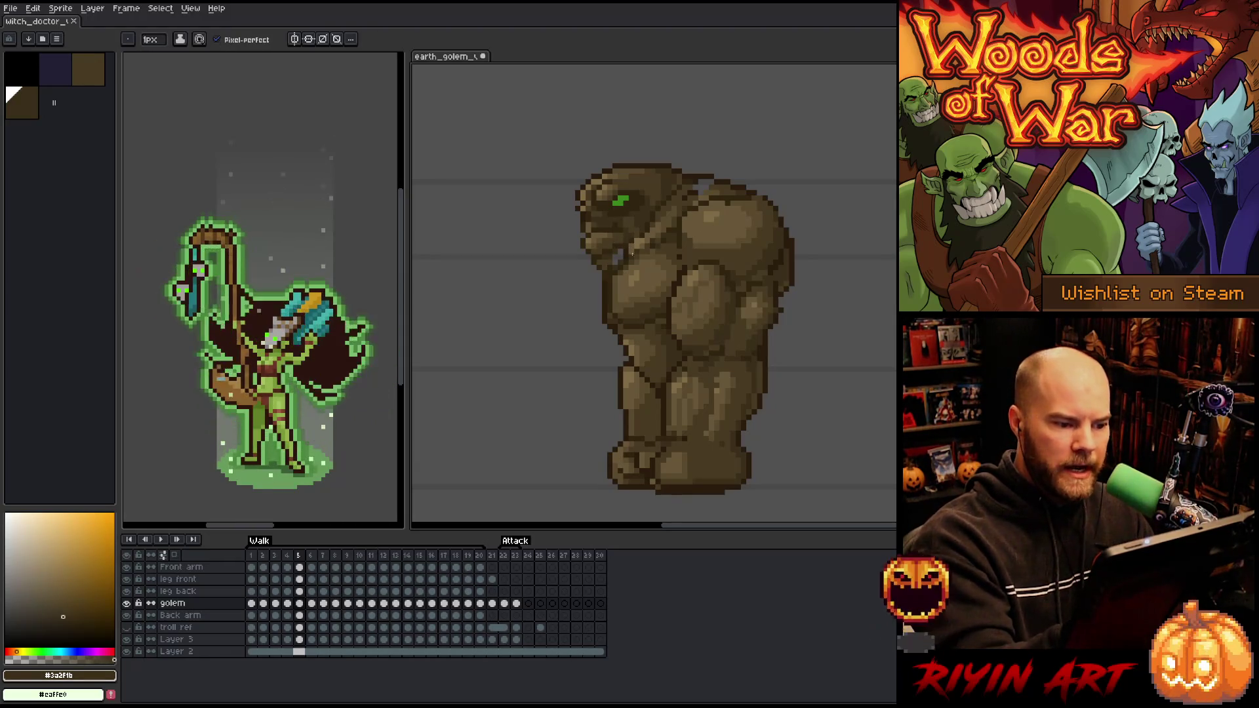
left_click(653, 217, "alt")
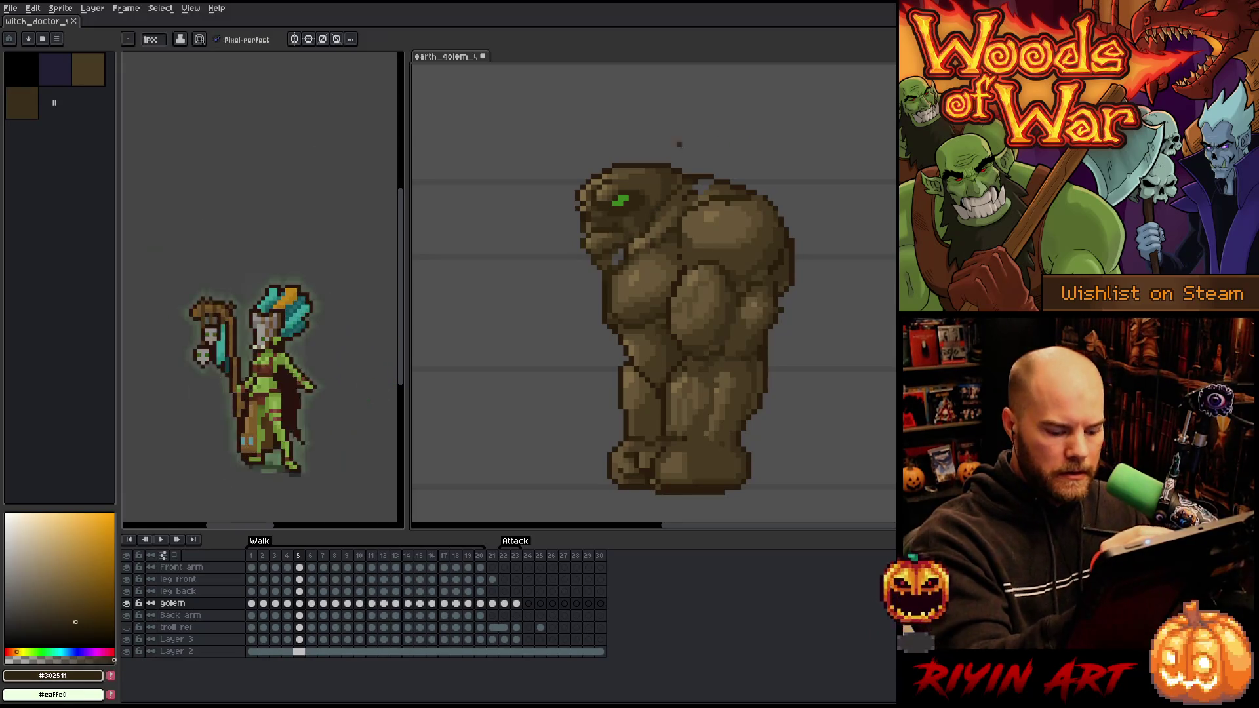
Compare frames 4 and 5, then lasso the head and shoulder area on frame 4
key("comma")
key("period")
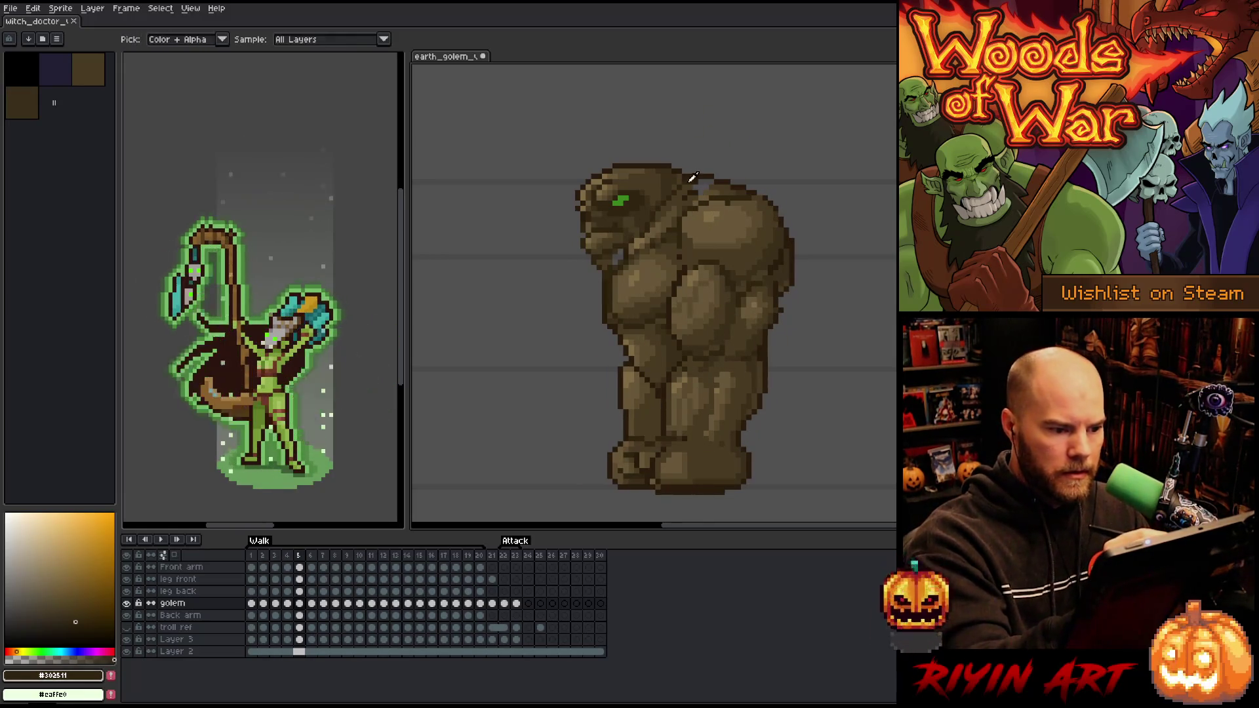
key("comma")
key("m")
left_click_drag(682, 183, 640, 234)
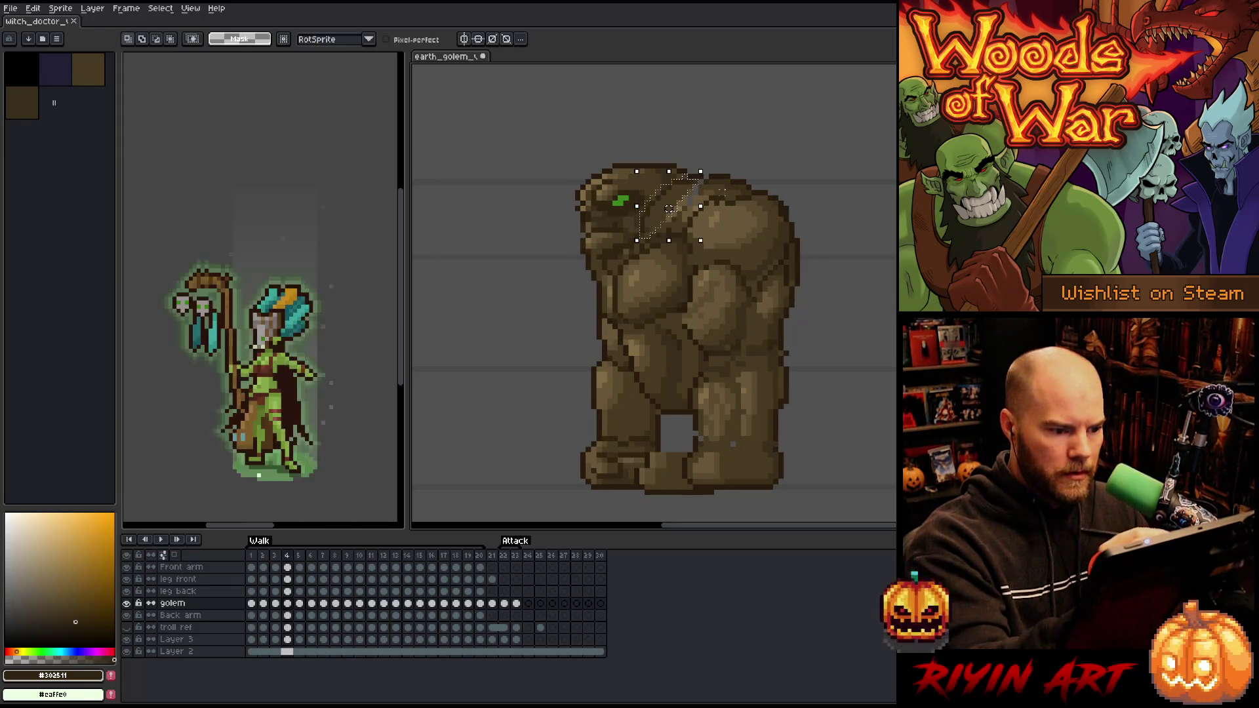
Compare the lassoed head position across frames 4 and 5, then reselect the head and drop it
key("period")
left_click(669, 209)
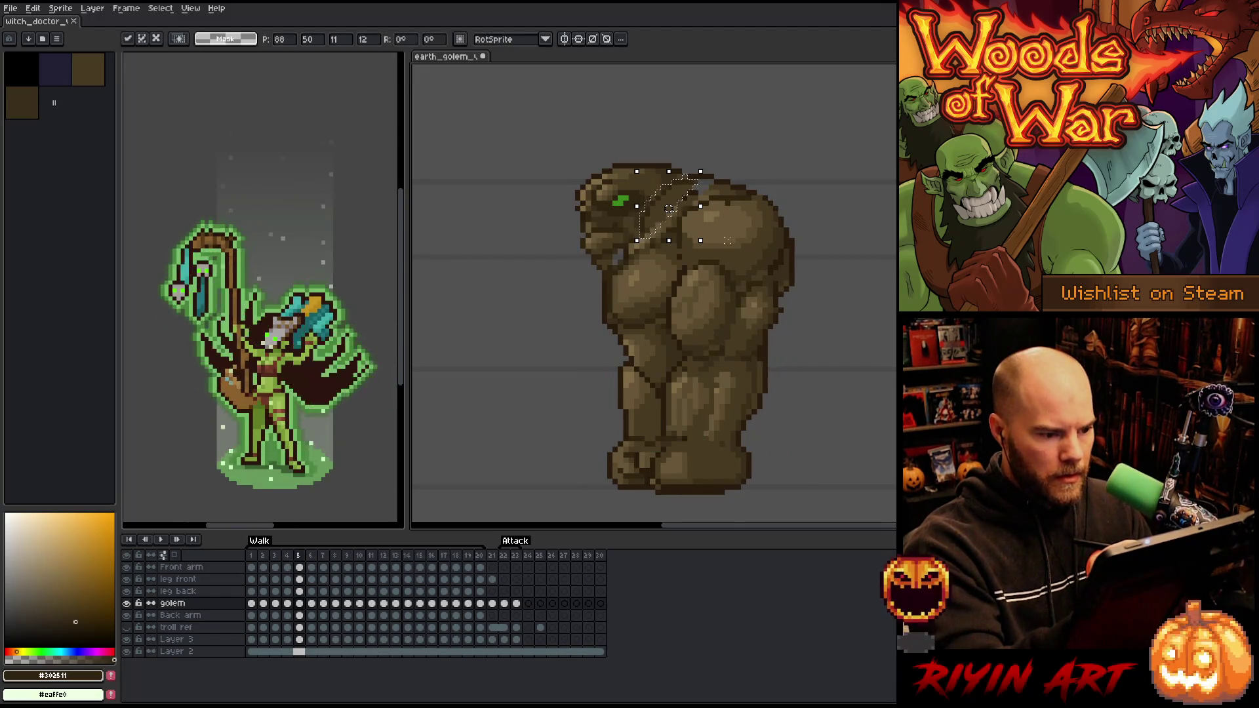
key("Return")
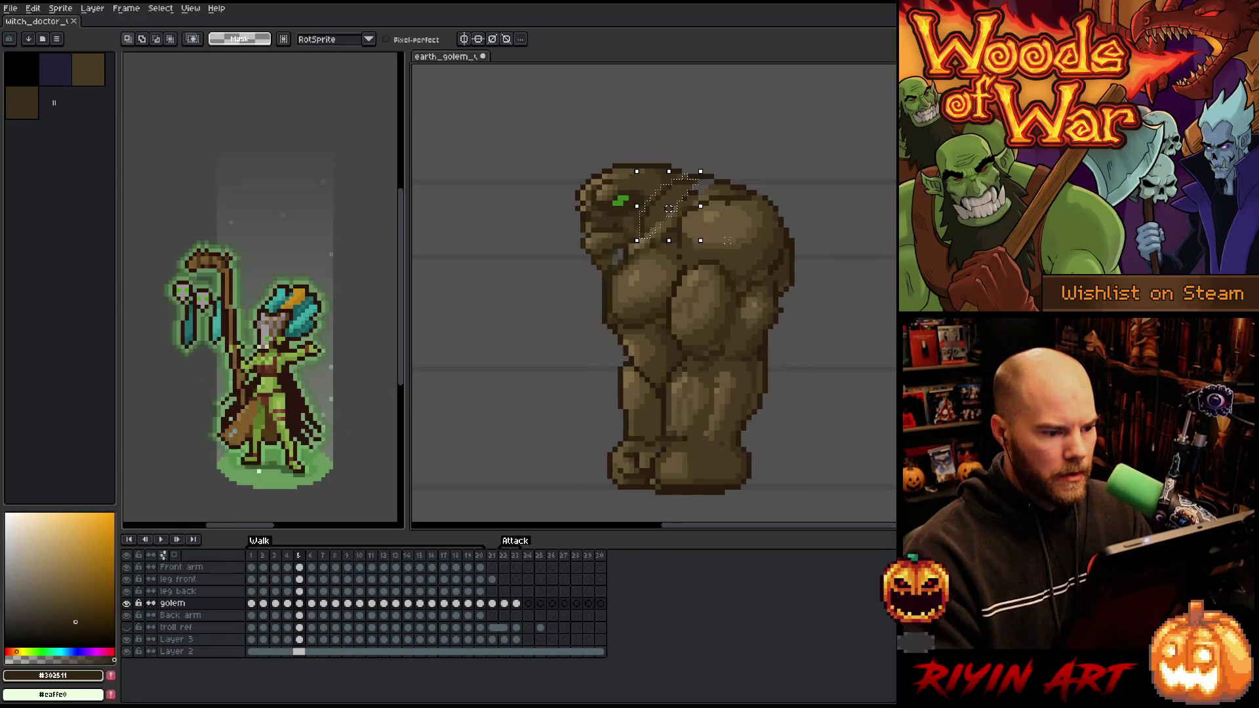
key("comma")
key("comma")
key("period")
key("period")
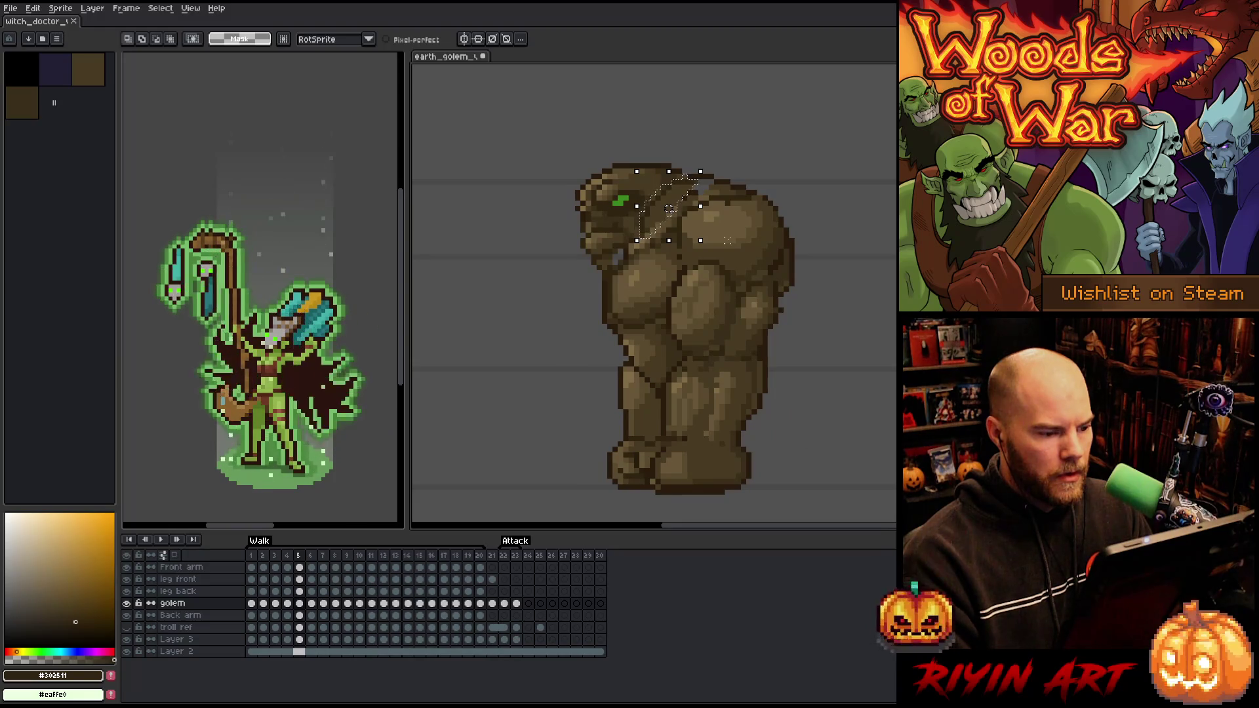
key("comma")
key("period")
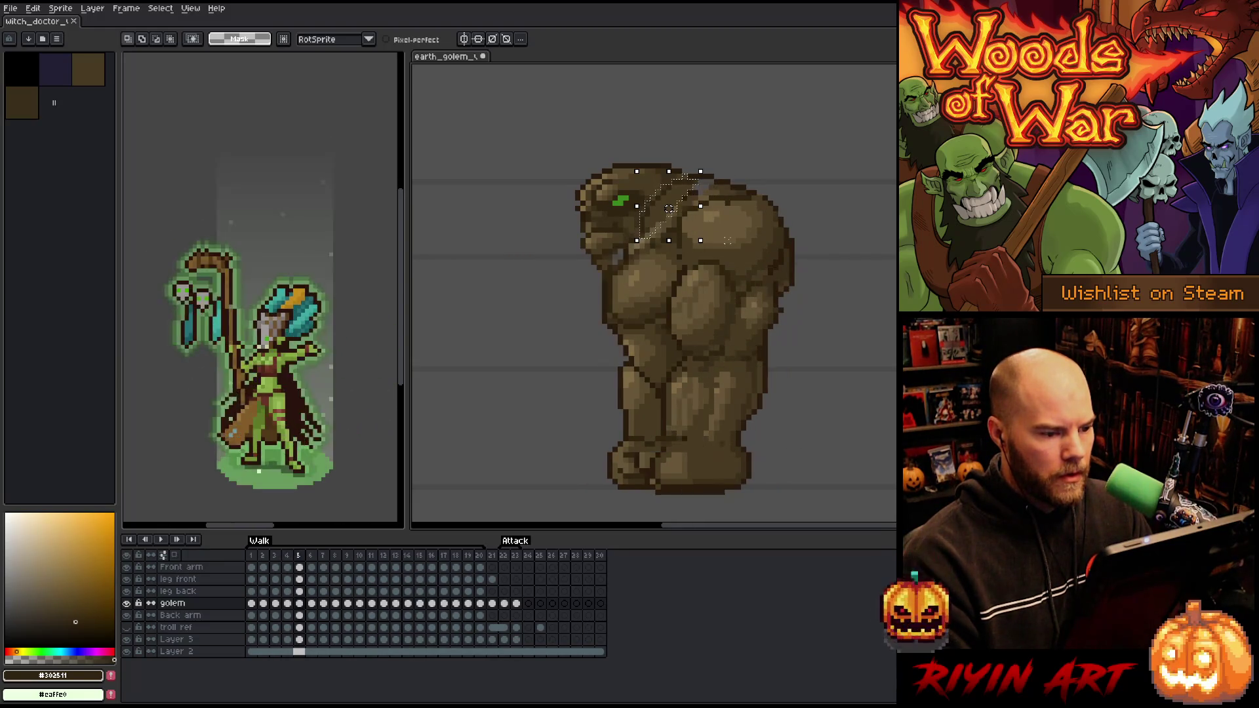
key("ctrl+d")
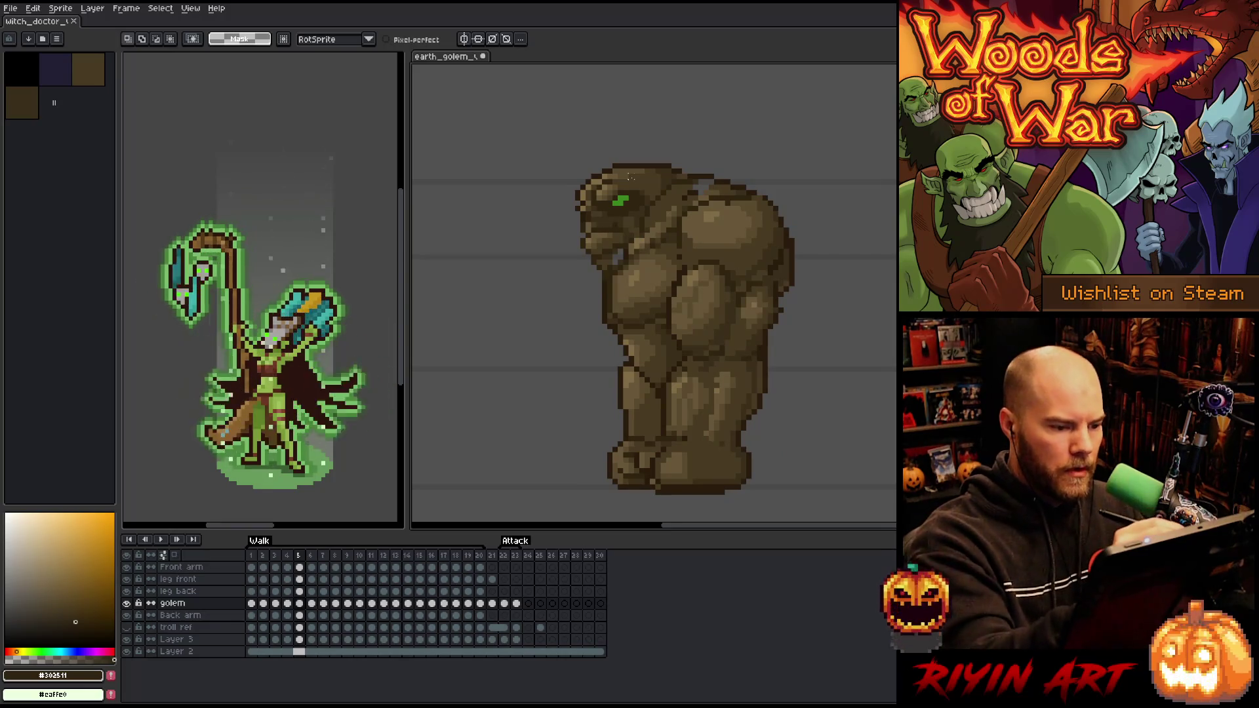
mouse_move(636, 220)
left_mouse_down()
mouse_move(611, 233)
mouse_move(588, 200)
mouse_move(609, 175)
mouse_move(640, 175)
left_mouse_up()
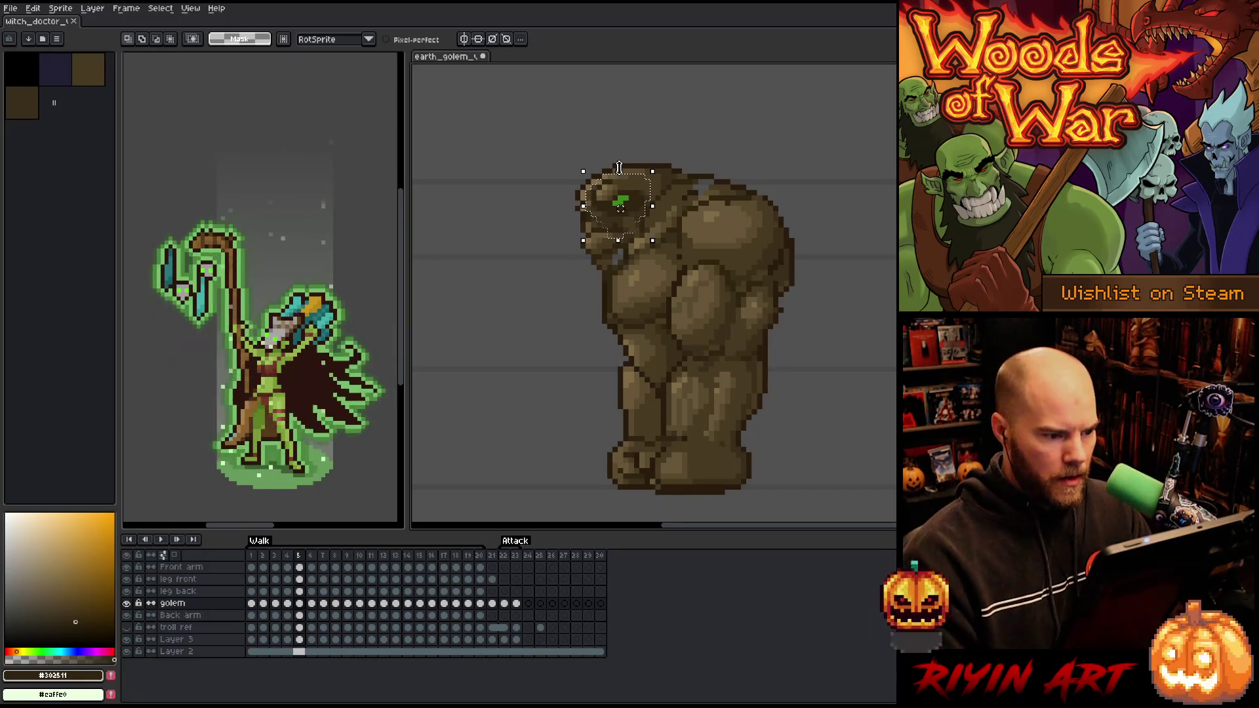
key("ctrl+d")
With the 1px pencil, sample the golem's browns #483a21, #3a2f1b, #685738, #302511 and outline #291b0d
key("b")
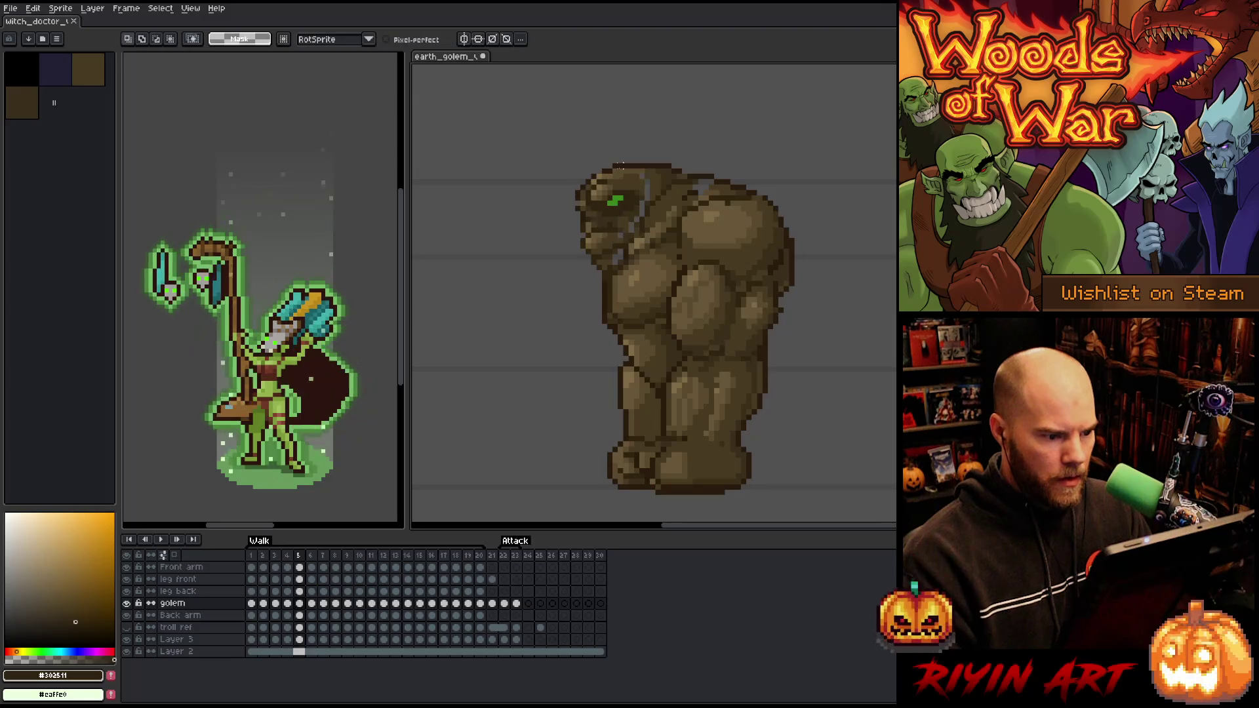
left_click(623, 173, "alt")
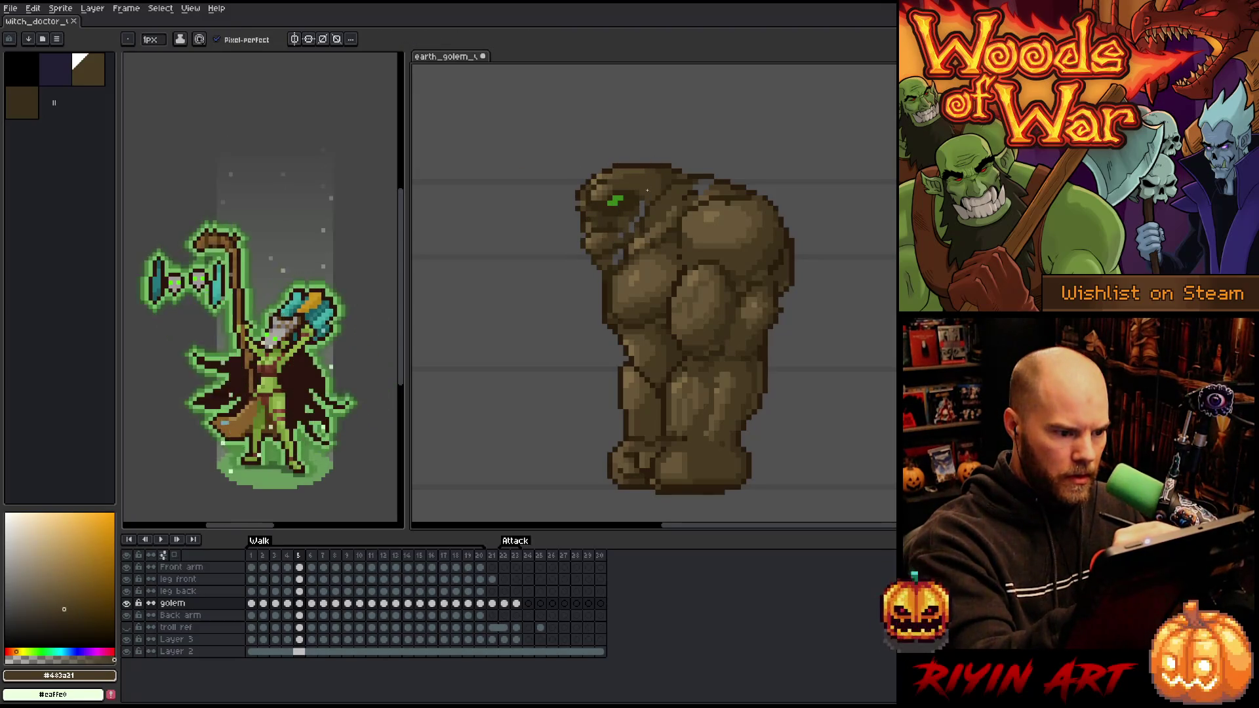
left_click(641, 209, "alt")
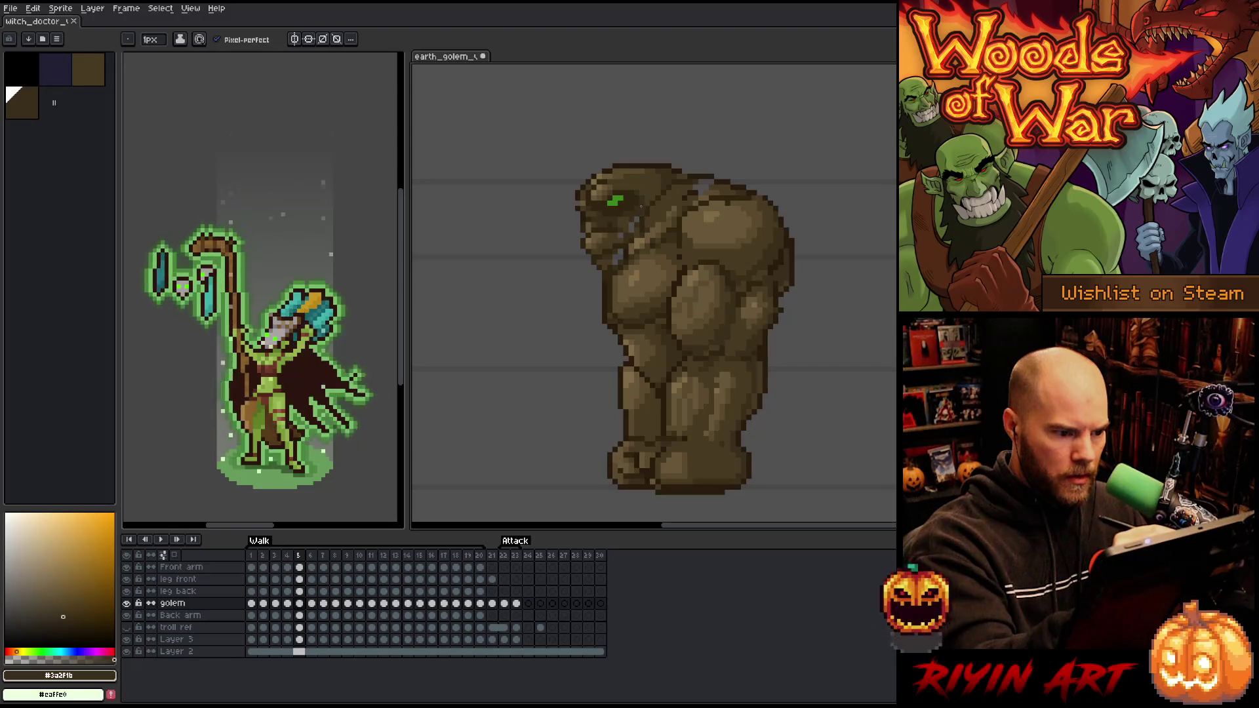
left_click(628, 221, "alt")
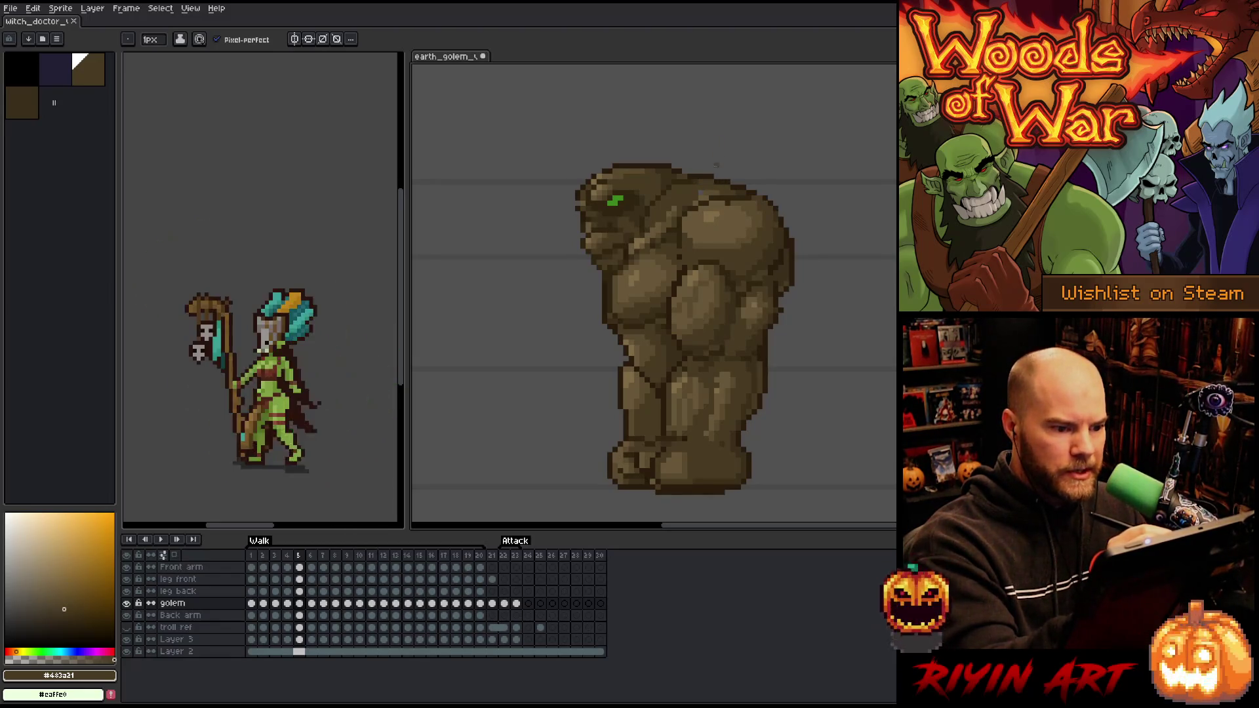
left_click(664, 225, "alt")
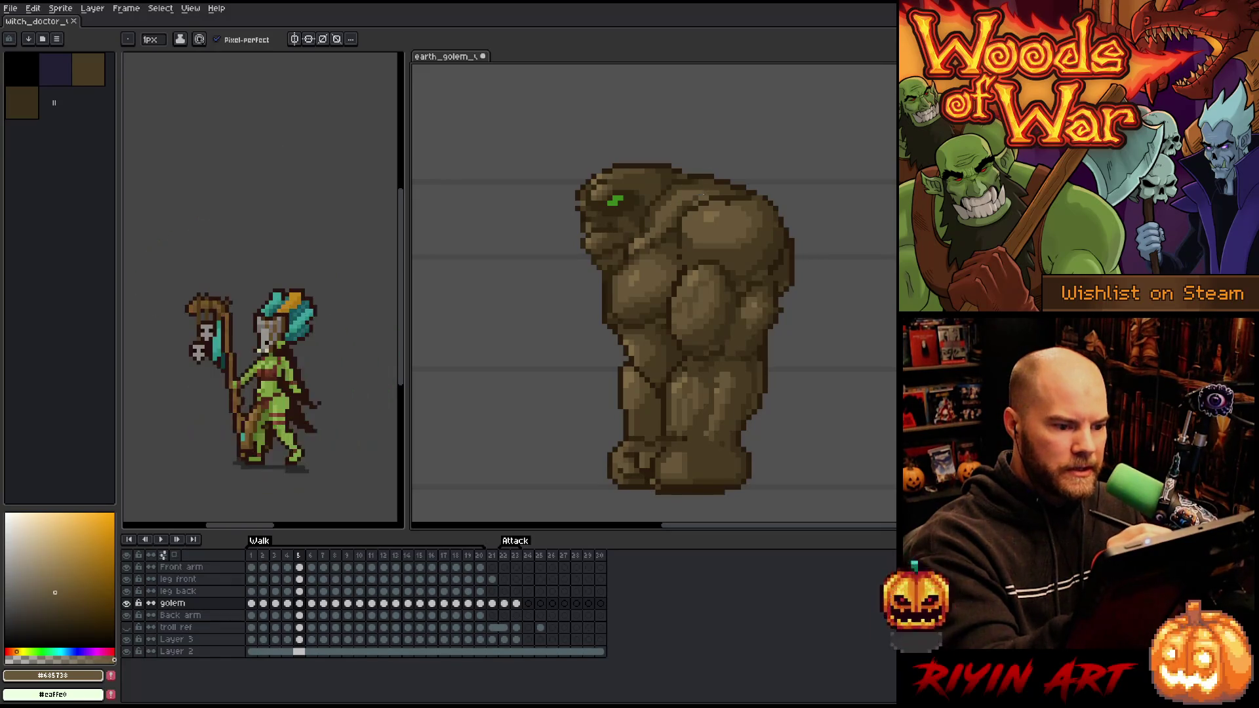
left_click(649, 225, "alt")
left_click(646, 221, "alt")
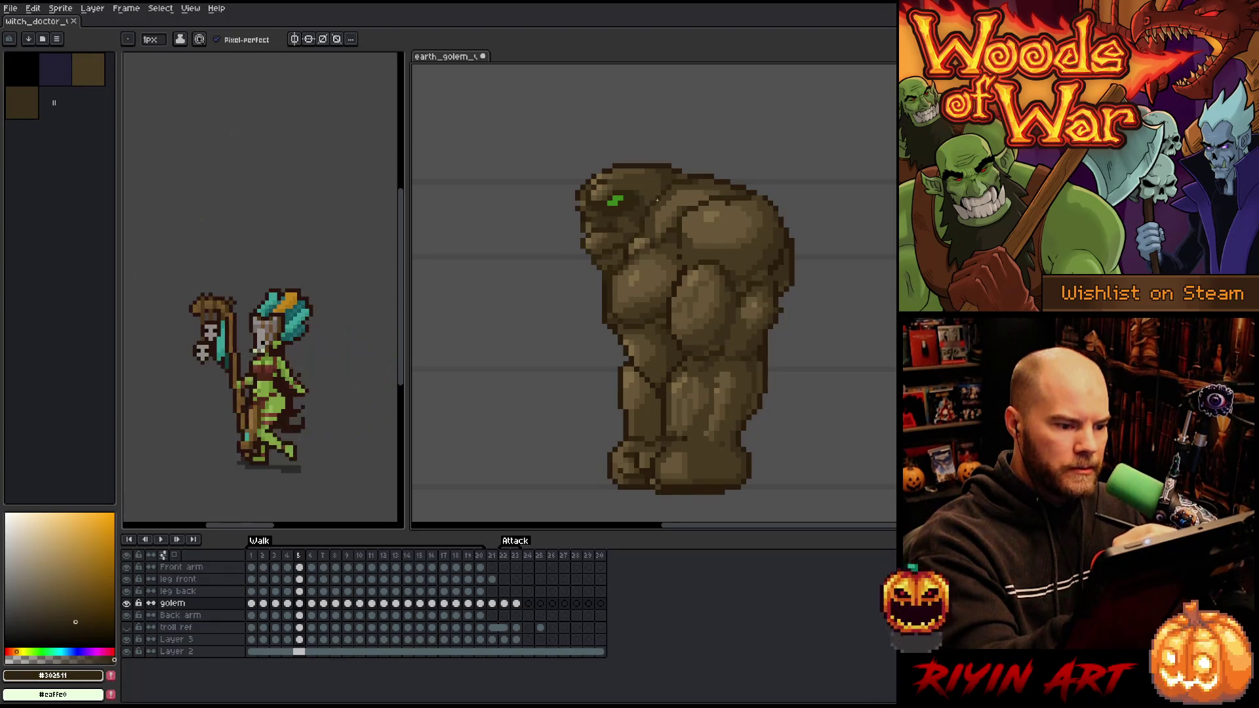
left_click(644, 230, "alt")
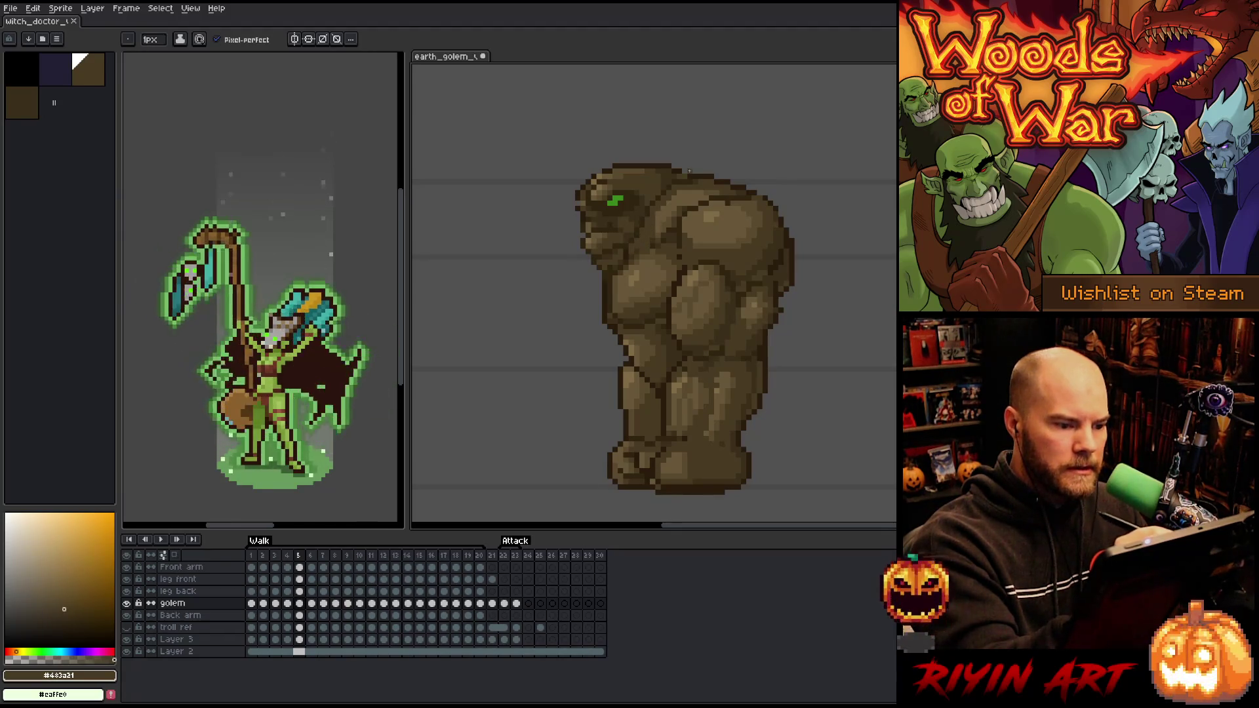
left_click(664, 240, "alt")
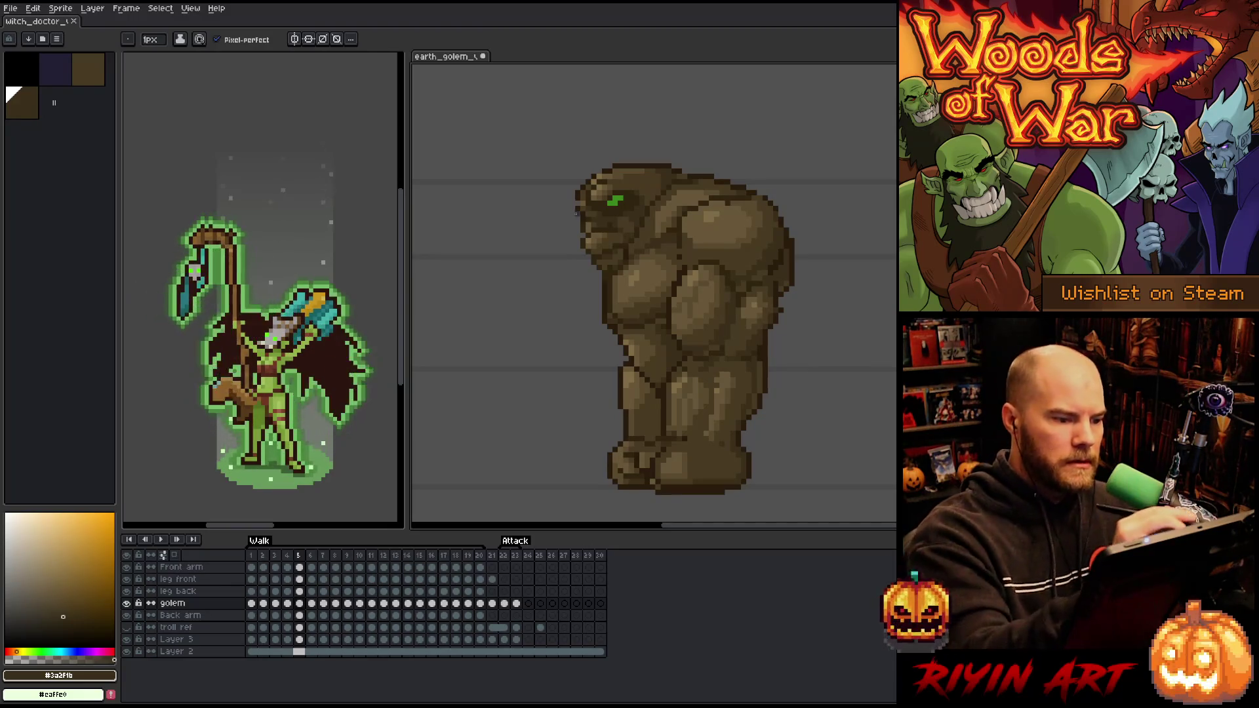
left_click(738, 175, "alt")
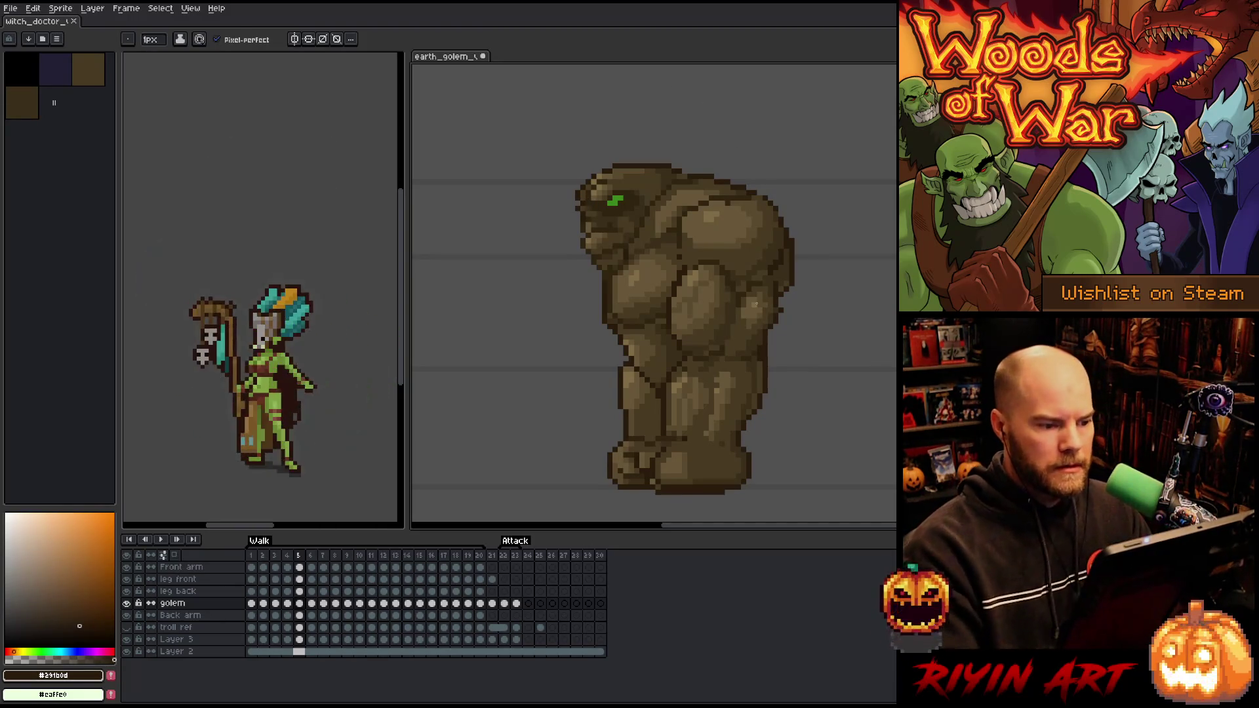
Pick highlight #816c46 and outline #291b0d while flipping between walk frames 4 and 5
key("Left")
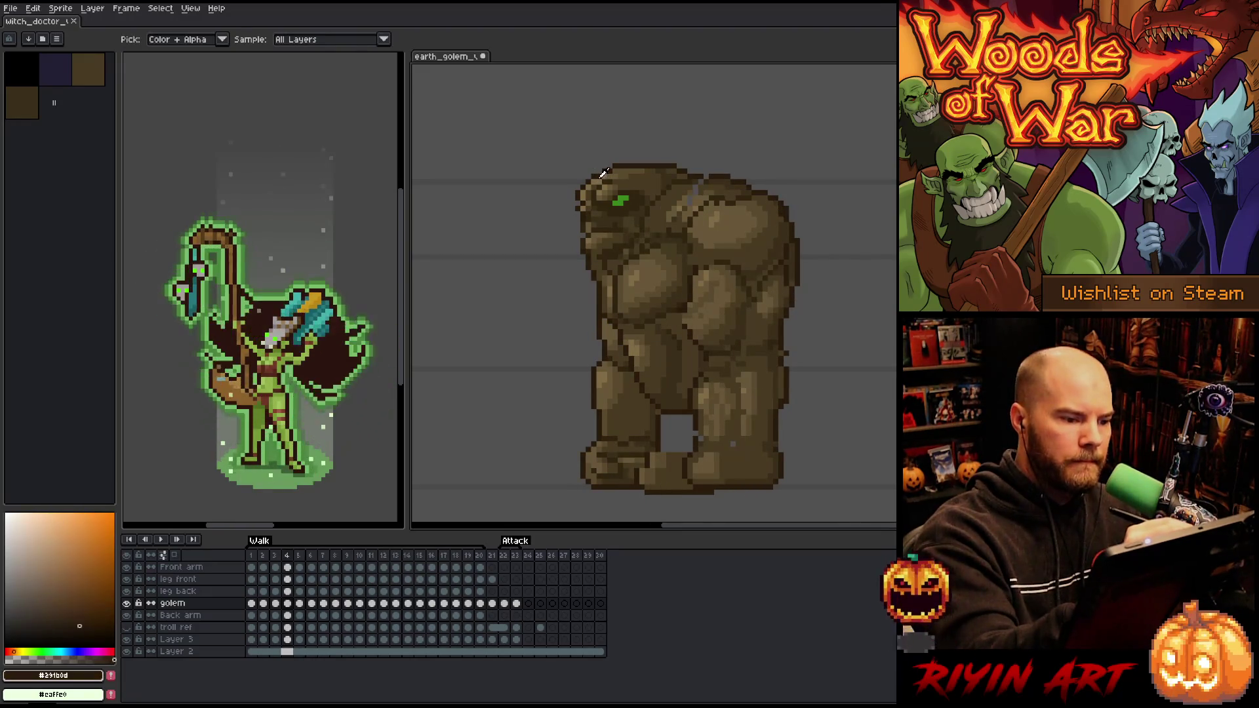
key("Right")
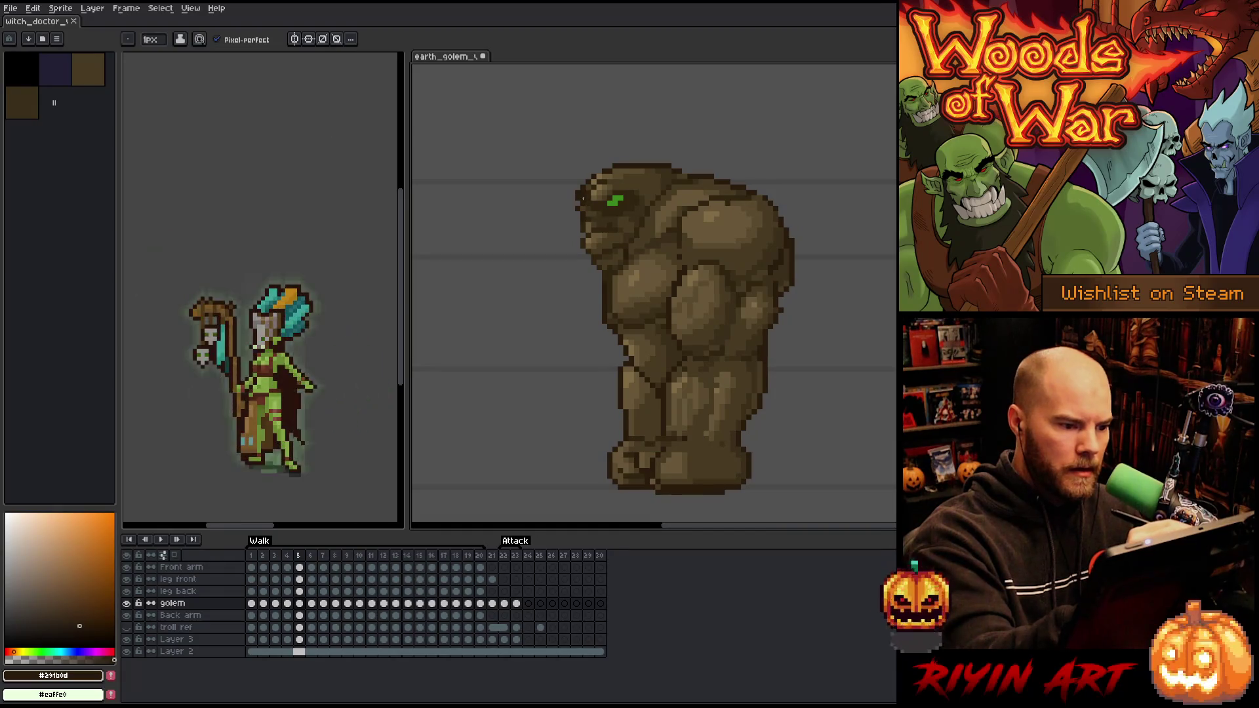
left_click(594, 179, "alt")
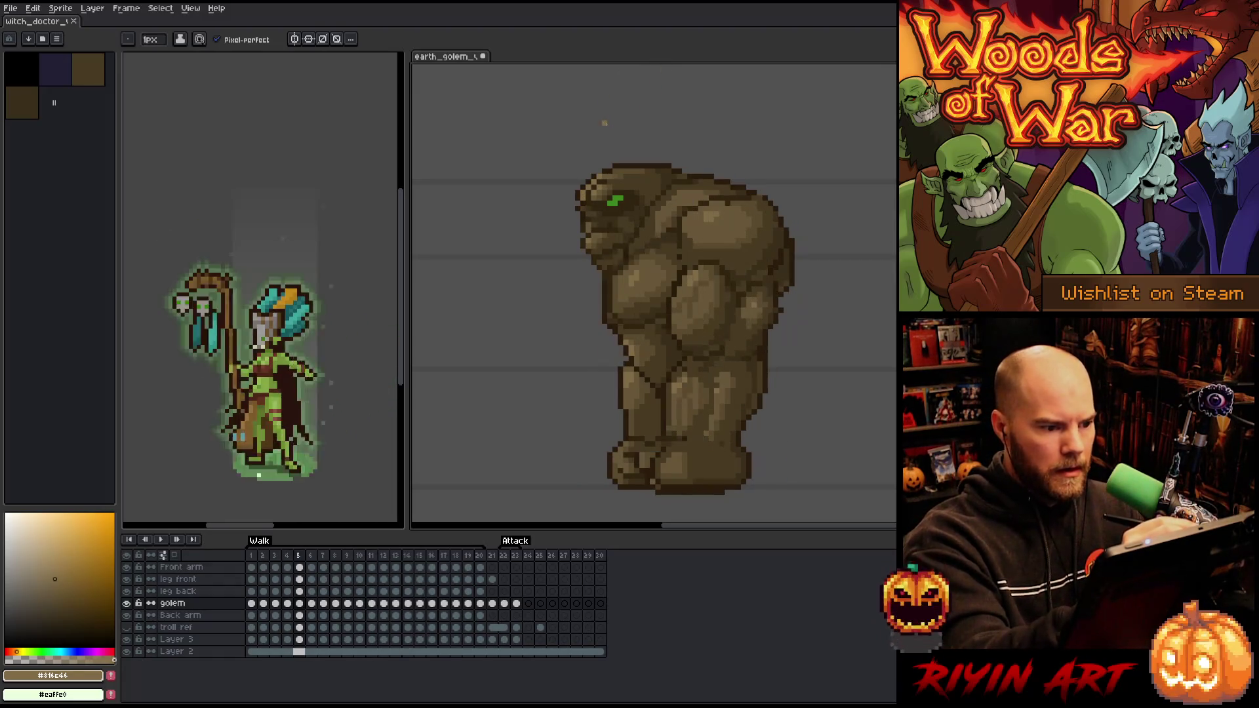
left_click(594, 171, "alt")
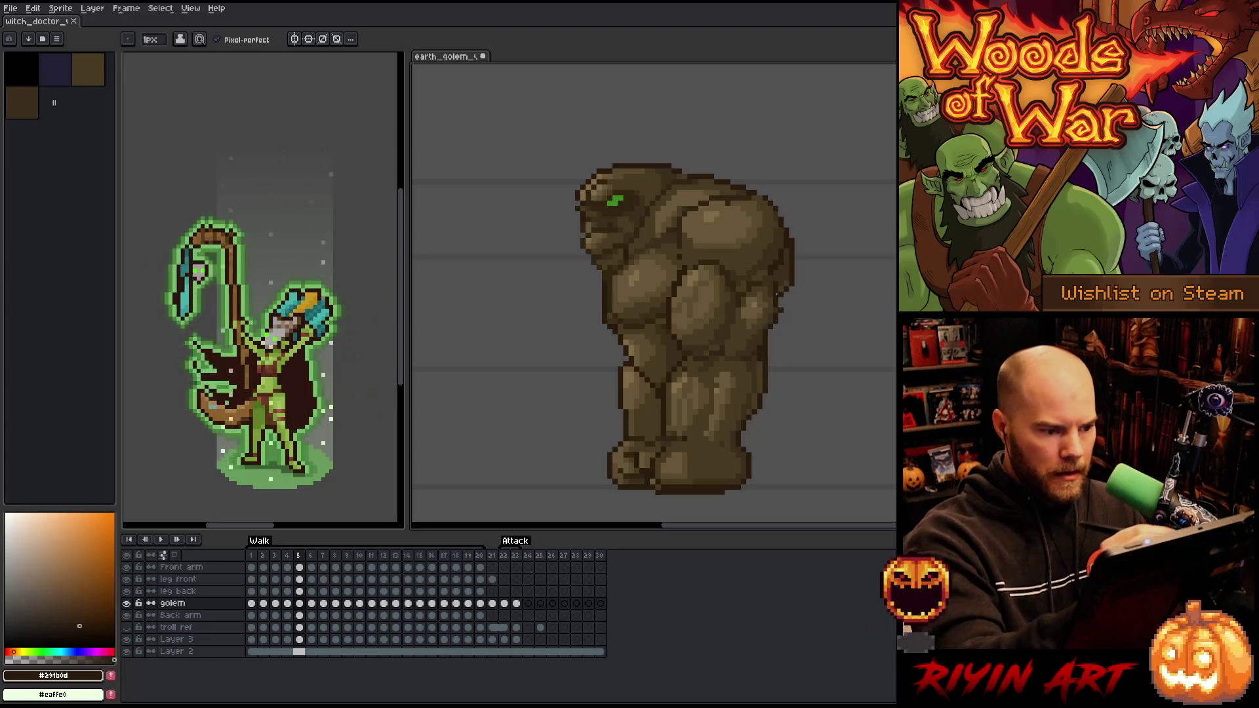
key("comma")
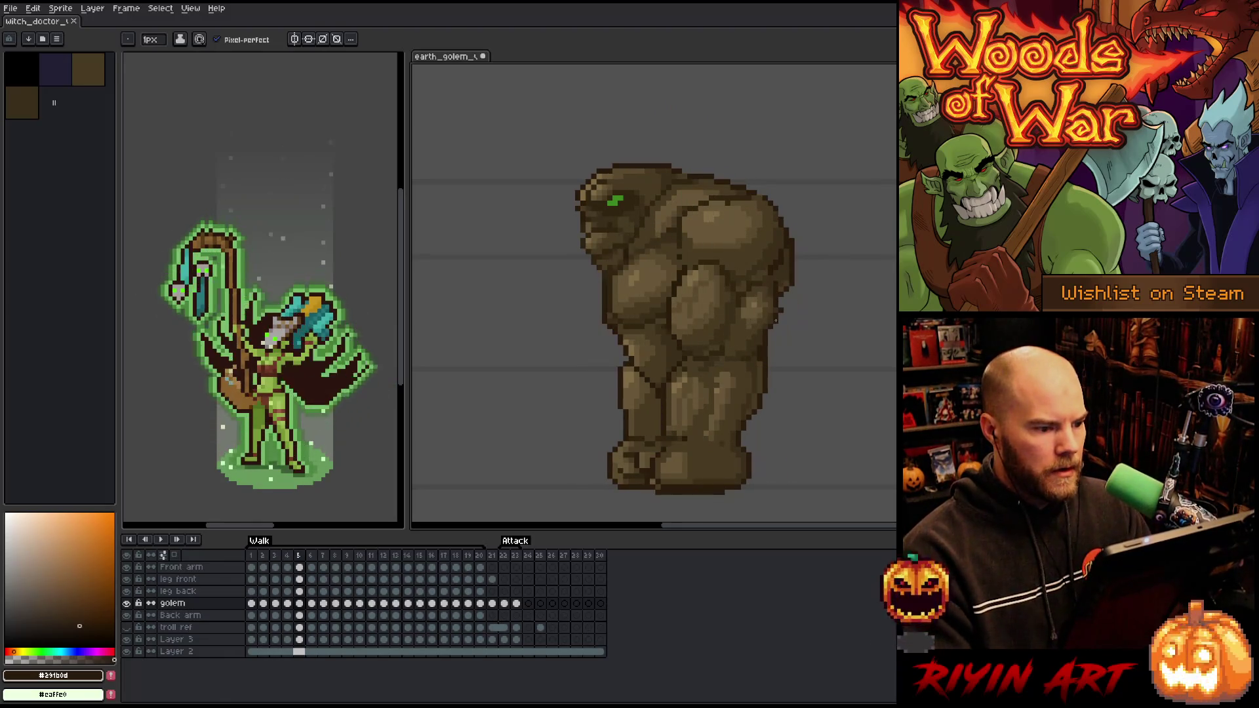
key("period")
key("comma")
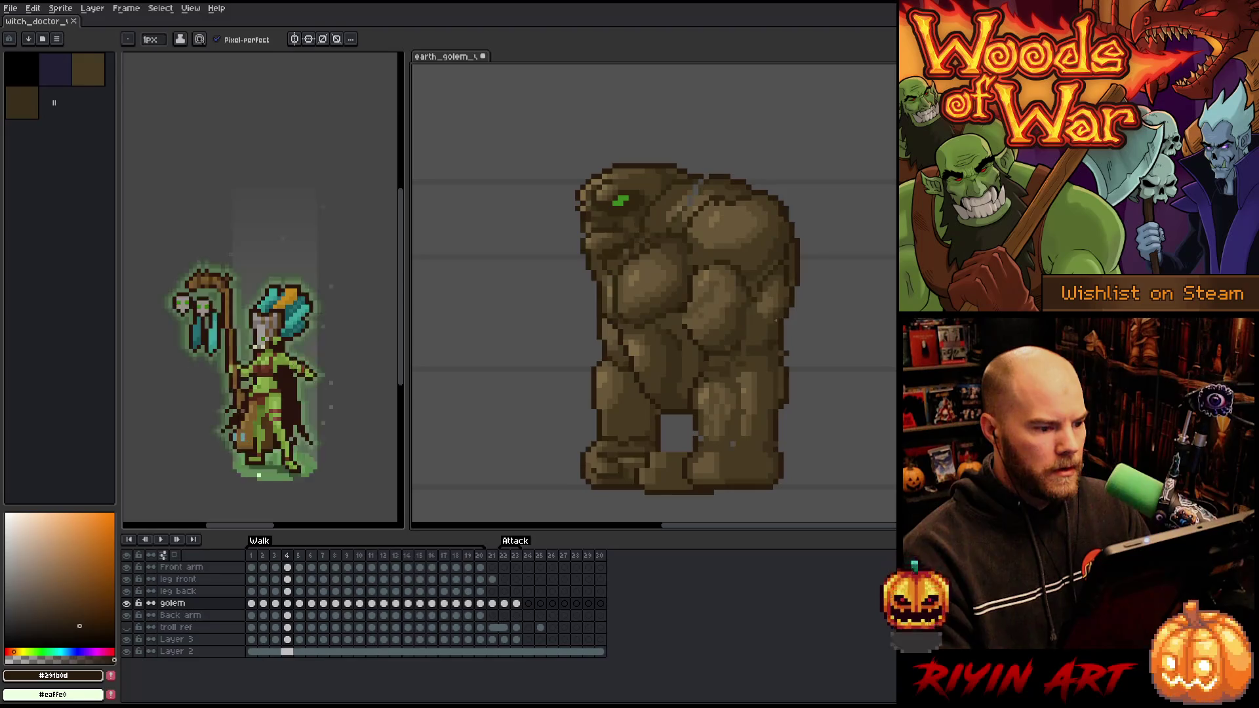
key("period")
Darken the lower edge of the golem's eye on frame 5 using the mid and dark browns
left_click(586, 217, "alt")
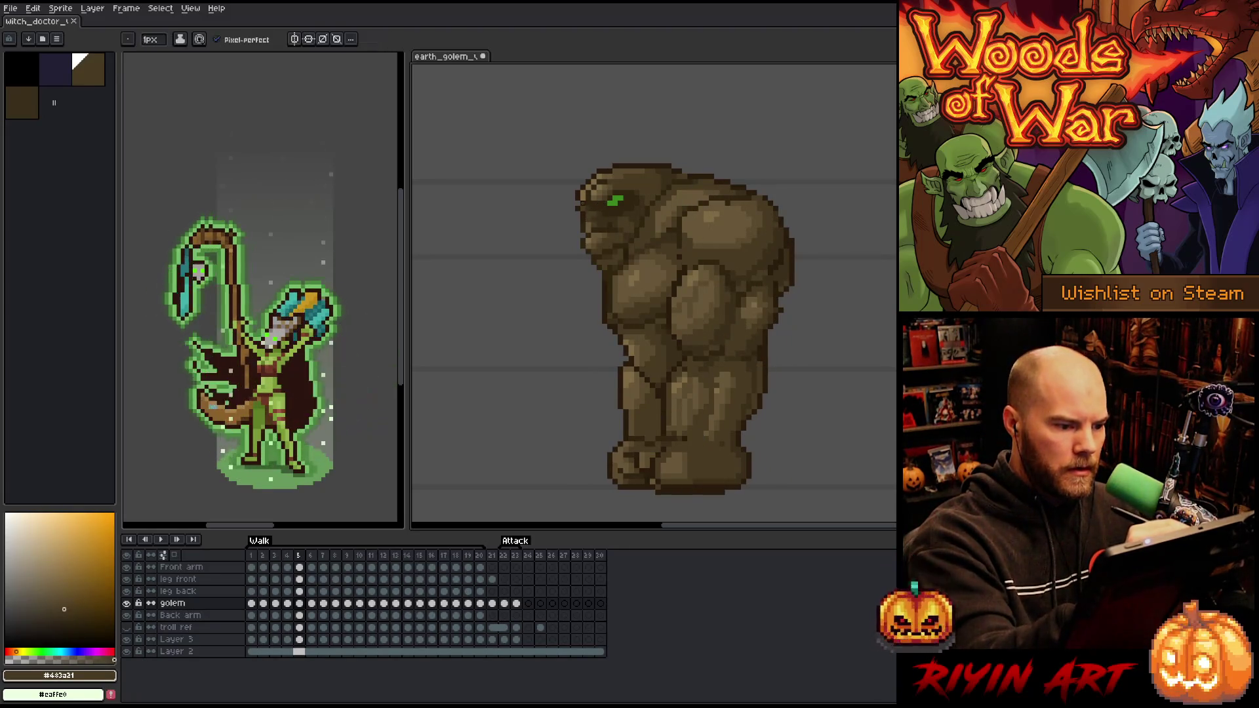
key("comma")
key("period")
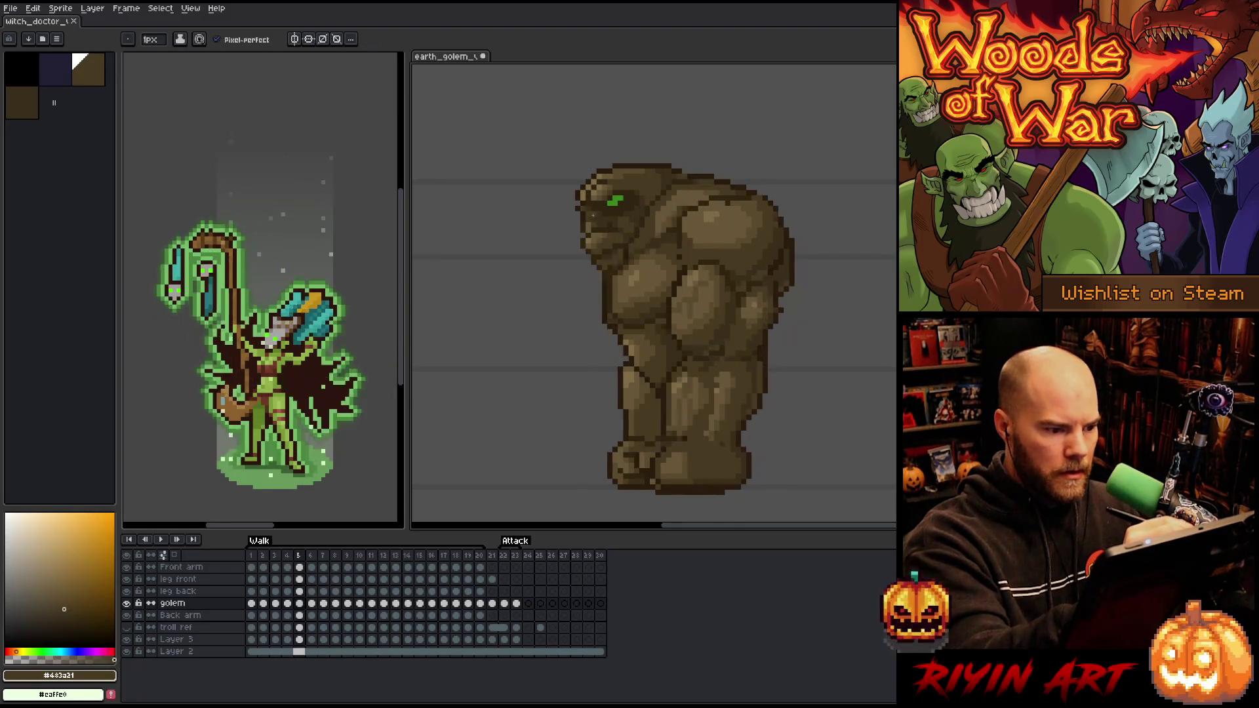
left_click(591, 216, "alt")
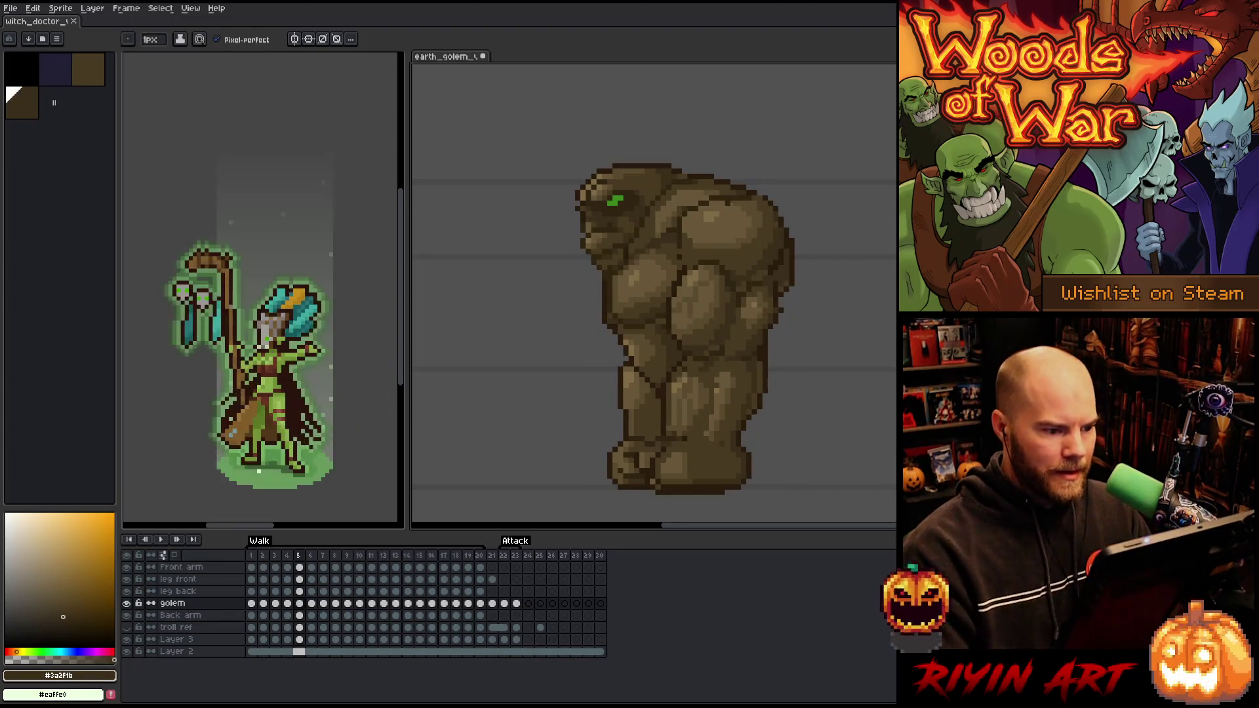
key("comma")
key("period")
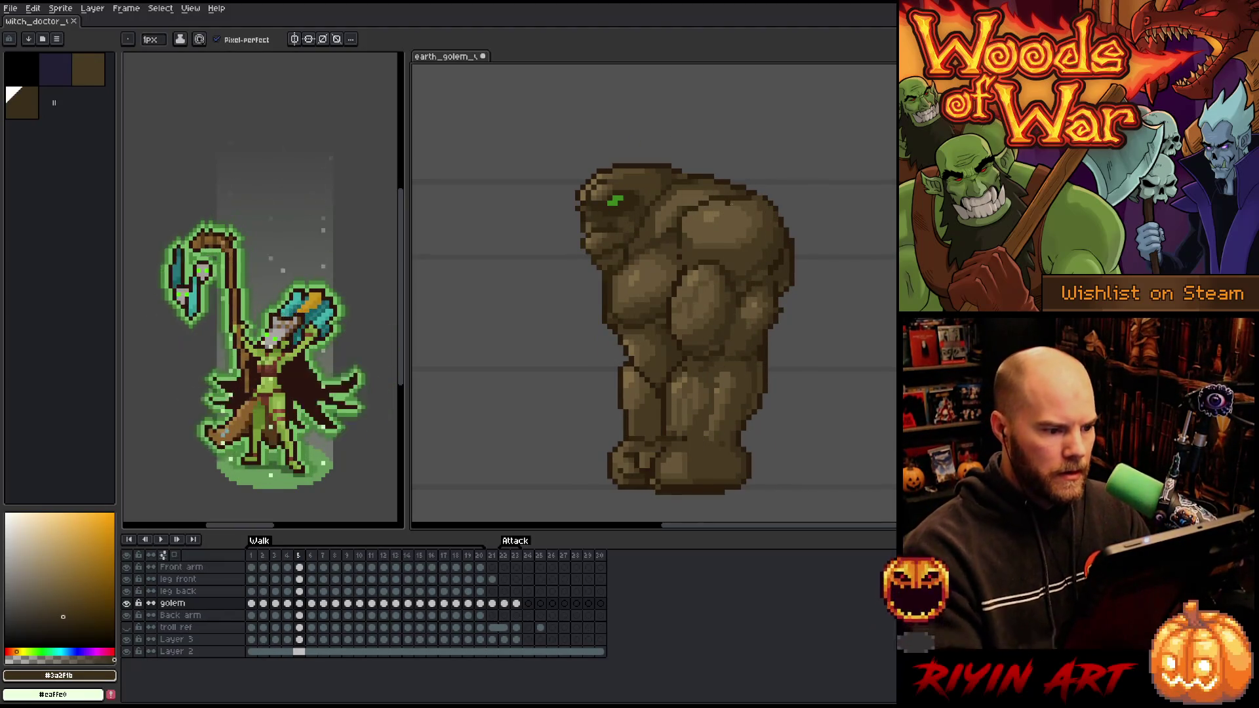
left_click(587, 227, "alt")
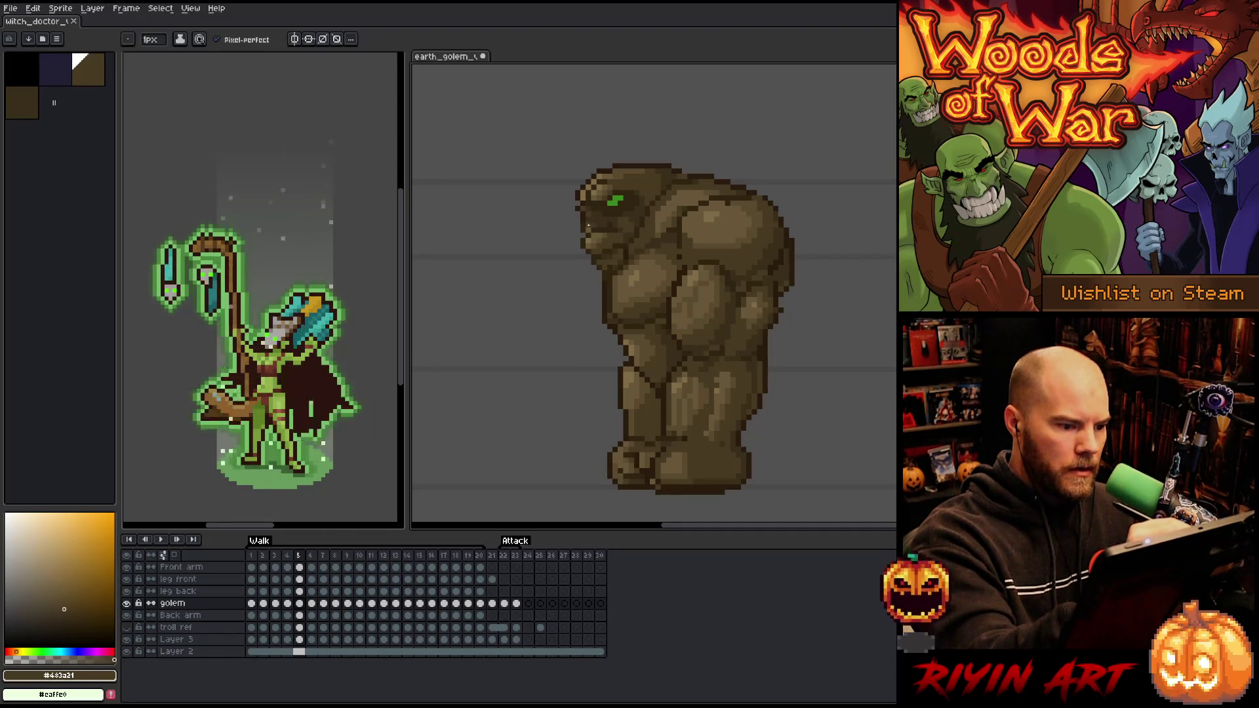
left_click(610, 204)
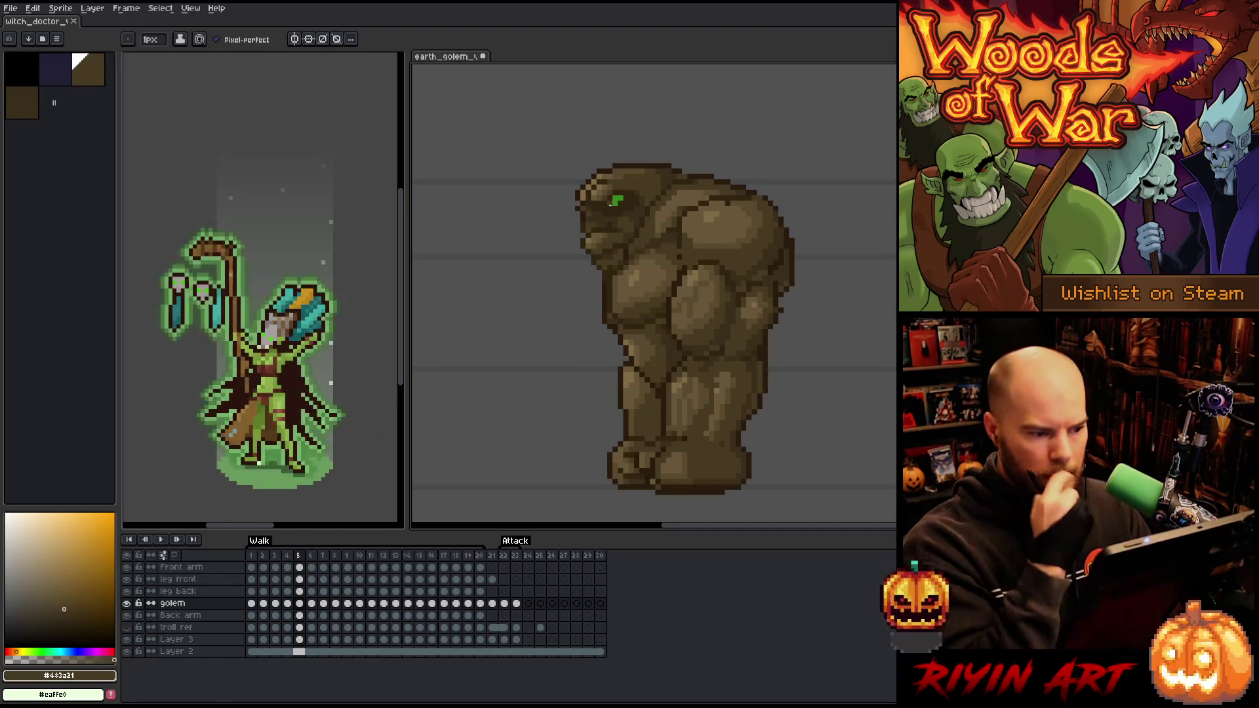
left_click(590, 230, "alt")
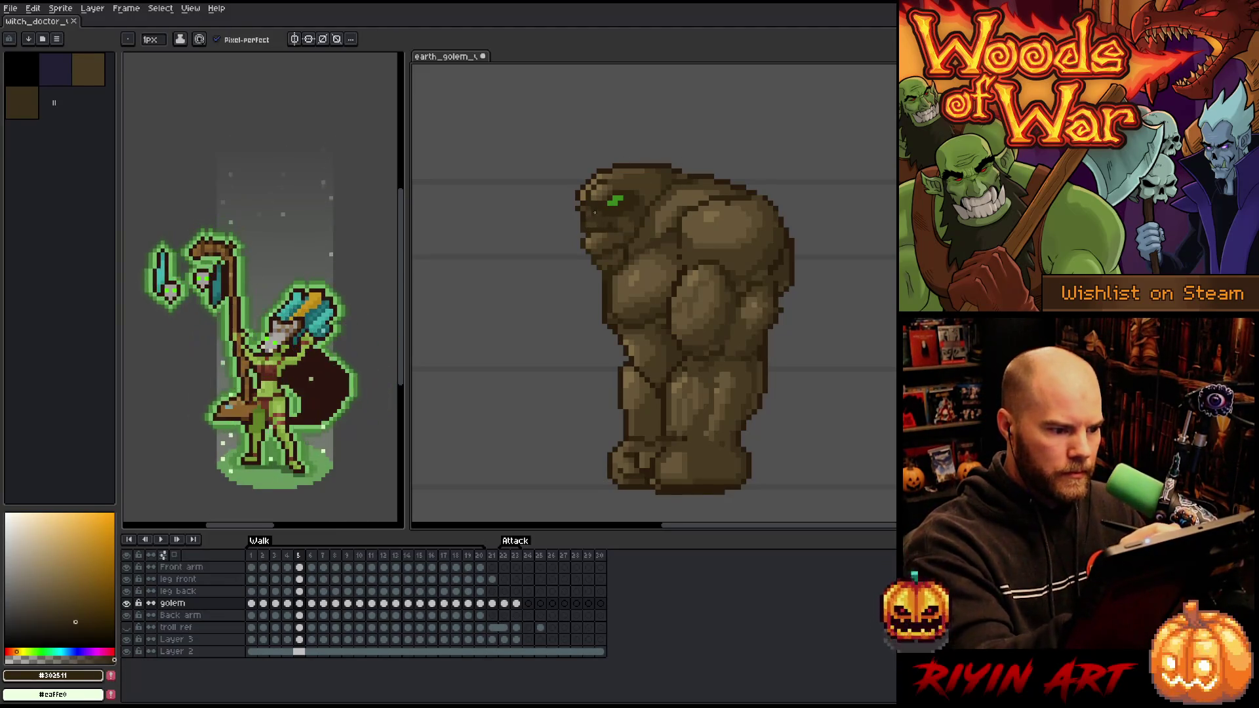
Flip between walk frames 4 and 5 to check the darkened eye edge
key("Left")
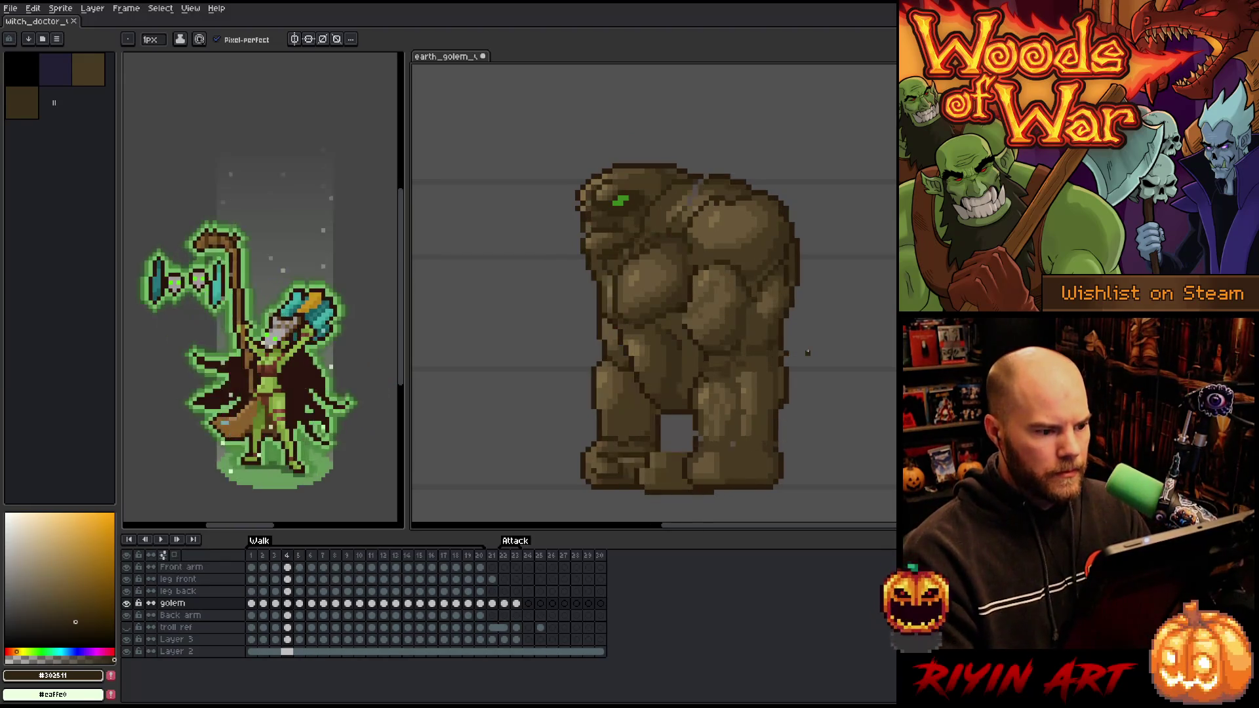
key("Right")
key("Left")
key("Right")
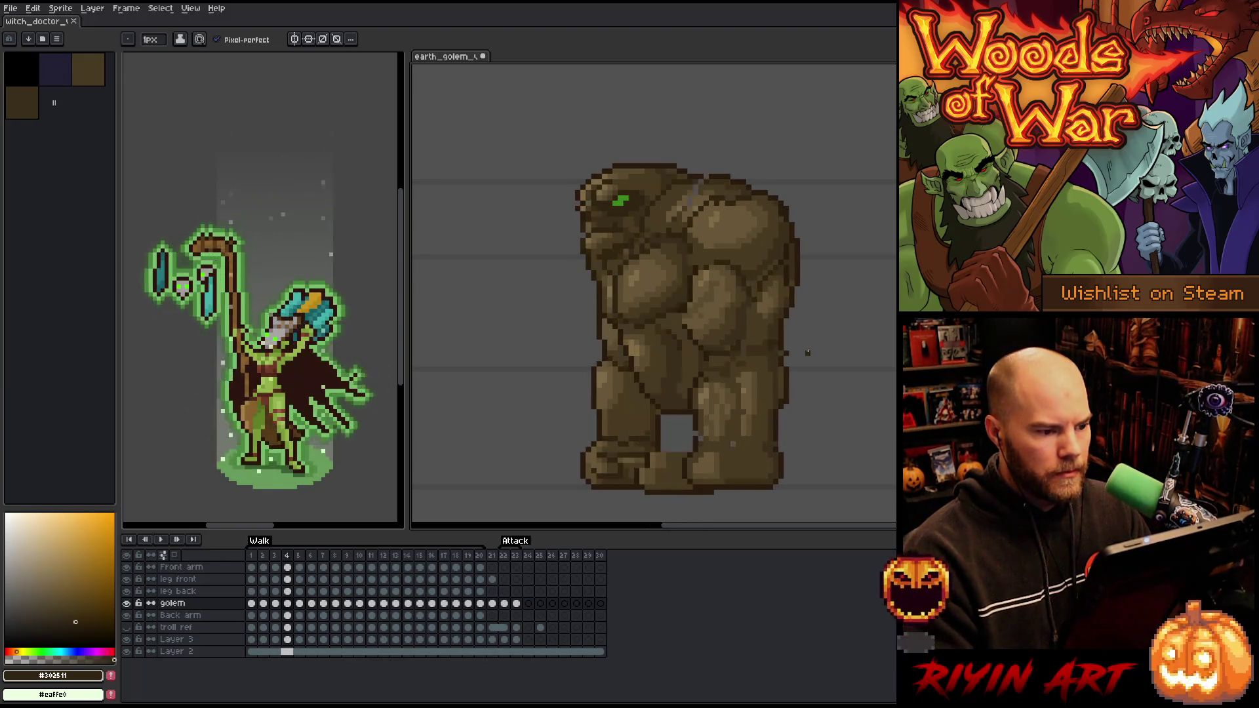
key("Left")
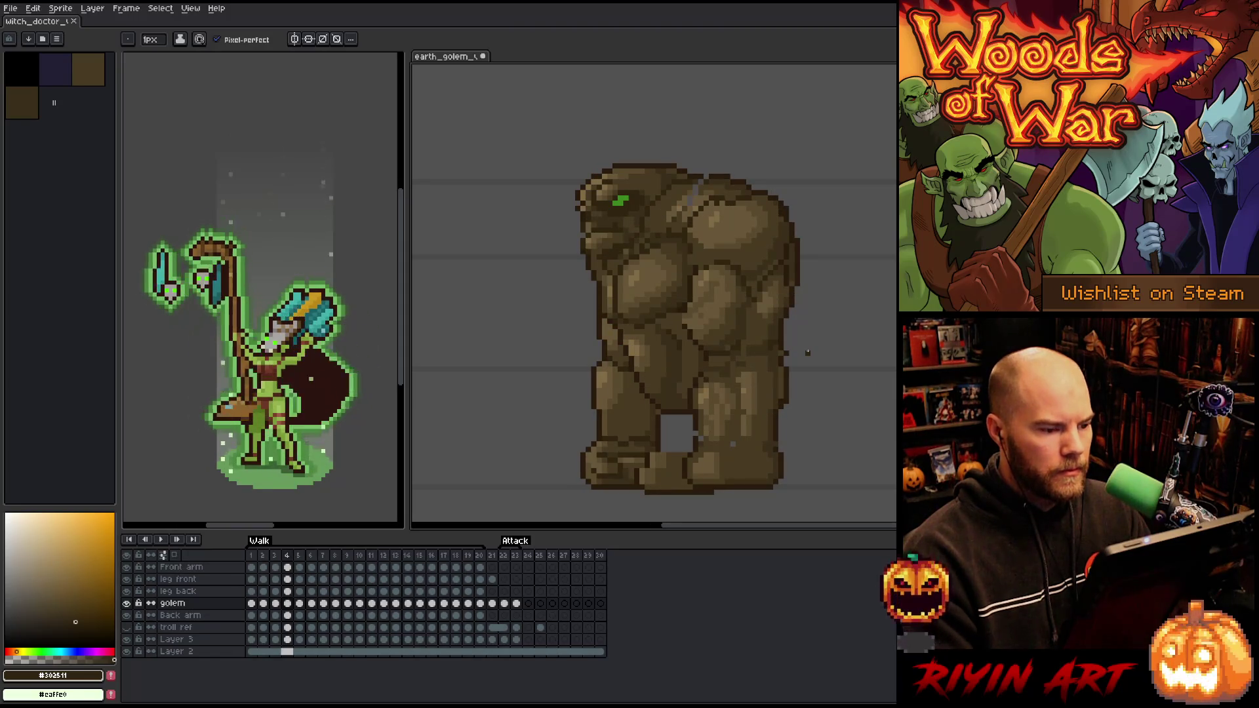
key("Right")
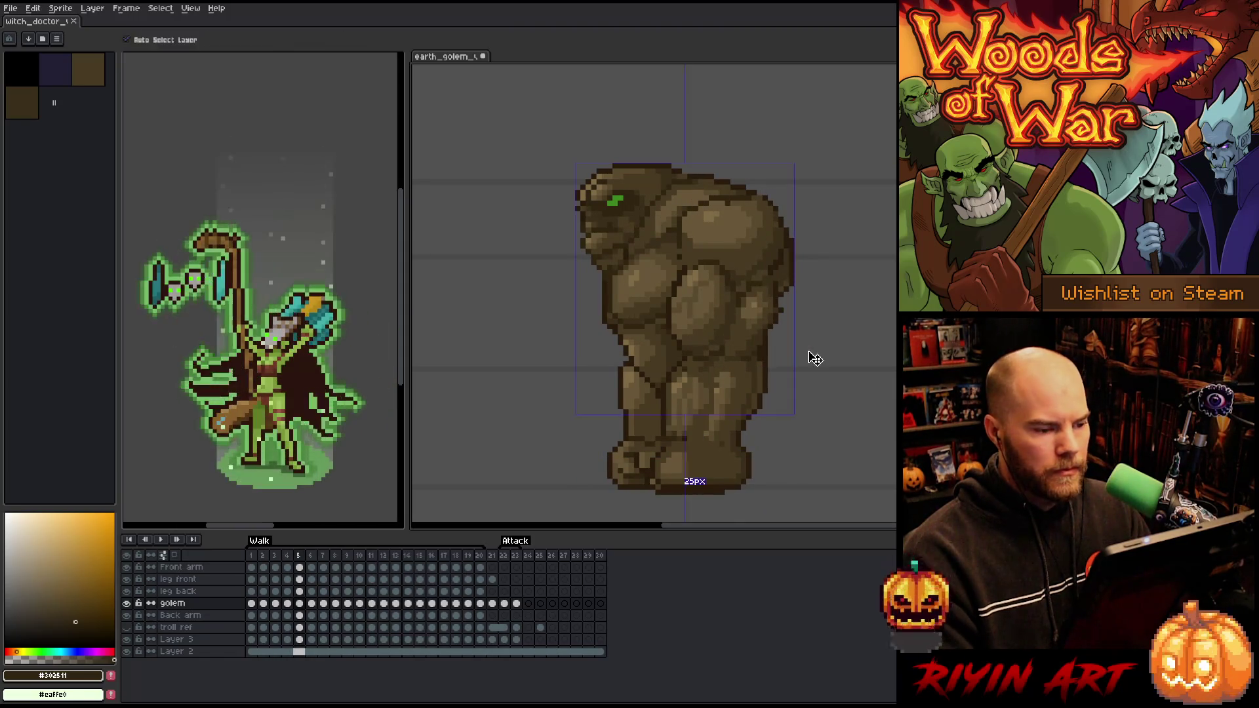
key("Left")
key("Right")
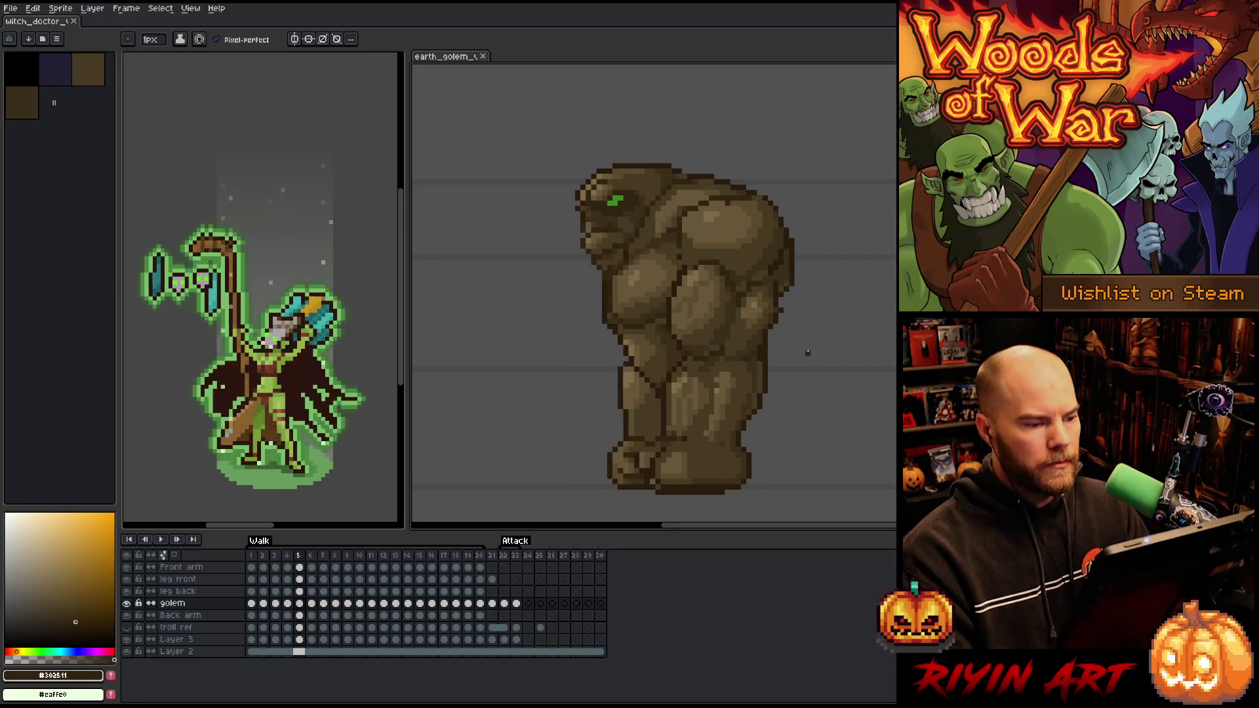
key("Left")
key("Right")
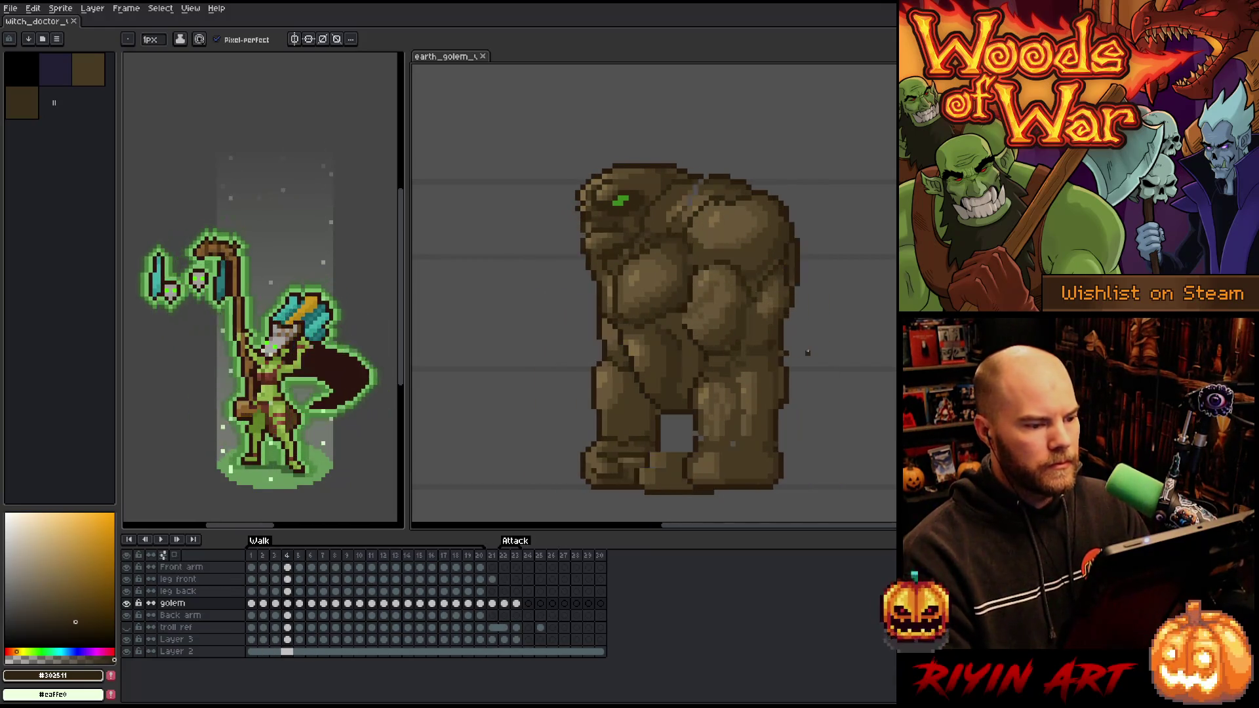
key("Left")
key("Left")
key("Right")
key("Right")
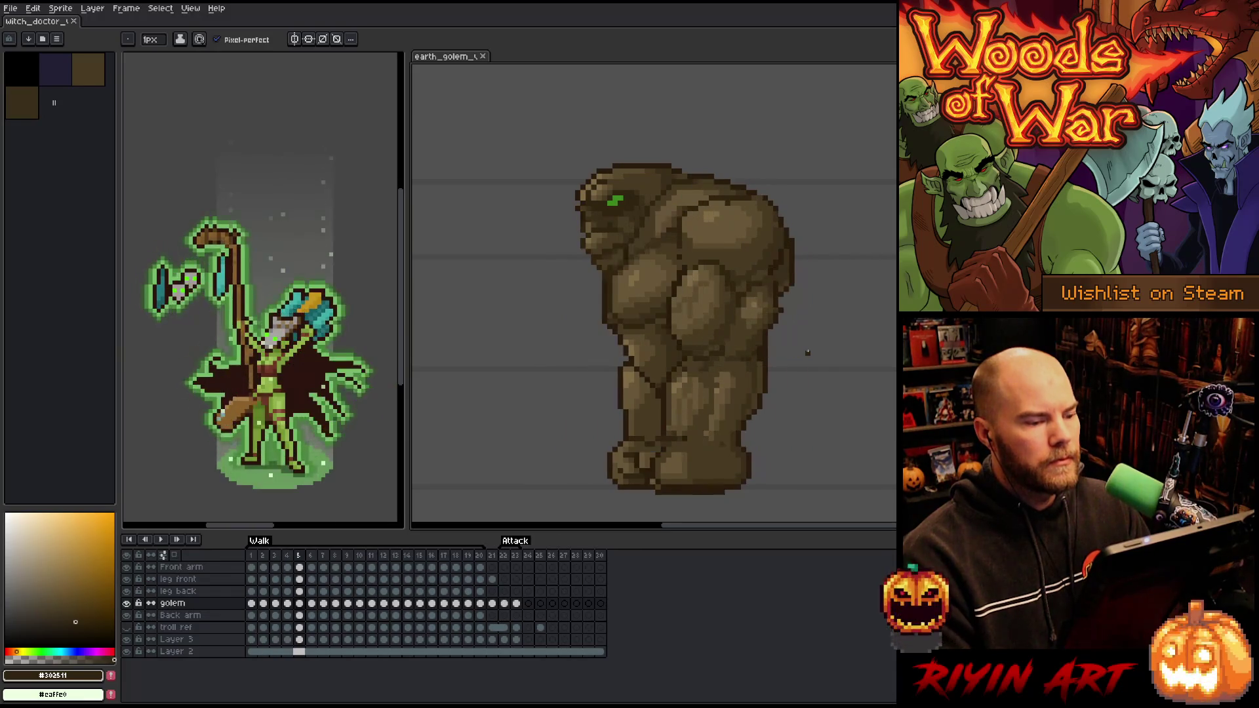
key("Left")
key("Left")
key("Right")
key("Right")
key("Left")
key("Left")
key("Right")
key("Right")
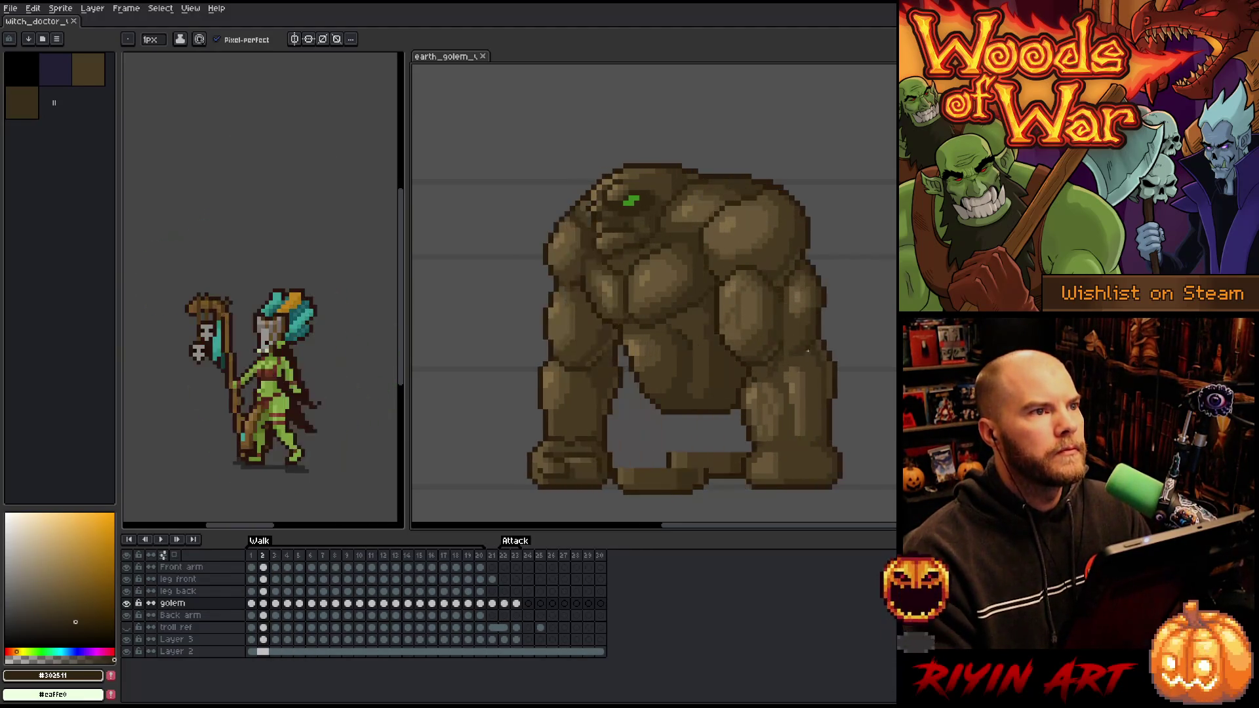
key("Left")
key("Left")
key("Right")
key("Left")
key("Left")
key("Left")
key("Right")
key("Right")
key("Left")
key("Left")
key("Right")
key("Right")
key("Right")
key("Left")
key("Left")
key("Right")
key("Right")
key("Left")
key("Left")
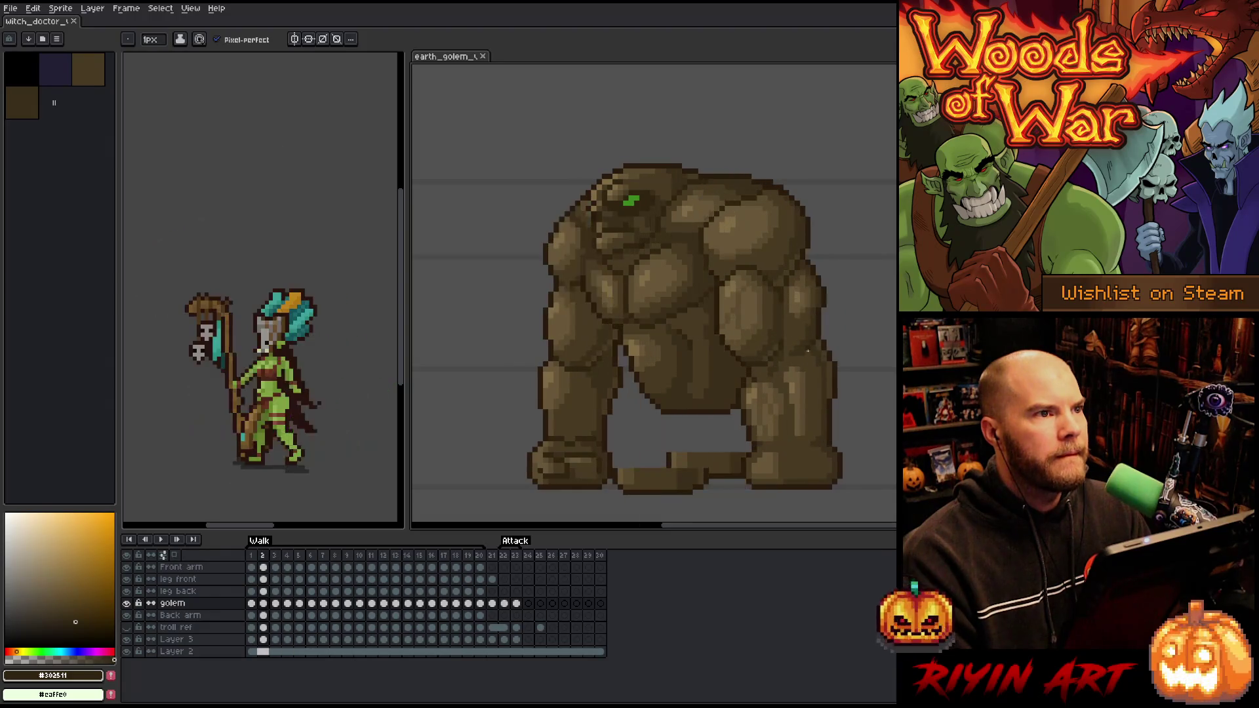
key("Right")
key("Left")
key("Left")
key("Right")
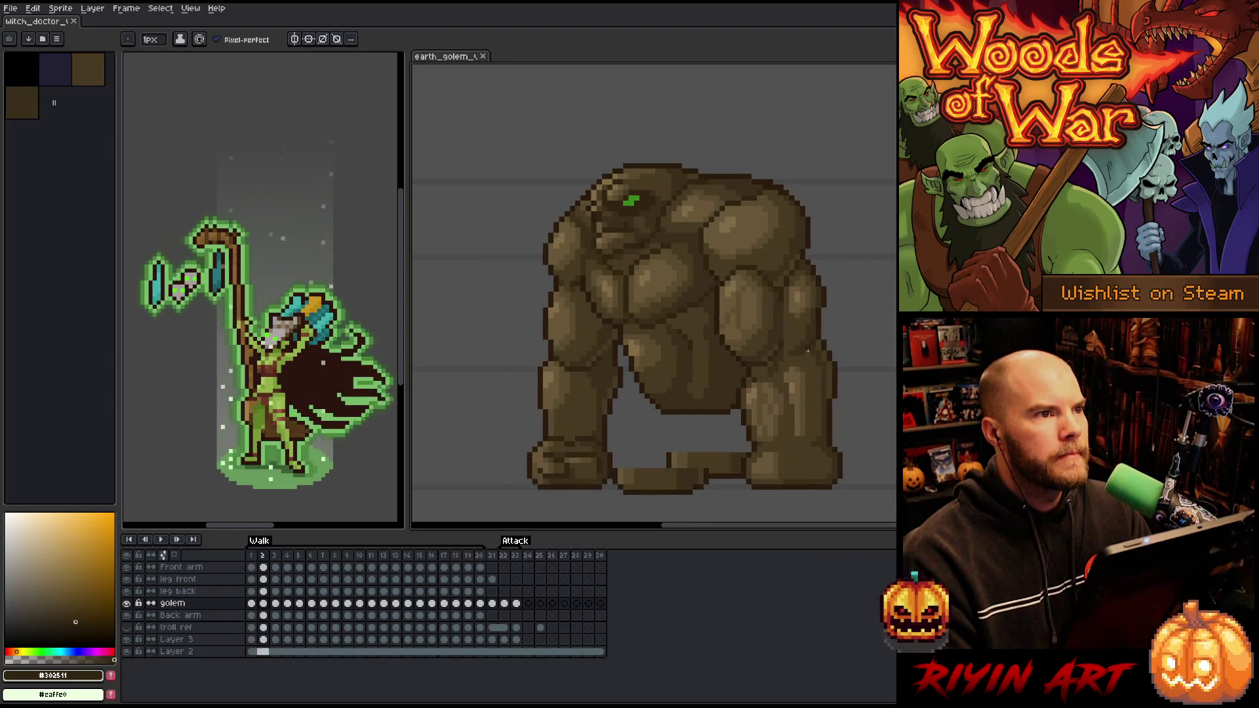
key("Right")
key("Right")
key("Left")
key("Right")
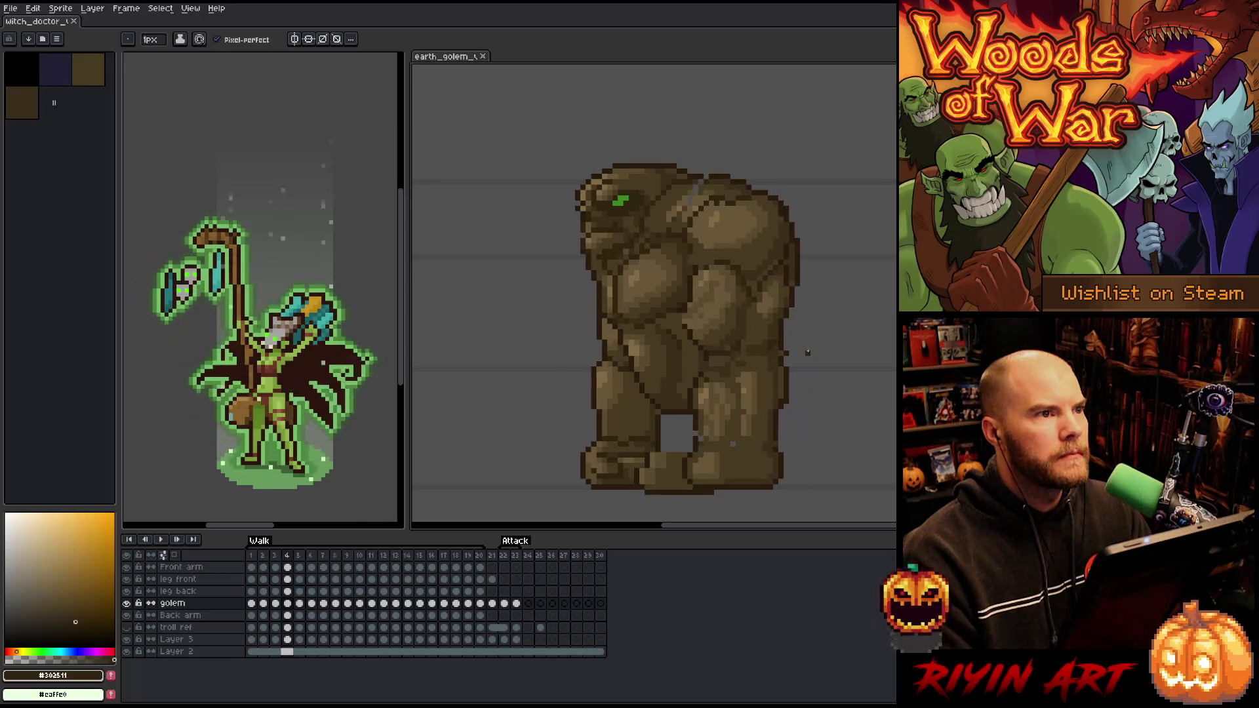
key("Right")
key("Left")
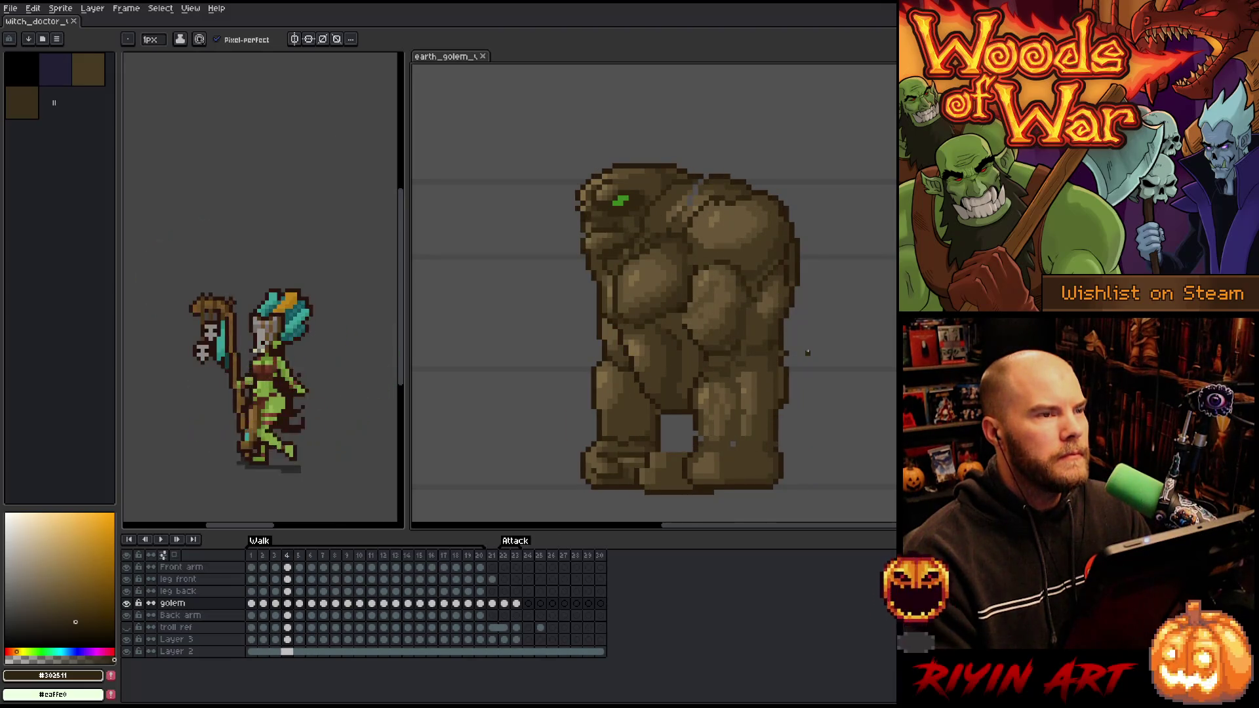
key("Right")
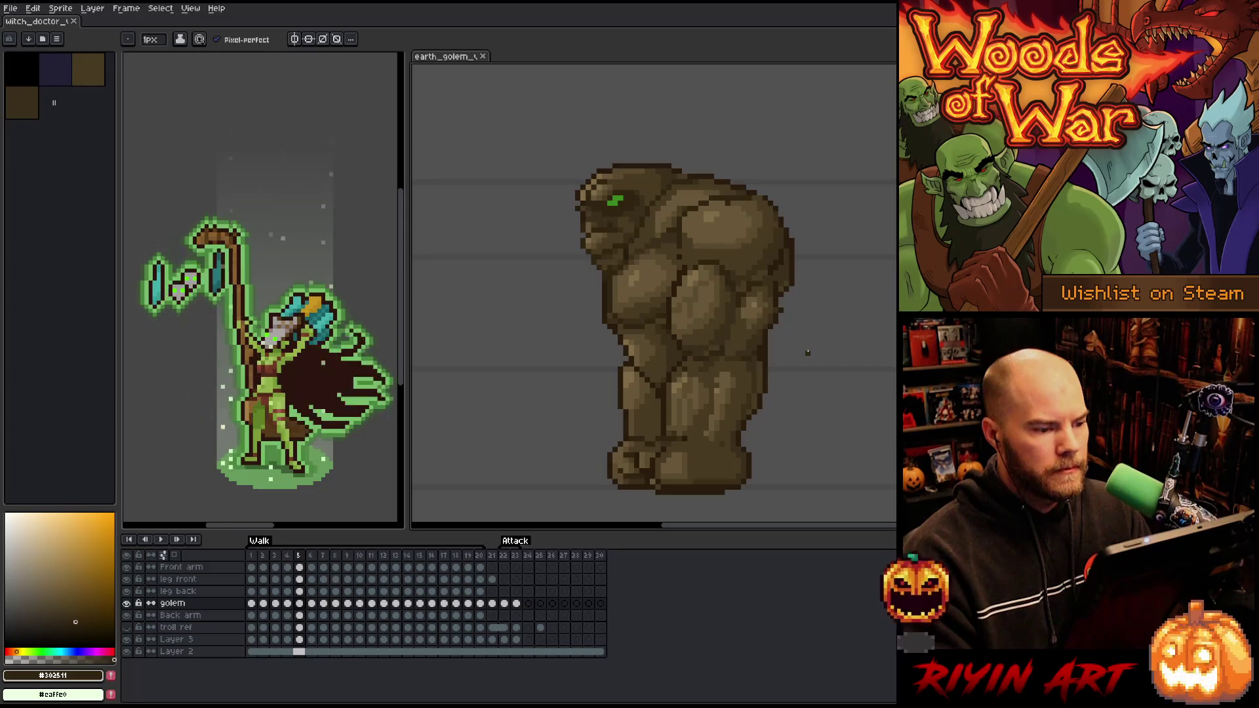
key("Right")
key("Left")
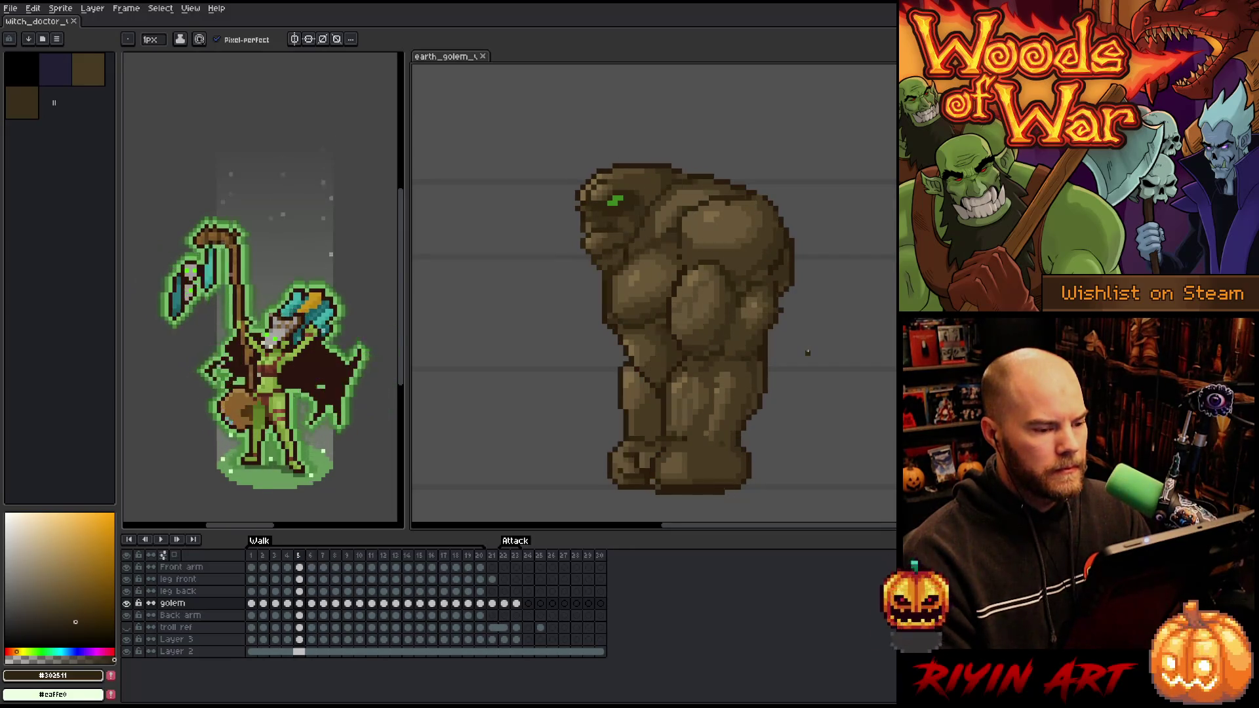
key("q")
mouse_move(711, 121)
left_mouse_down()
mouse_move(697, 187)
mouse_move(610, 262)
mouse_move(718, 122)
left_mouse_up()
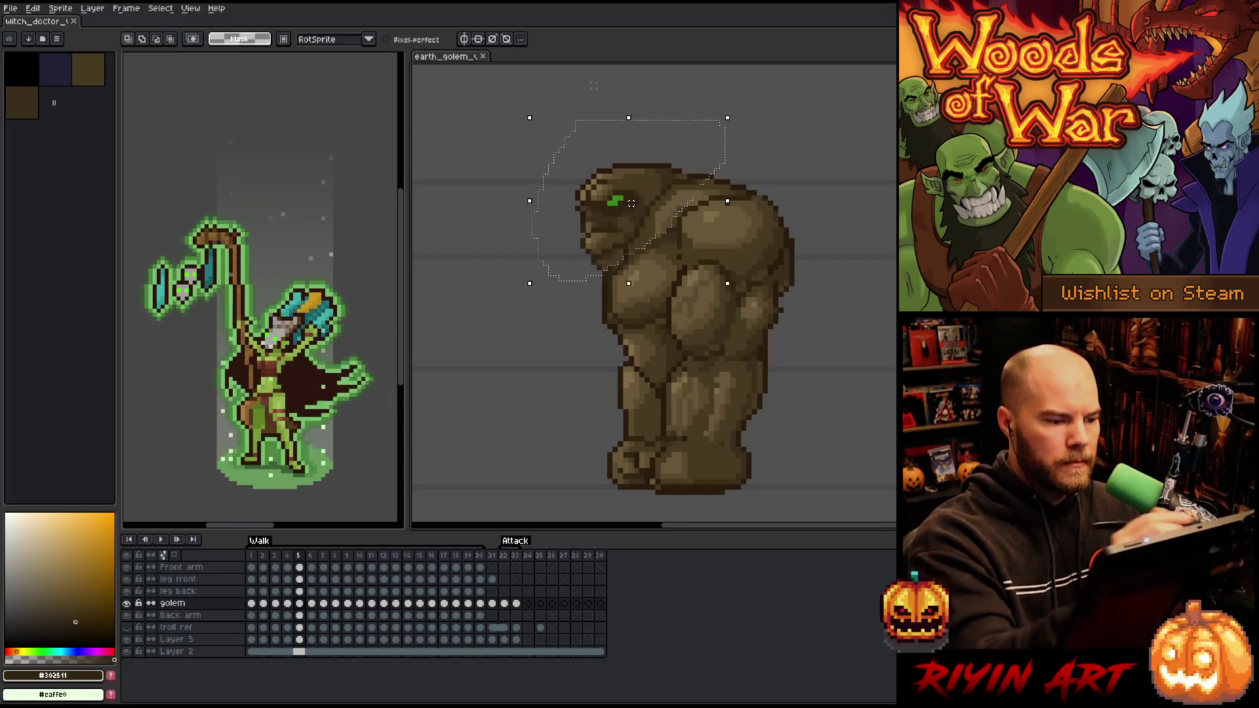
Move the selected head on walk frame 6, commit it and clear the selection
key("Right")
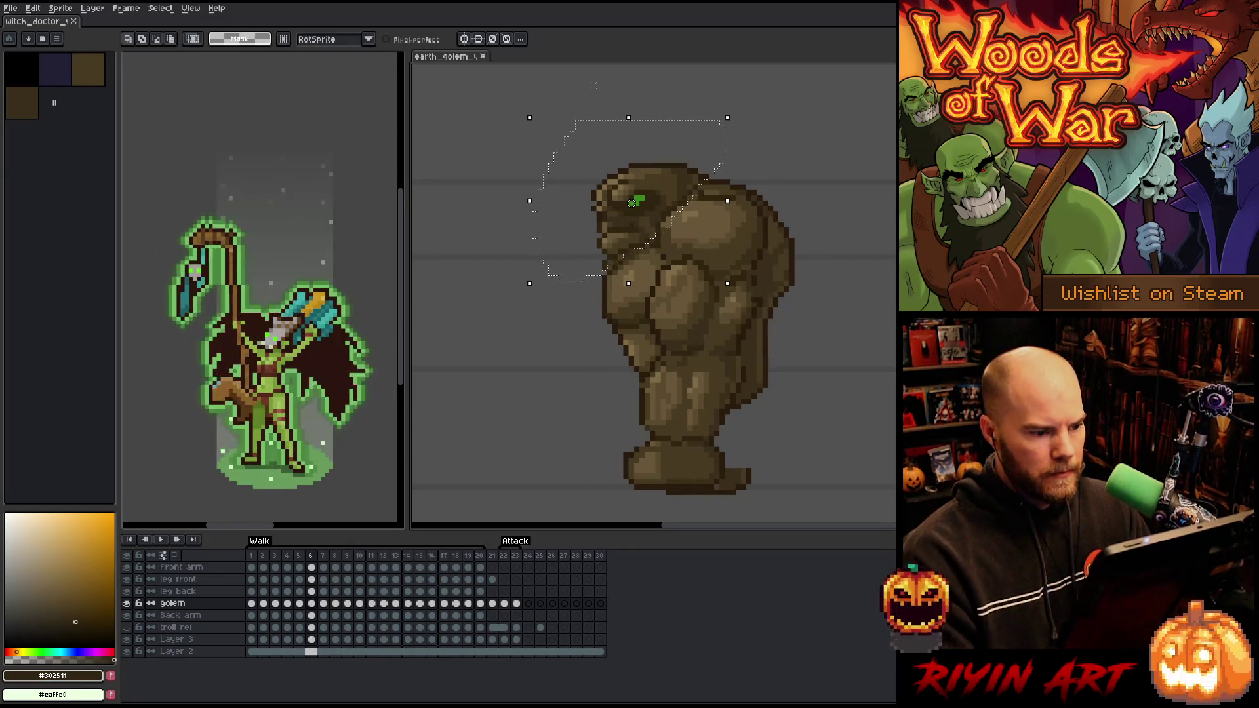
left_click(631, 204)
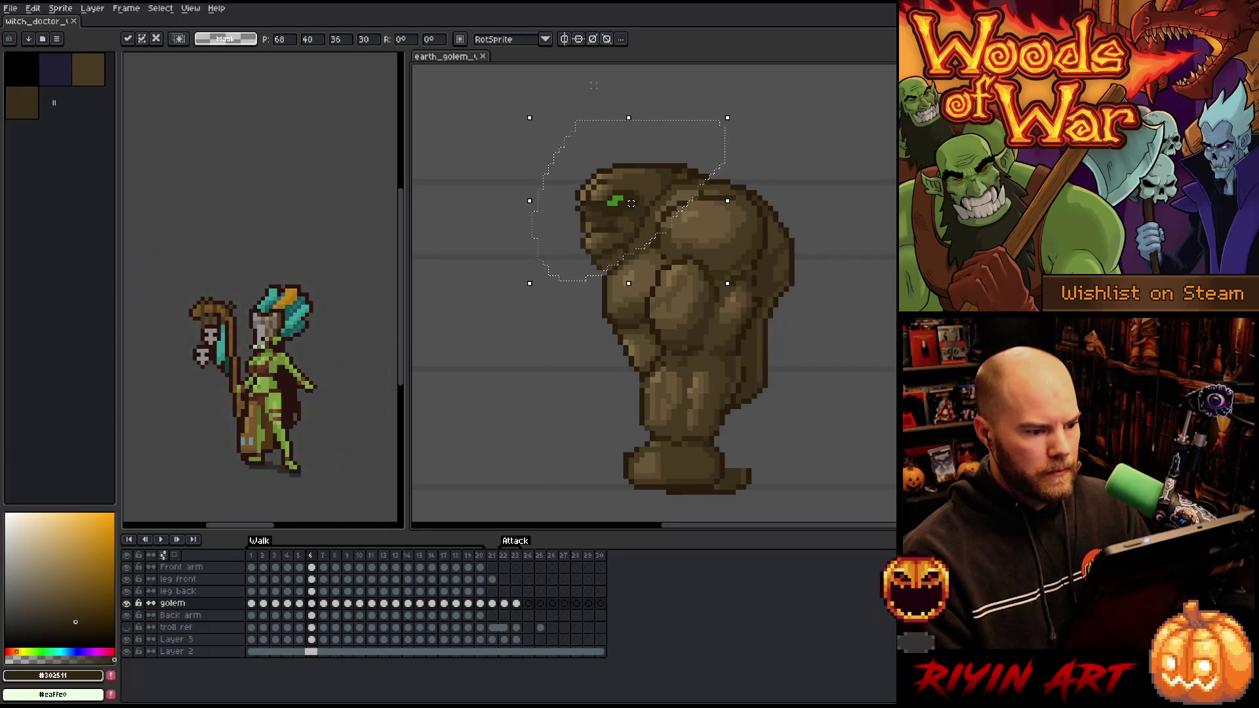
key("Return")
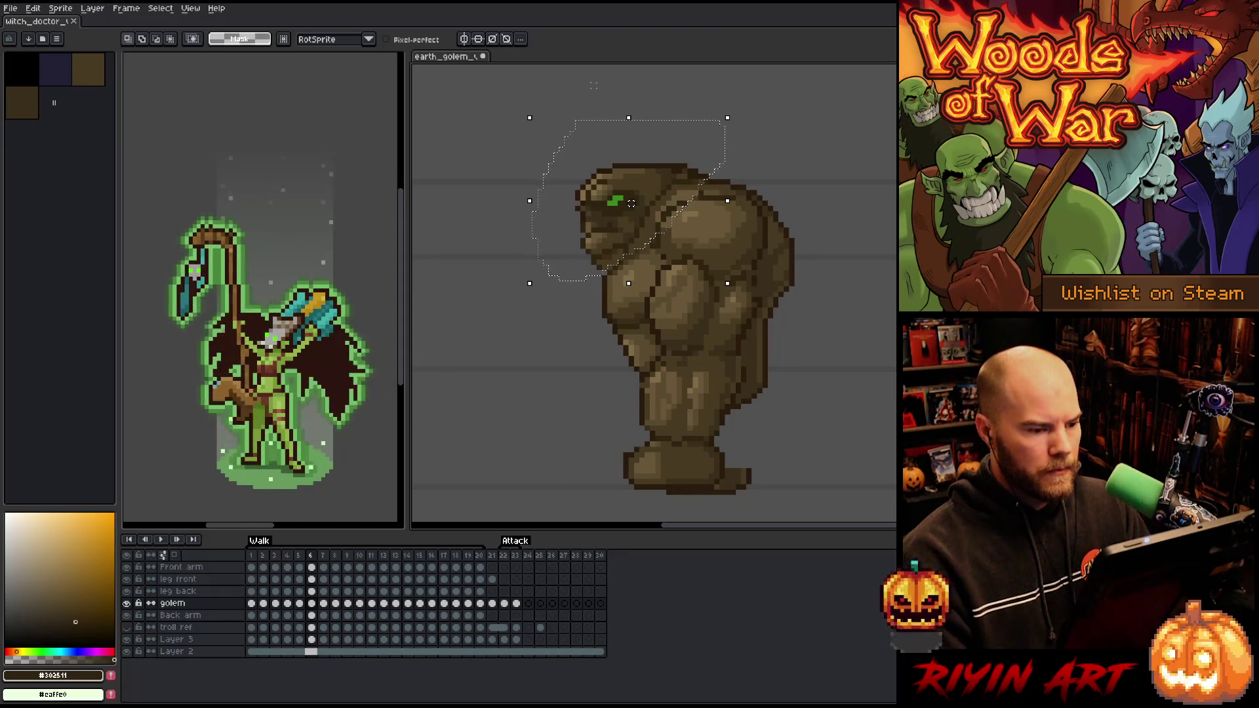
key("b")
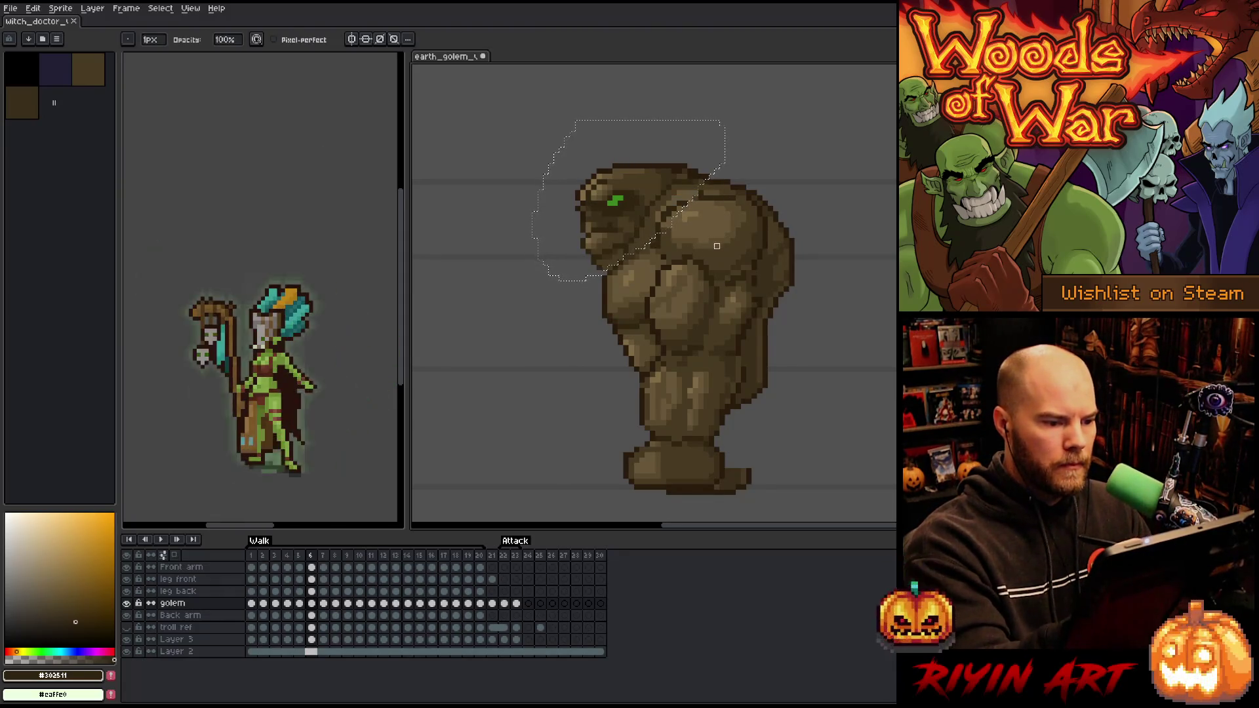
key("ctrl+d")
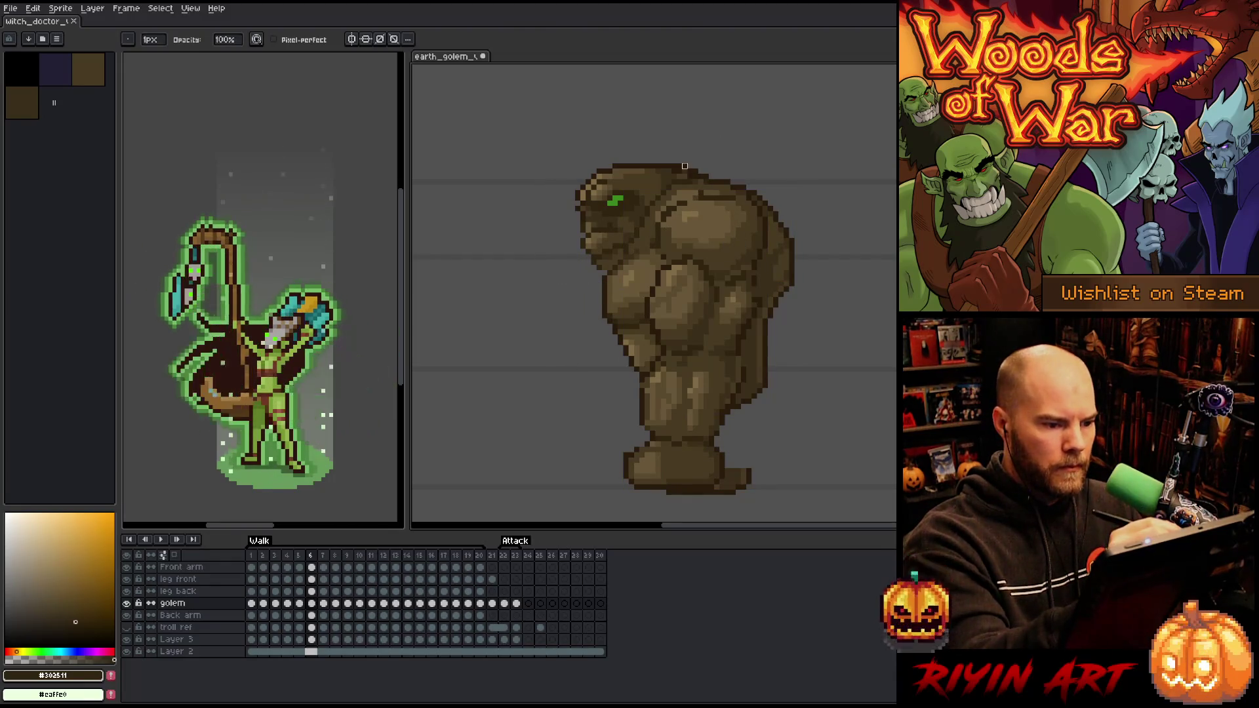
key("i")
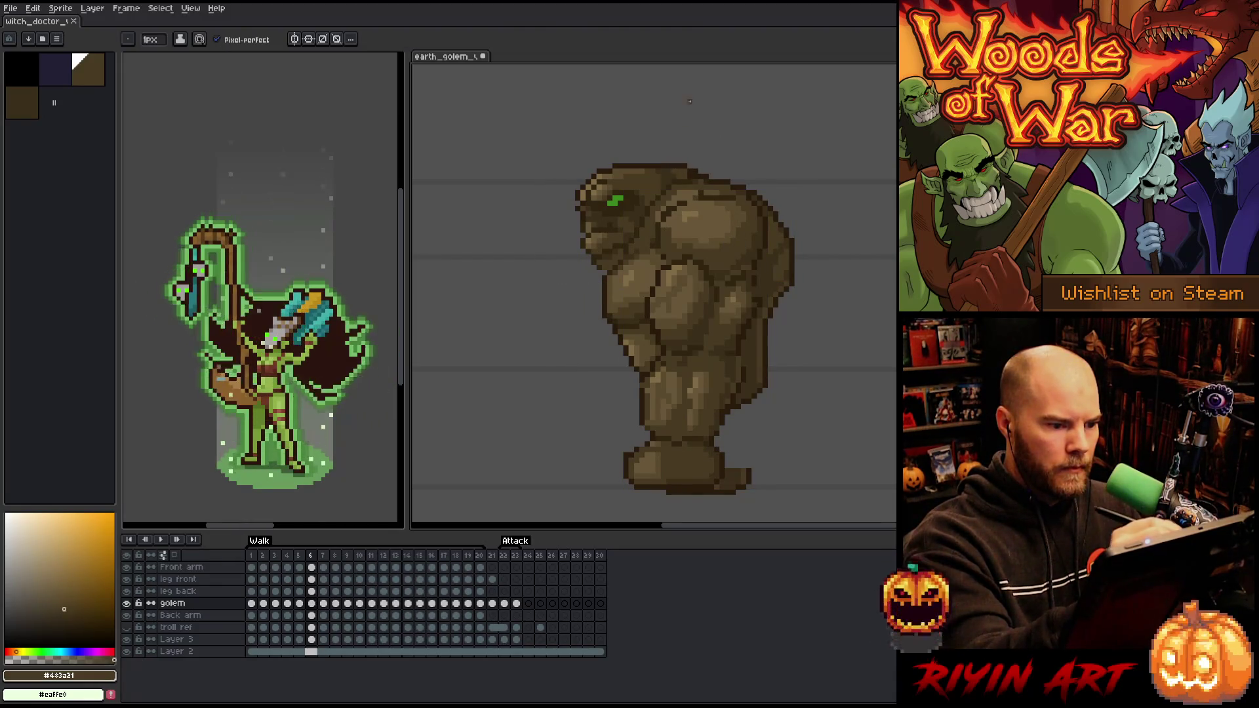
Lasso the golem's head on frame 6 and nudge it forward into line
key("m")
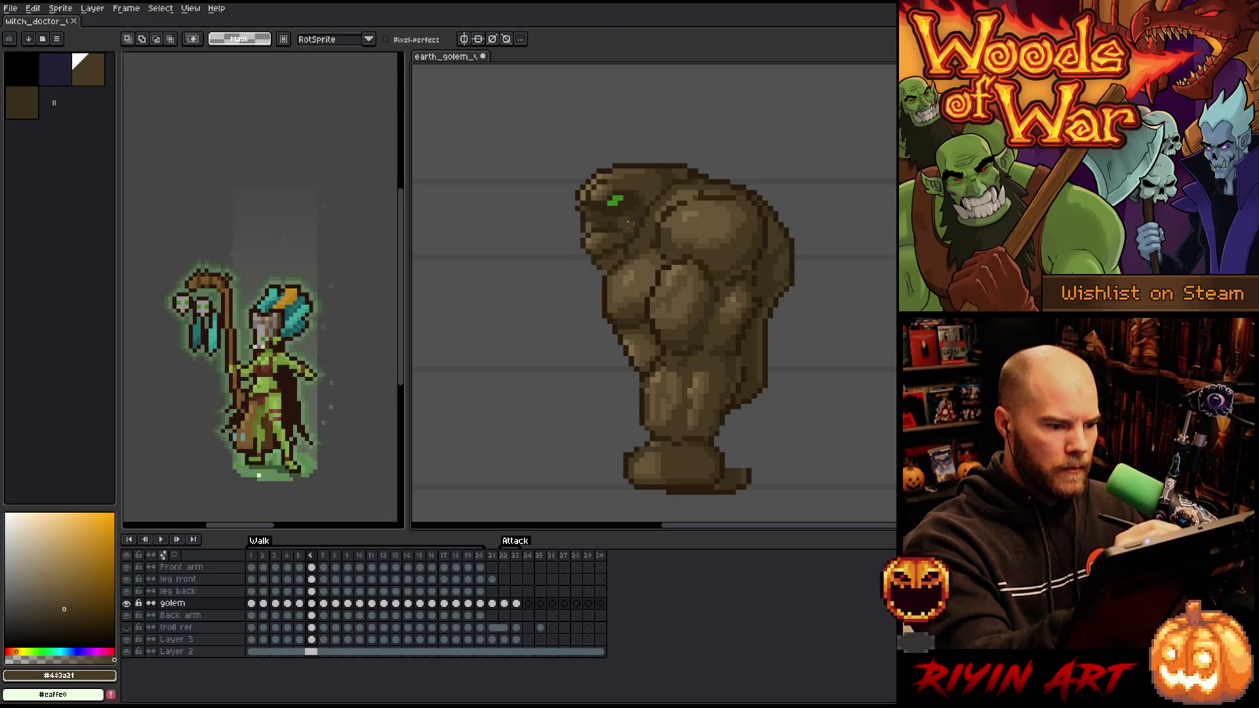
mouse_move(620, 232)
left_mouse_down()
mouse_move(643, 187)
mouse_move(618, 180)
mouse_move(585, 194)
left_mouse_up()
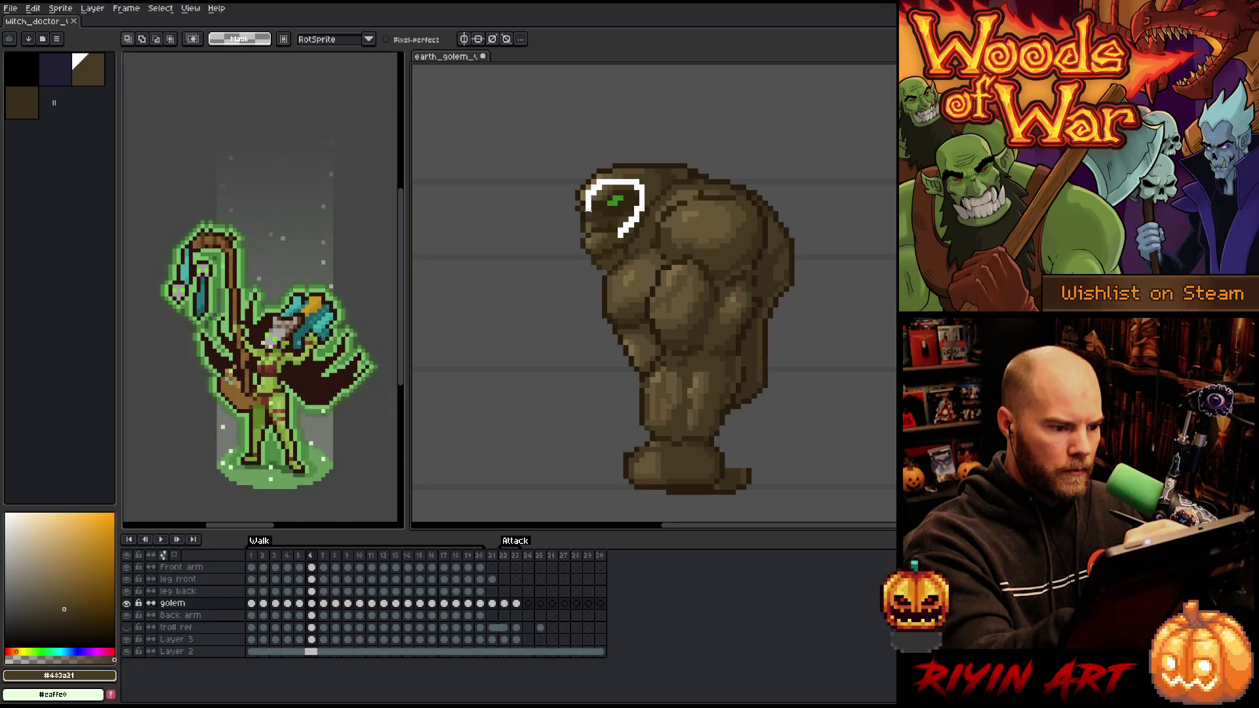
left_click_drag(598, 240, 618, 234)
left_click(622, 220)
key("Return")
Sample a dark brown, the mid brown and the dark outline colour from the golem
key("alt")
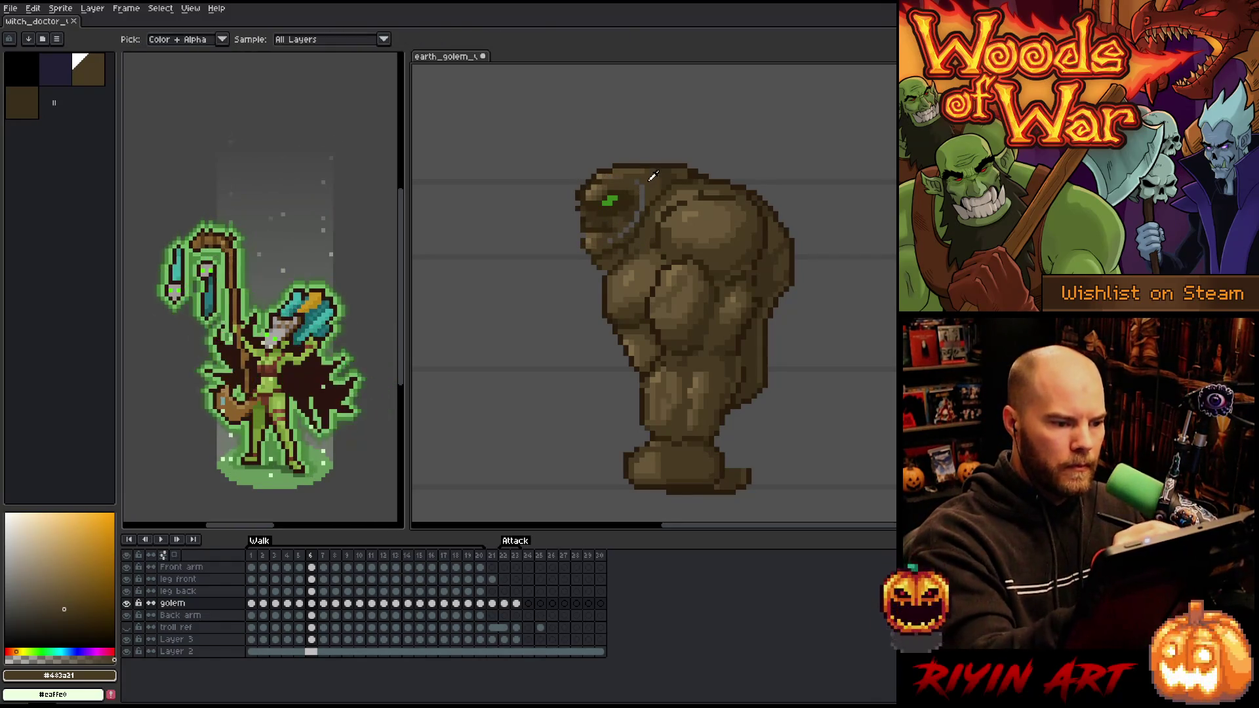
left_click(638, 208, "alt")
left_click(626, 227, "alt")
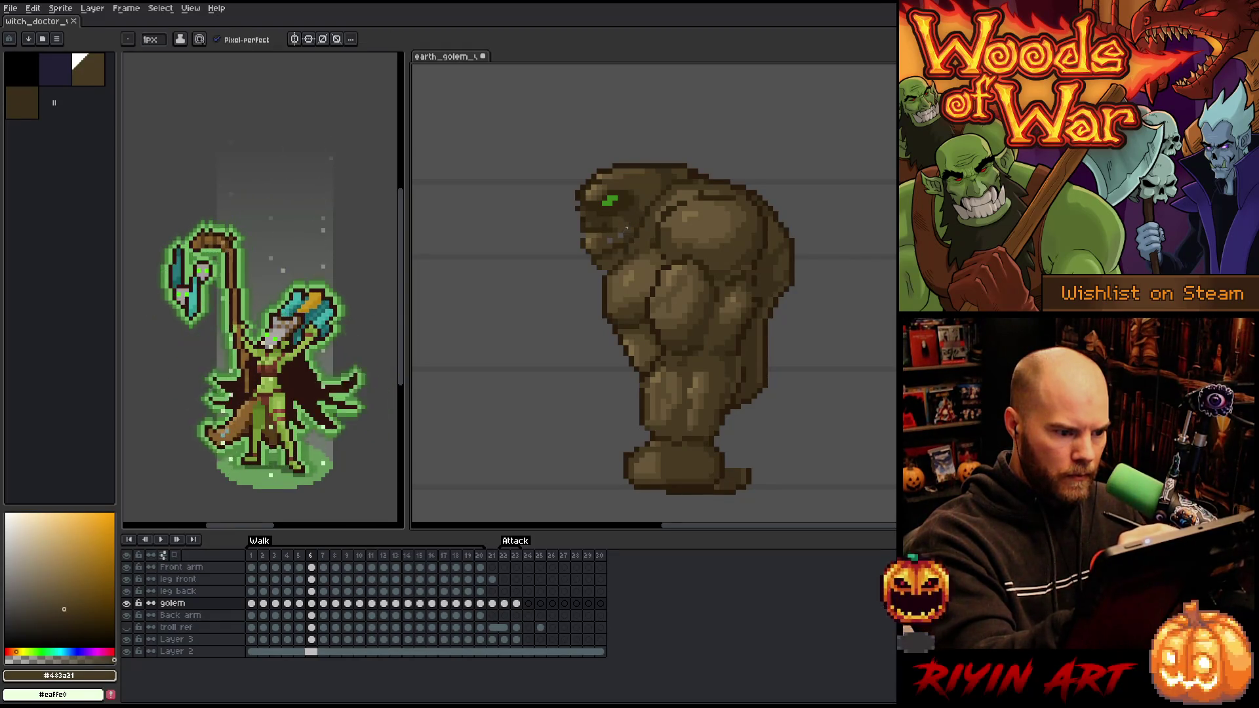
left_click(583, 231, "alt")
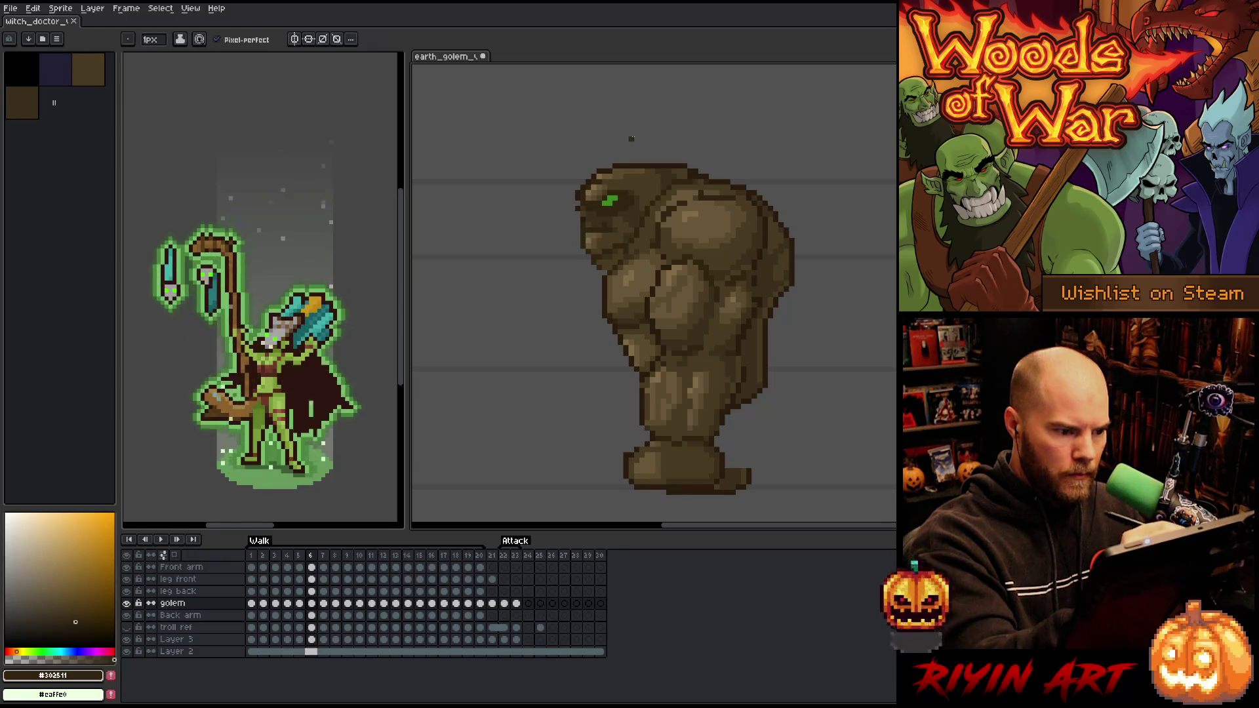
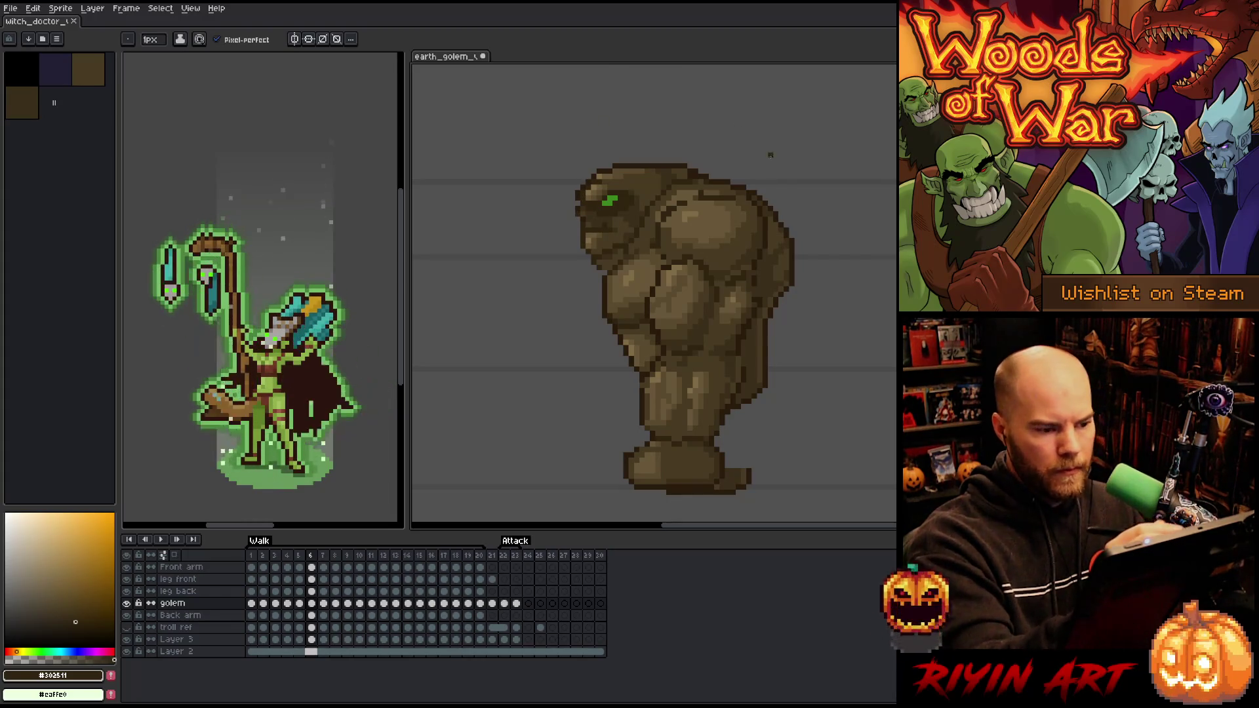
Repaint frame 6's head pixels with dark outline brown #302511 and mid brown sampled from the golem
left_click(689, 167, "alt")
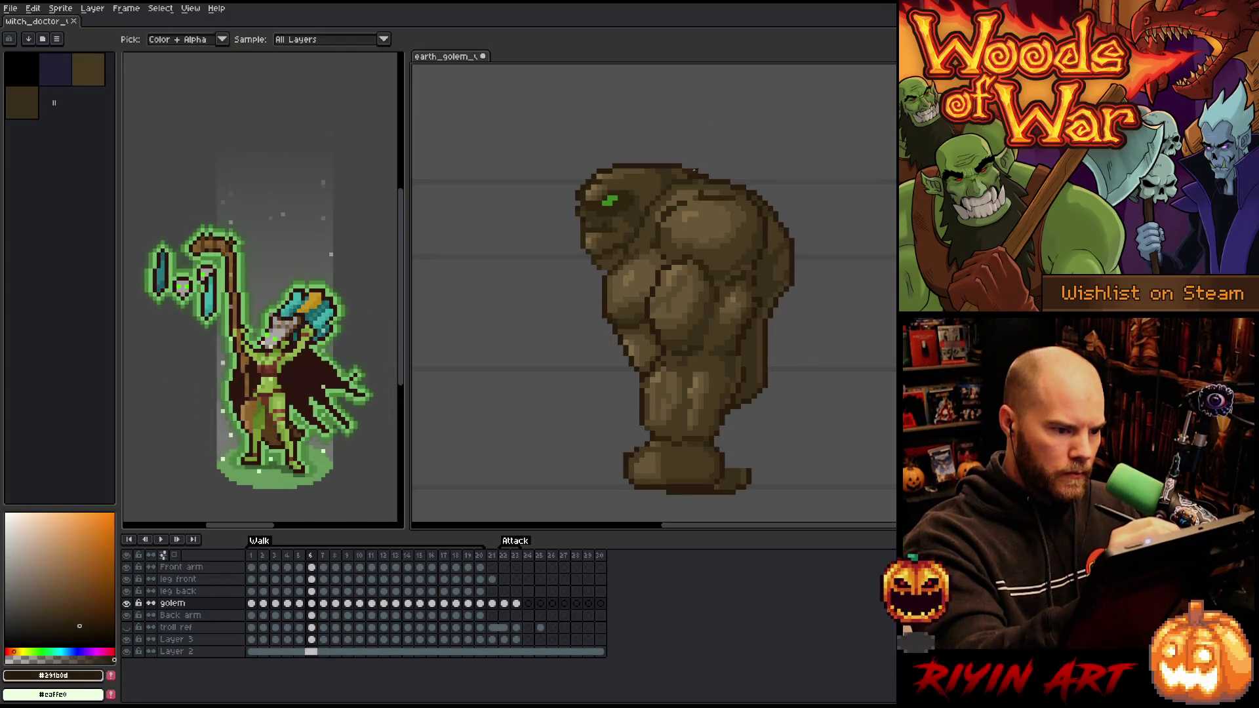
left_click(691, 176, "alt")
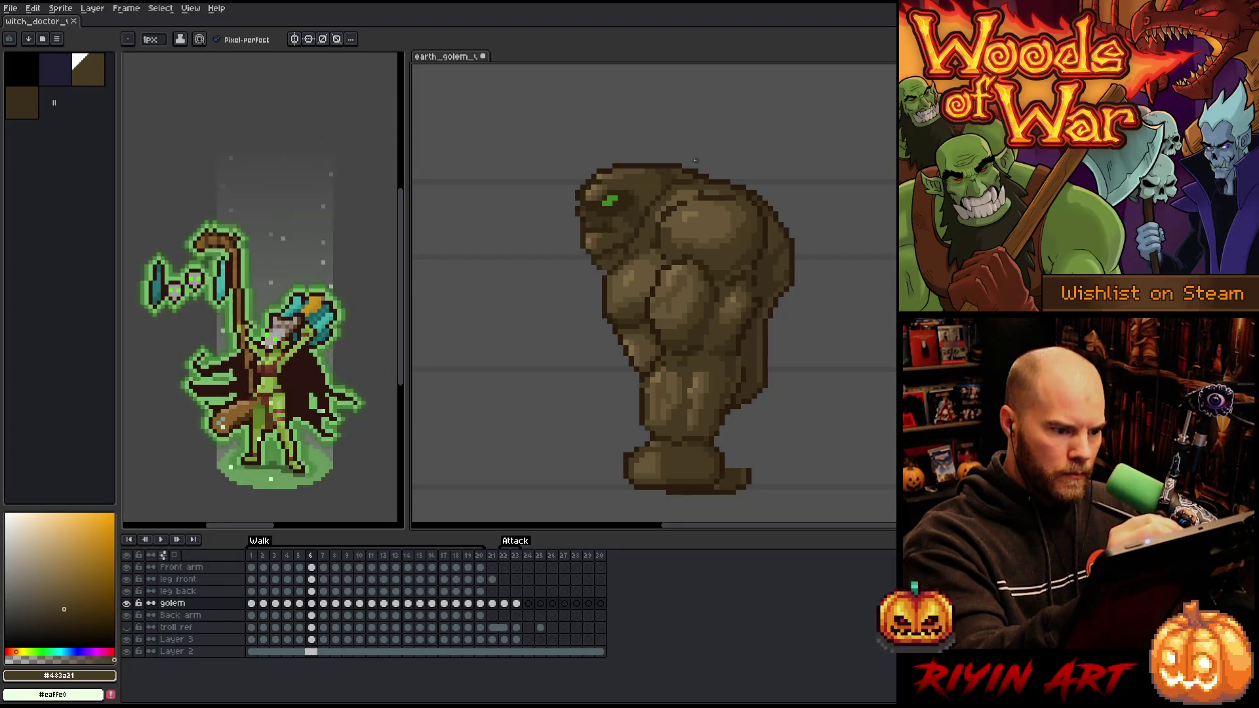
key("b")
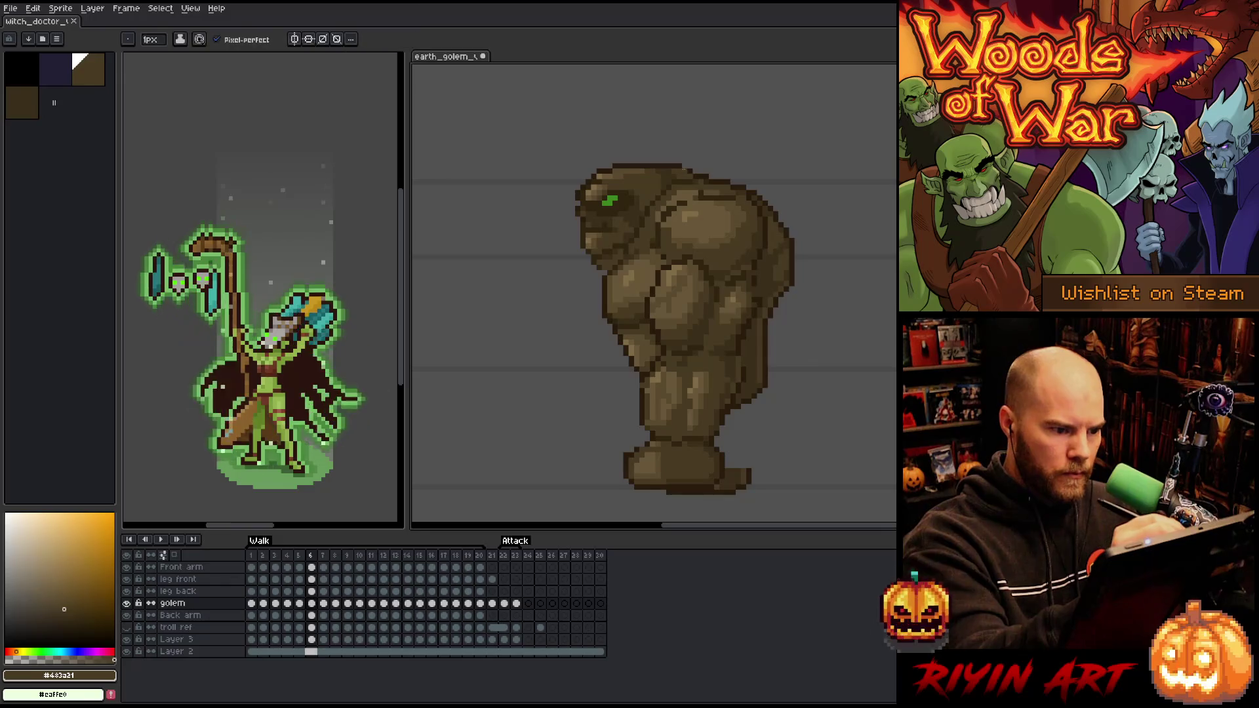
left_click(682, 166, "alt")
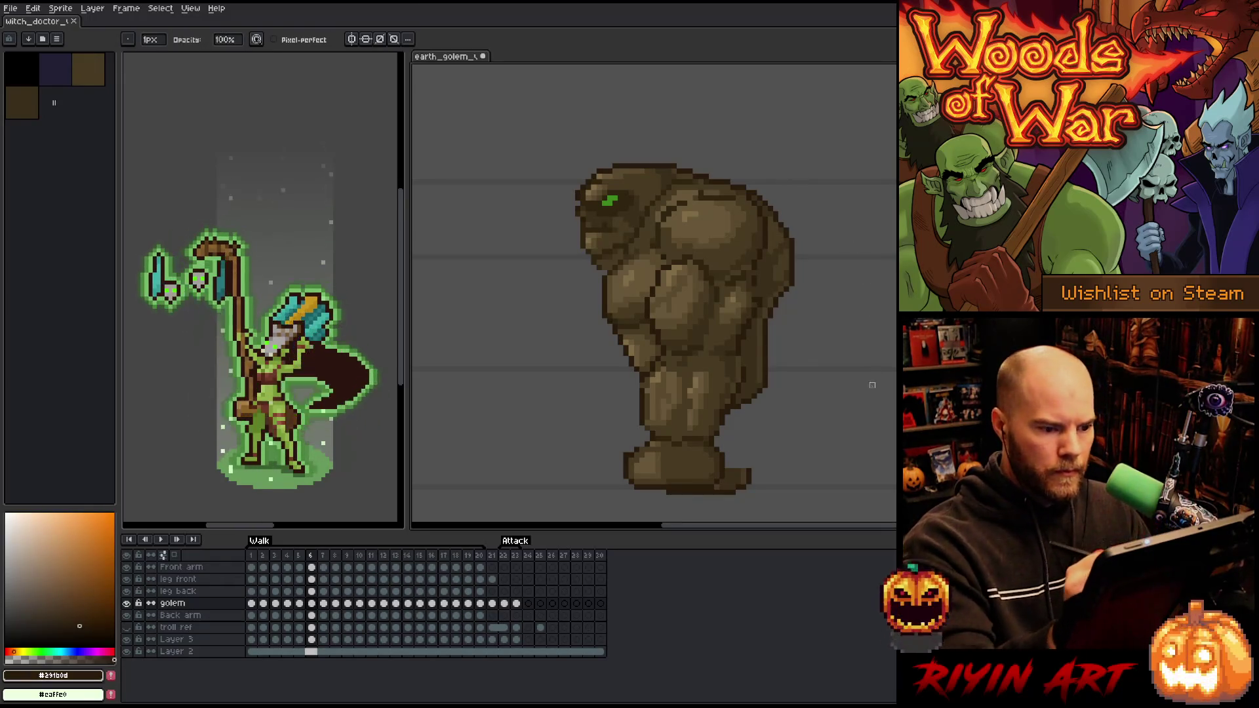
left_click(625, 267, "alt")
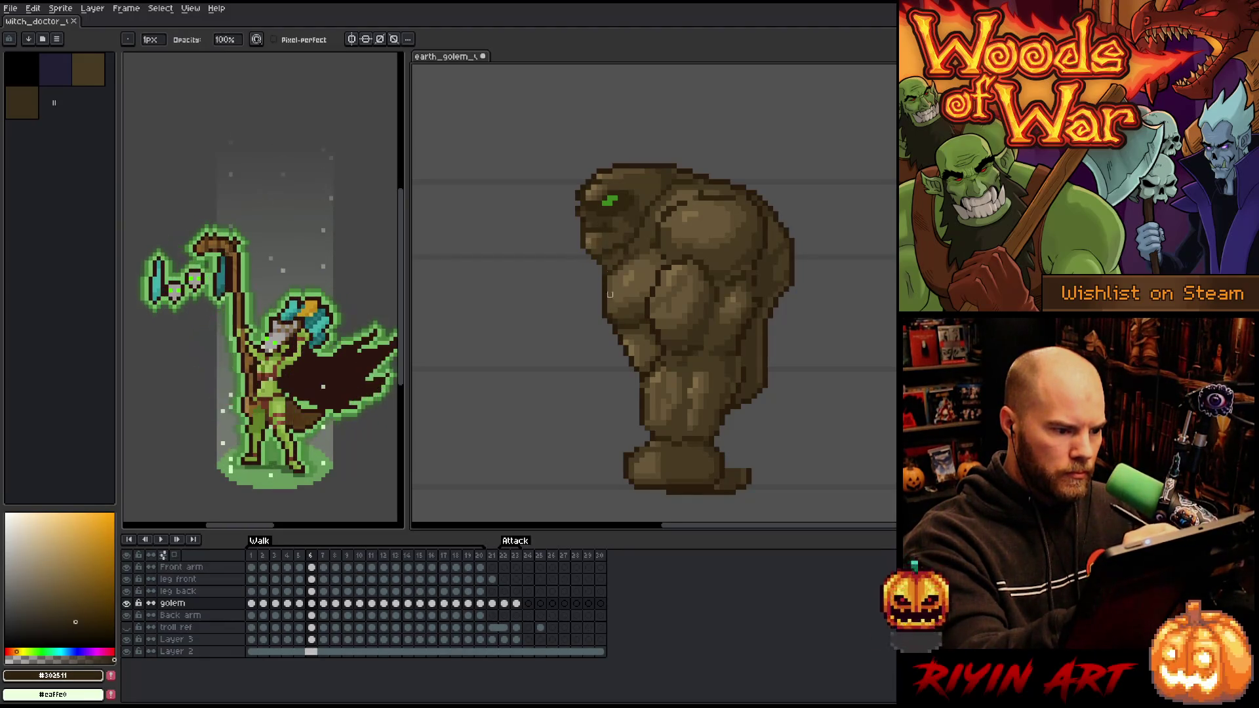
Flip between walk frames 5 and 6 to compare the heads, ending on frame 5
key("comma")
key("period")
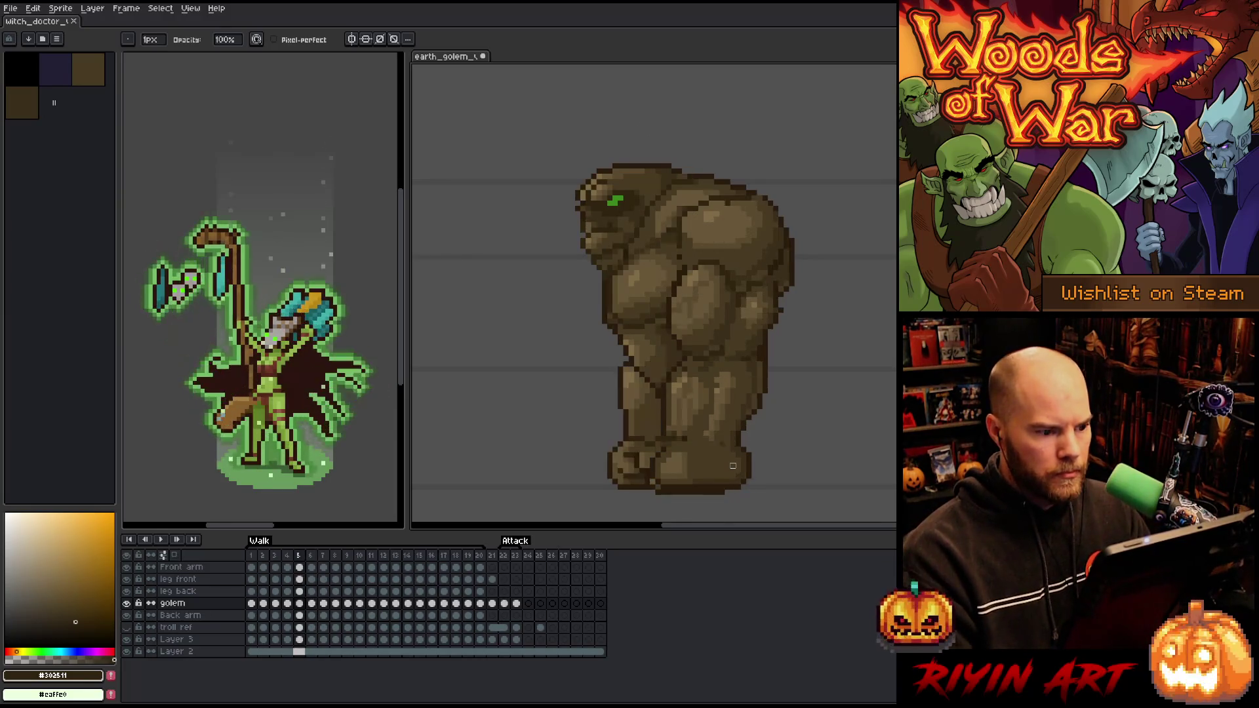
key("comma")
key("period")
key("comma")
key("period")
key("comma")
key("comma")
key("period")
key("period")
key("comma")
key("comma")
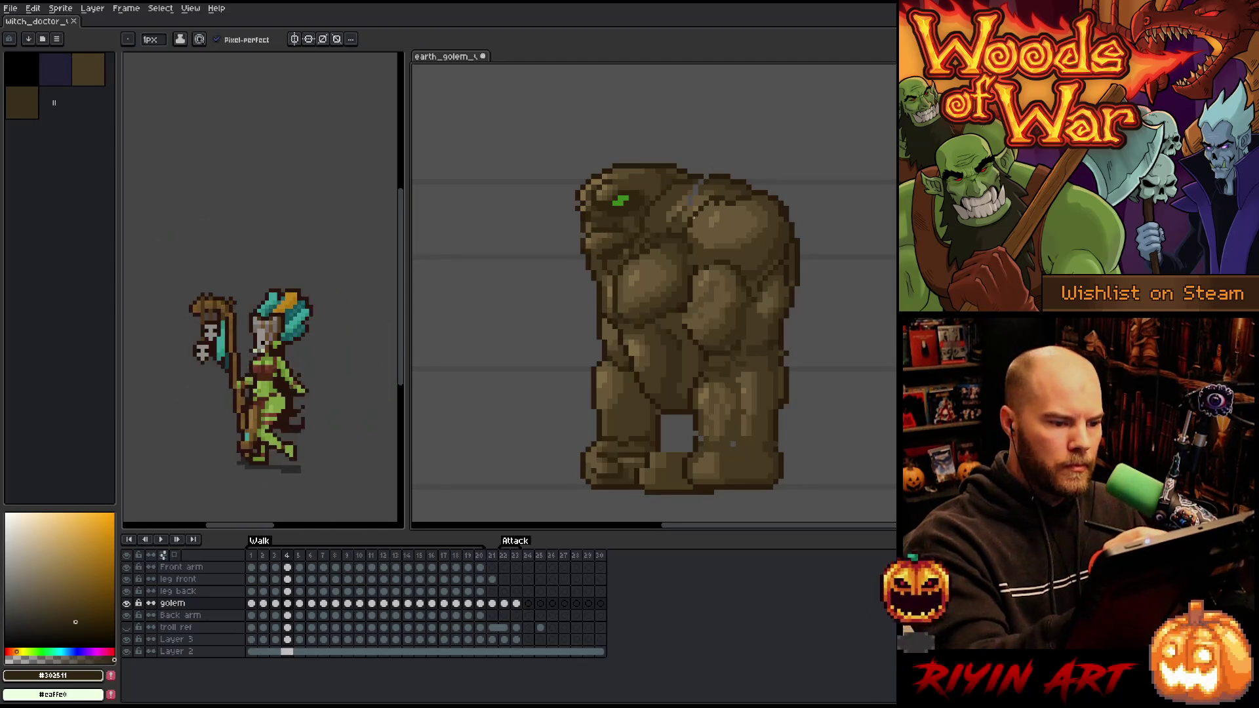
Reshade frame 5's head with browns #685738, #816c46, #5a4a2e and #483a21, then save
left_click(684, 204, "alt")
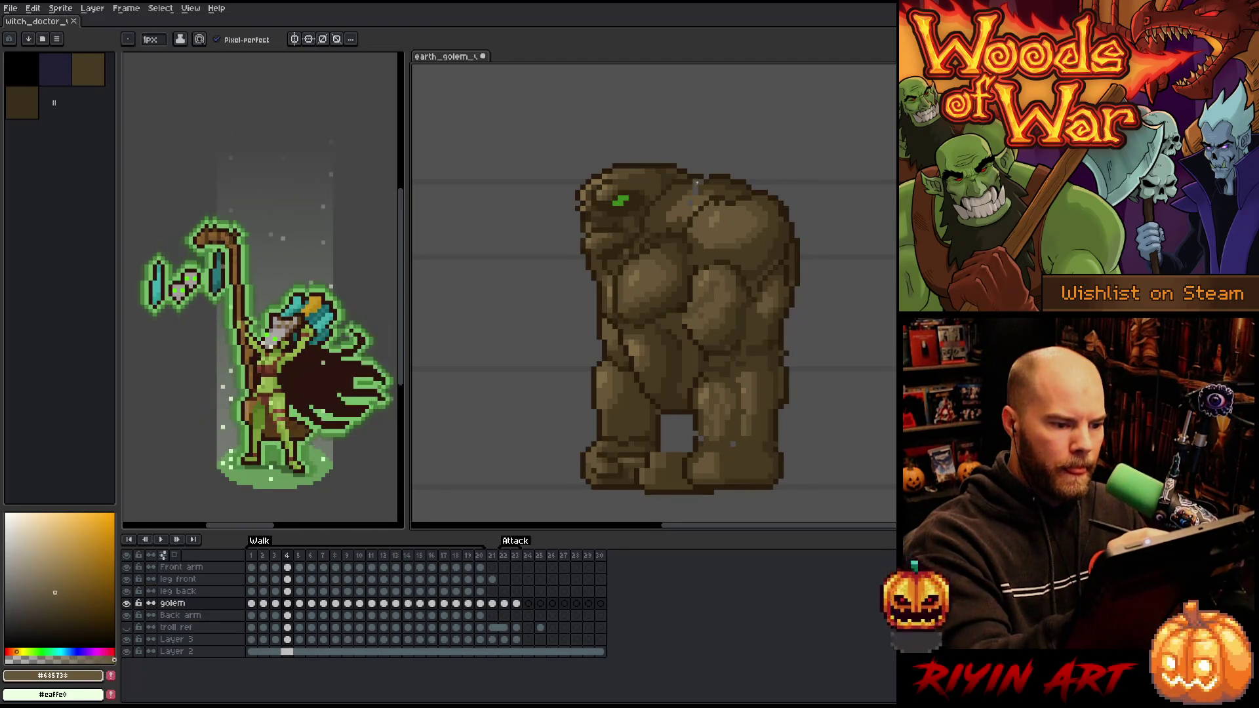
left_click(690, 200, "alt")
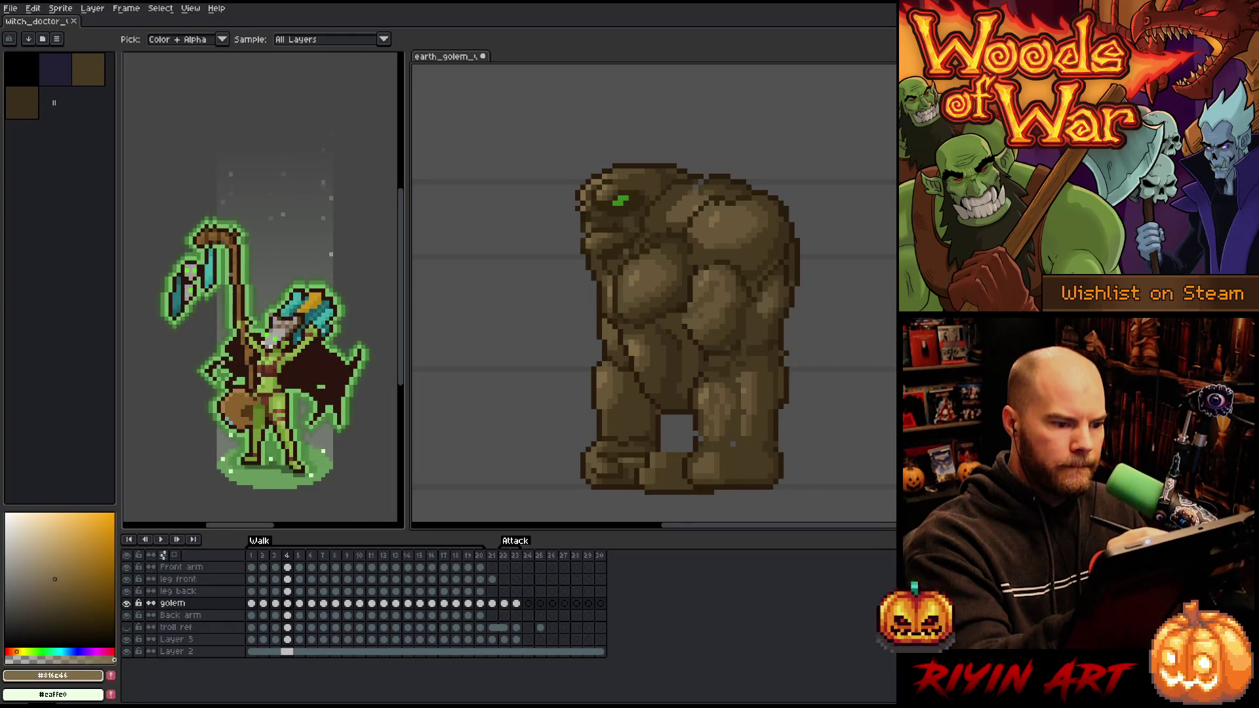
left_click(696, 202, "alt")
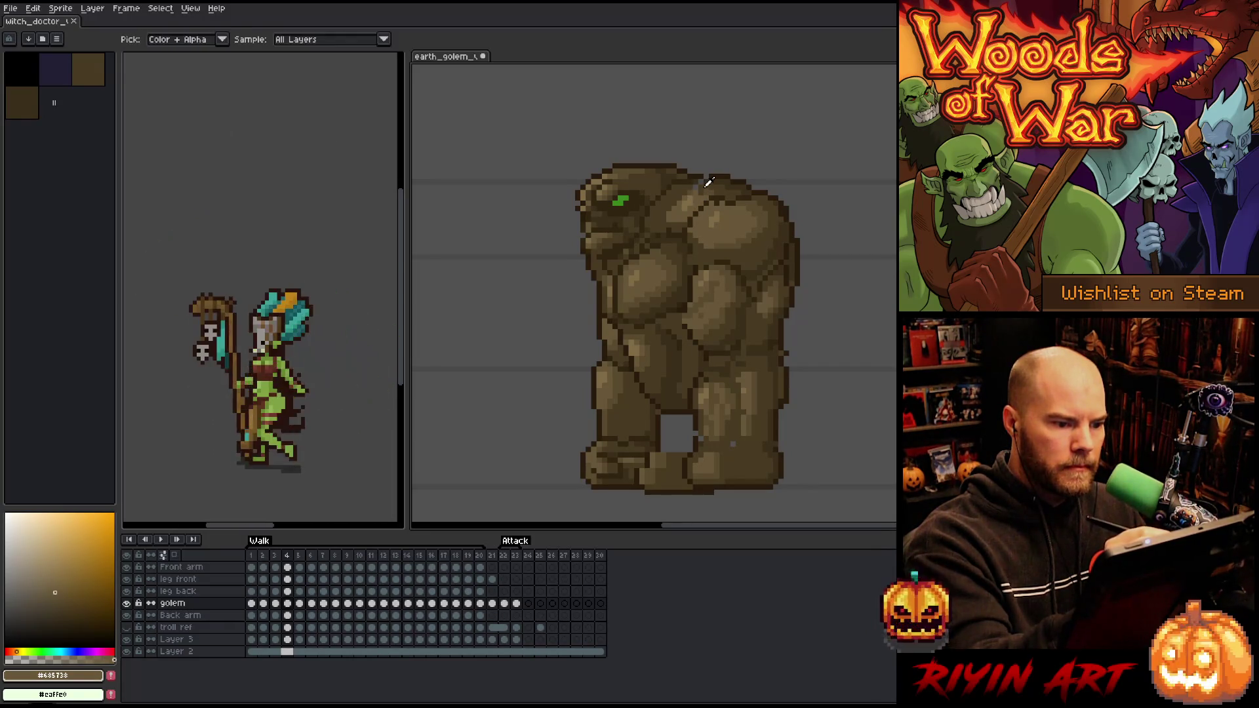
left_click(702, 190, "alt")
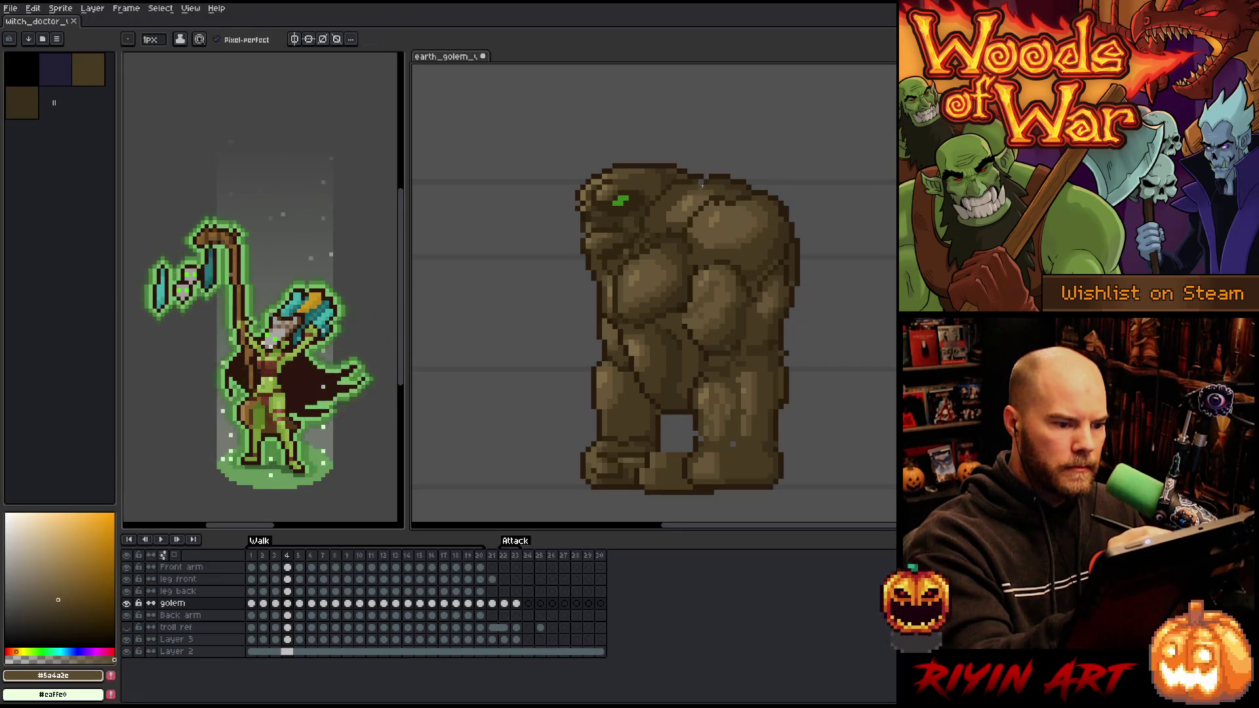
left_click(709, 176, "alt")
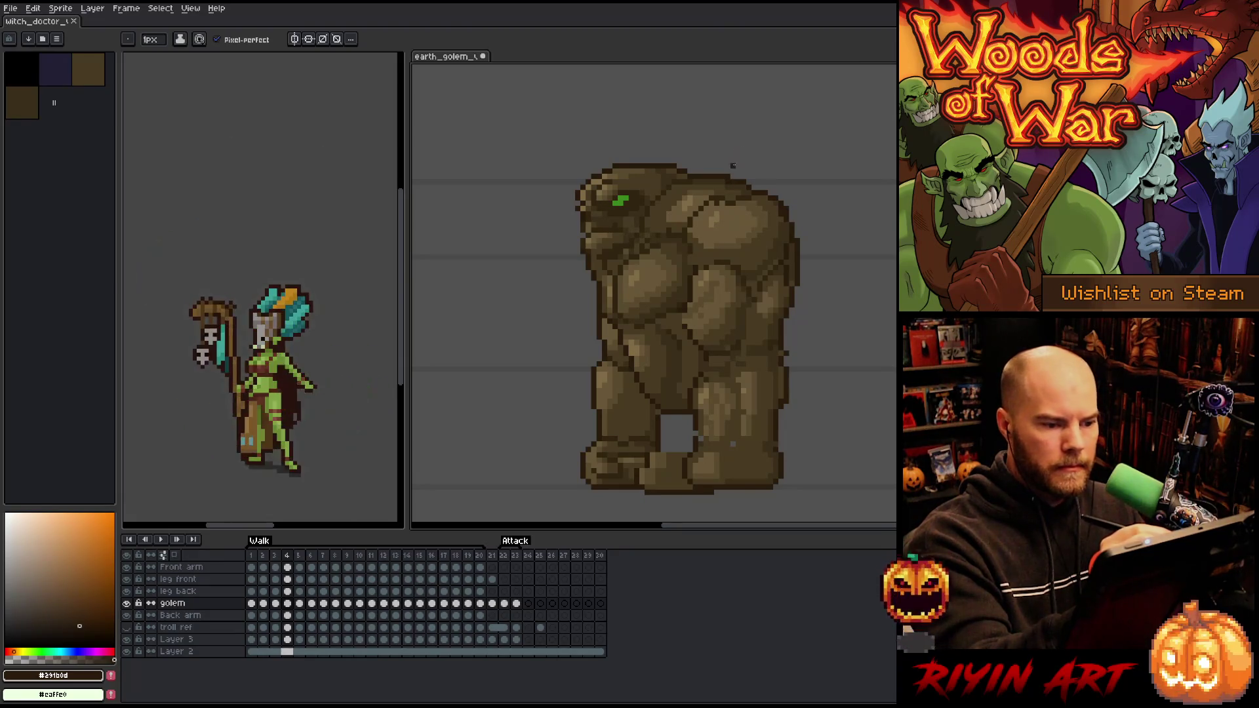
left_click(741, 436, "alt")
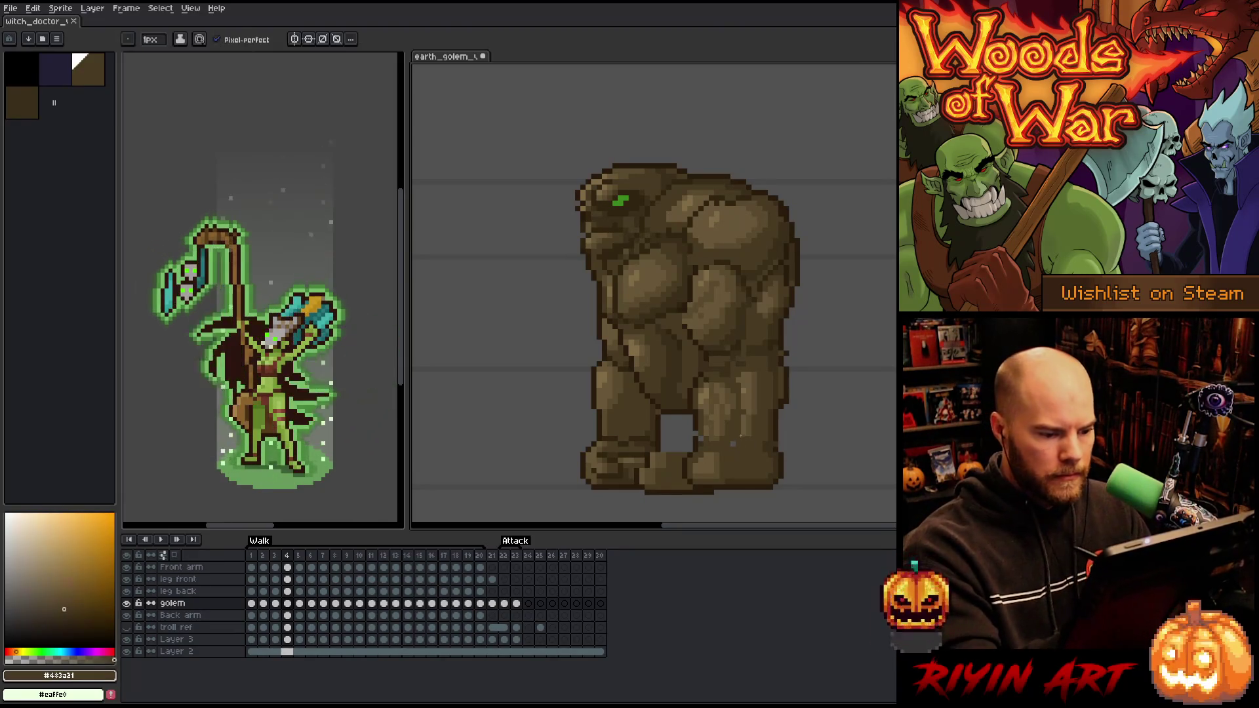
key("ctrl+s")
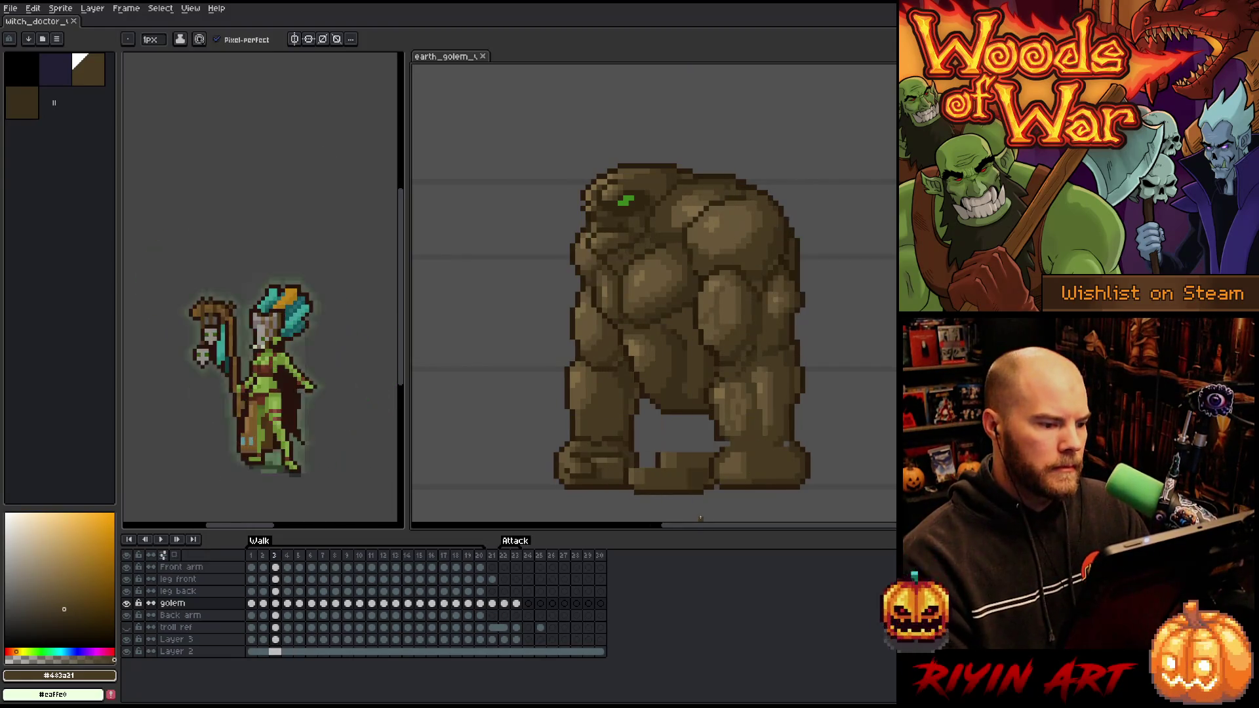
Touch up frame 4's head with browns #302511, #483a21 and #3a2f1b, then save
left_click(596, 253, "alt")
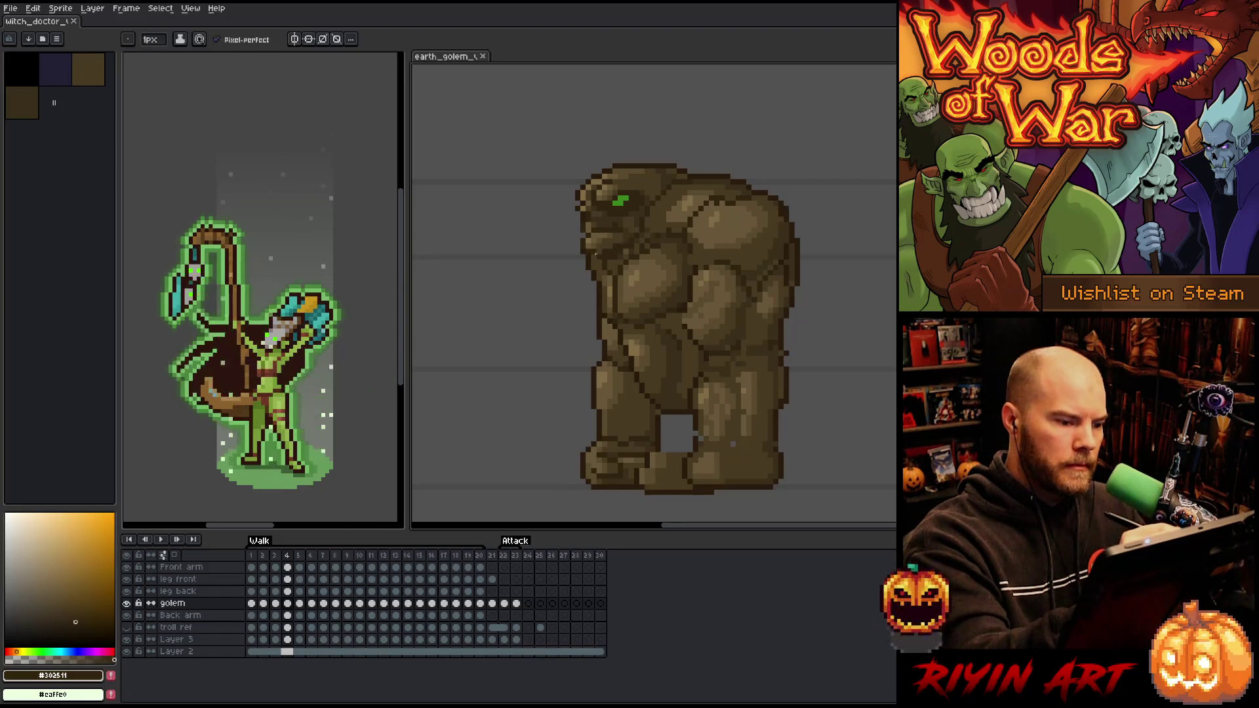
left_click(625, 218, "alt")
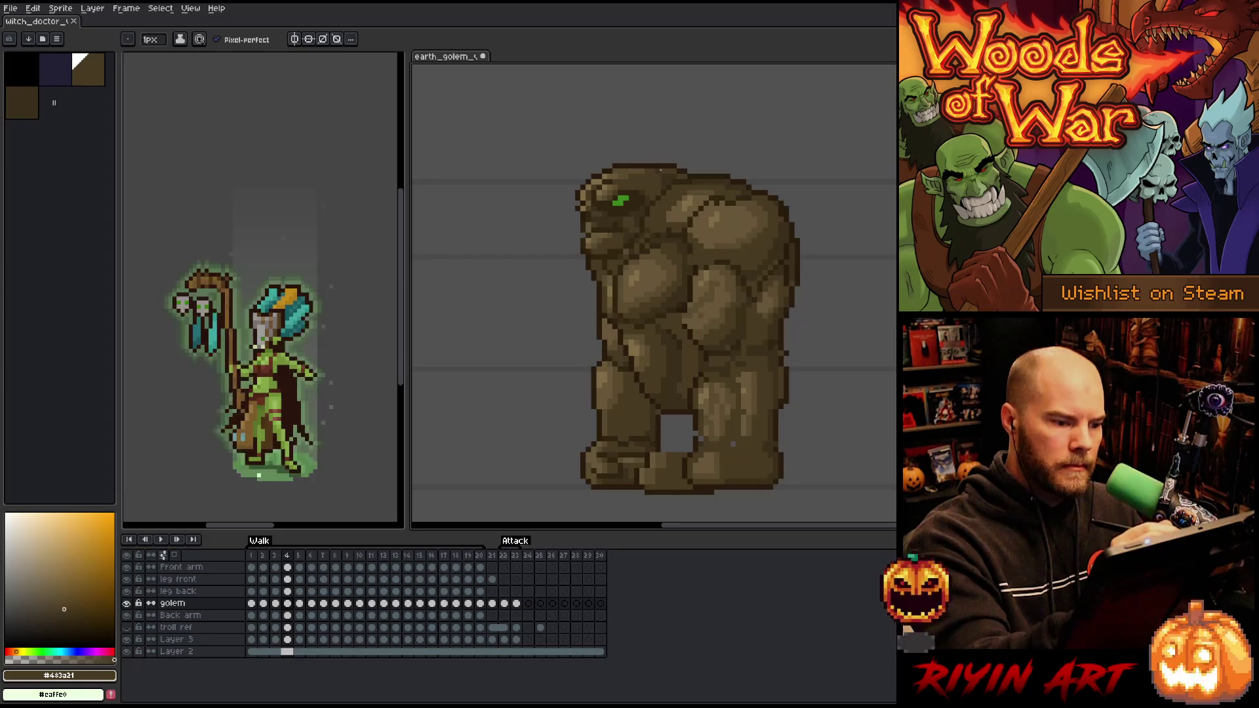
left_click(627, 248, "alt")
left_click(624, 223, "alt")
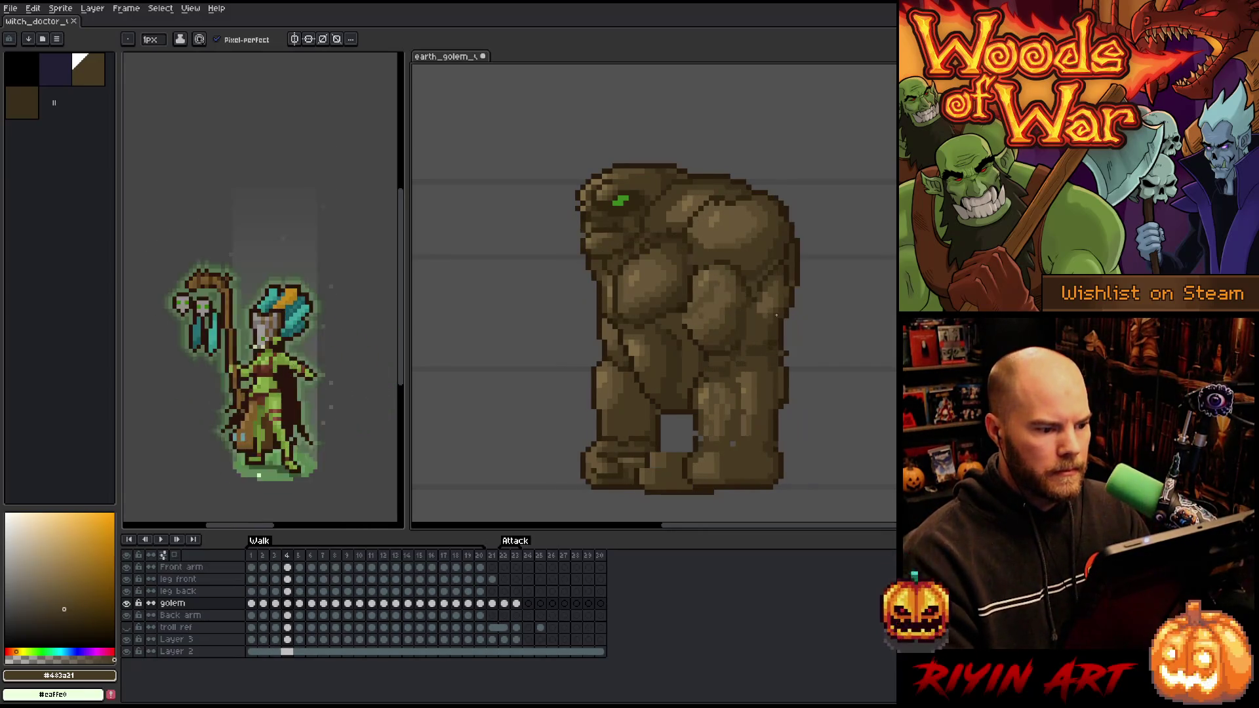
left_click(605, 252, "alt")
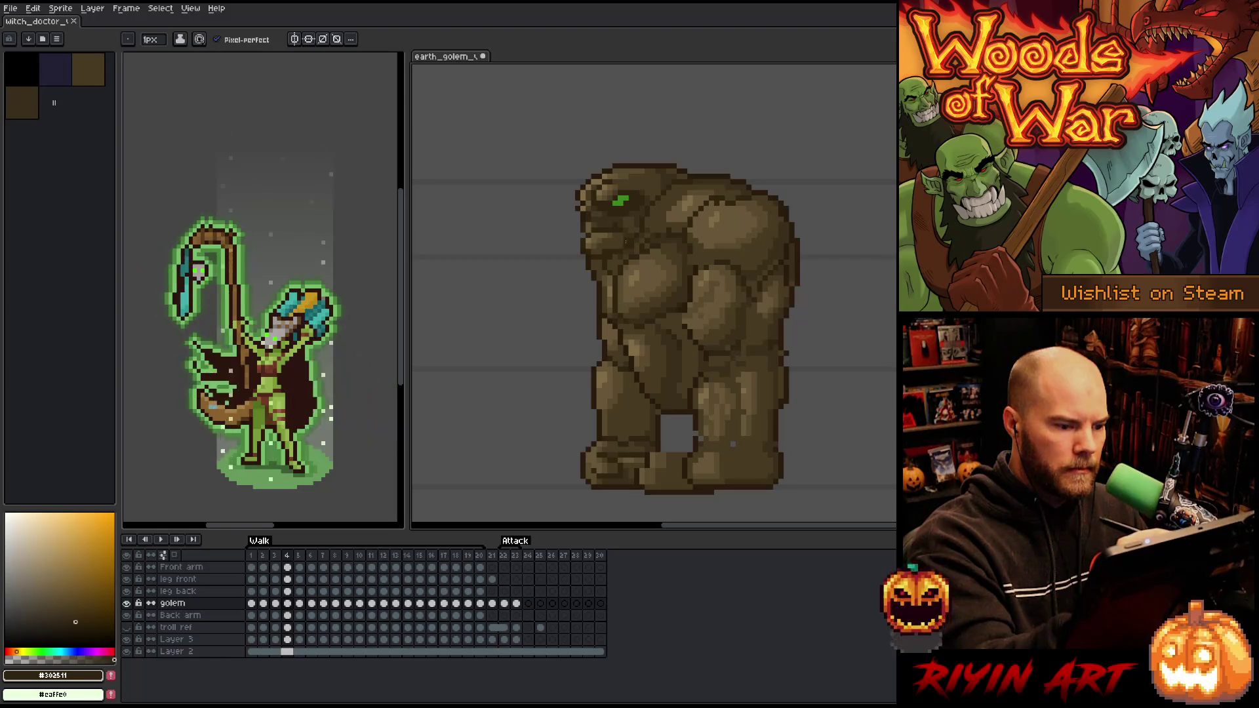
left_click(620, 243, "alt")
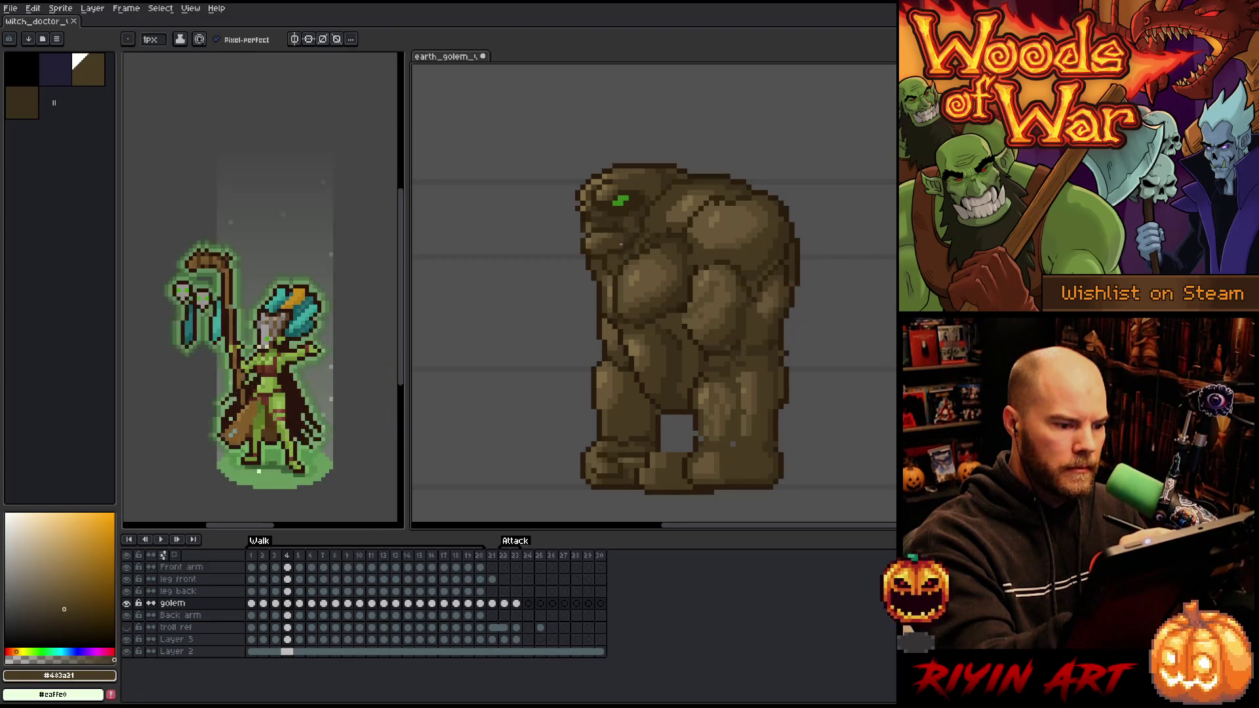
key("Right")
key("Left")
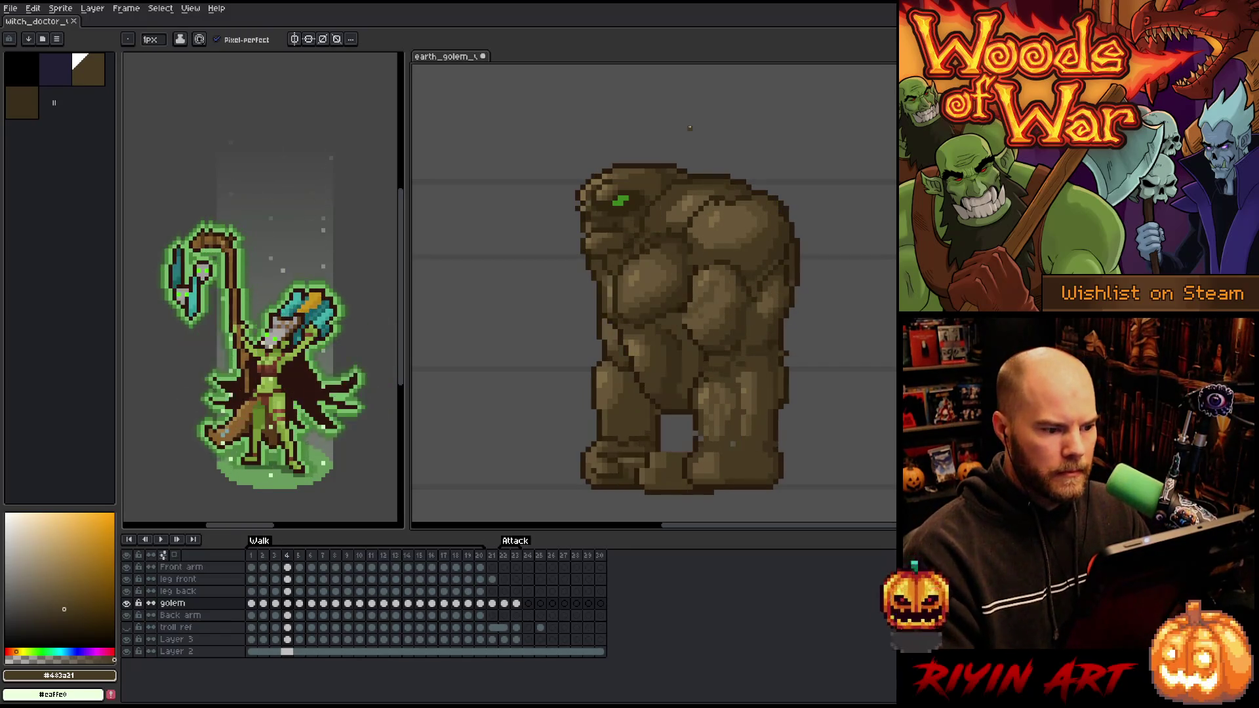
left_click(621, 244, "alt")
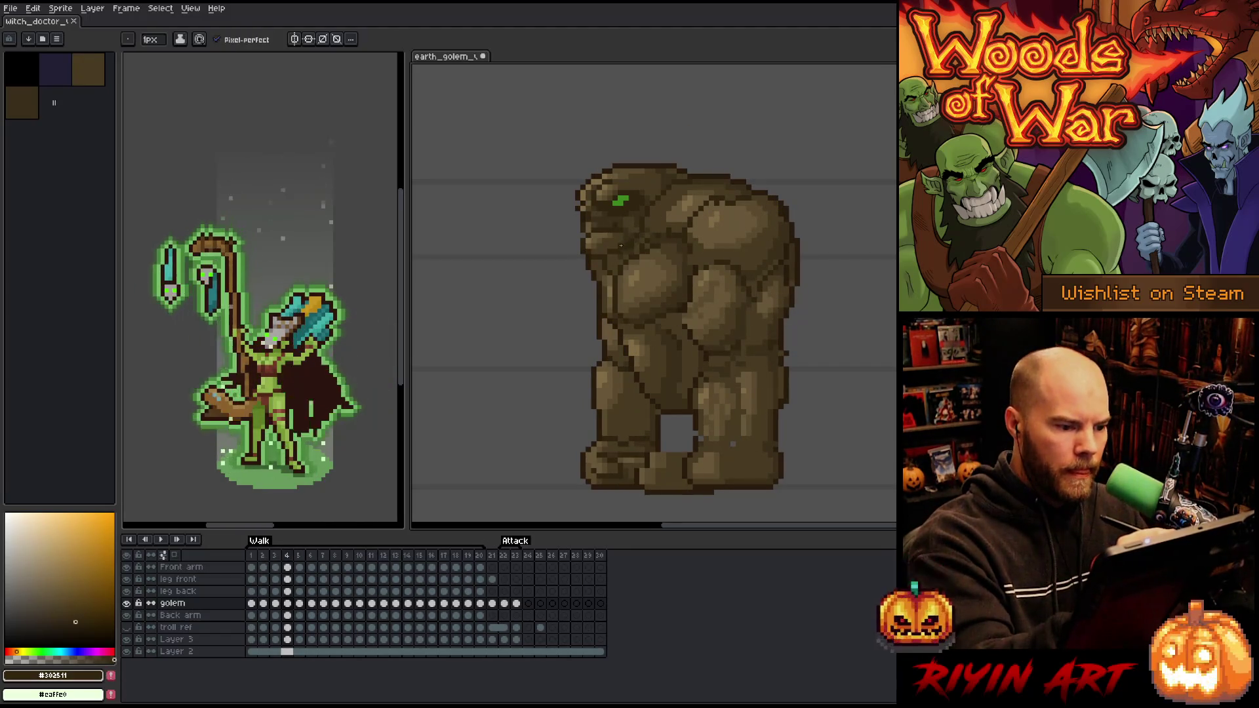
left_click(619, 250, "alt")
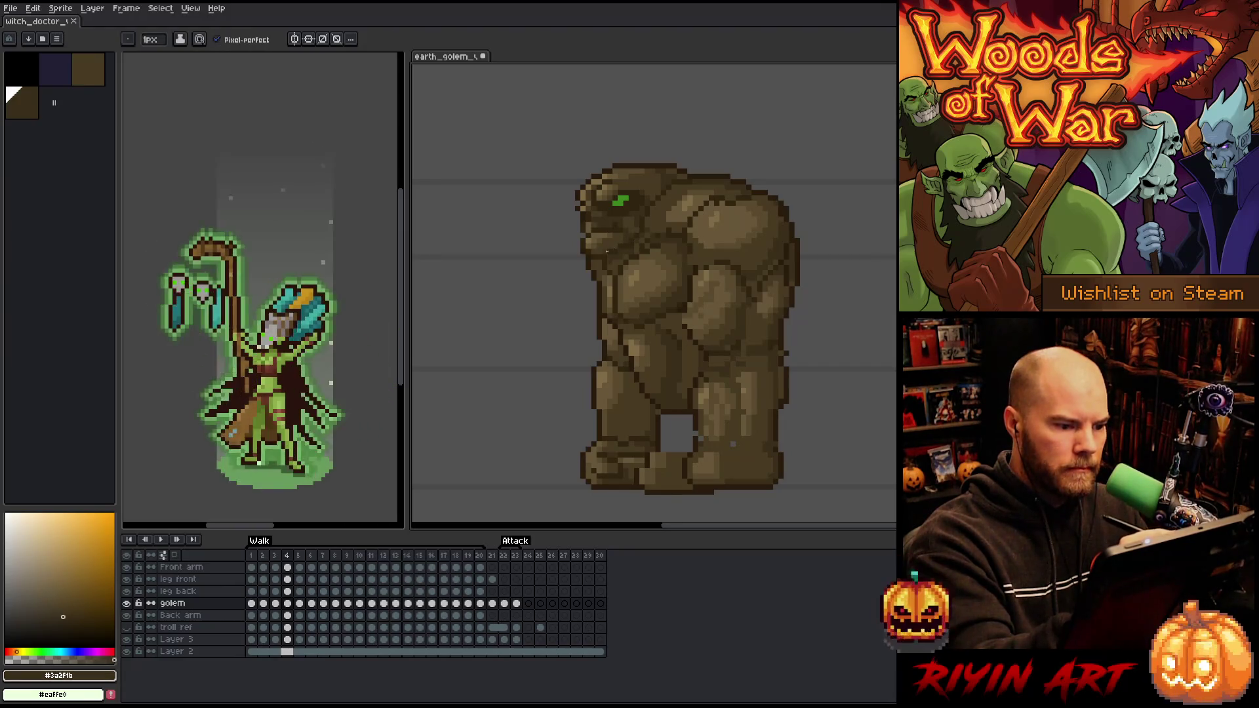
key("ctrl+s")
Step forward through the walk to frame 7, then back to frame 5
key("Right")
key("Left")
key("Right")
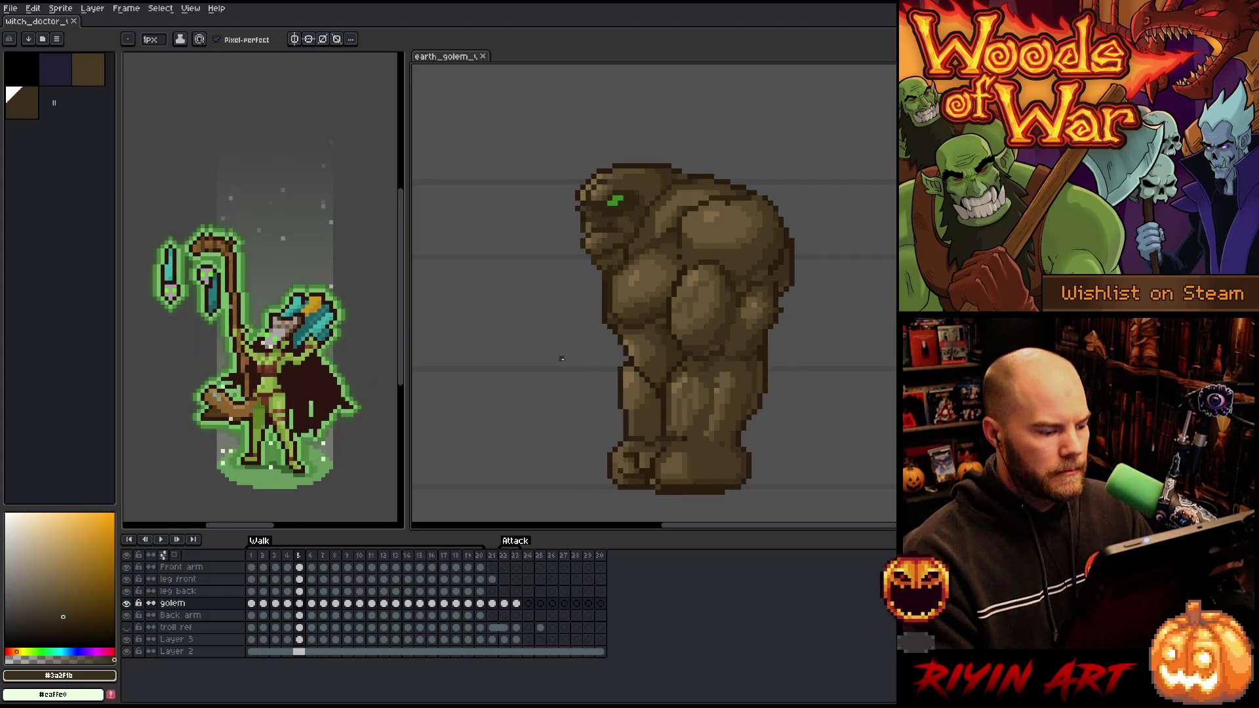
key("Right")
key("Left")
key("Right")
key("Left")
key("Right")
key("Right")
key("Left")
key("Left")
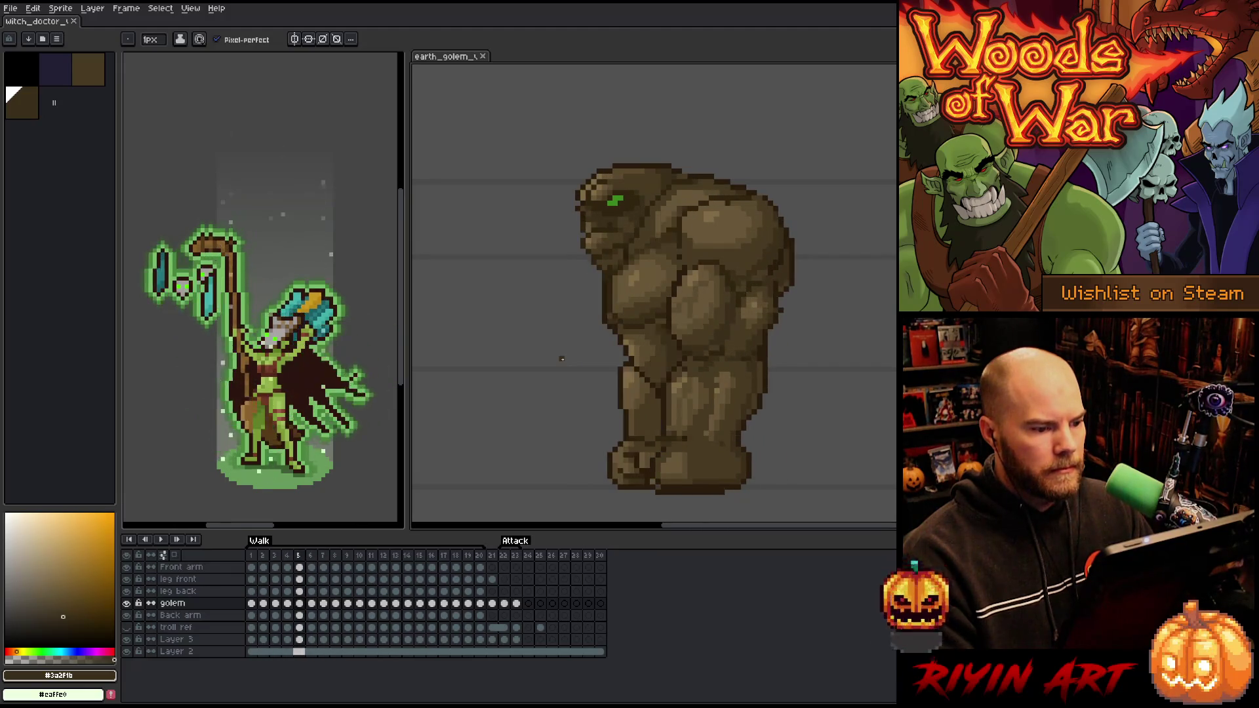
Flip repeatedly between frames 4 and 5 to check the motion, stopping on frame 5
key("Left")
key("Right")
key("Left")
key("Right")
key("Left")
key("Right")
key("Right")
key("Left")
key("Left")
key("Right")
key("Left")
key("Right")
key("Left")
key("Right")
key("Left")
key("Right")
key("Left")
key("Right")
key("Left")
key("Right")
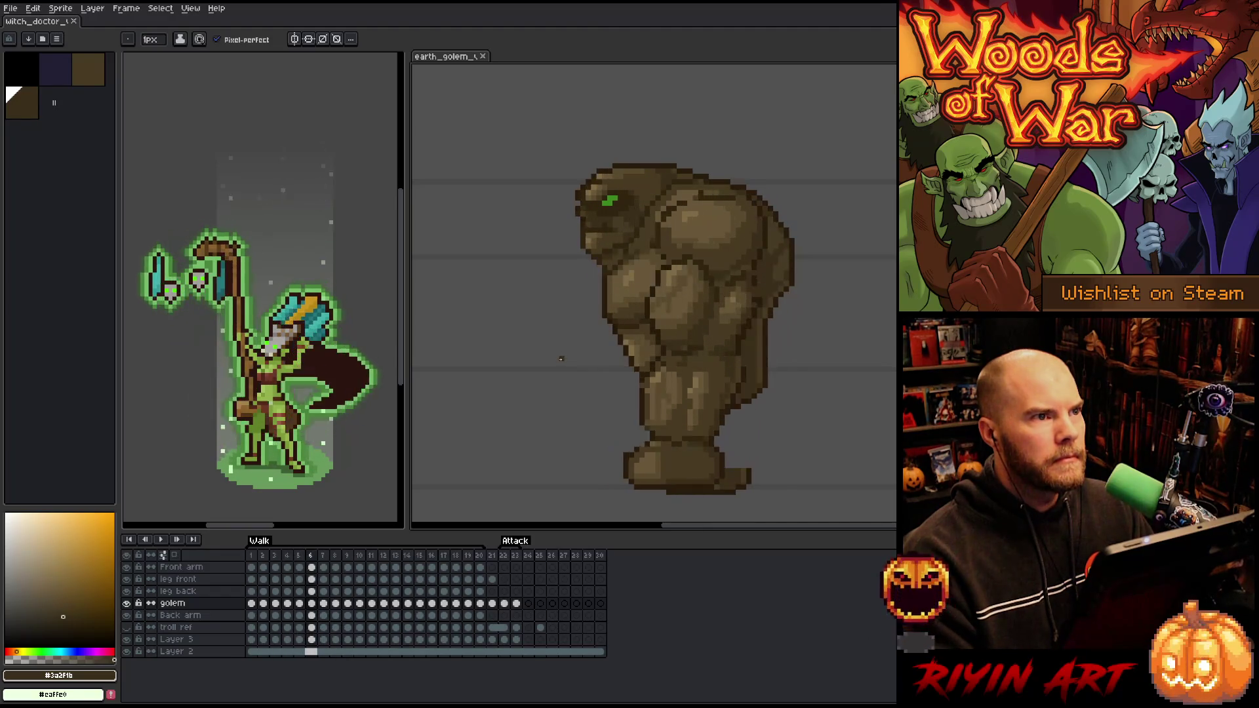
key("Left")
key("Right")
key("Left")
key("Right")
key("Left")
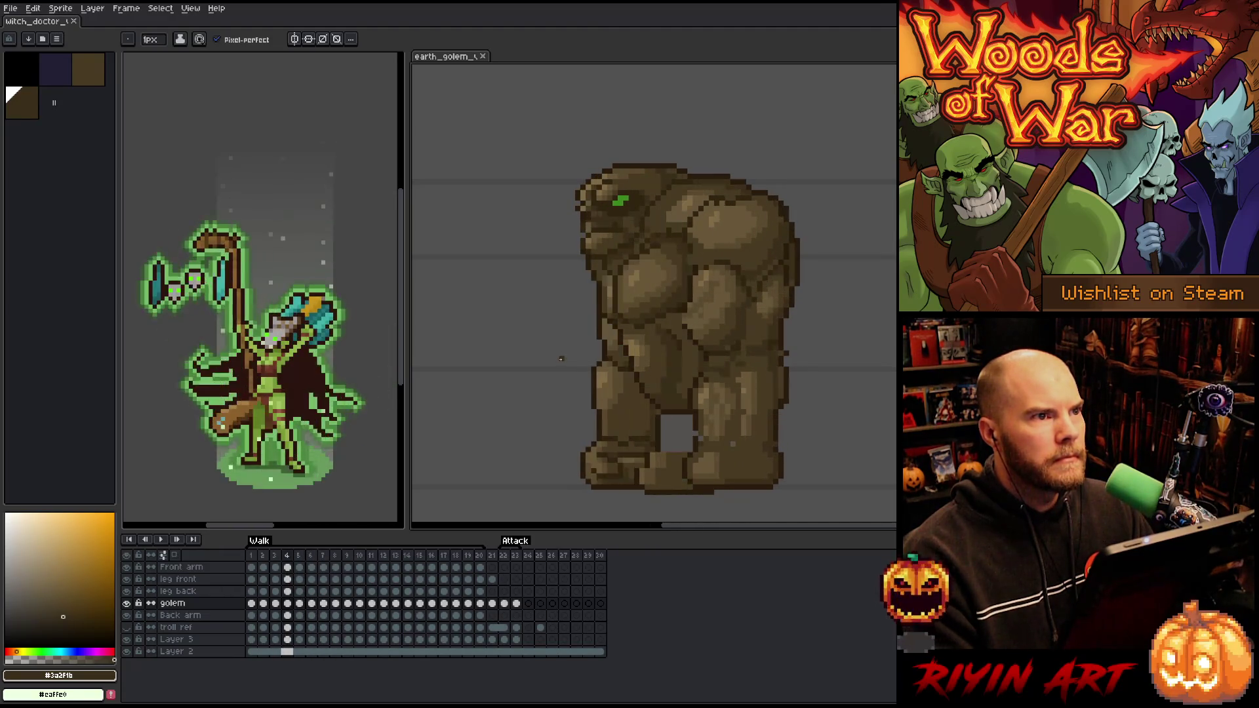
key("Right")
key("Left")
key("Right")
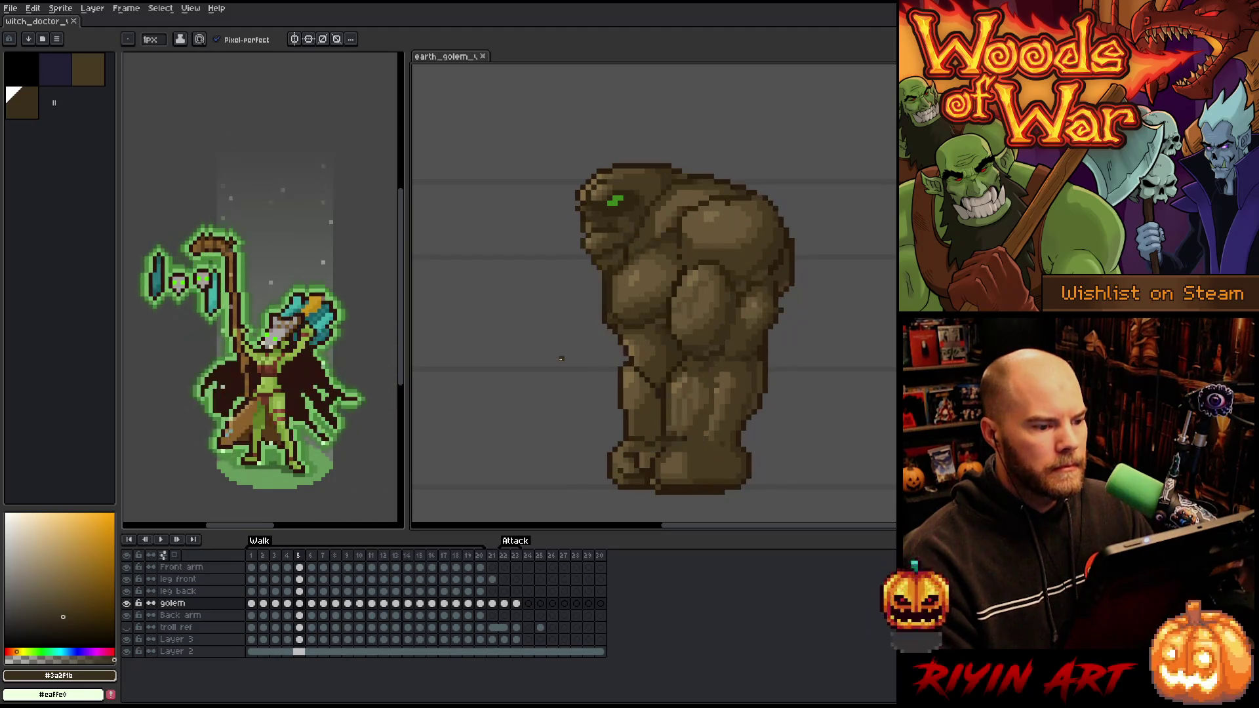
Try a lasso selection around the golem's head, drop it, and move to frame 6
key("q")
mouse_move(690, 192)
left_mouse_down()
mouse_move(666, 194)
mouse_move(626, 244)
left_mouse_up()
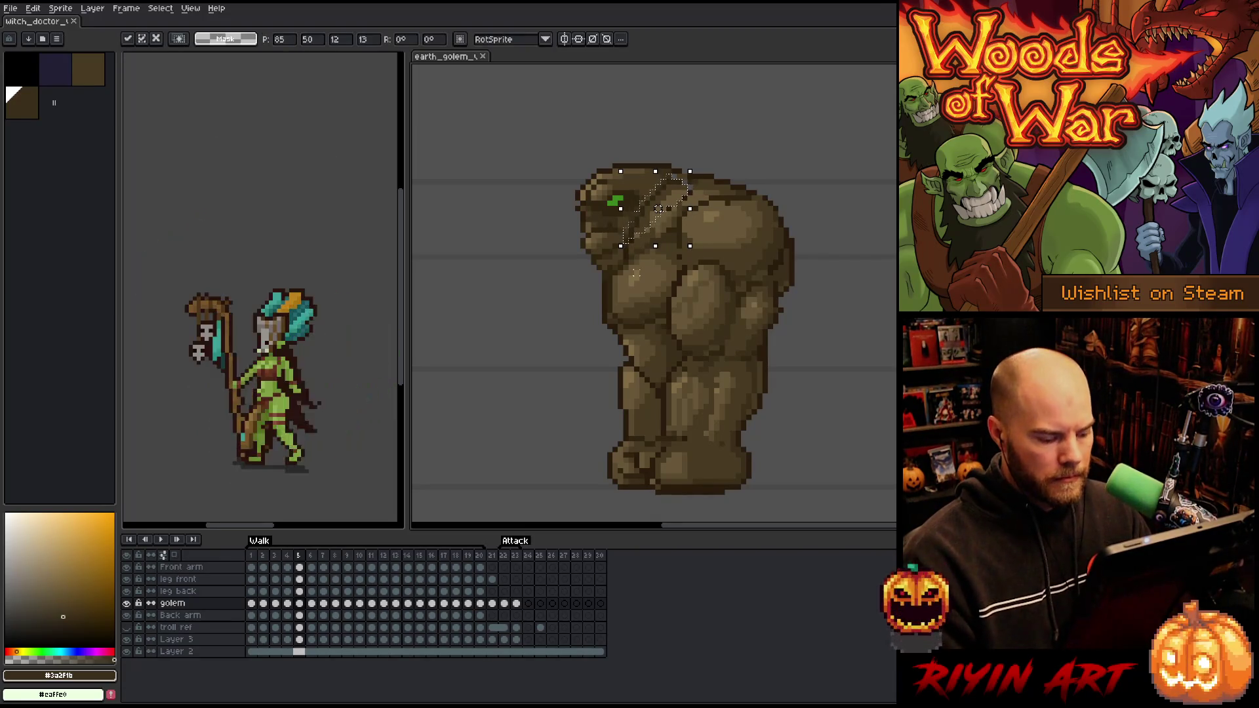
key("ctrl+d")
key("Left")
key("Right")
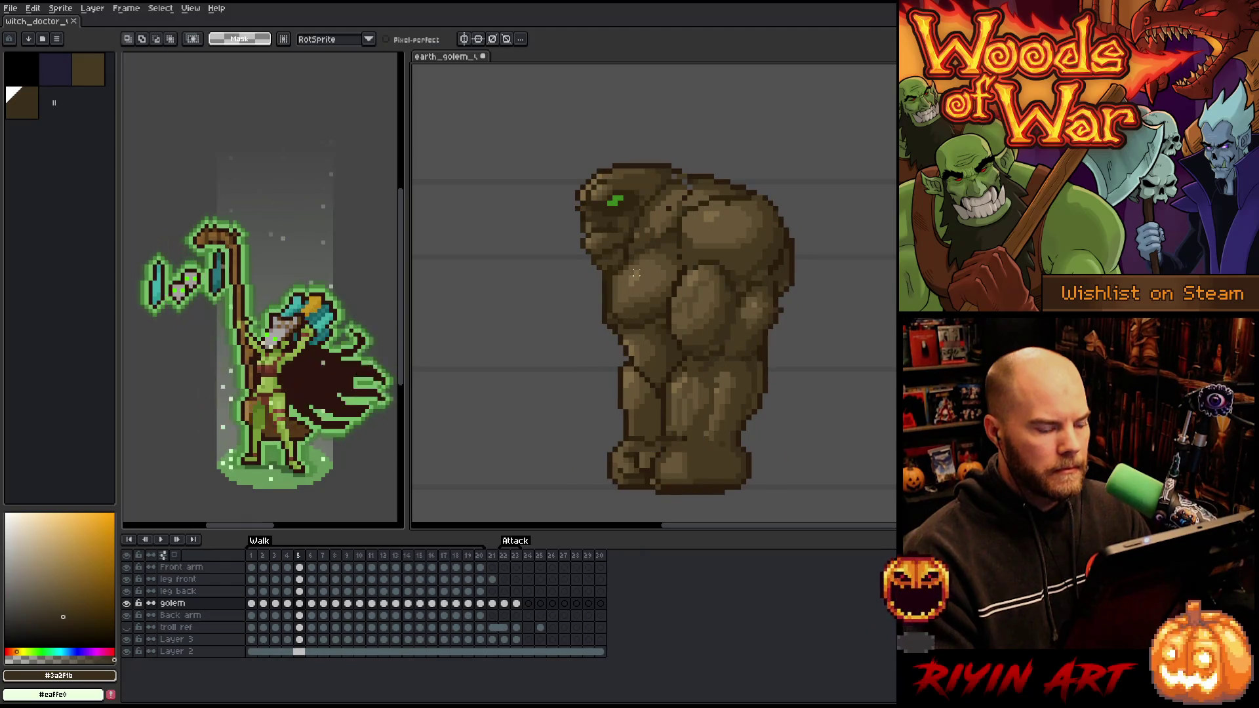
key("Right")
Lasso-select the golem's head on frame 6 and compare it with frame 5
mouse_move(684, 187)
left_mouse_down()
mouse_move(649, 190)
mouse_move(626, 244)
left_mouse_up()
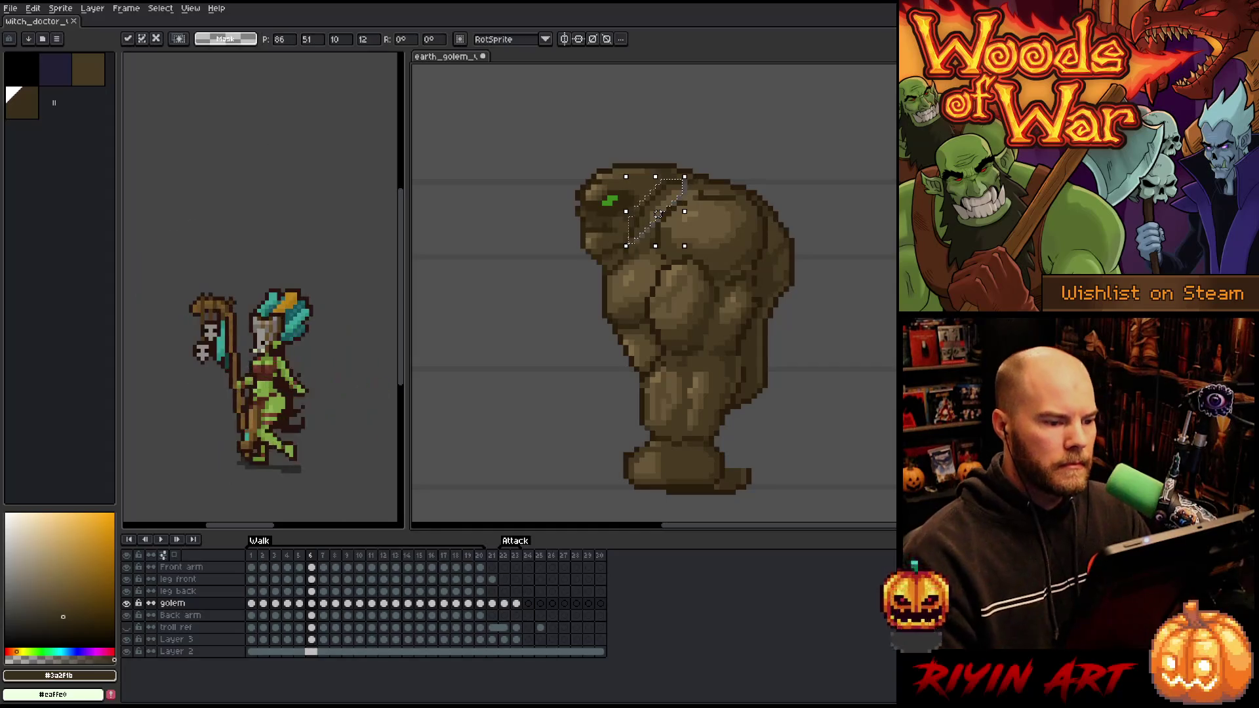
key("Left")
key("Right")
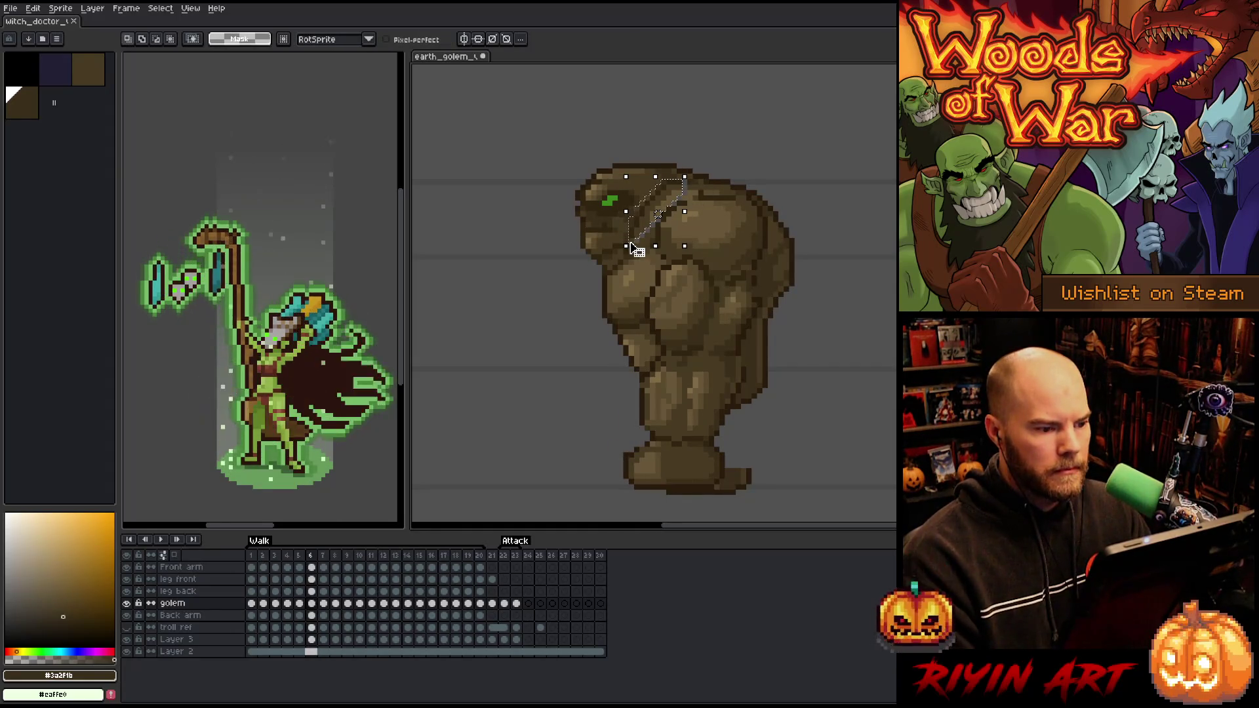
key("Left")
key("Right")
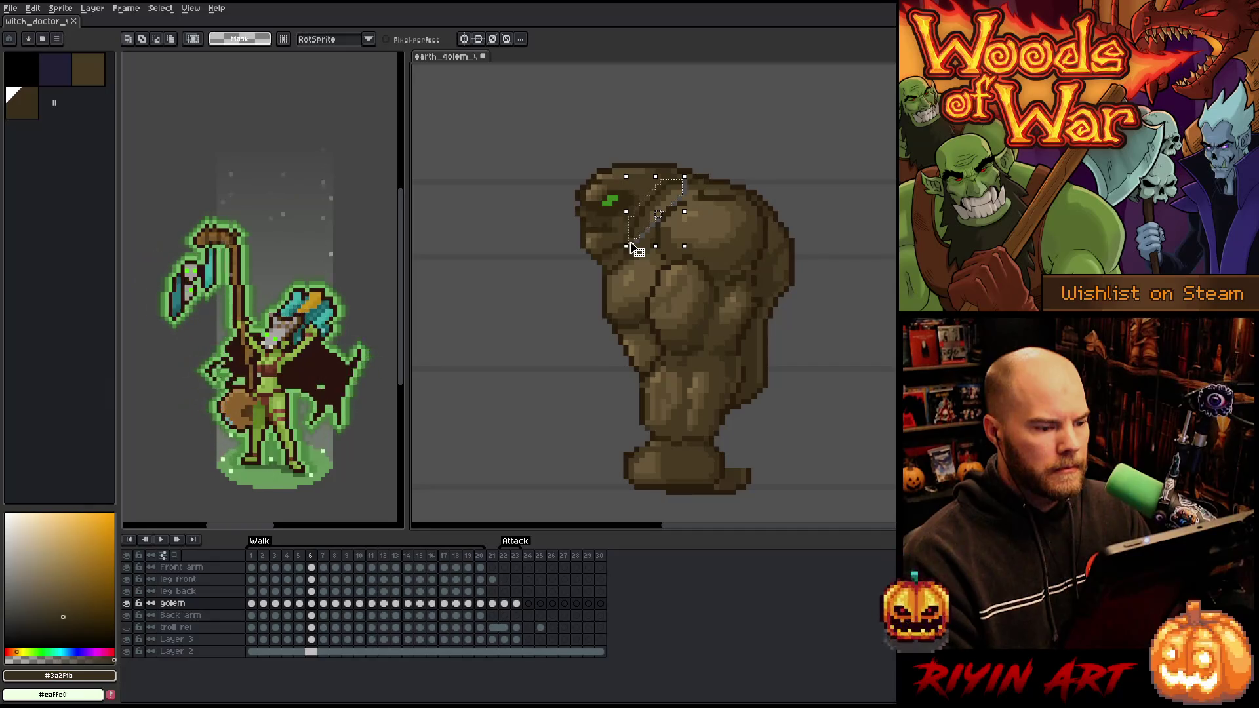
key("Left")
key("Right")
key("Left")
Shift frame 6's head one pixel left and commit the move
key("Right")
key("Left")
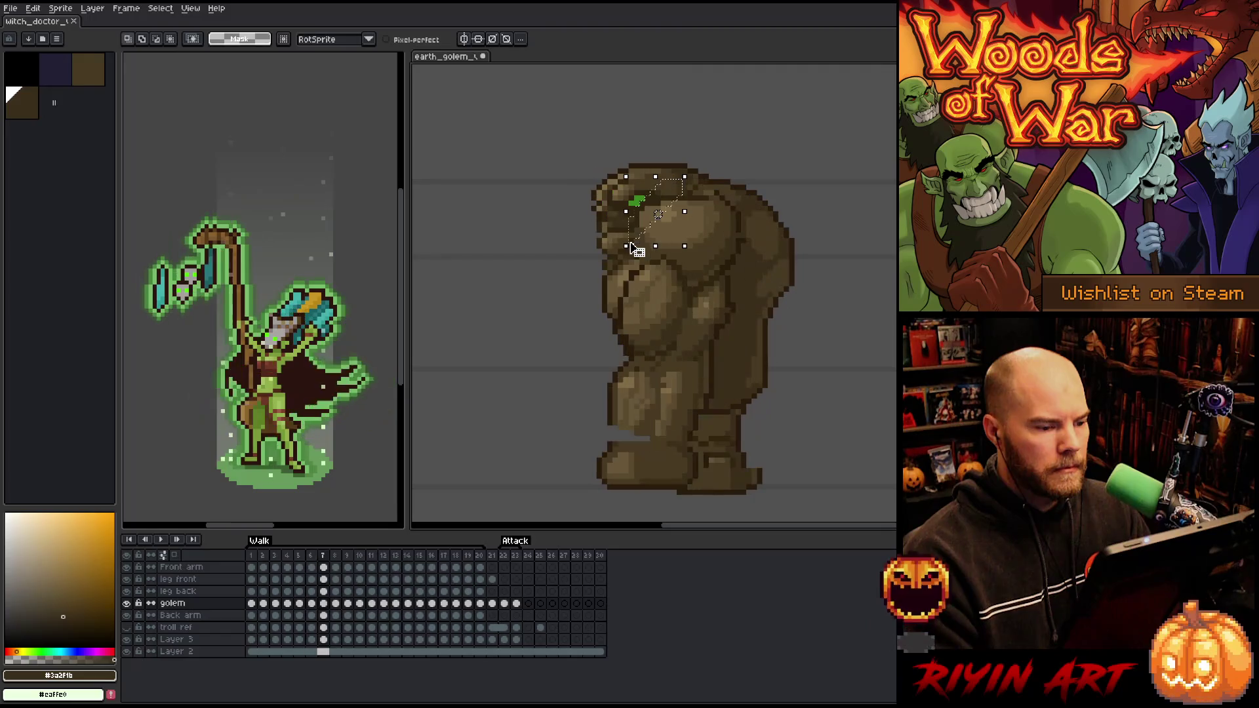
key("Right")
left_click_drag(630, 248, 625, 248)
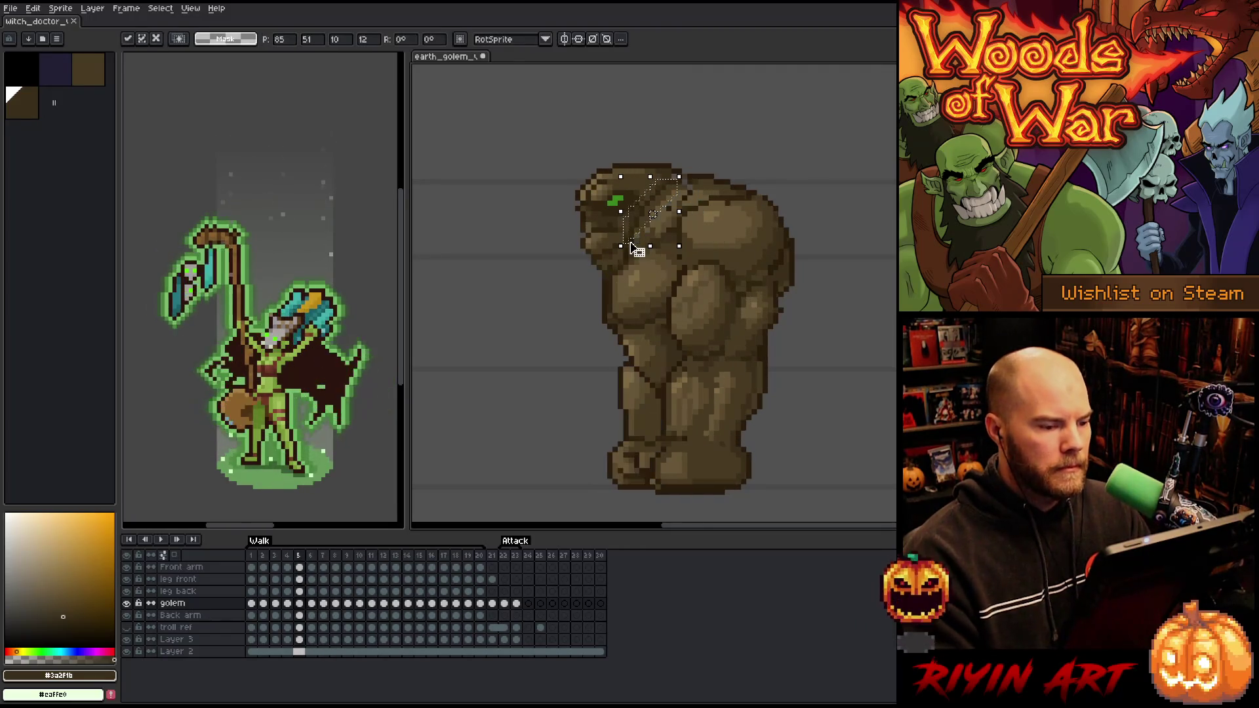
key("Return")
key("ctrl+d")
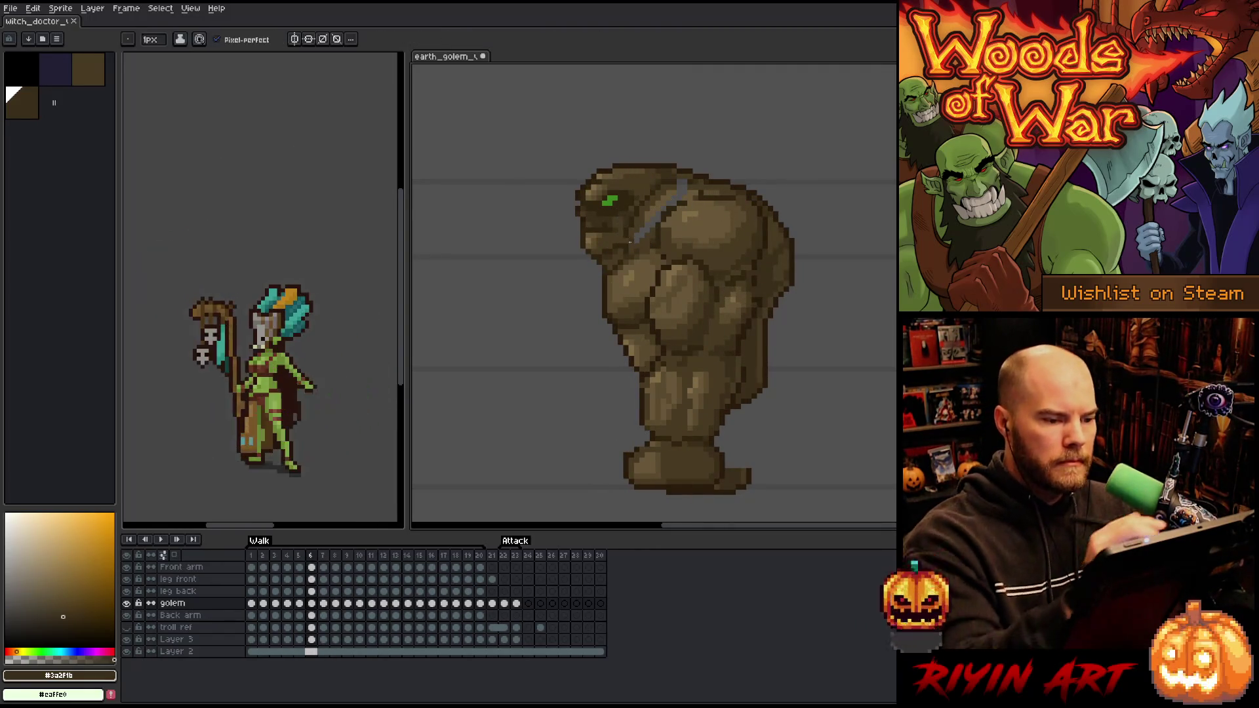
key("g")
Pick up the mid and dark outline browns for the pencil, comparing frames 6 and 7
left_click(680, 190, "alt")
key("b")
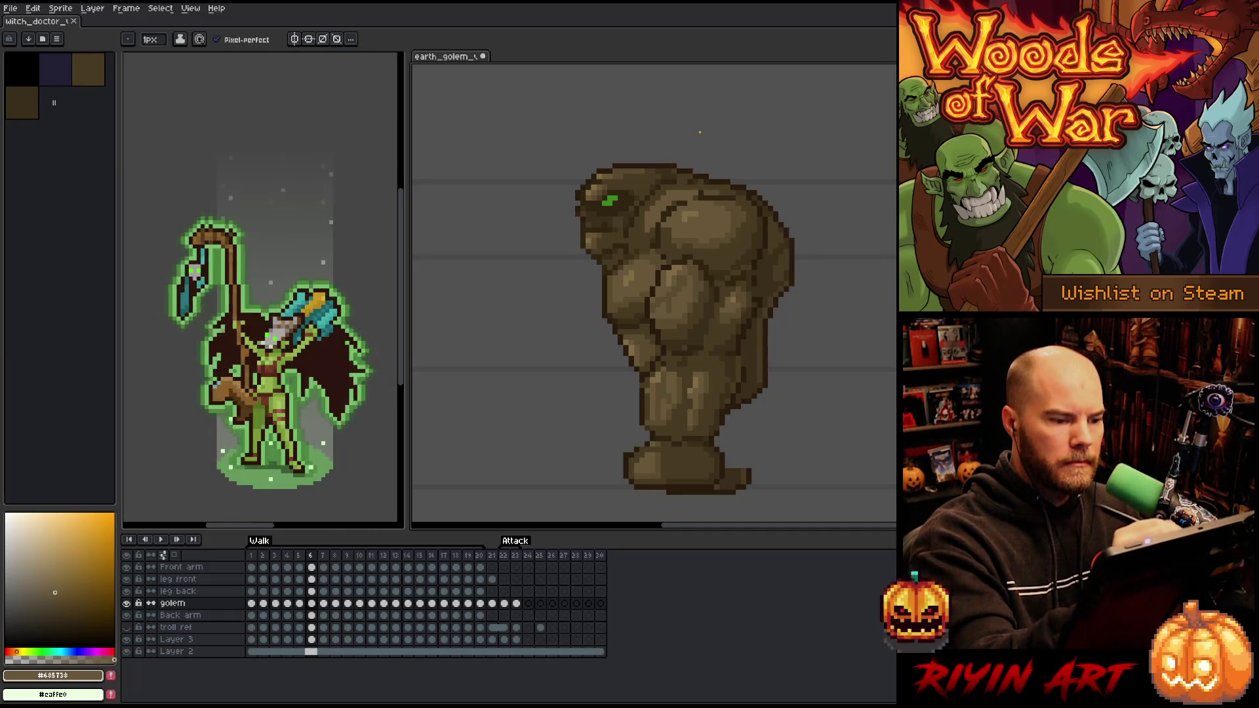
left_click(680, 176, "alt")
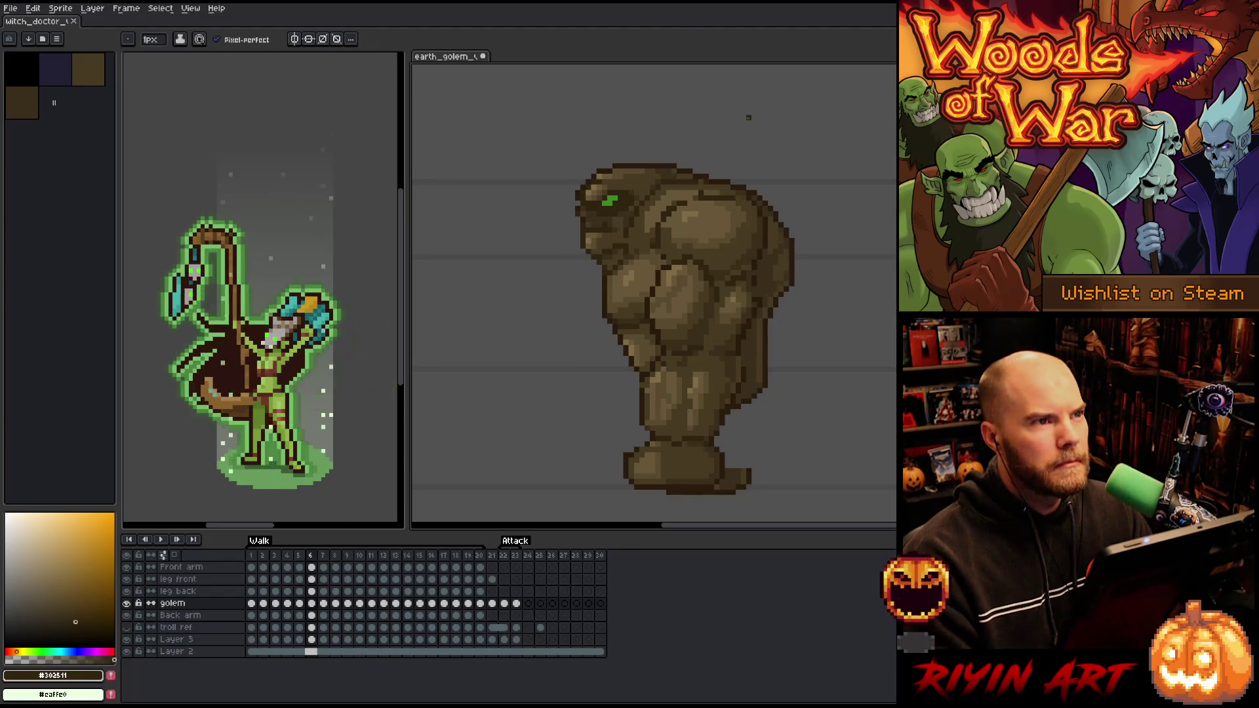
key("period")
key("comma")
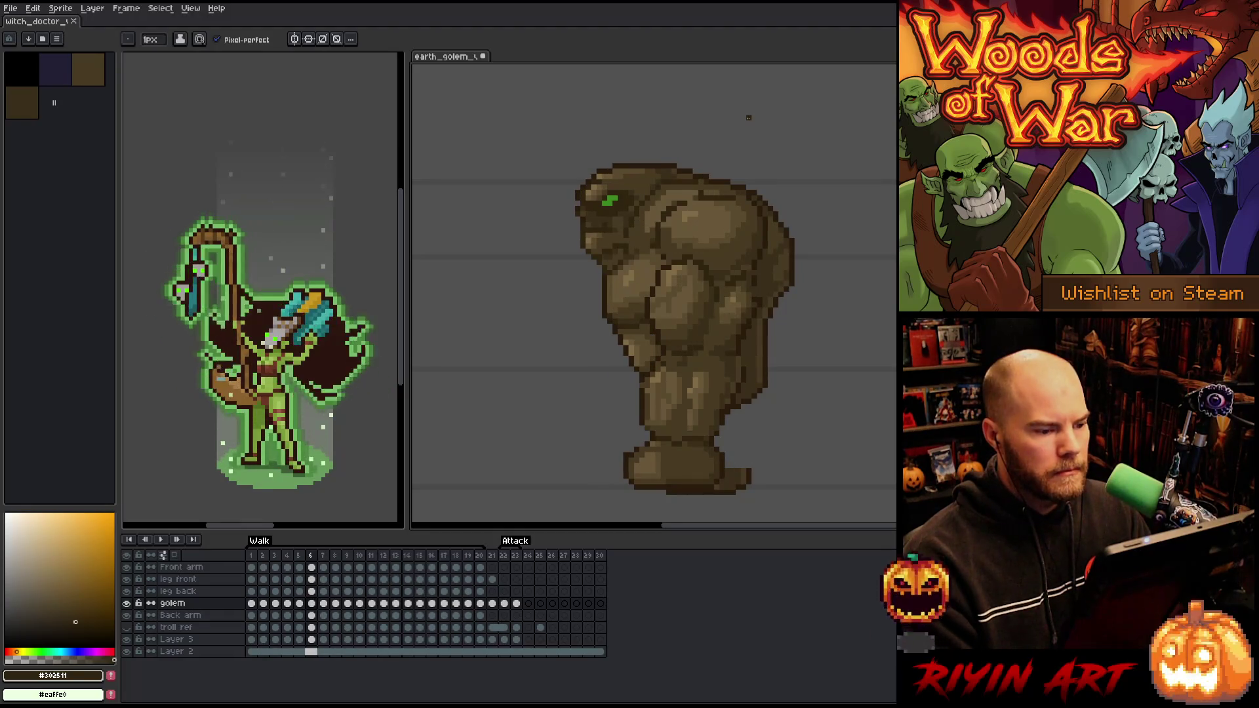
Lasso the golem's head and nudge it left on frames 7 and 8
key("q")
mouse_move(727, 133)
left_mouse_down()
mouse_move(731, 151)
mouse_move(636, 248)
mouse_move(546, 217)
mouse_move(623, 136)
left_mouse_up()
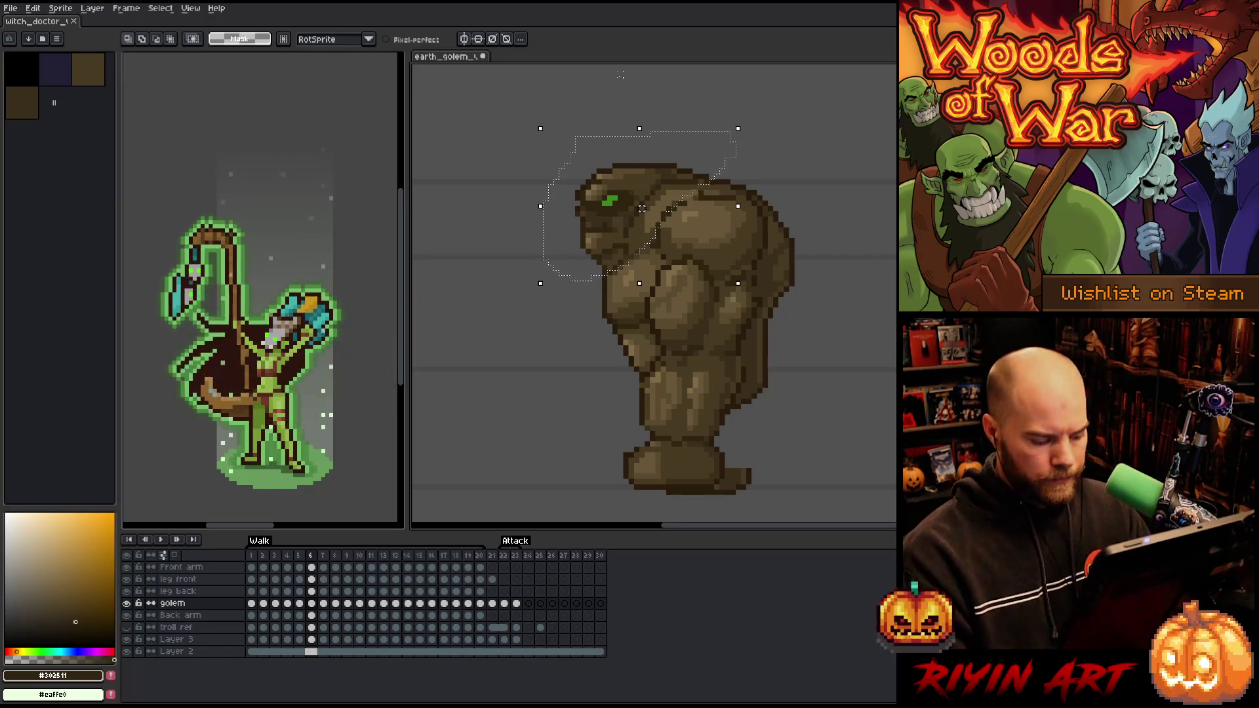
key("period")
key("Left")
key("Left")
key("Left")
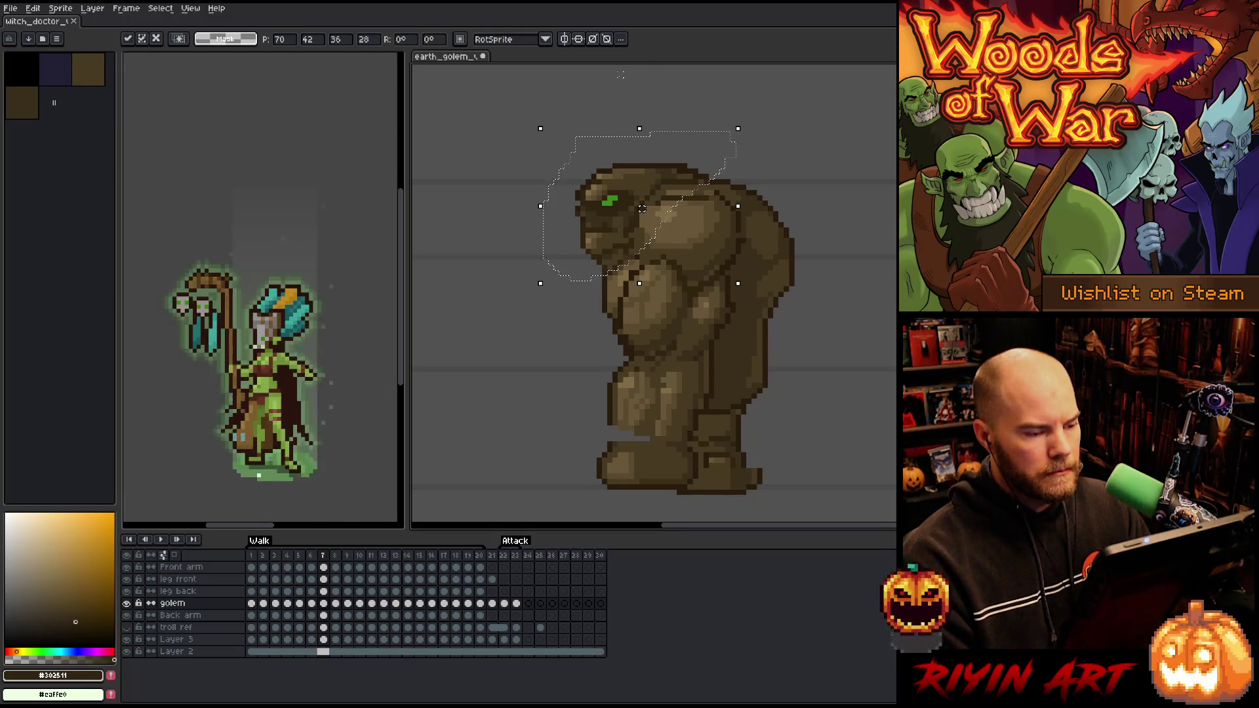
key("period")
key("Left")
key("Left")
key("Left")
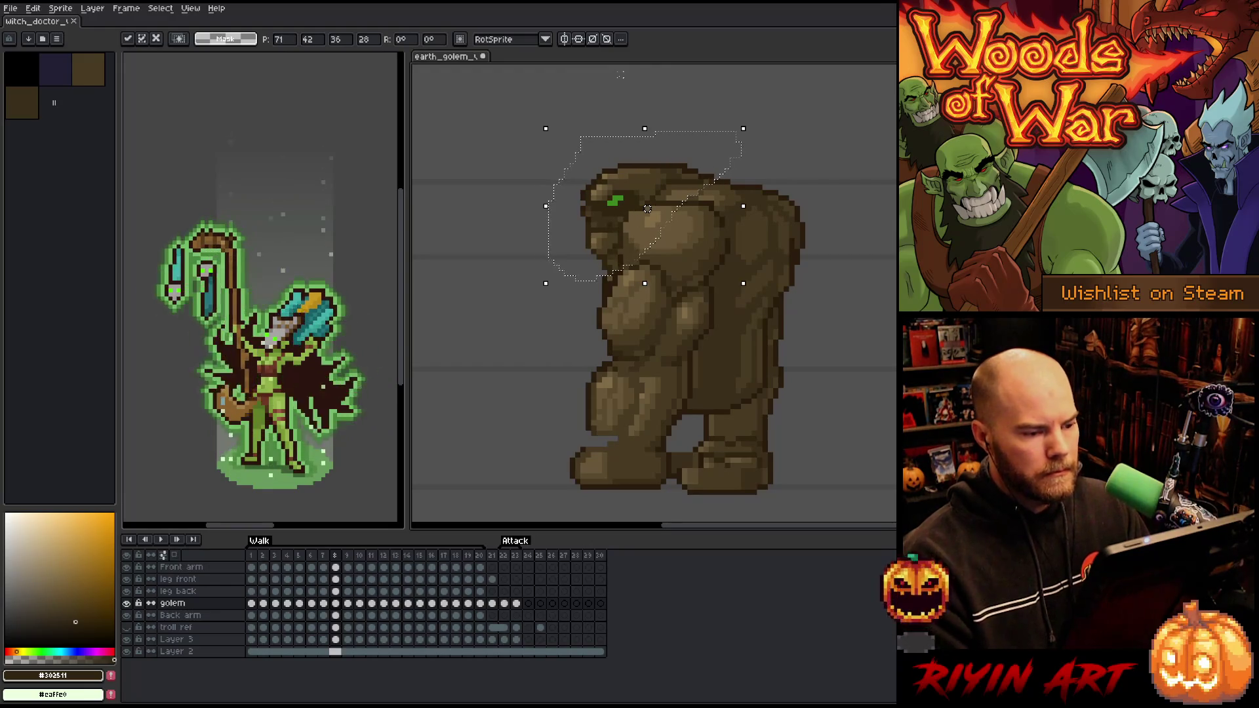
Move the selected head about 8 px further left and commit it
key("comma")
key("comma")
key("comma")
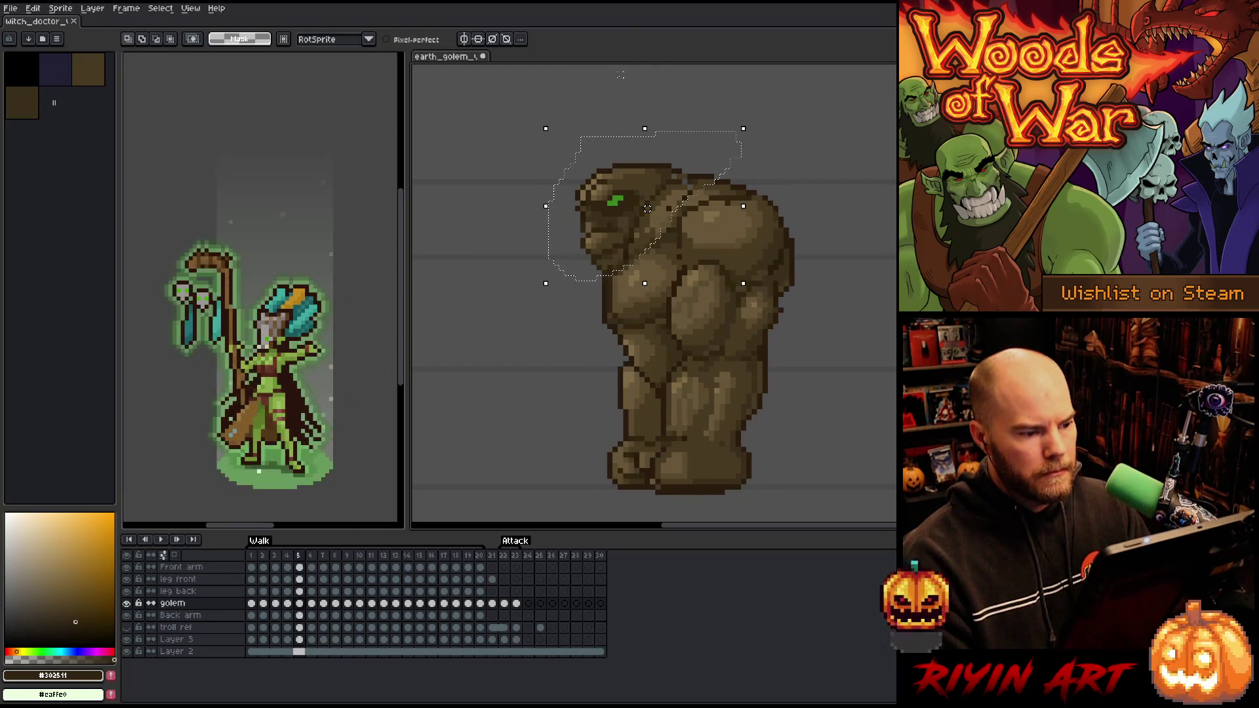
key("period")
key("period")
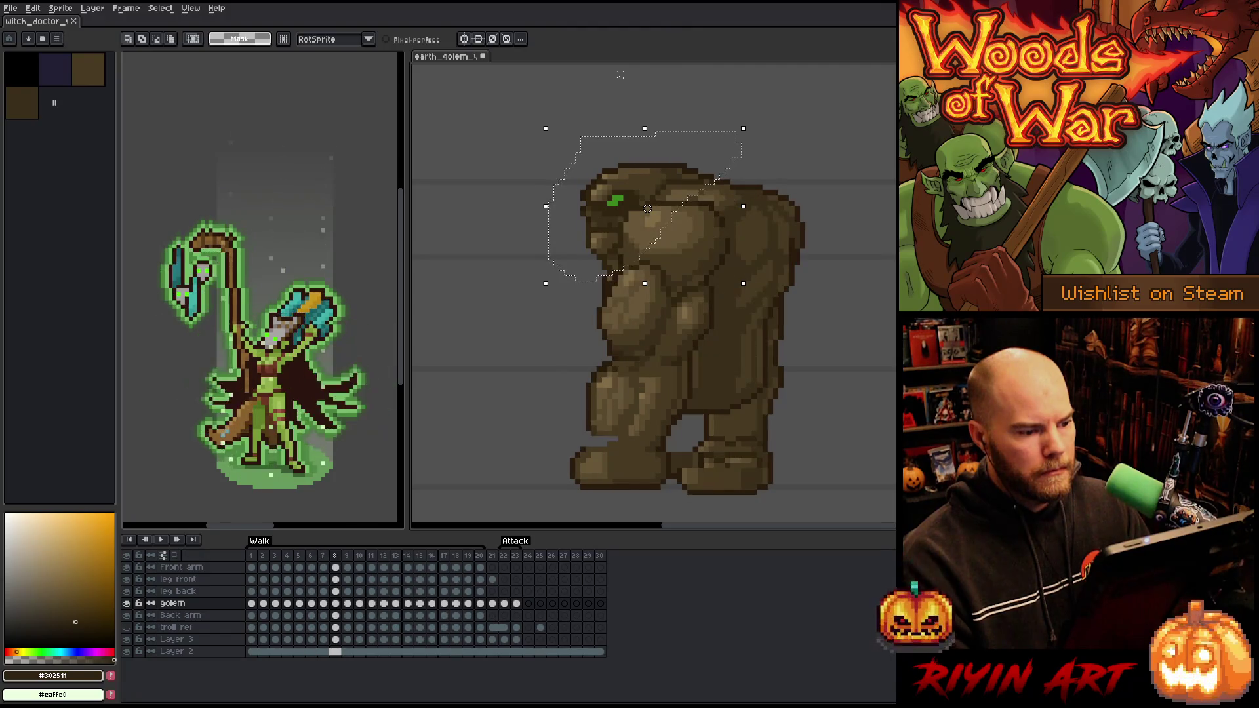
key("comma")
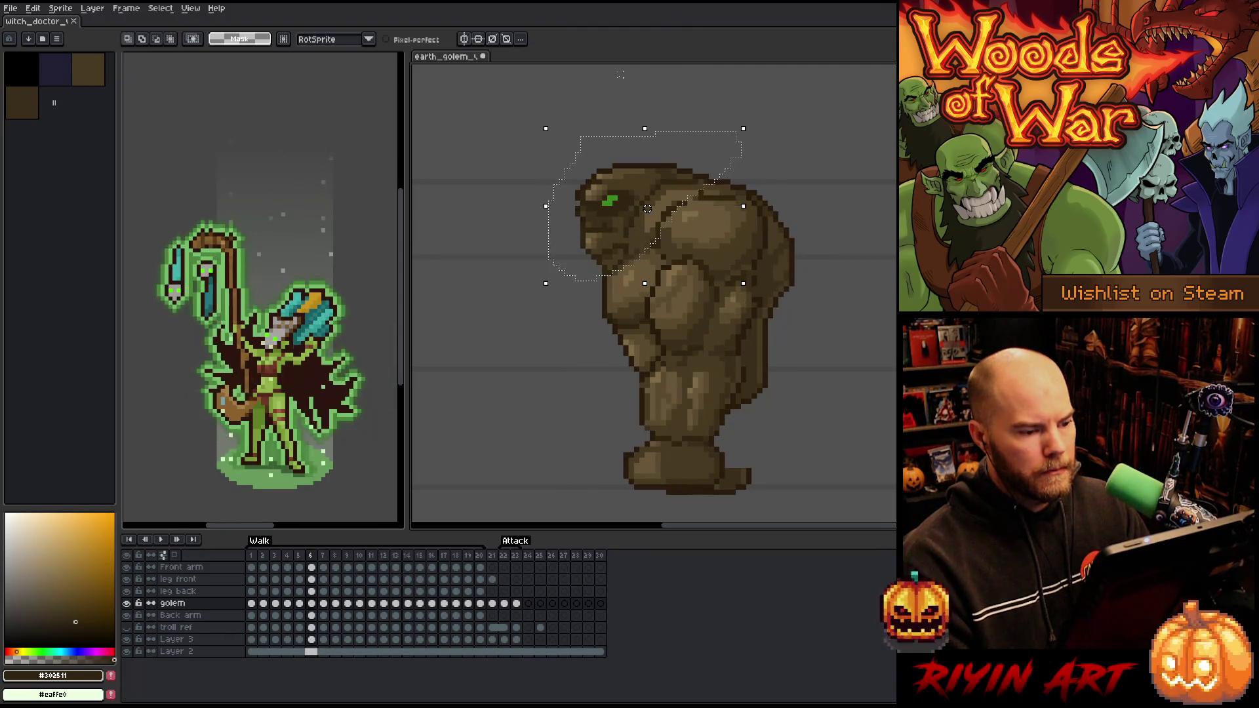
key("period")
key("comma")
left_click_drag(647, 209, 642, 208)
key("comma")
key("comma")
key("period")
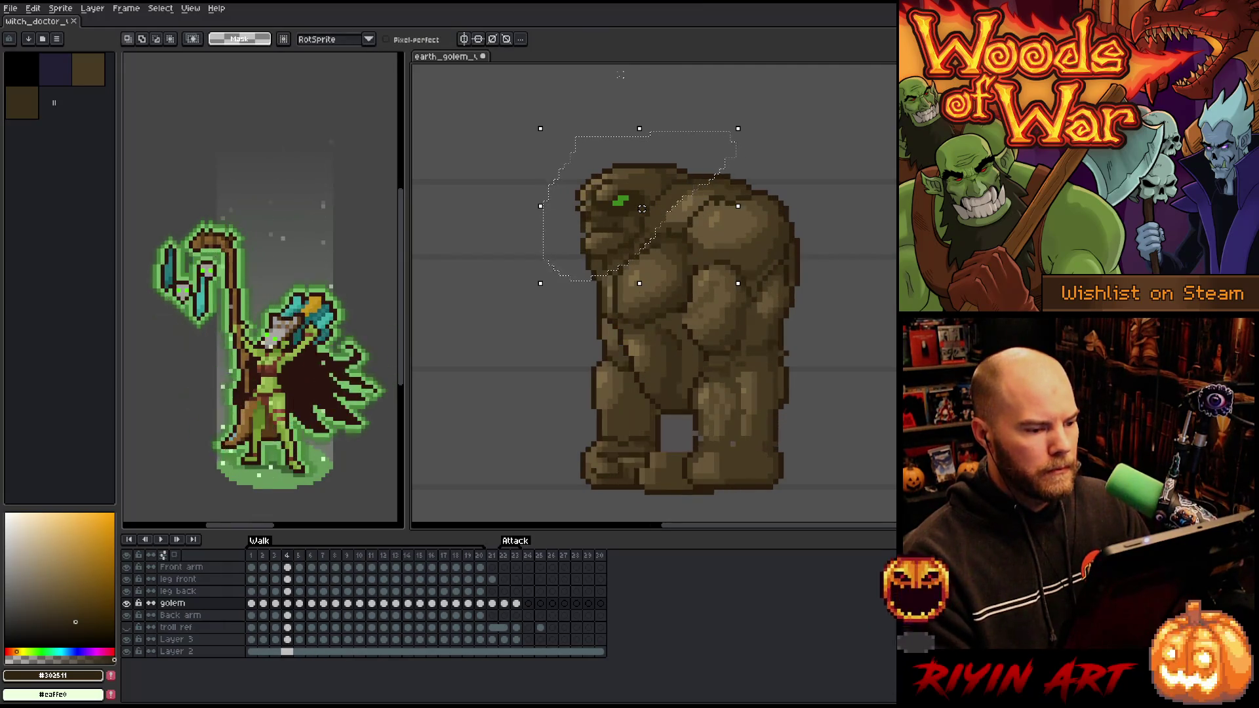
On frame 7, outline a larger selection around the head, then drop it
key("period")
key("period")
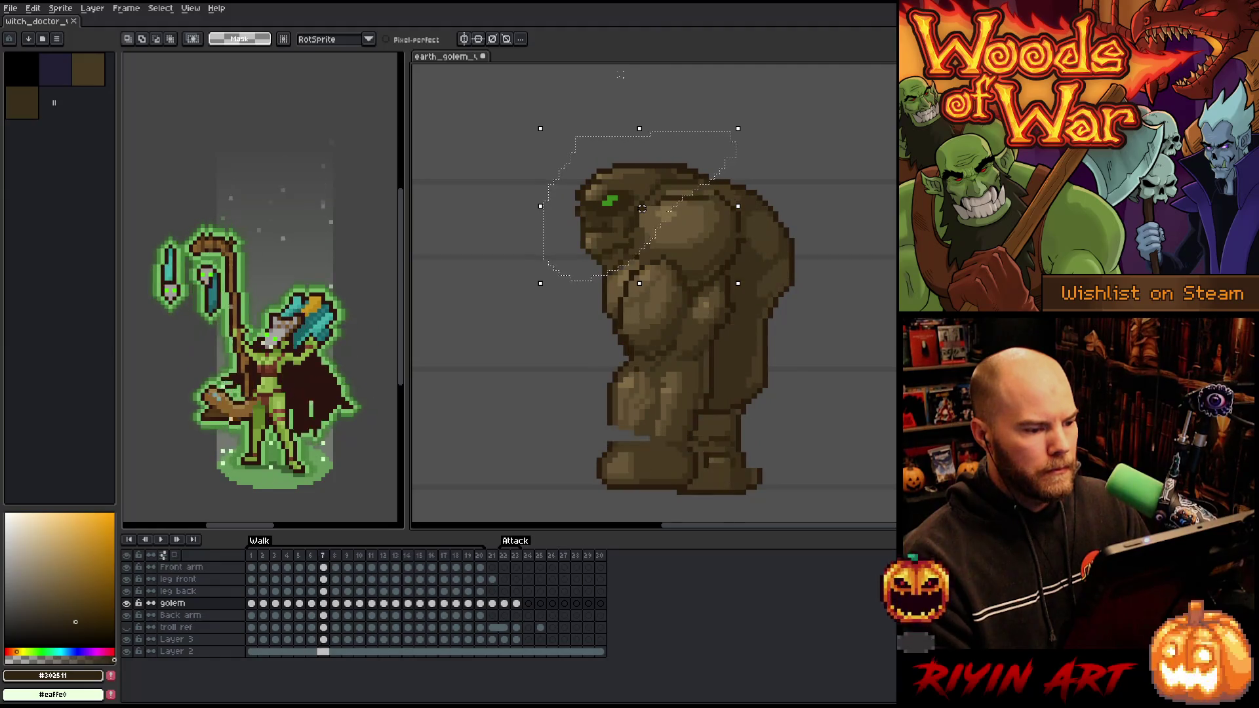
key("period")
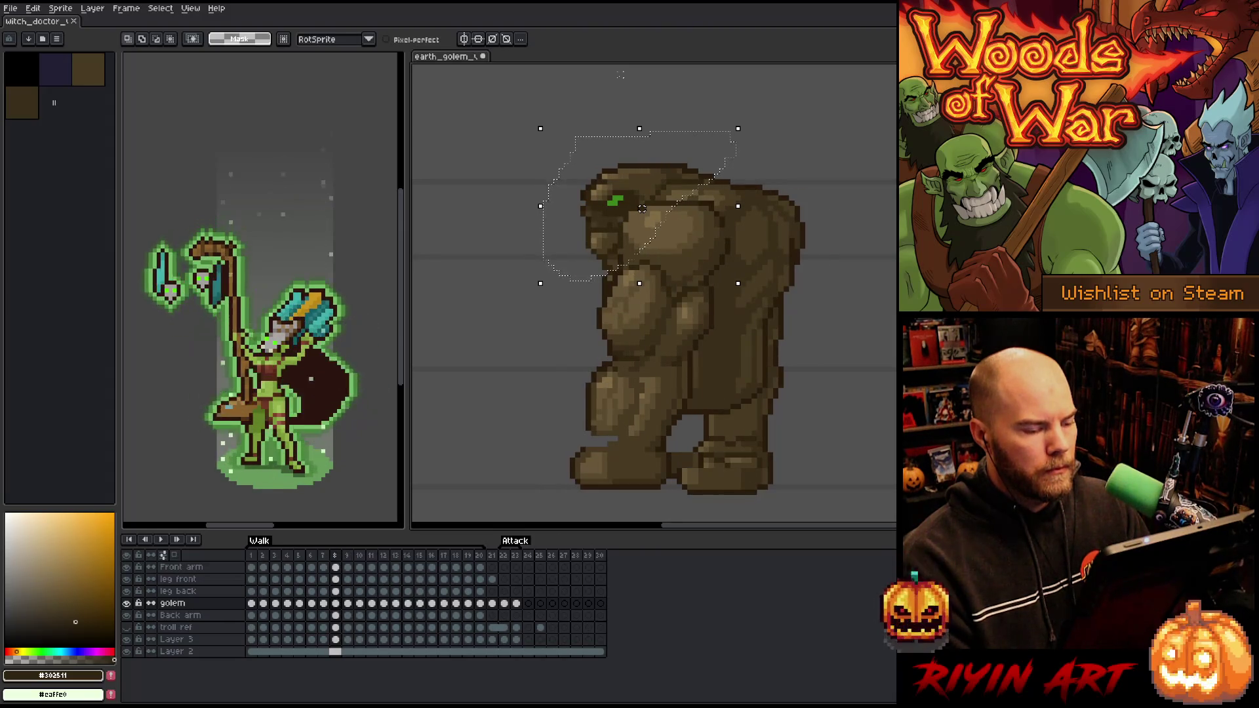
mouse_move(825, 105)
left_mouse_down()
mouse_move(820, 121)
mouse_move(682, 157)
mouse_move(550, 276)
left_mouse_up()
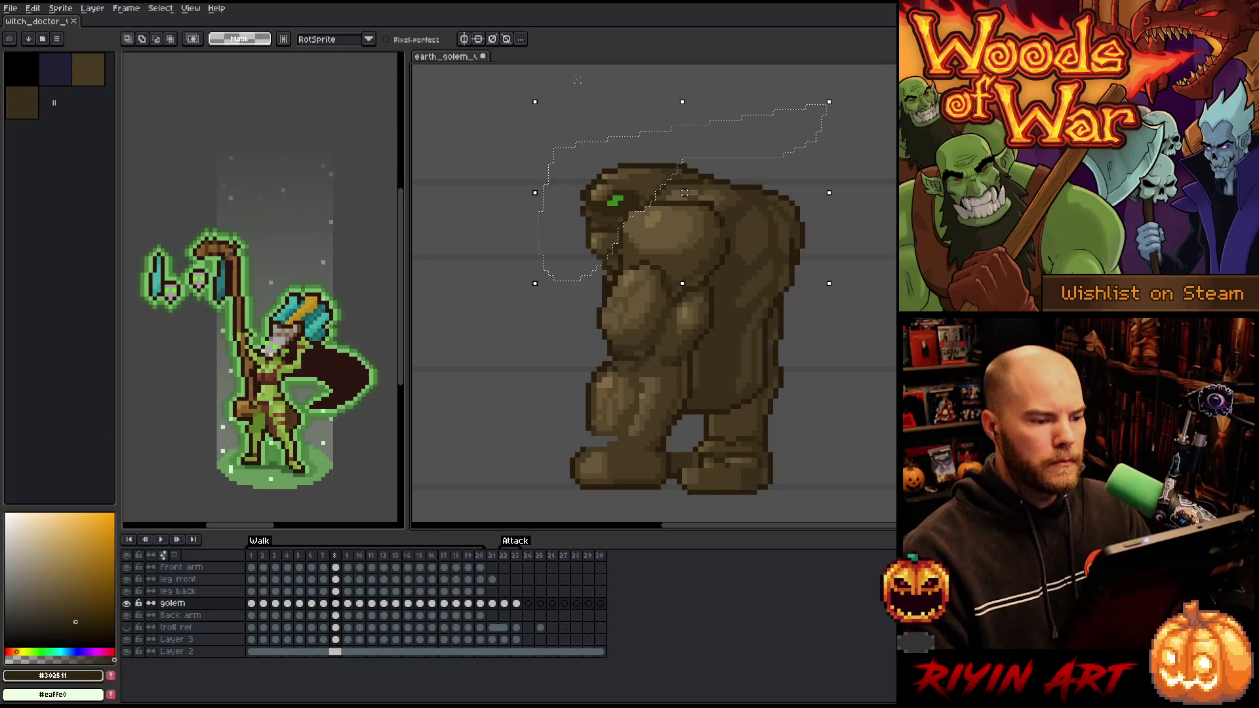
key("ctrl+d")
key("Left")
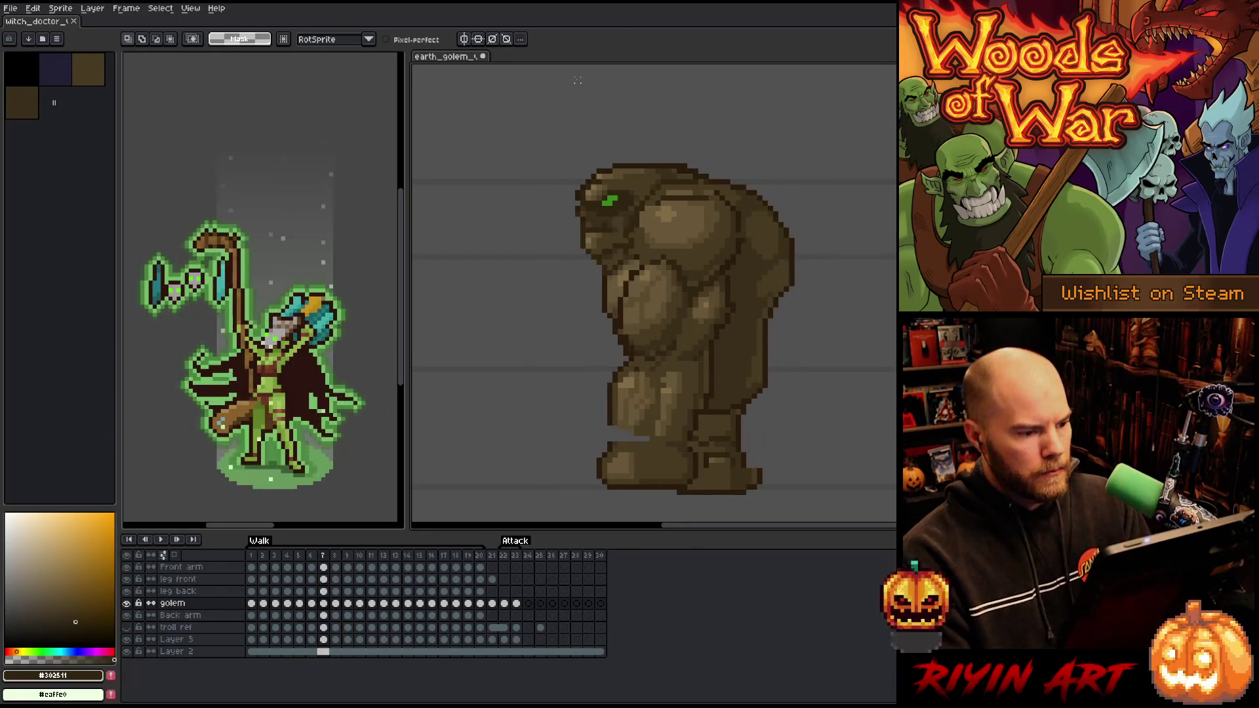
Flip among frames 6, 7 and 8 to check the head position
key("Right")
key("Left")
key("Right")
key("Left")
key("Right")
key("Left")
key("Right")
key("Left")
key("Right")
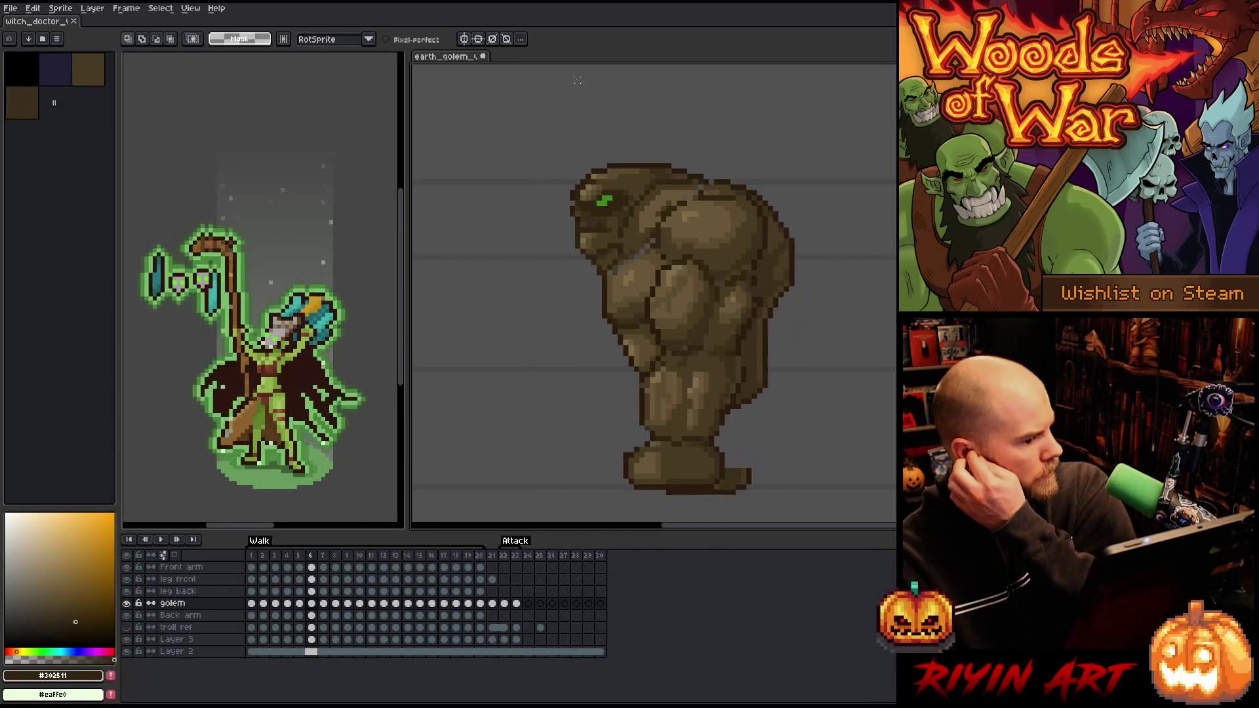
key("Left")
key("Right")
key("Left")
key("Right")
key("Left")
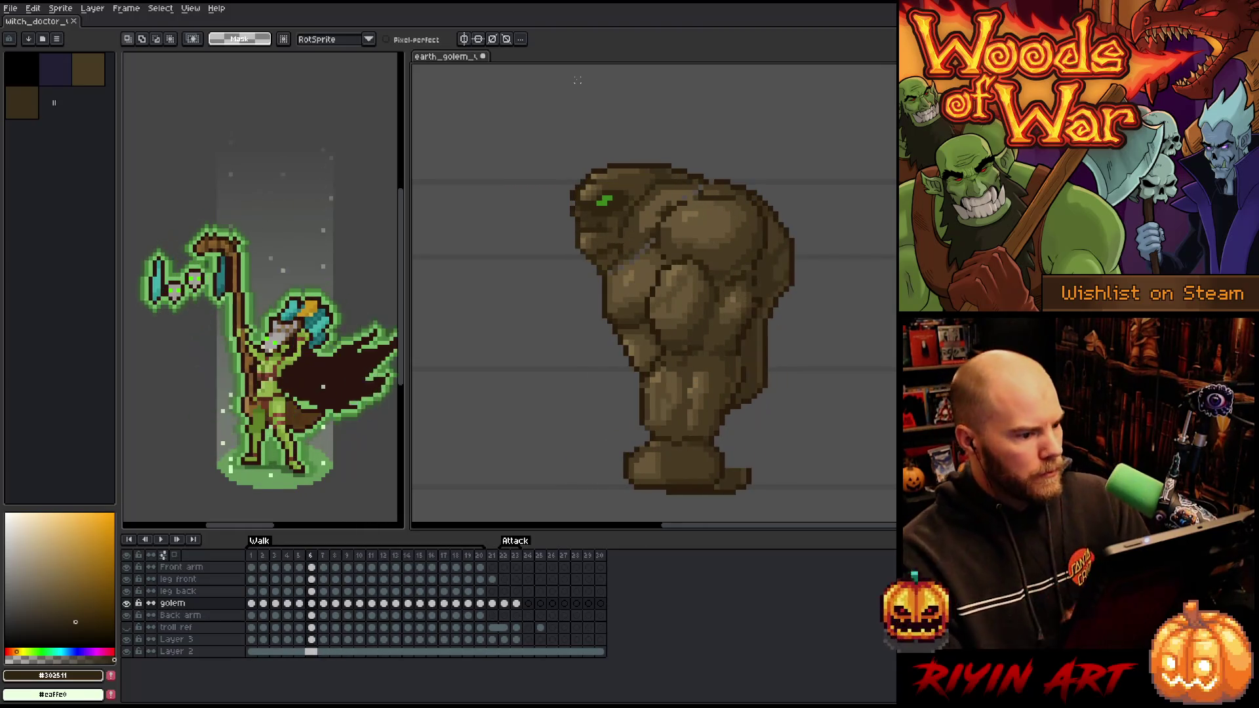
key("Left")
key("Right")
key("Left")
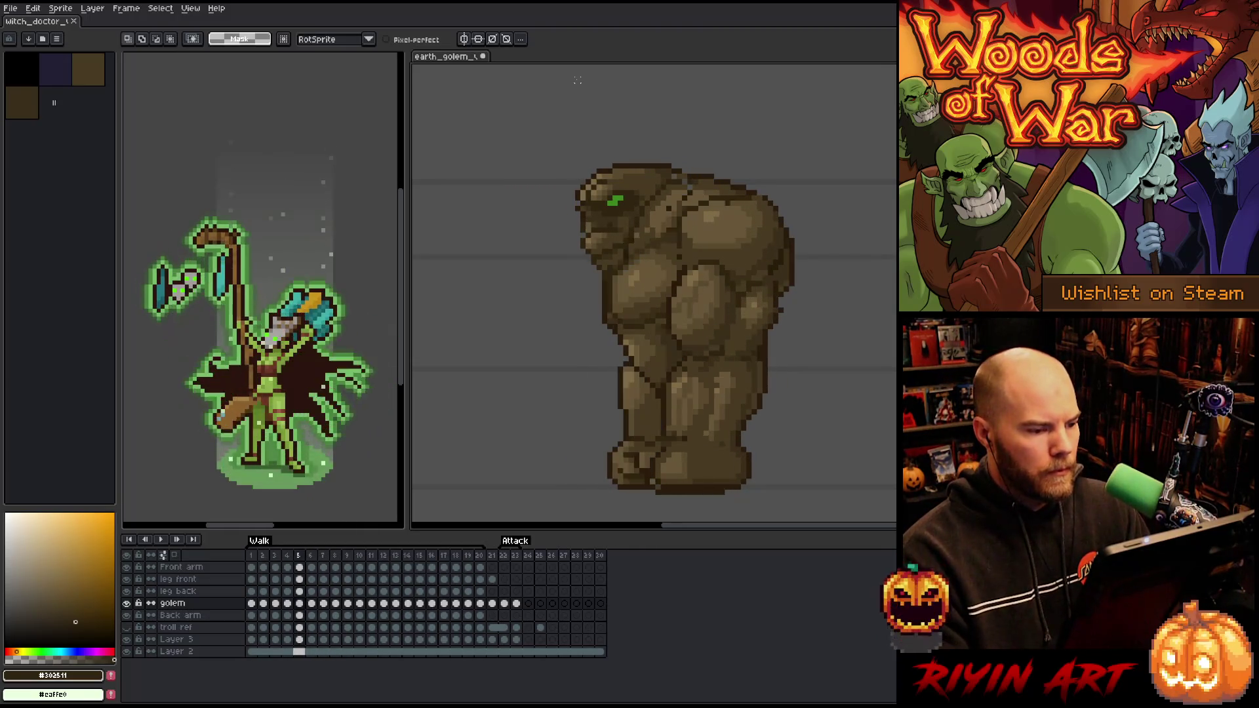
Compare frames 8 and 9 to check the low, forward-thrust head
key("Right")
key("Right")
key("Right")
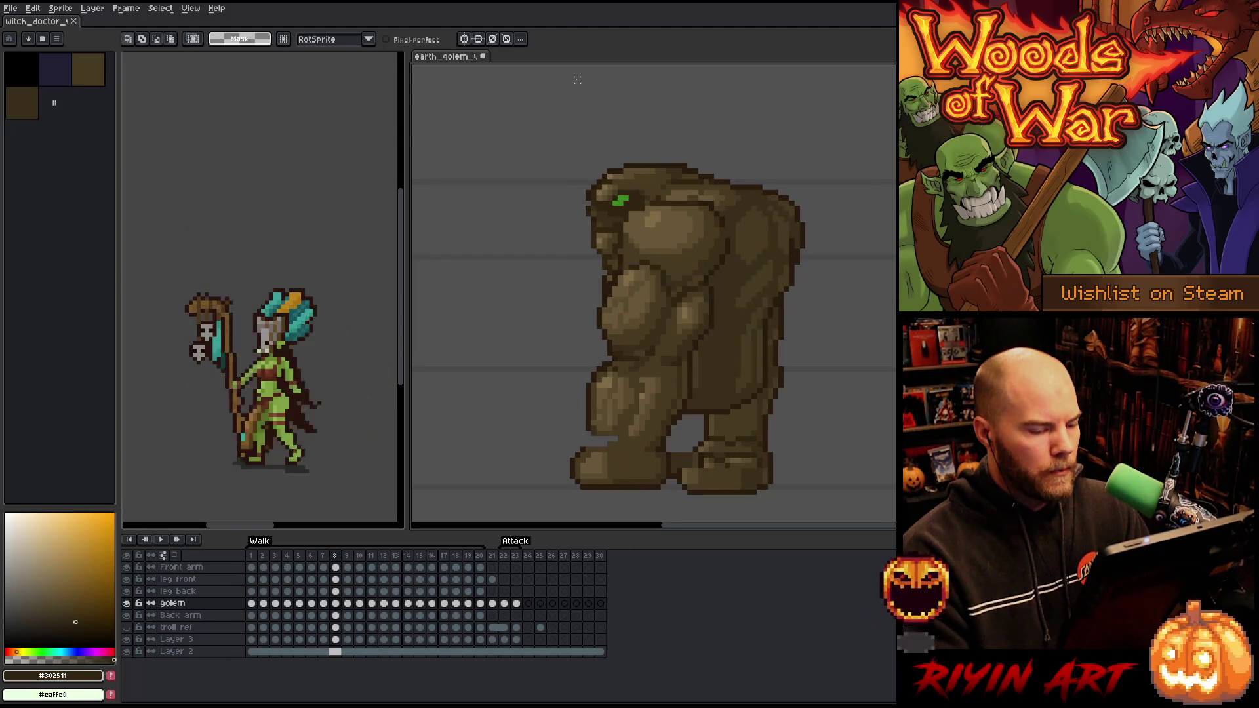
key("Left")
key("Right")
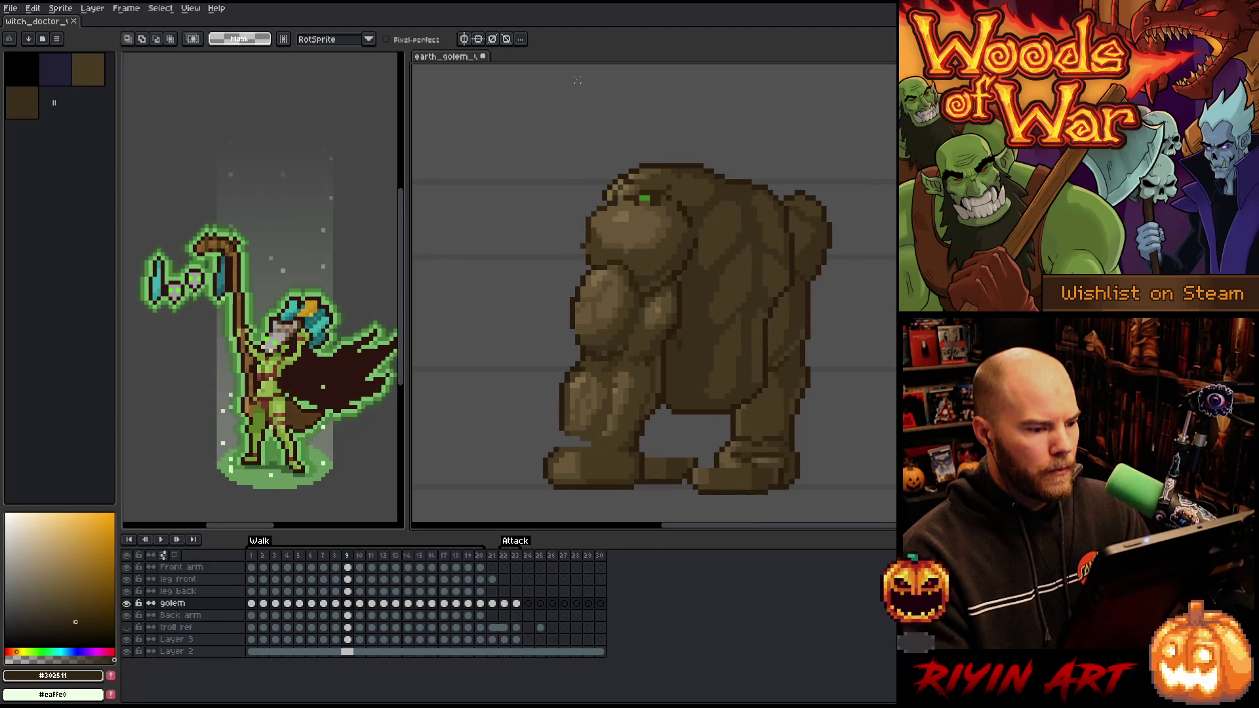
key("Left")
key("Left")
key("Left")
key("Right")
key("Right")
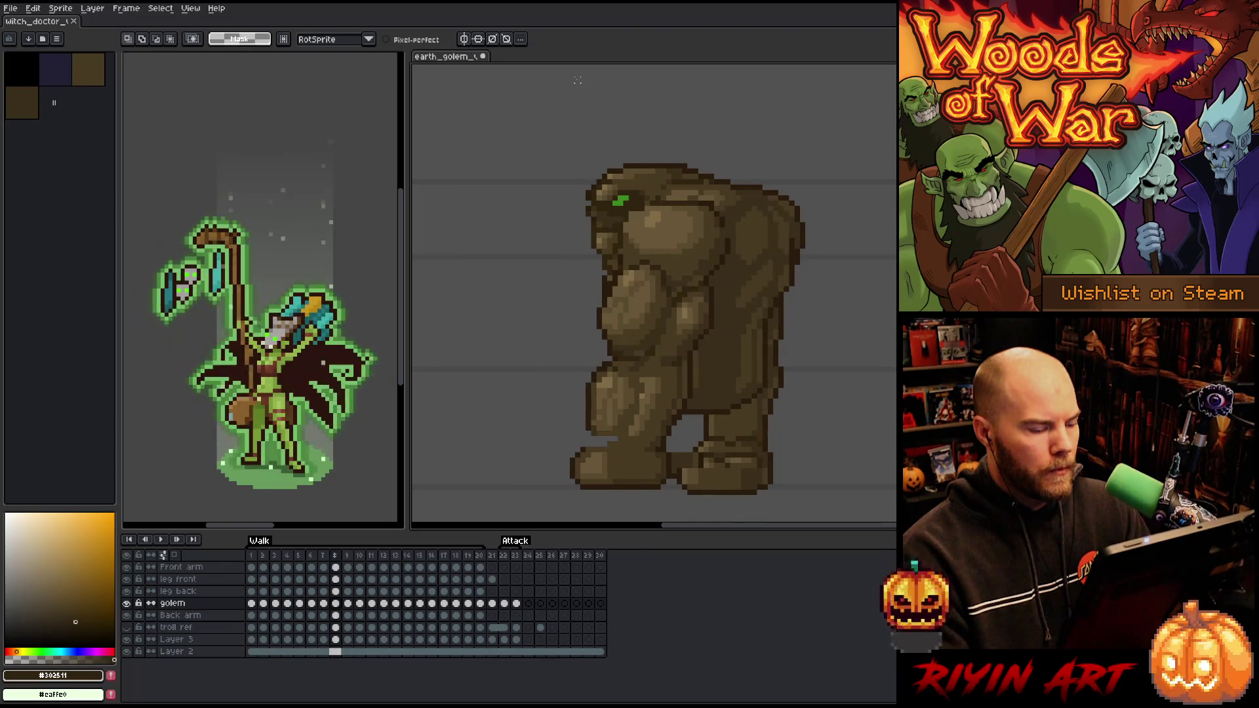
key("Right")
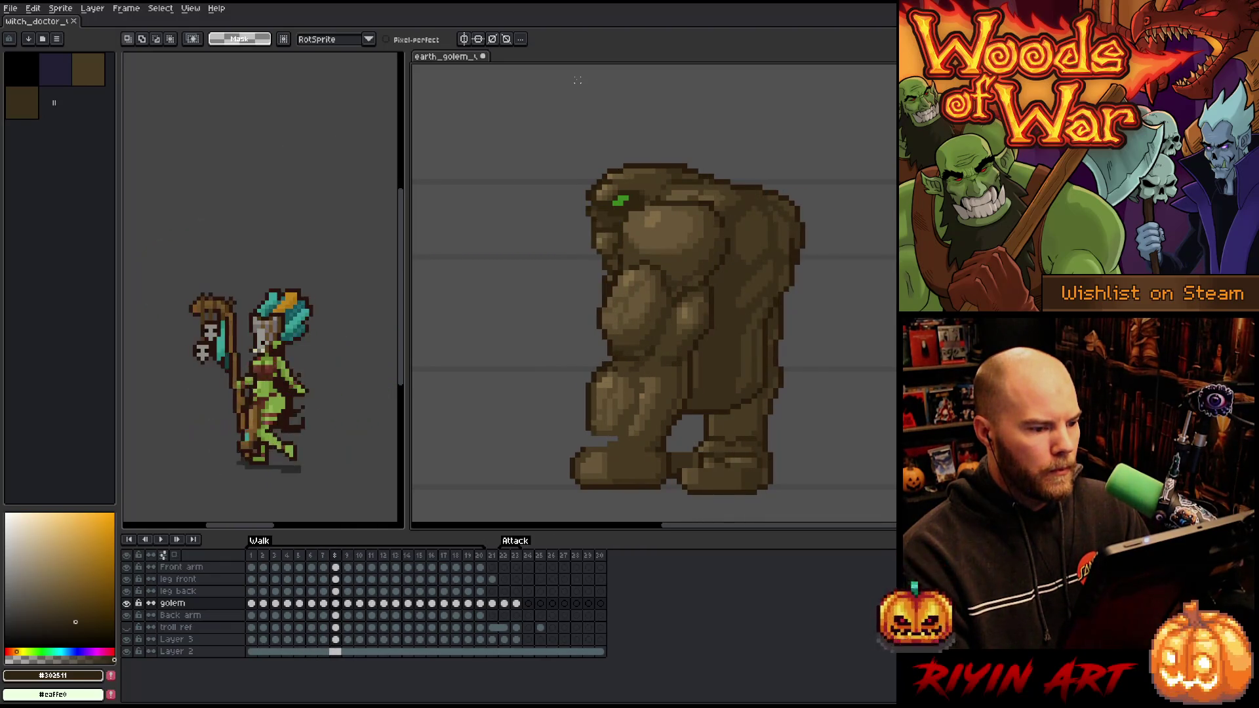
key("Right")
Lasso the golem's head on frame 9 and nudge it one pixel right
mouse_move(689, 112)
left_mouse_down()
mouse_move(722, 144)
mouse_move(640, 257)
mouse_move(538, 178)
left_mouse_up()
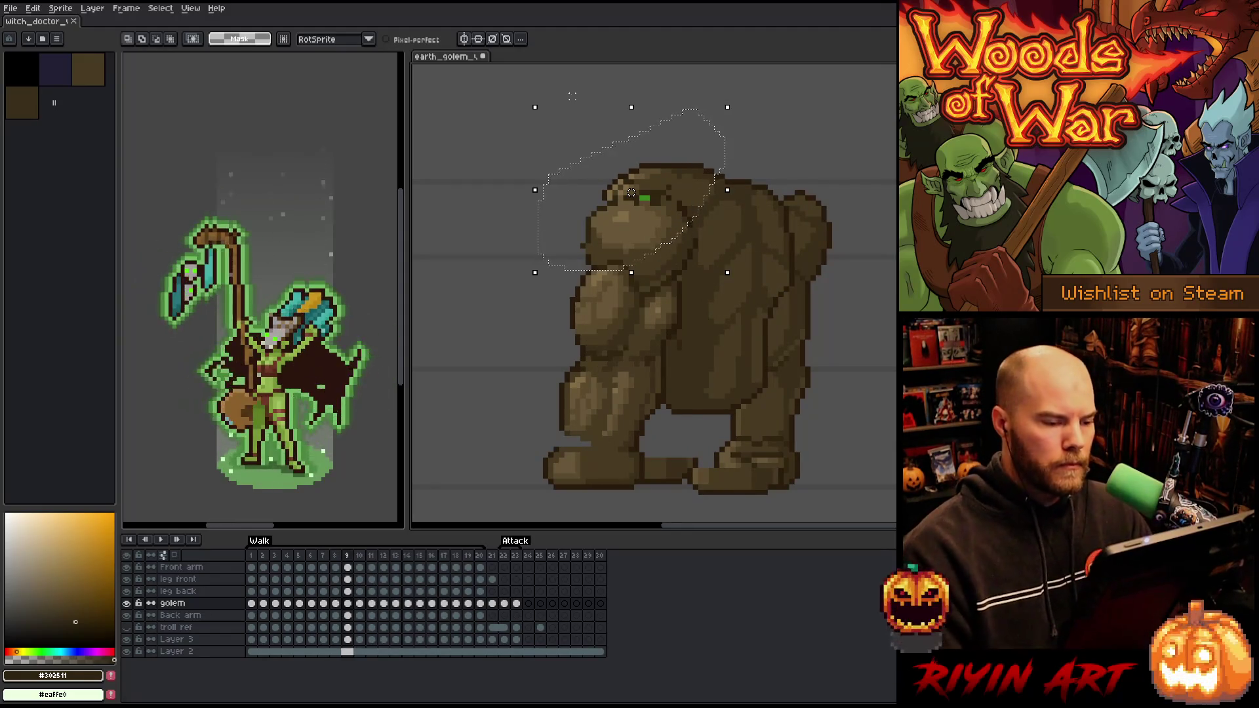
left_click(620, 193)
key("Left")
key("Right")
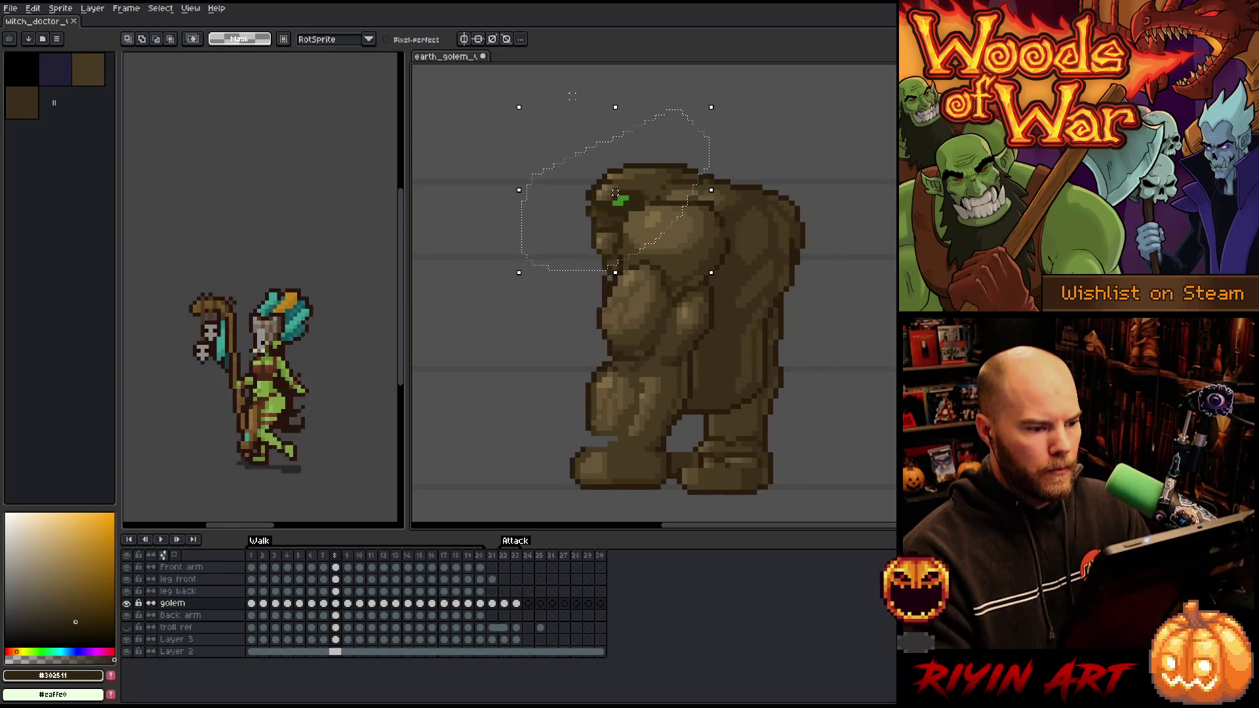
key("Left")
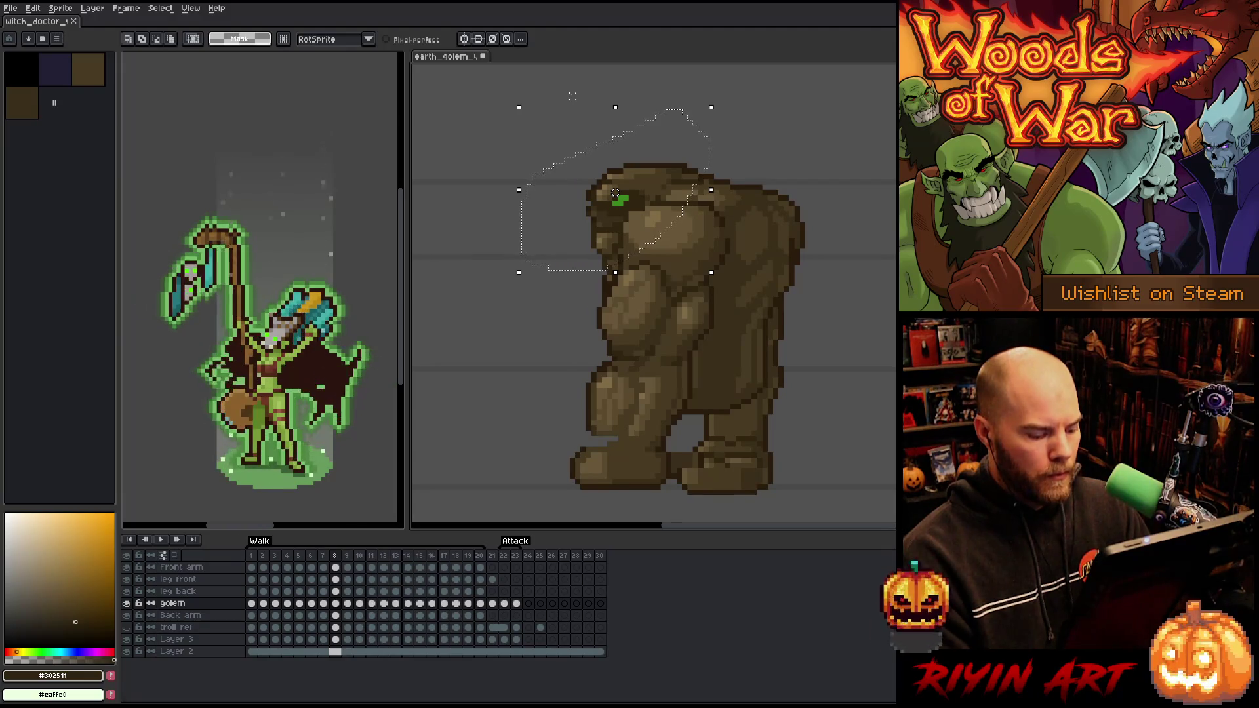
key("Right")
left_click(615, 192)
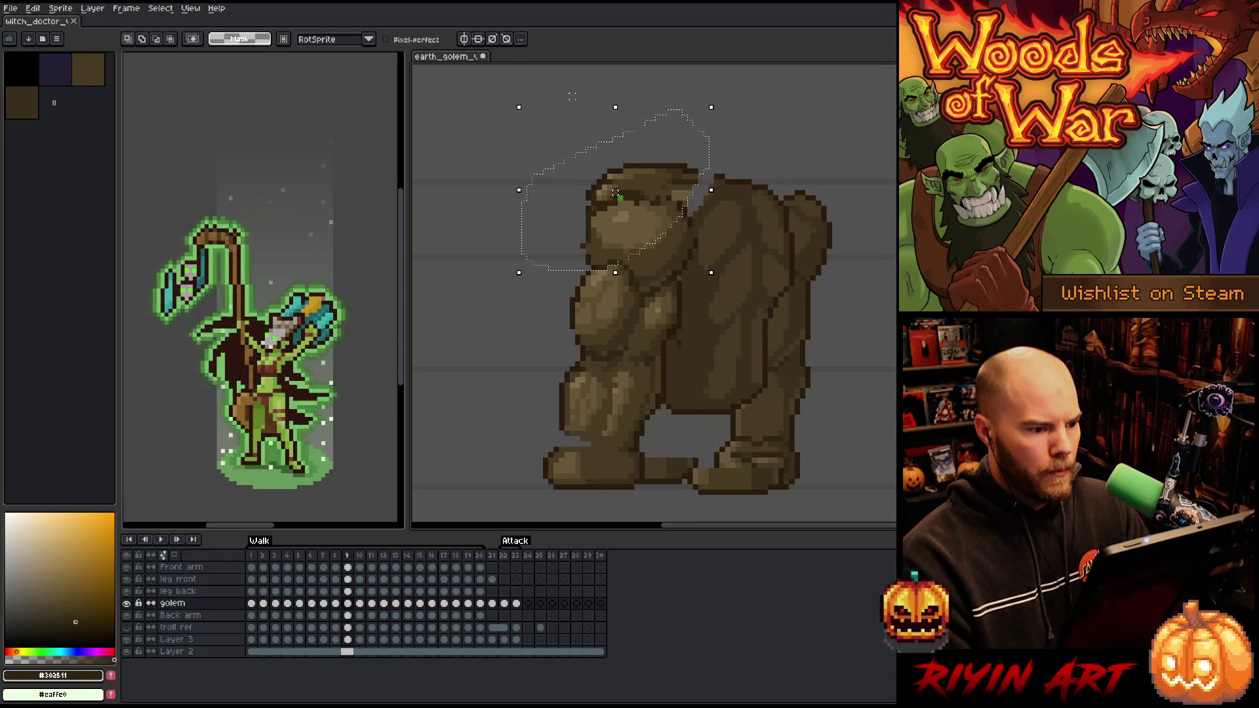
left_click_drag(615, 192, 621, 192)
After comparing with frame 8, shift the frame 9 head about 8 px further right and commit it
key("Left")
key("Right")
key("Left")
key("Right")
key("Left")
key("Right")
key("Left")
key("Right")
left_click_drag(620, 192, 630, 193)
key("Return")
Go to frame 10, switch to the pencil, deselect and sample a dark brown from the golem
key("period")
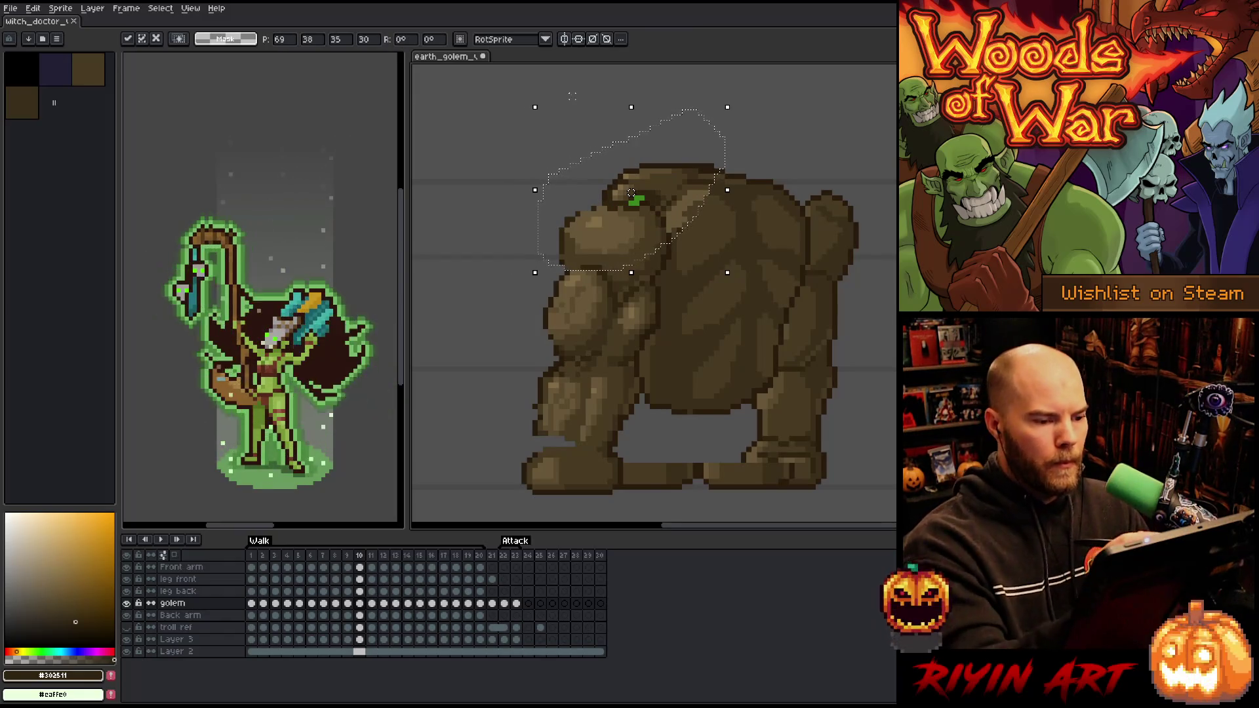
key("b")
key("ctrl+d")
left_click(707, 183, "alt")
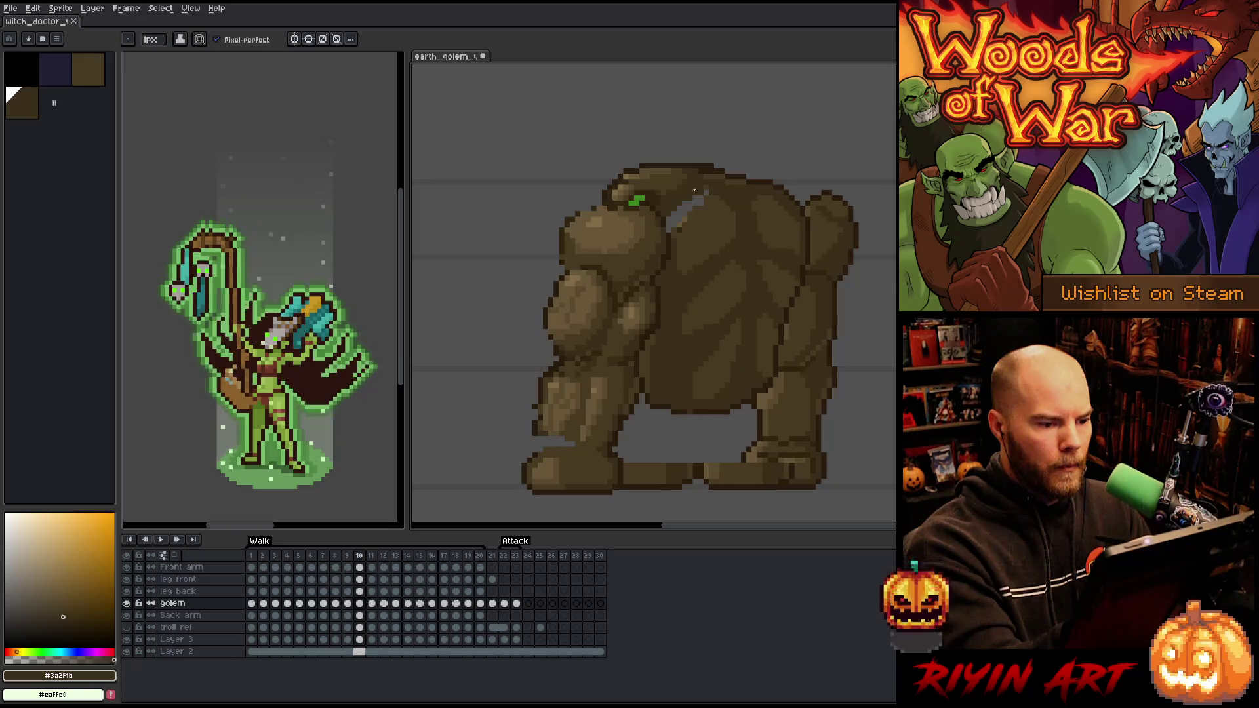
Paint over the light highlight on the golem's back with sampled dark browns
left_click(661, 204, "alt")
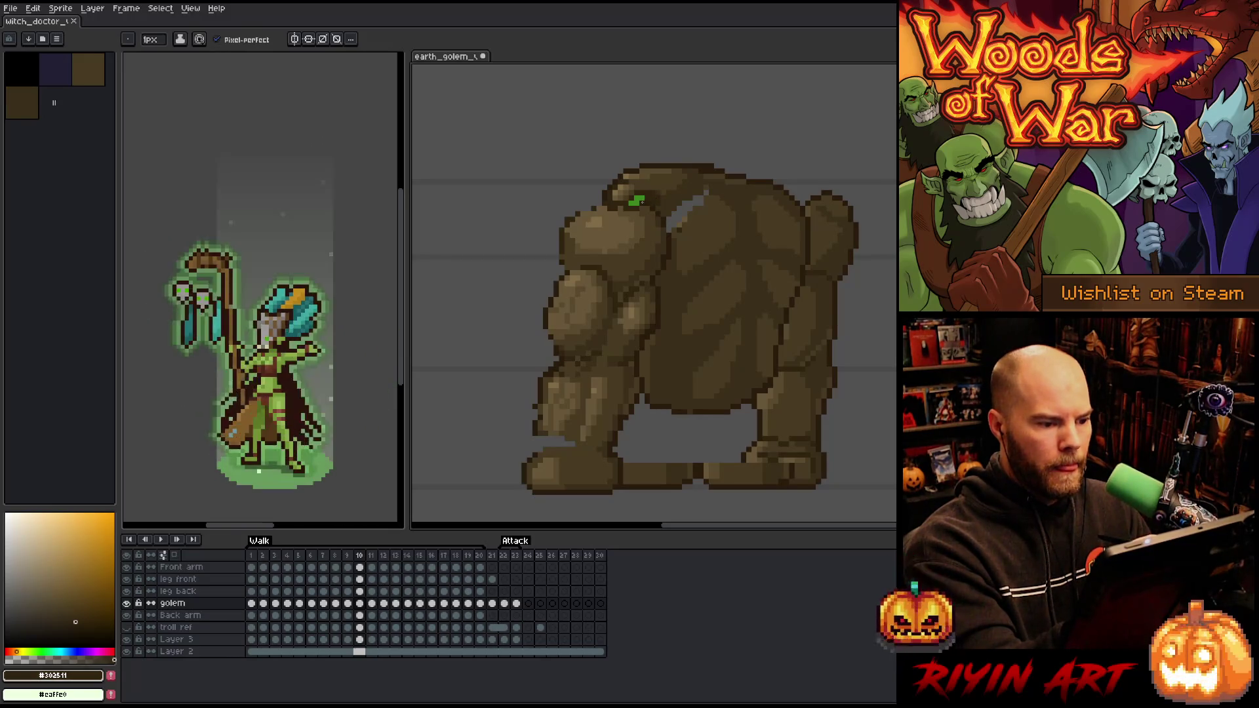
left_click(680, 193, "alt")
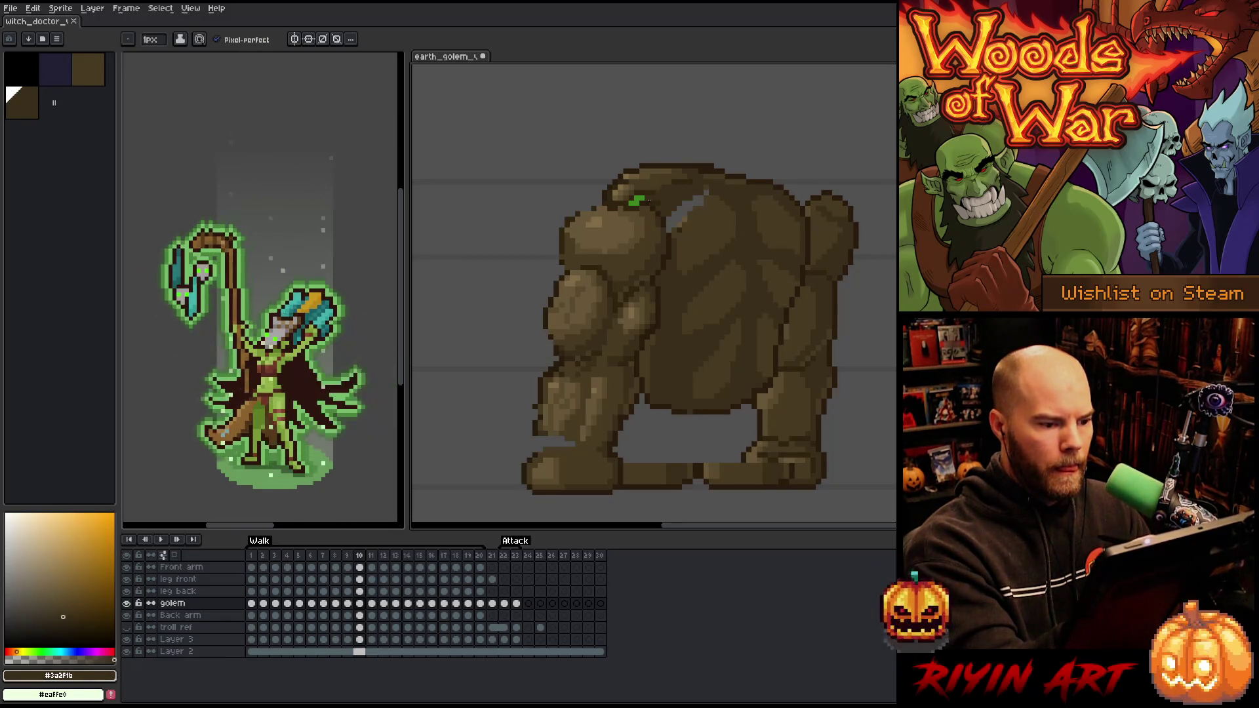
left_click(719, 210, "alt")
left_click(709, 204, "alt")
left_click_drag(675, 223, 687, 201)
left_click(708, 190, "alt")
left_click(675, 172, "alt")
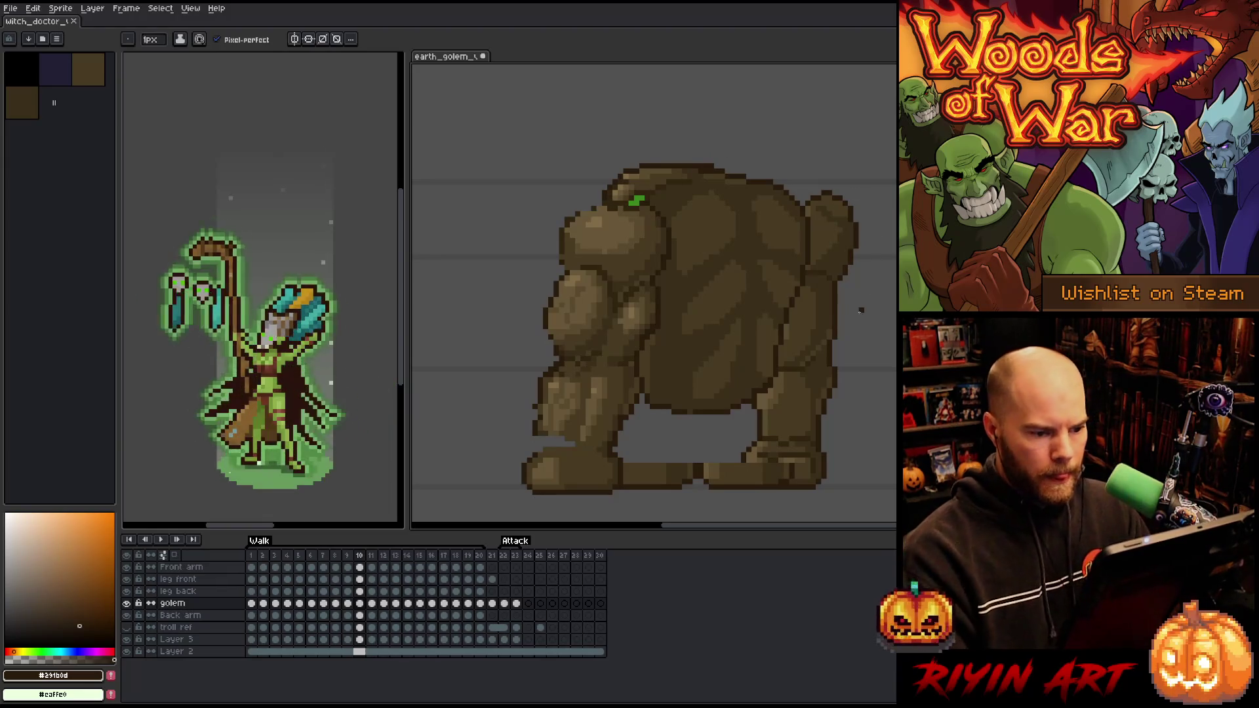
Step through frames 8–12 and play the walk cycle
key("period")
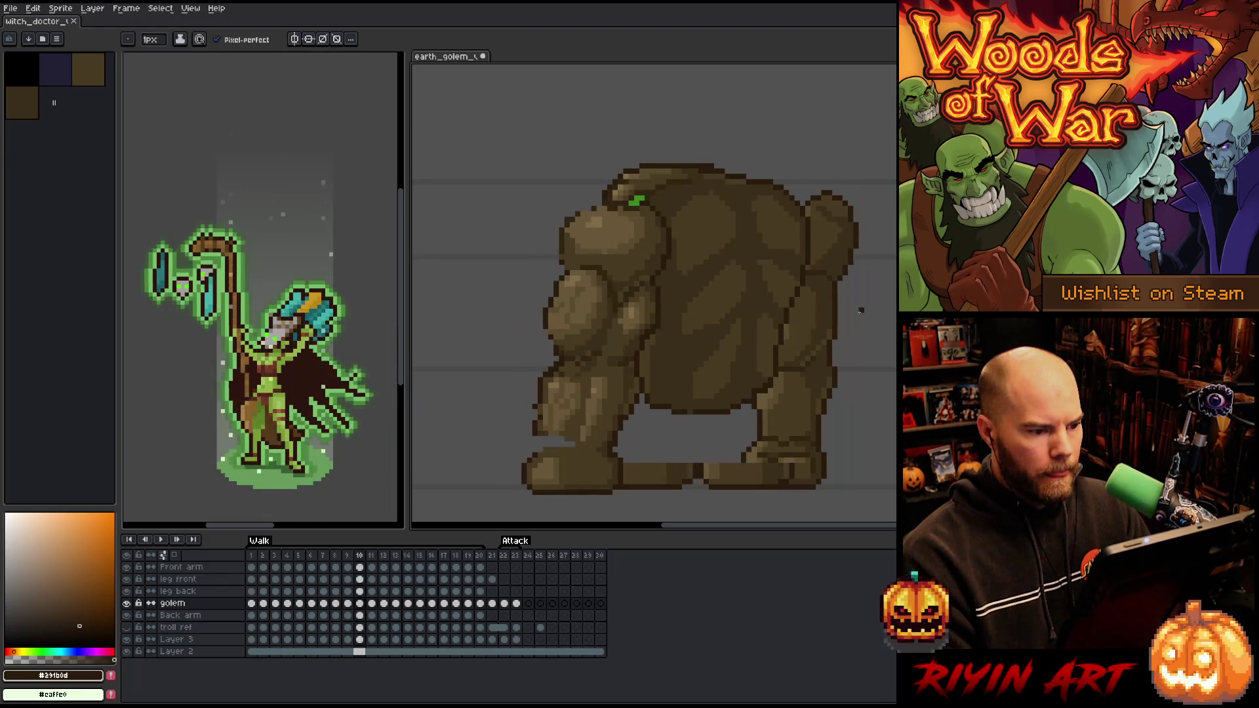
key("comma")
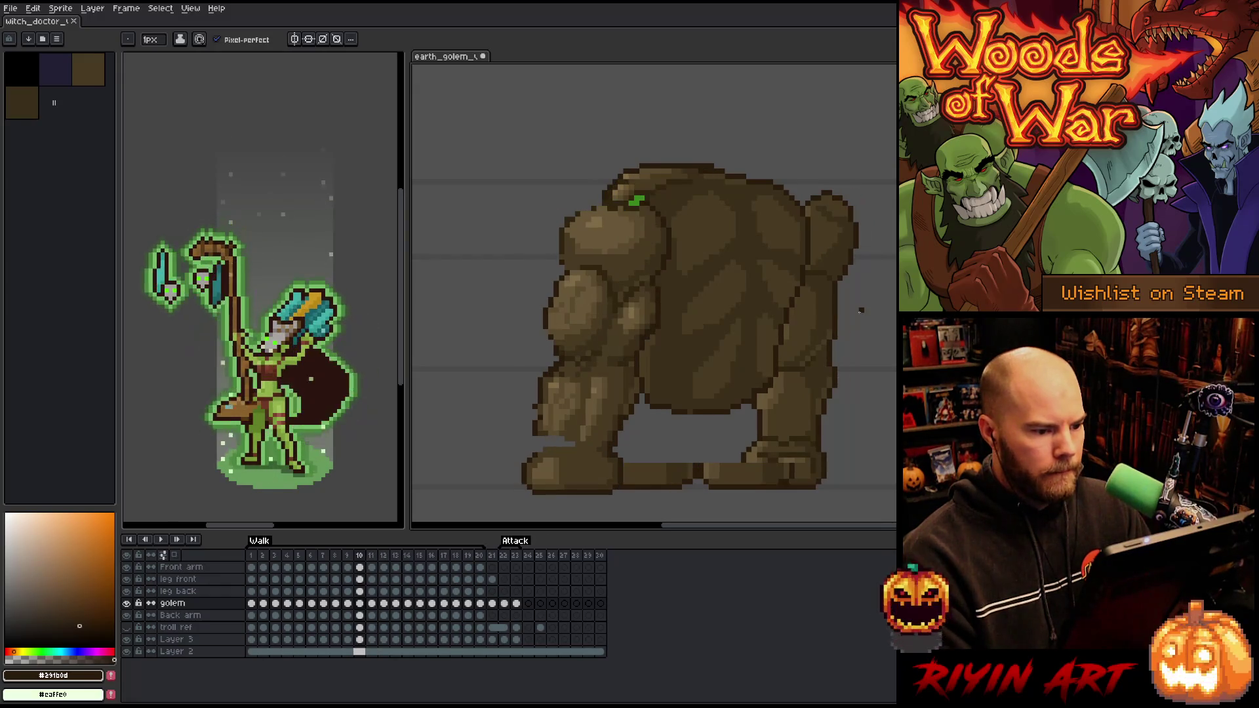
key("period")
key("period")
key("comma")
key("period")
key("comma")
key("comma")
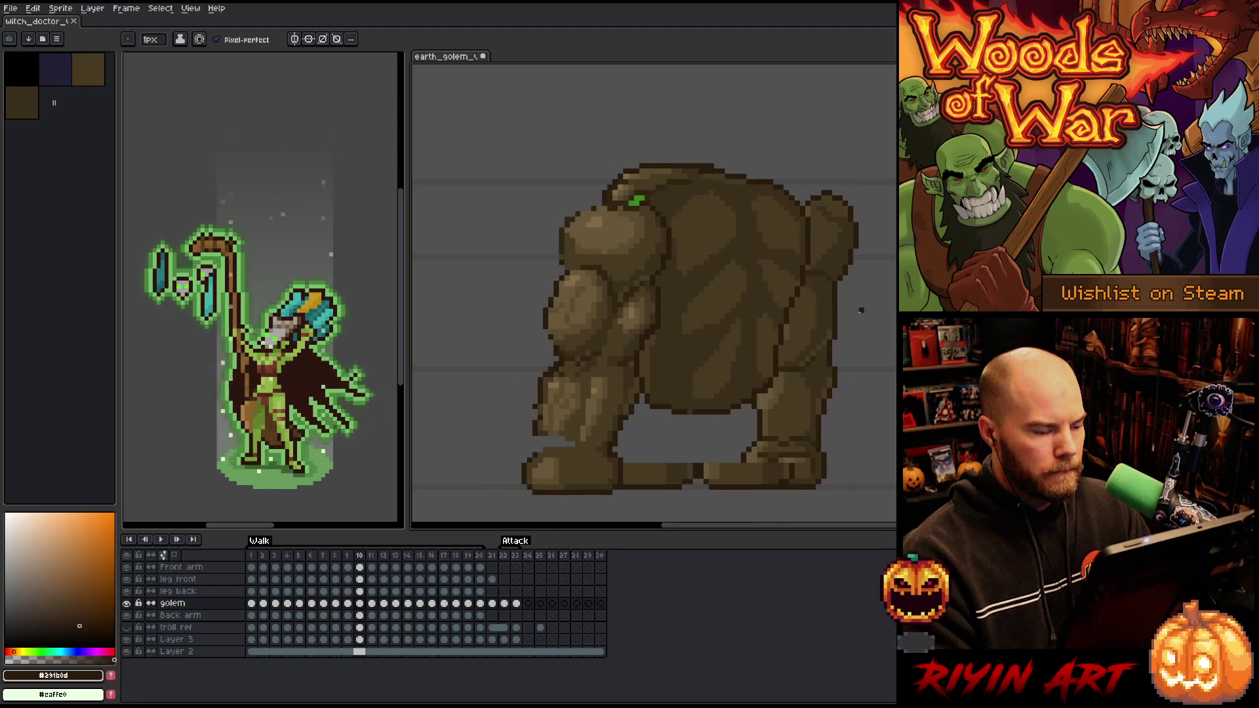
key("comma")
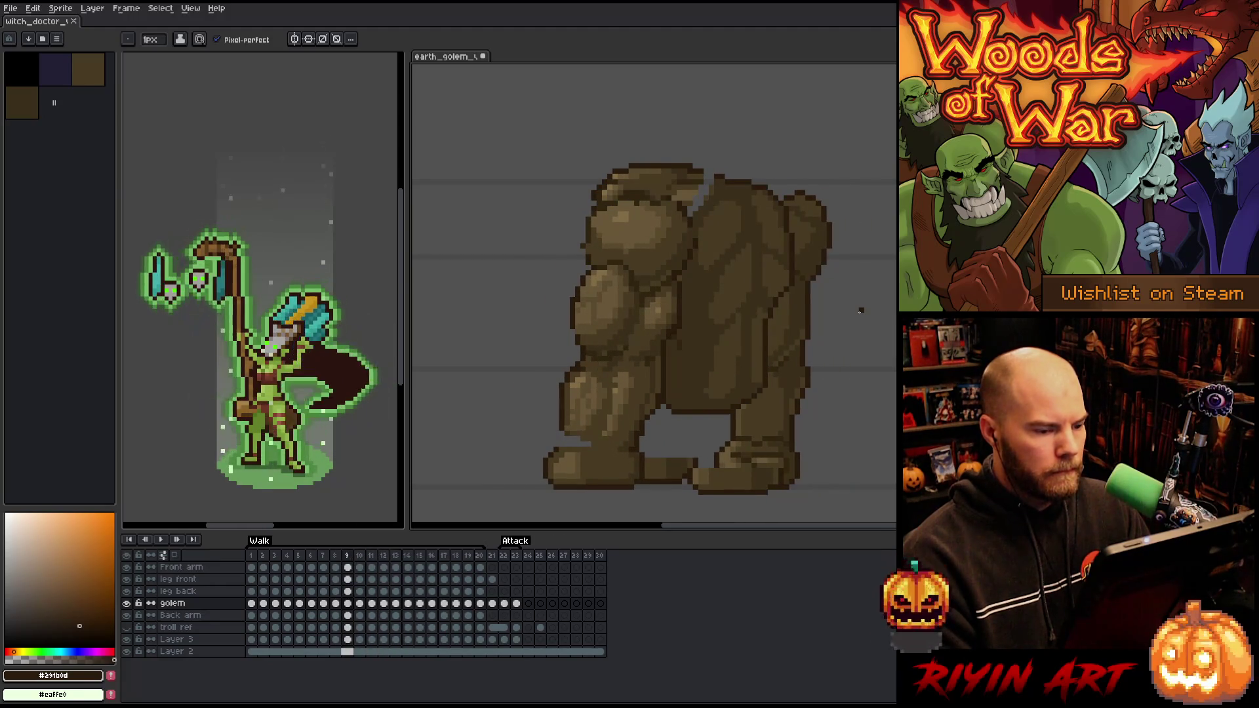
key("comma")
key("Return")
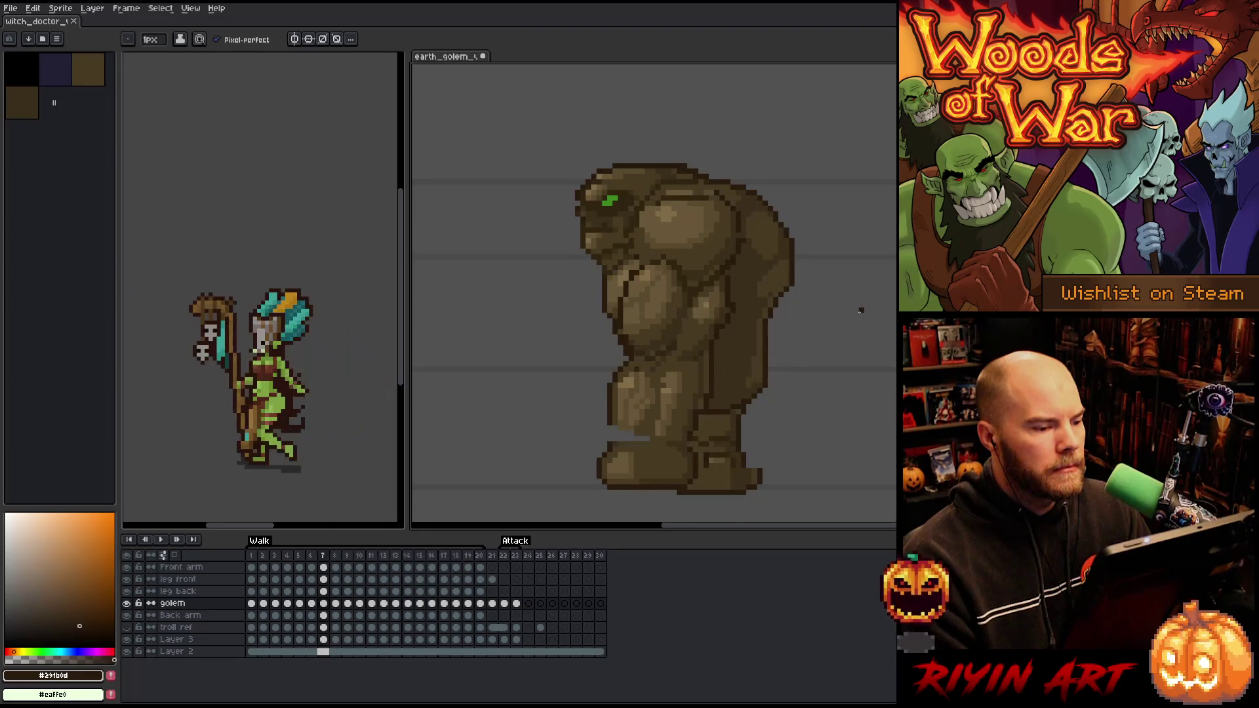
Lasso the golem's head and drag it about 8 pixels left
key("m")
mouse_move(639, 176)
left_mouse_down()
mouse_move(604, 226)
mouse_move(610, 243)
left_mouse_up()
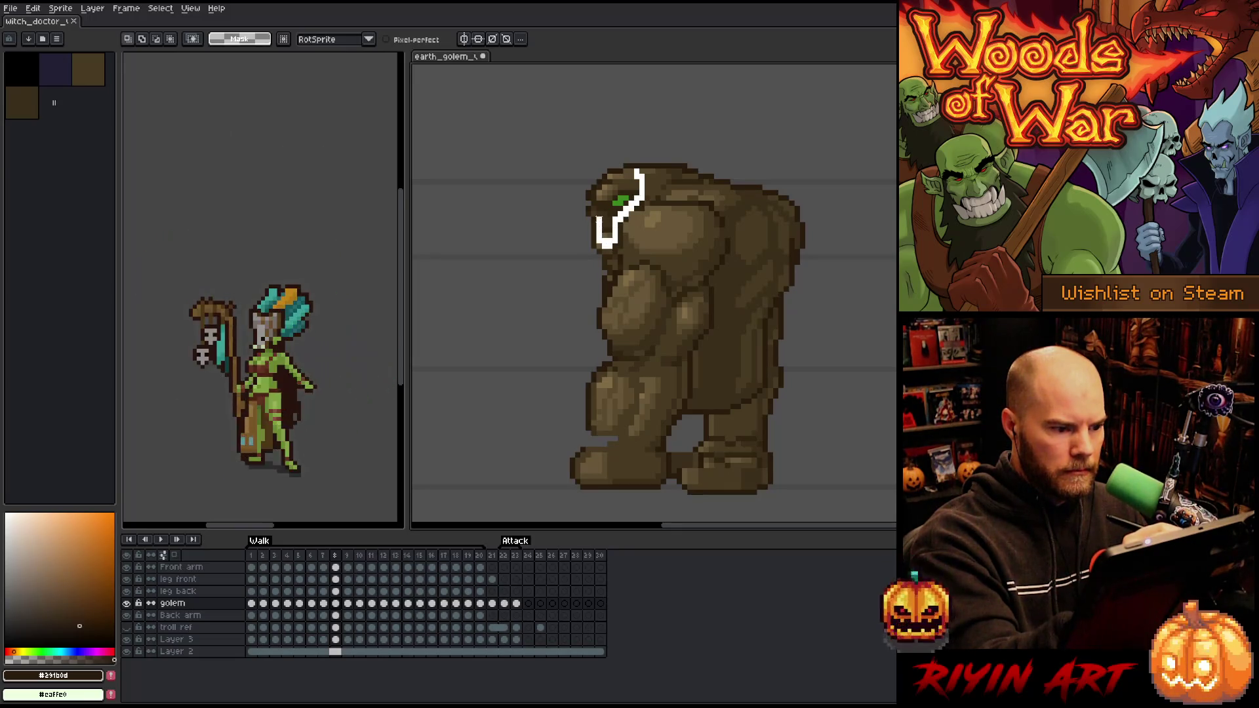
mouse_move(609, 243)
left_mouse_down()
mouse_move(599, 190)
mouse_move(633, 170)
left_mouse_up()
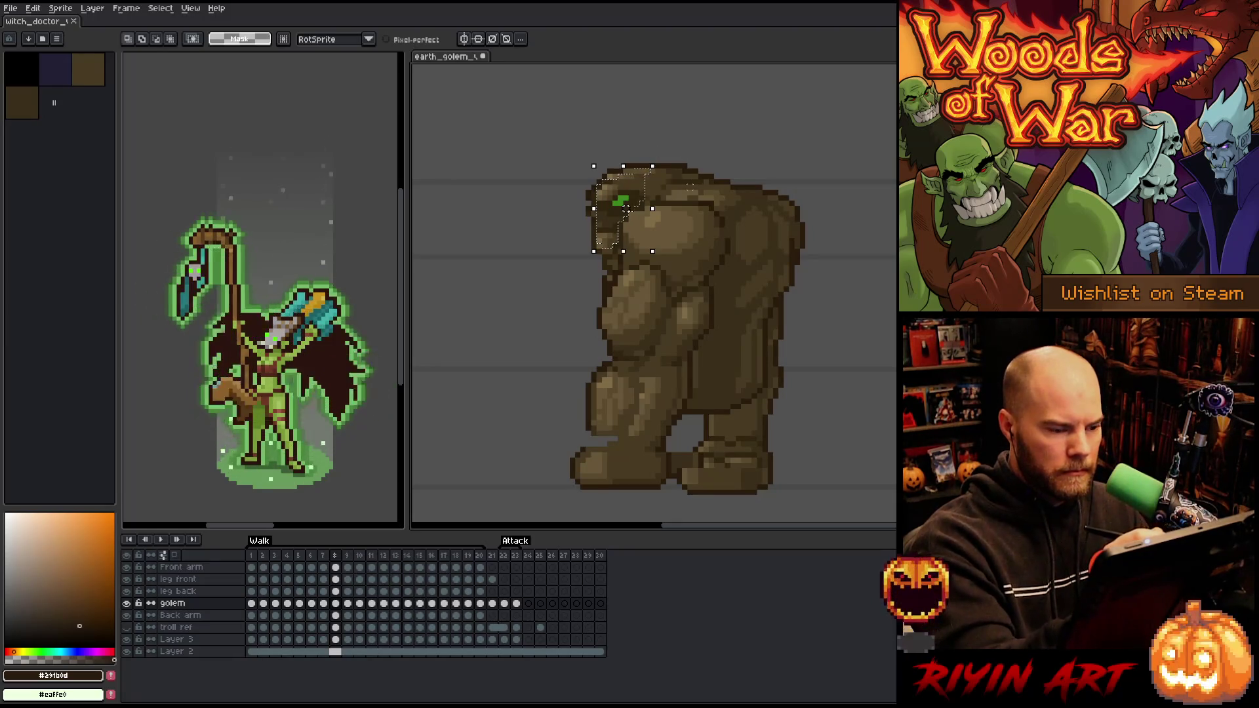
left_click_drag(626, 208, 620, 208)
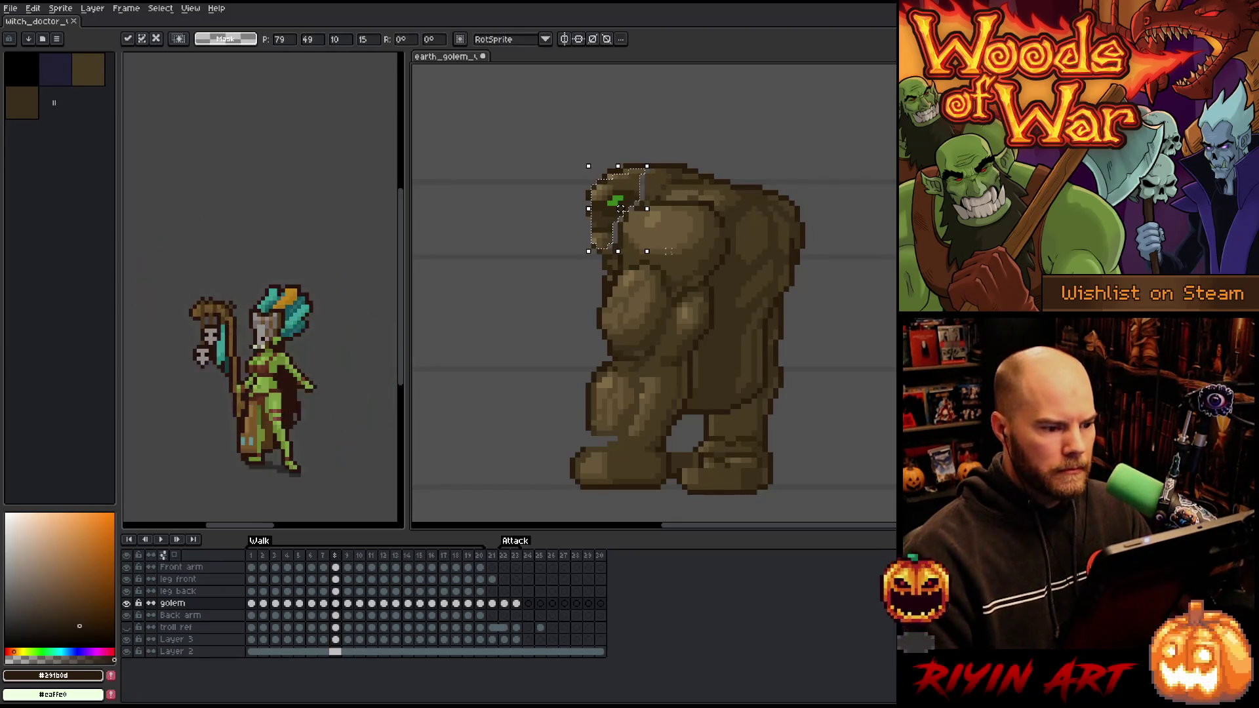
Flip between frames 6 and 7 to compare the head position, then drop the selection
key("period")
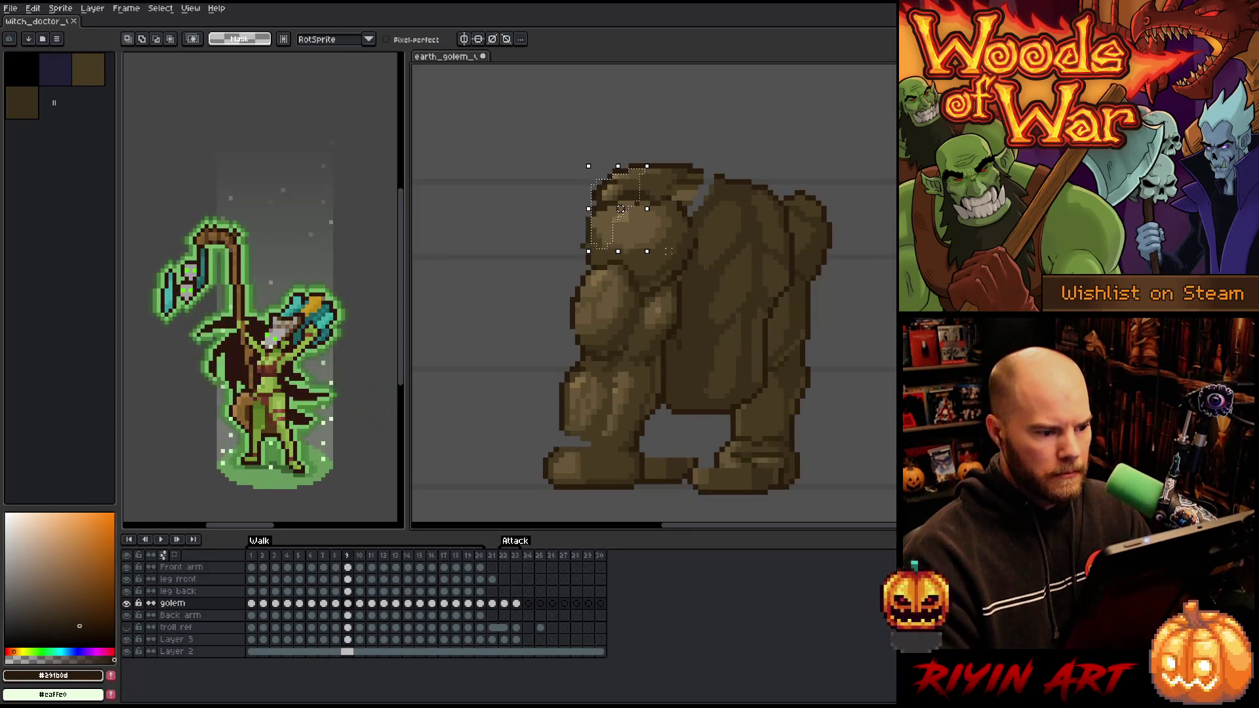
key("comma")
key("comma")
key("comma")
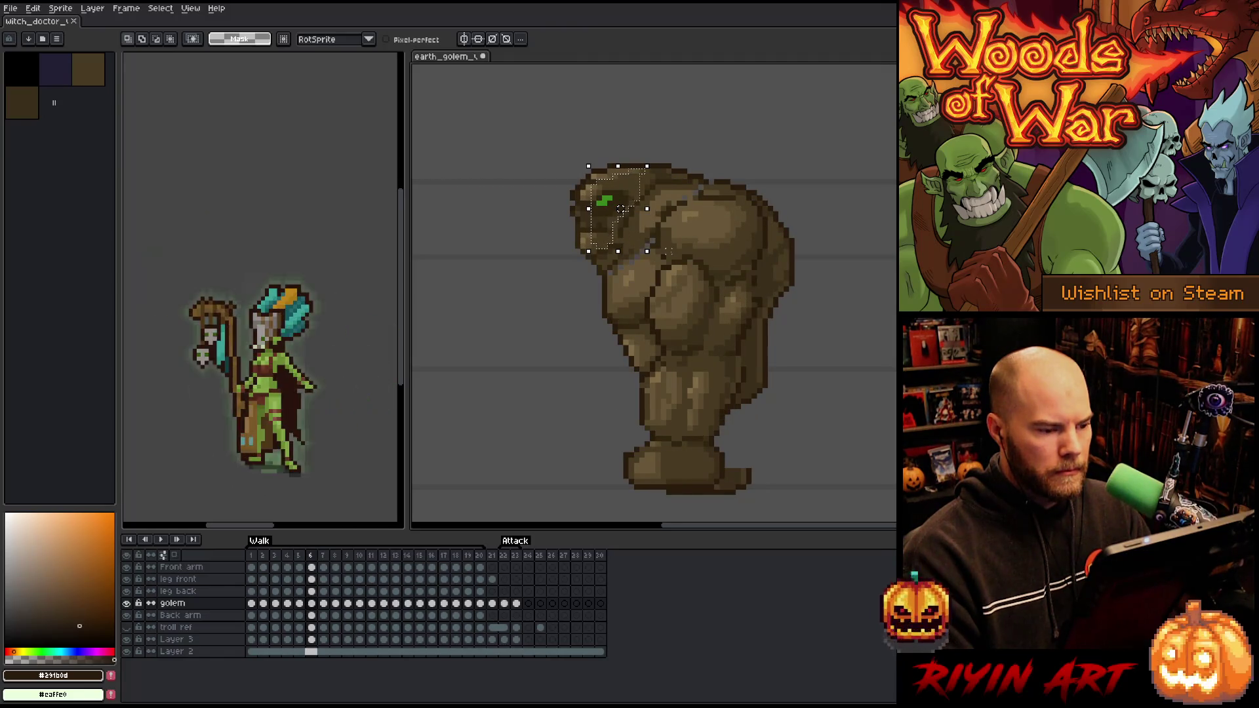
key("period")
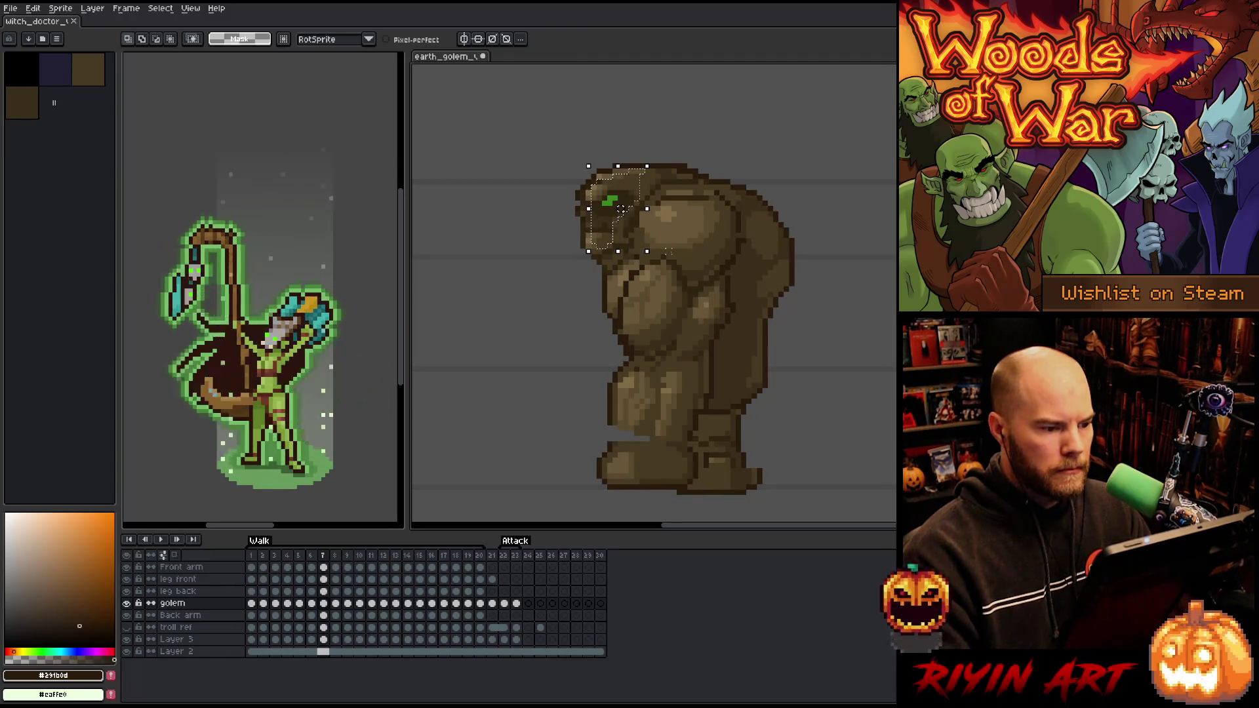
key("comma")
key("period")
key("comma")
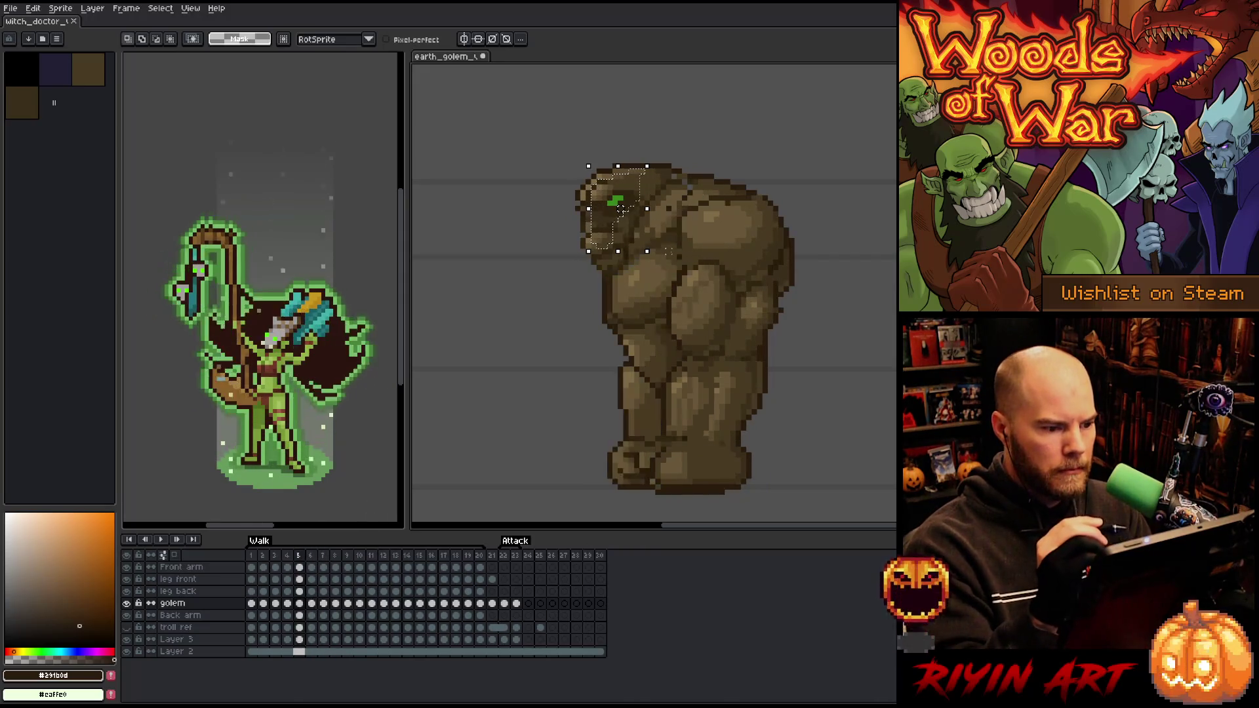
key("period")
key("ctrl+d")
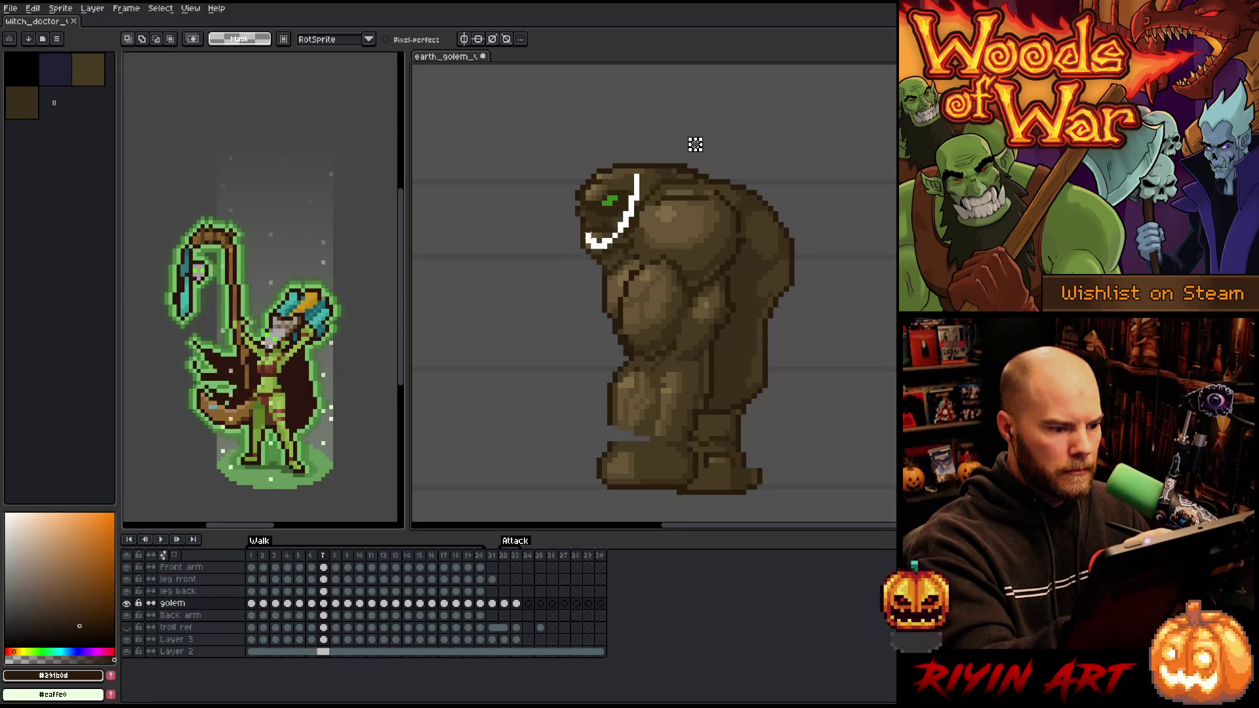
Lasso the head on frame 7, nudge it one pixel left, deselect and play the walk
left_click_drag(636, 197, 592, 246)
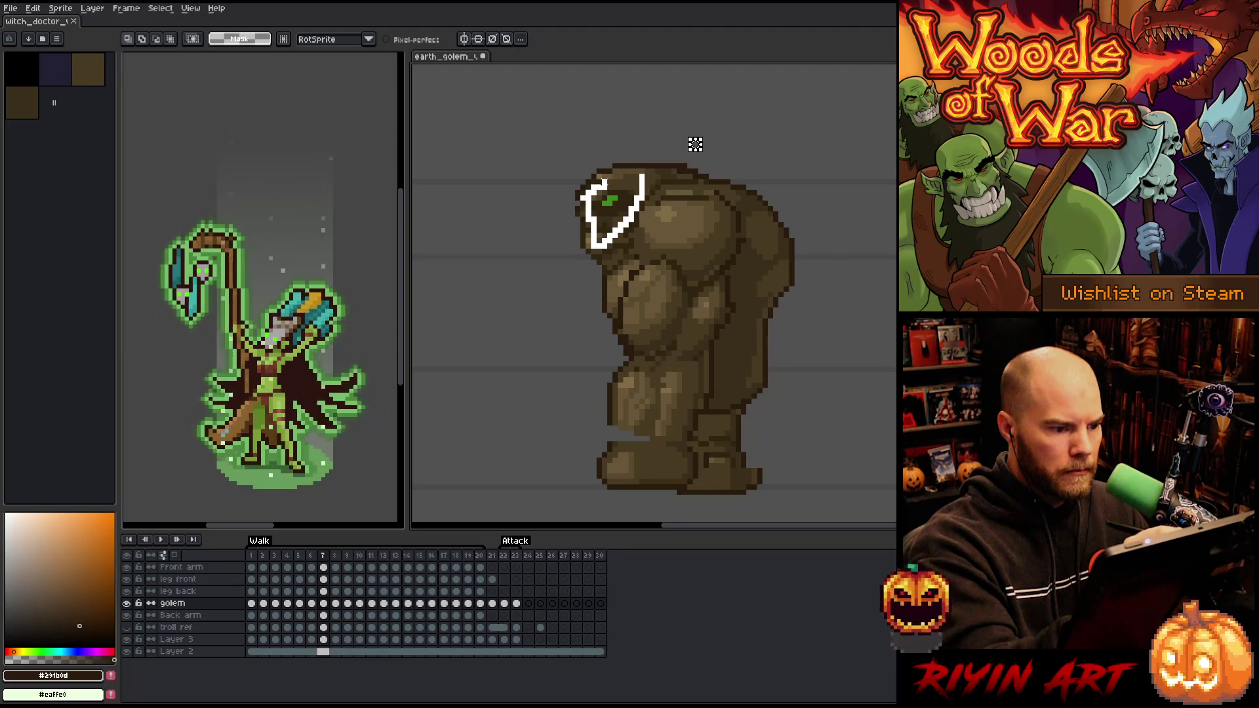
left_click_drag(578, 211, 583, 211)
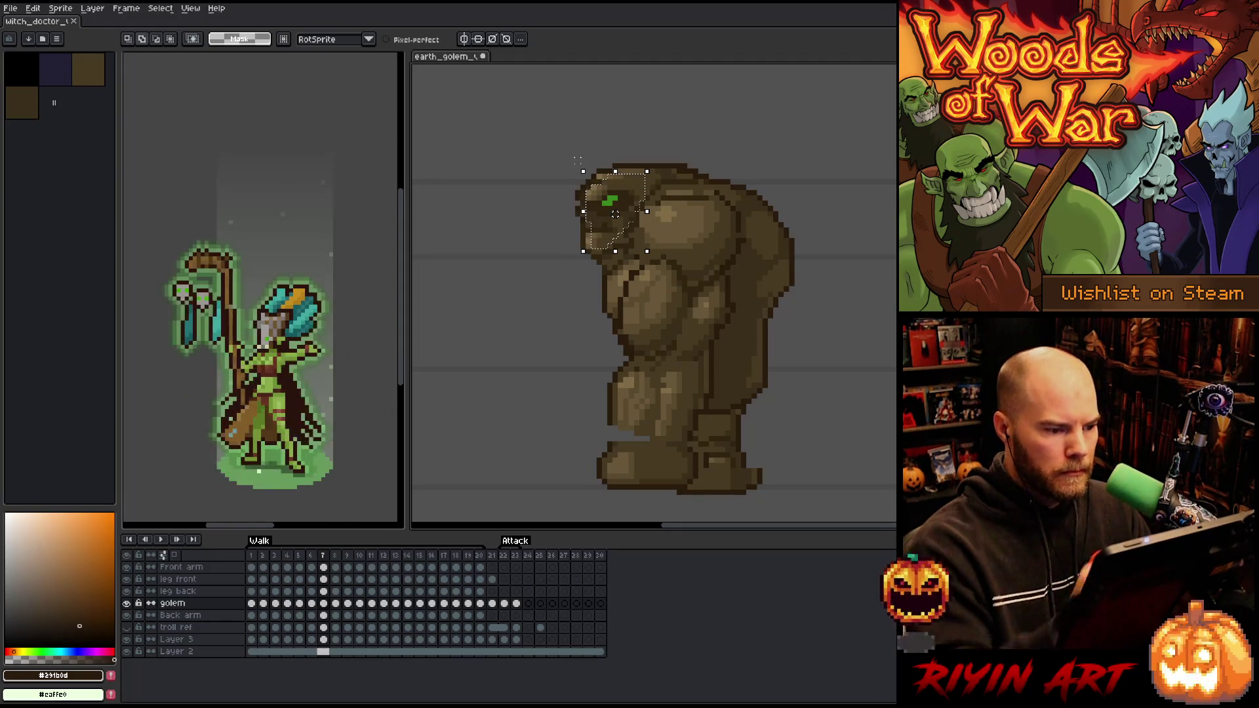
key("Left")
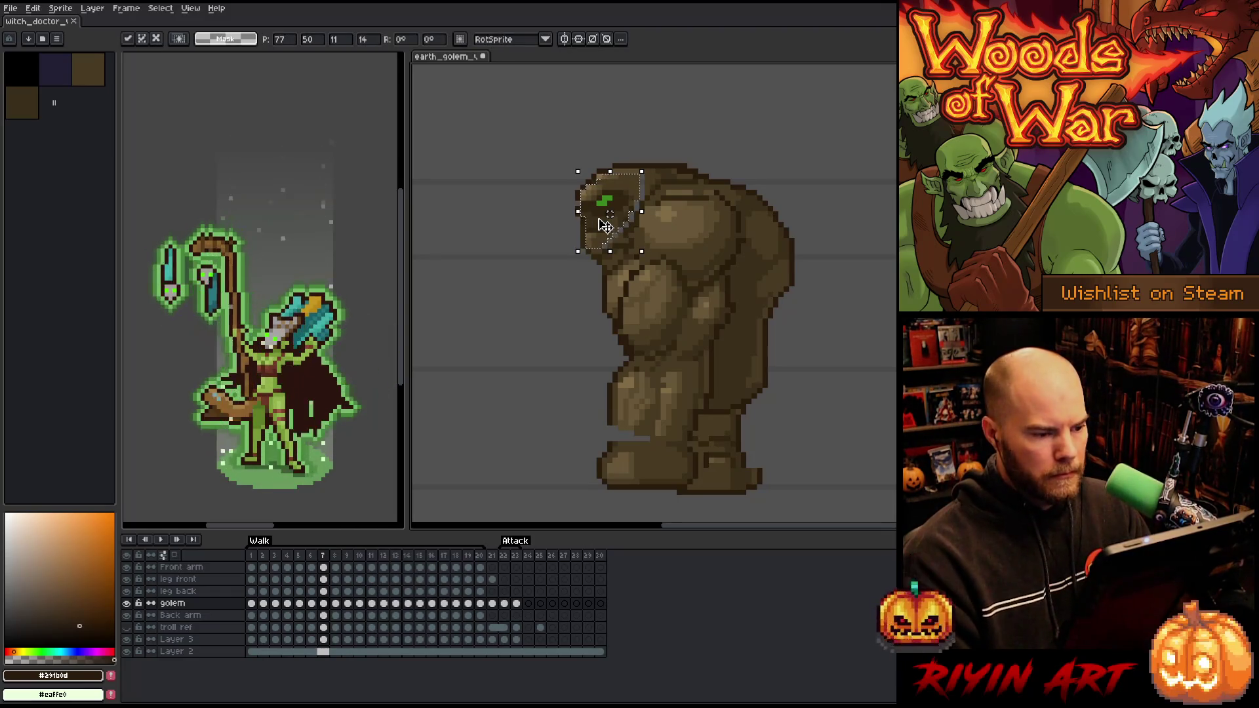
key("period")
key("ctrl+d")
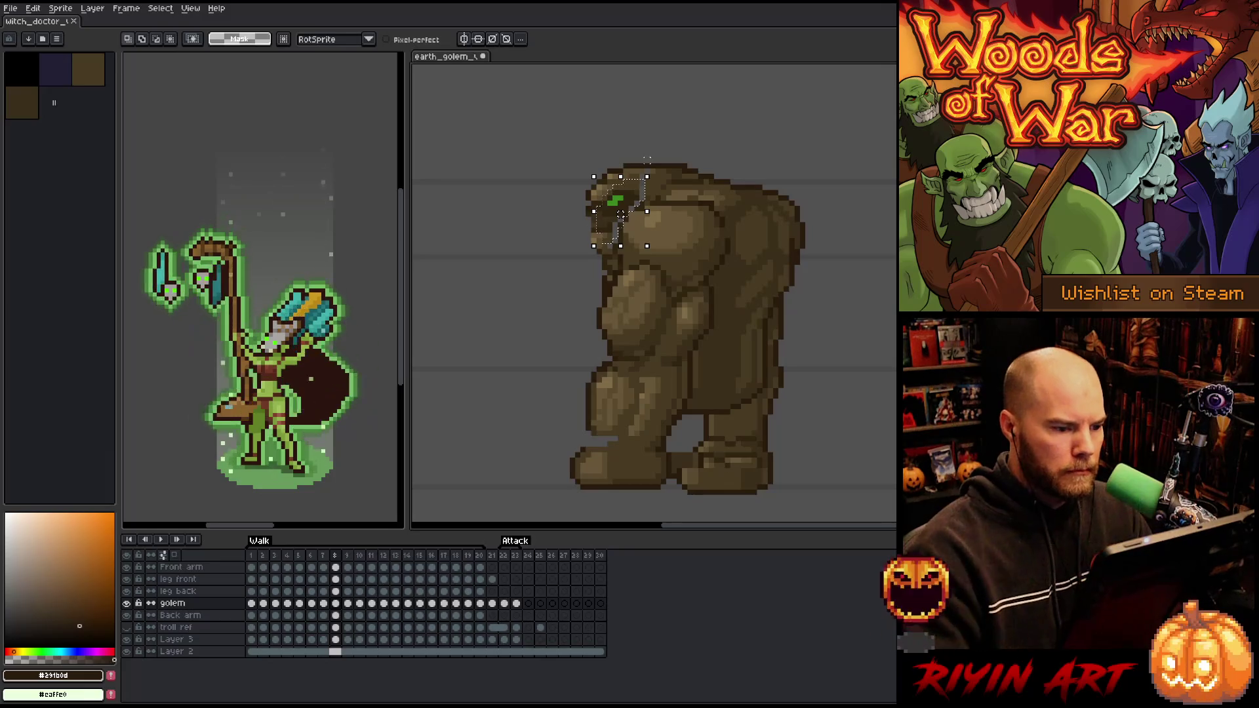
key("Return")
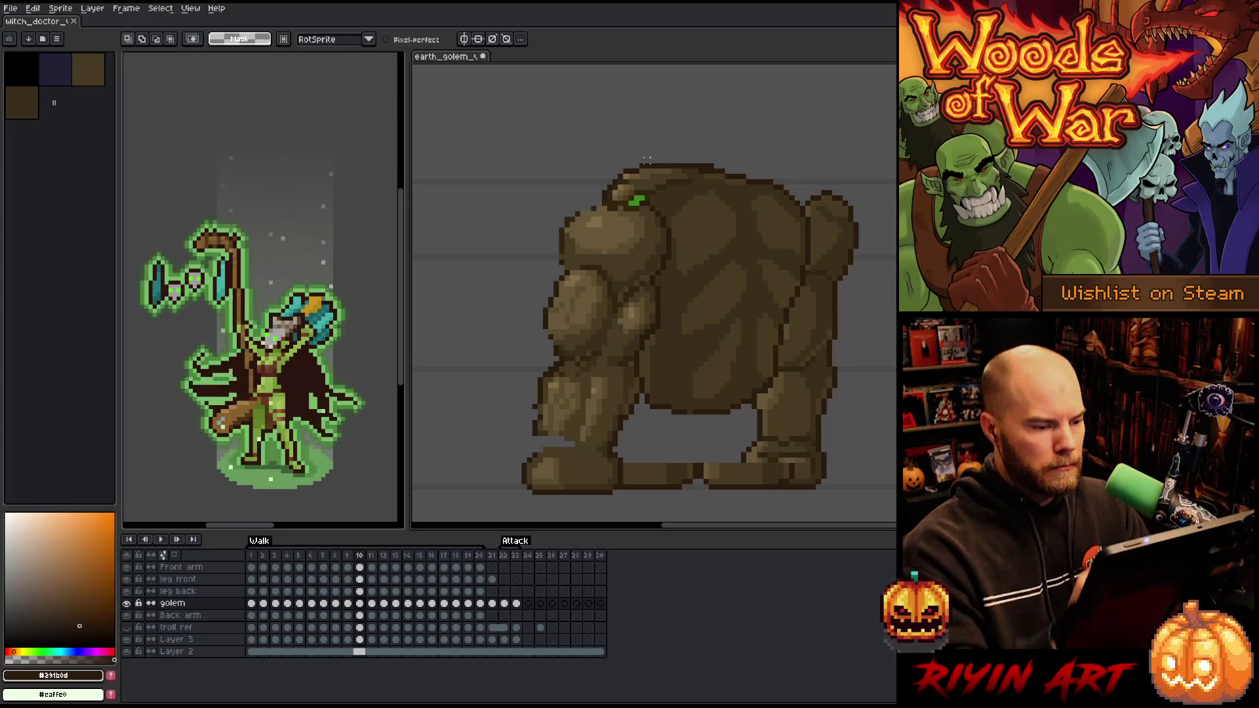
Select the golem's head on frame 10 and nudge it two pixels left
mouse_move(679, 180)
left_mouse_down()
mouse_move(620, 210)
mouse_move(659, 216)
left_mouse_up()
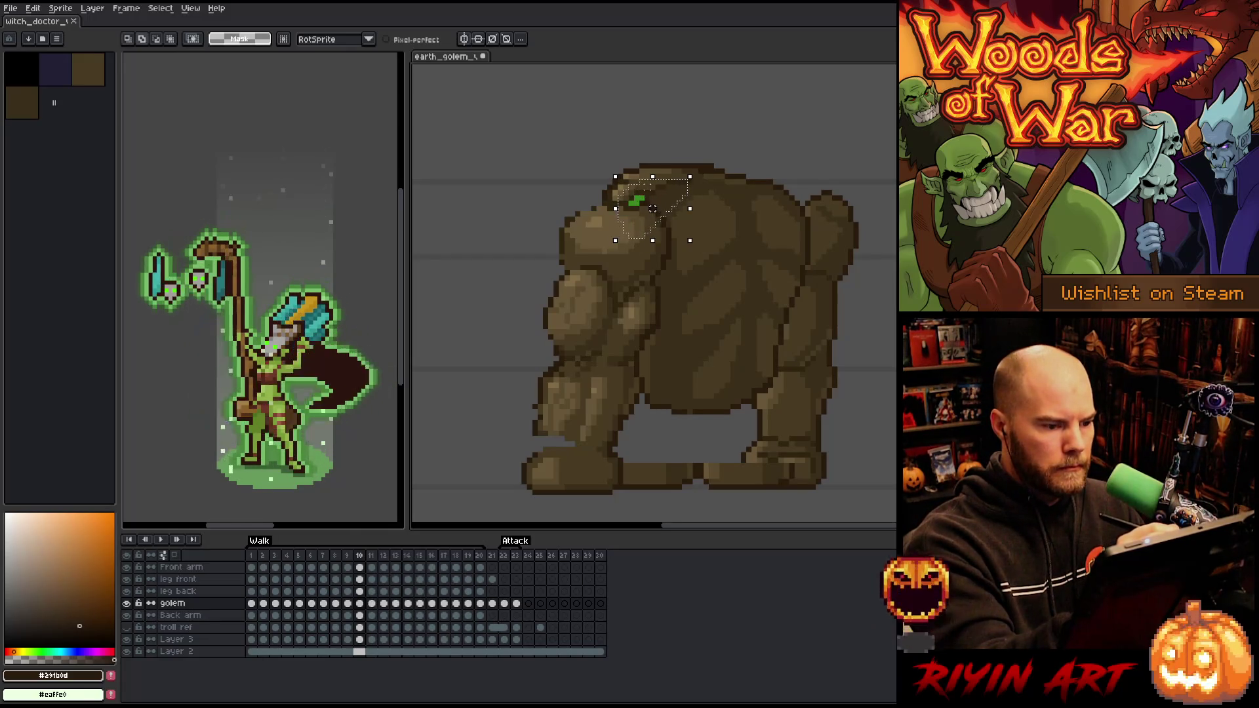
key("Left")
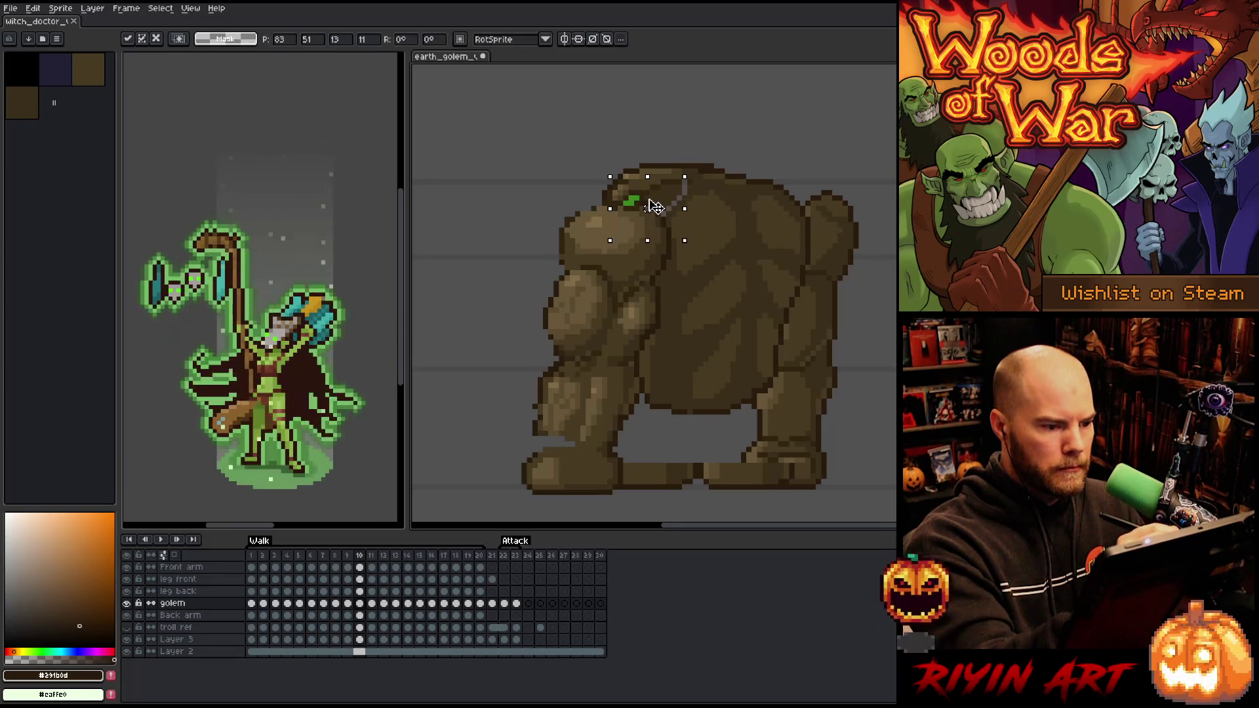
key("Left")
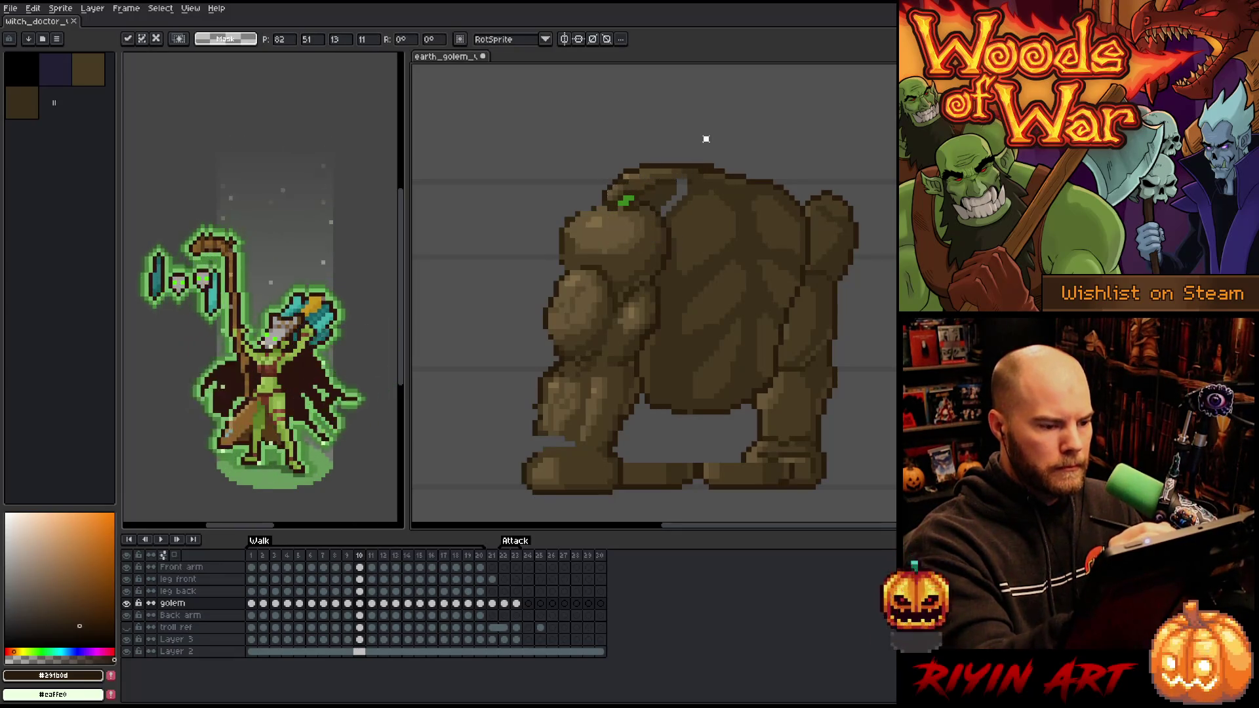
key("ctrl+d")
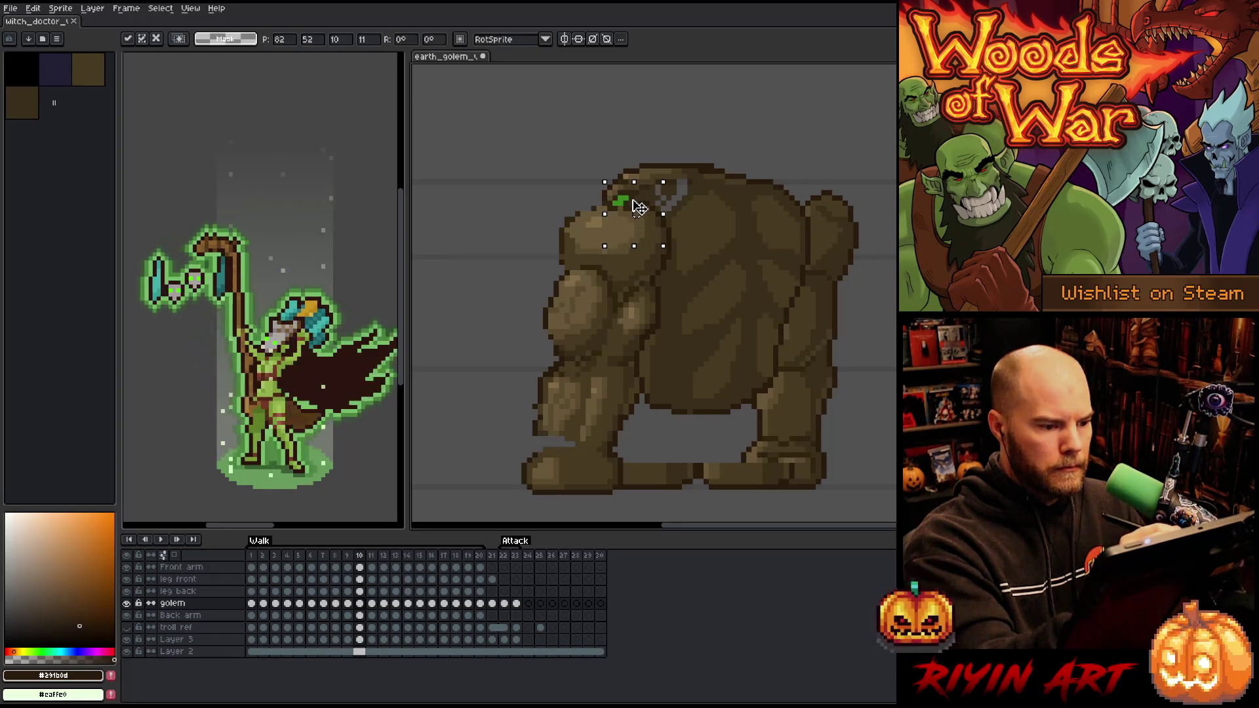
Pick the darker brown #3a2f1b and an even darker brown, then play the walk animation
key("b")
left_click(670, 184, "alt")
left_click(669, 193, "alt")
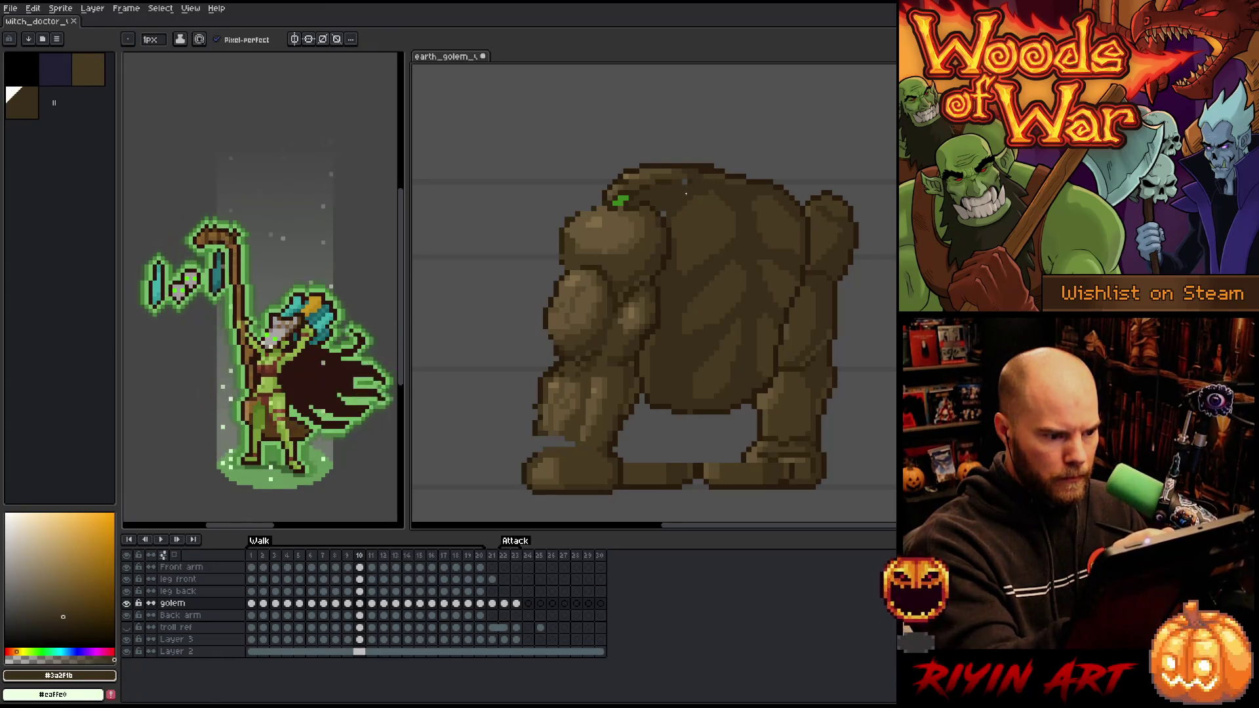
left_click(734, 185, "alt")
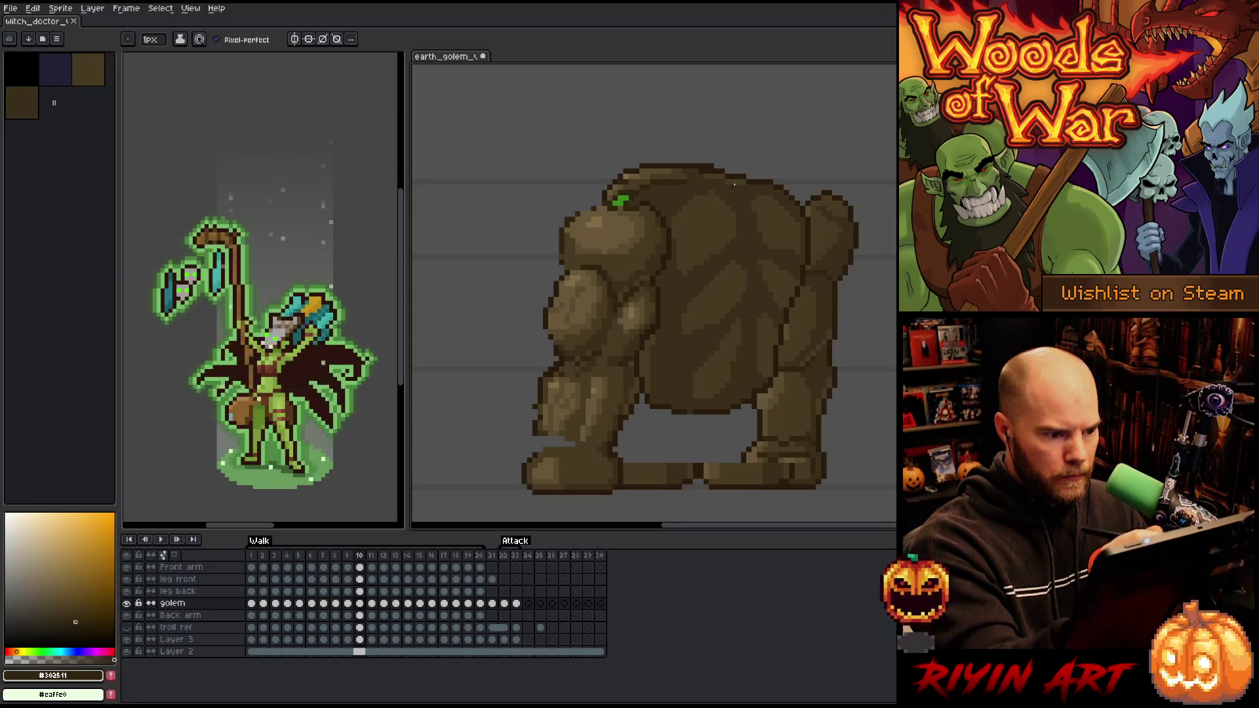
key("Return")
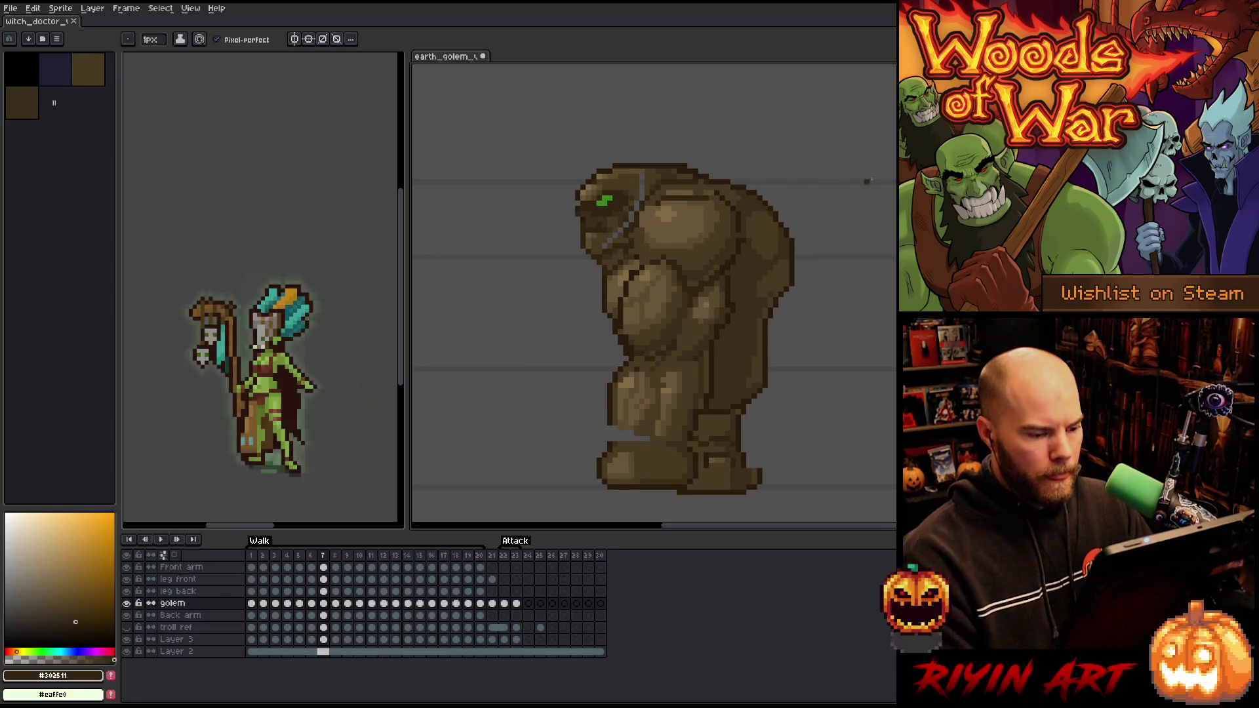
Rectangle-select the golem's whole body and step between frames 7 and 9
key("m")
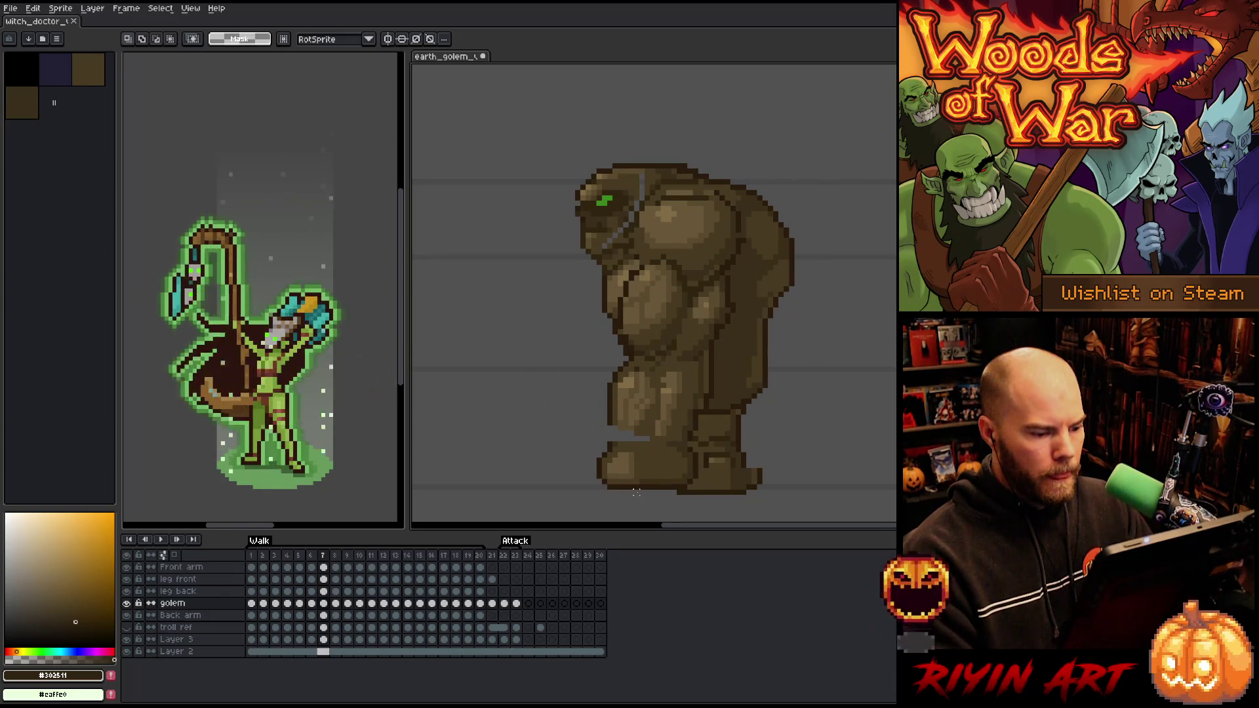
left_click_drag(635, 486, 786, 187)
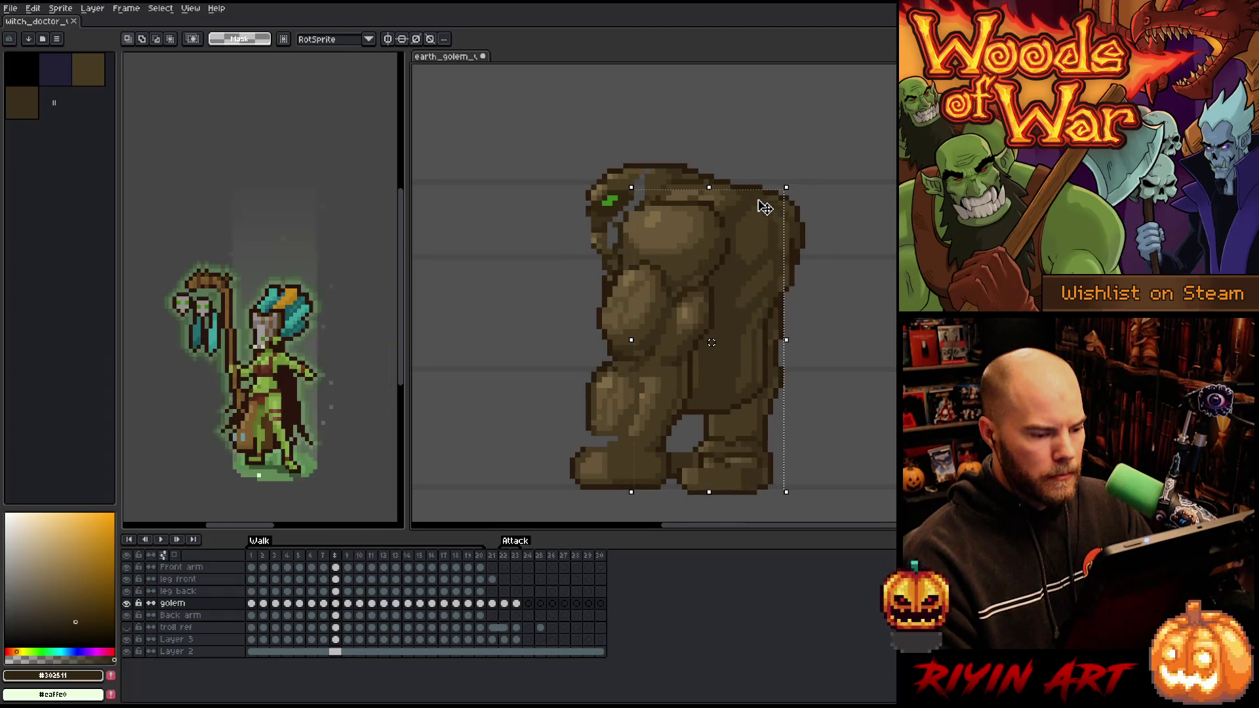
key("comma")
key("period")
key("period")
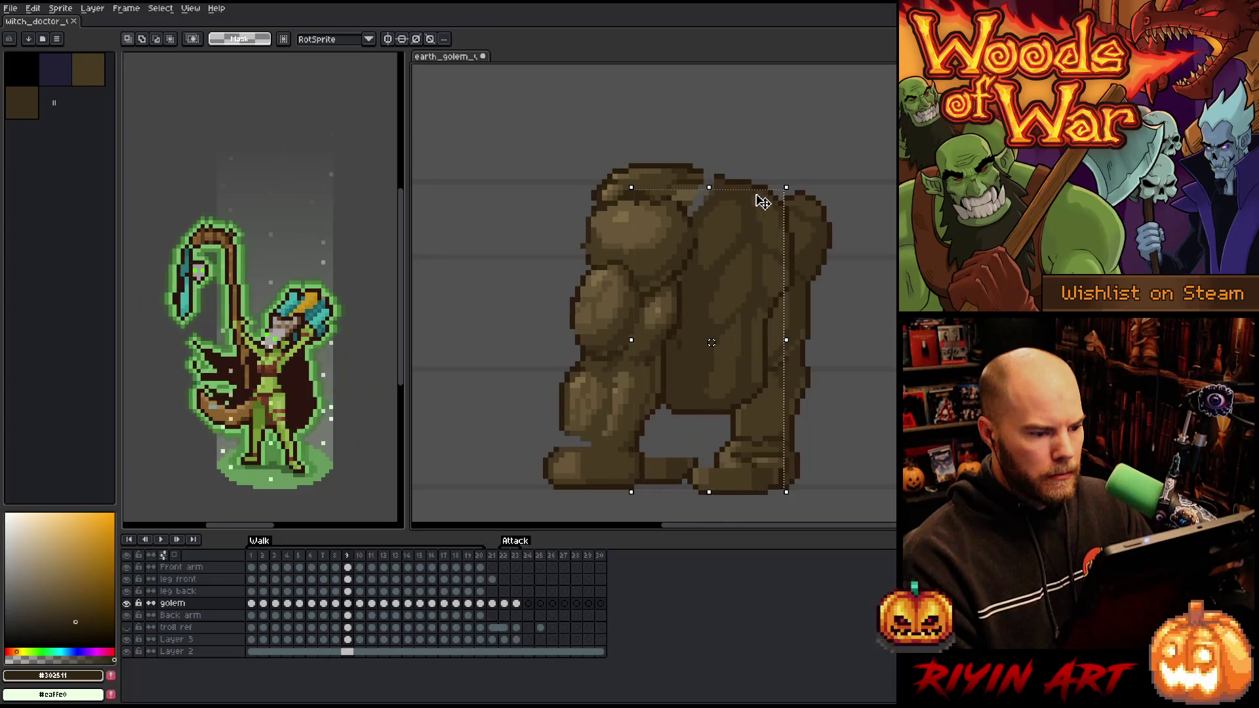
key("comma")
key("period")
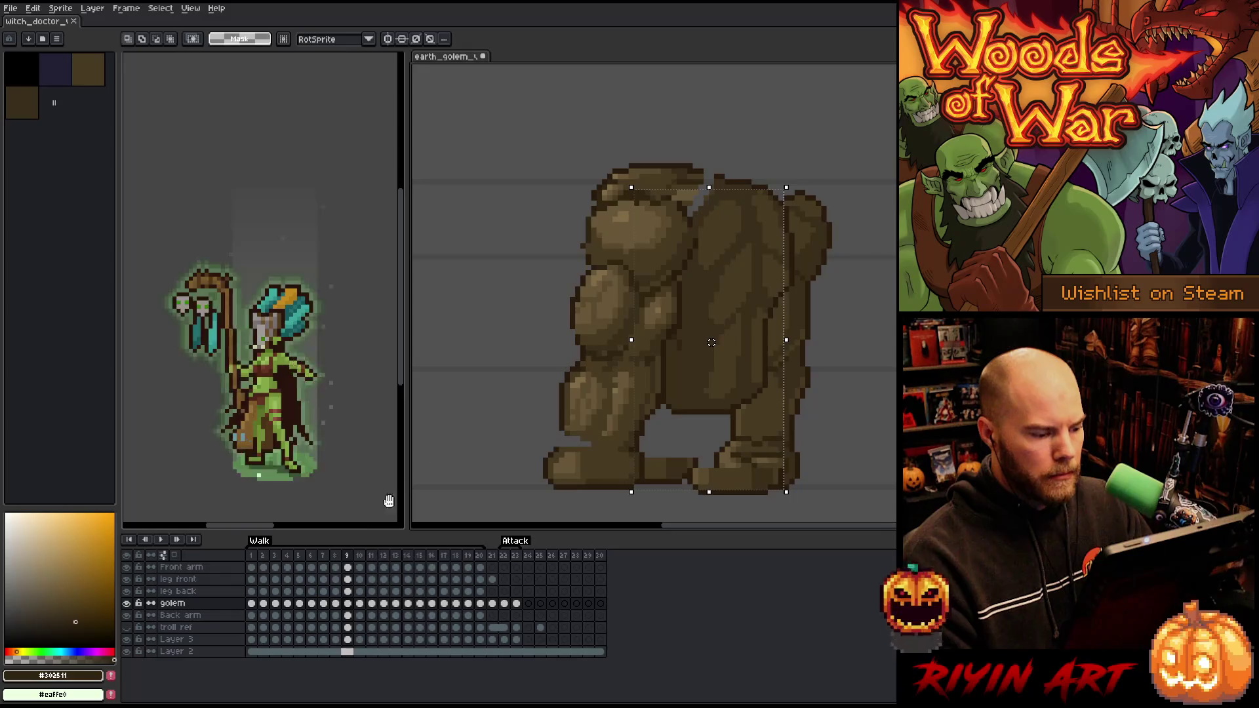
On the Front arm layer, select the figure, compare frames 7–9 and 12, then return to frame 1
left_click(348, 568)
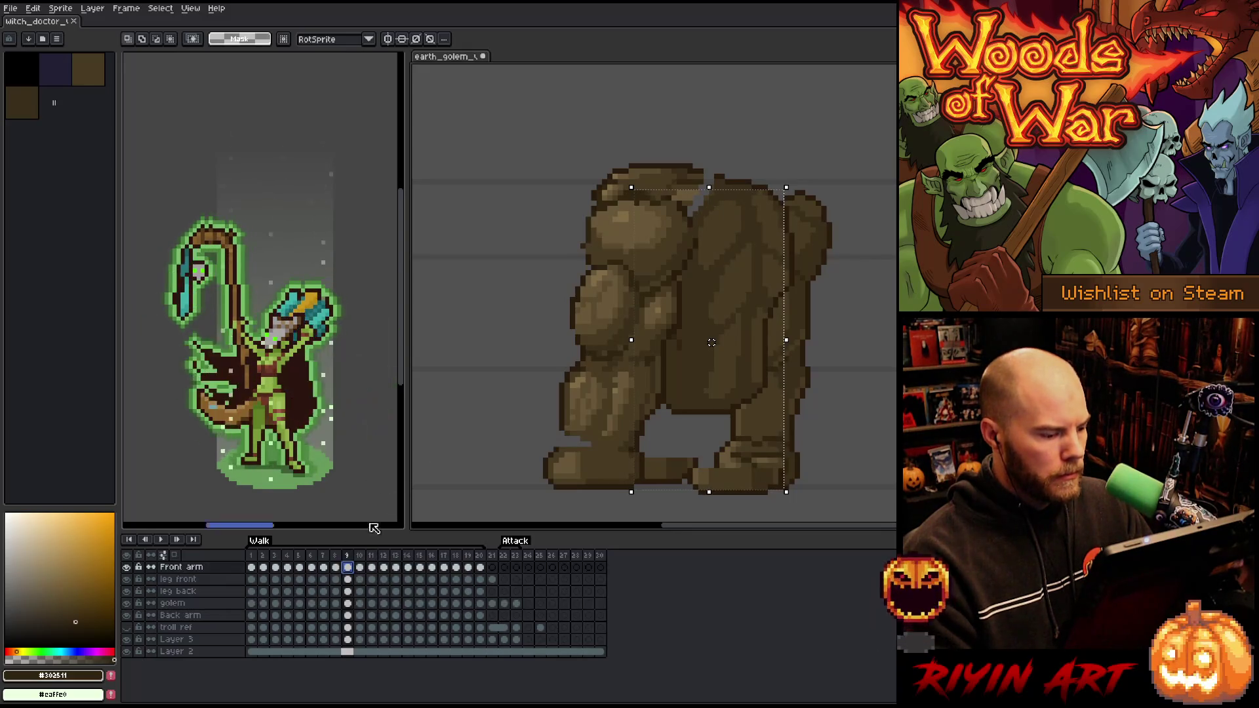
mouse_move(518, 106)
left_mouse_down()
mouse_move(718, 440)
mouse_move(704, 434)
left_mouse_up()
key("comma")
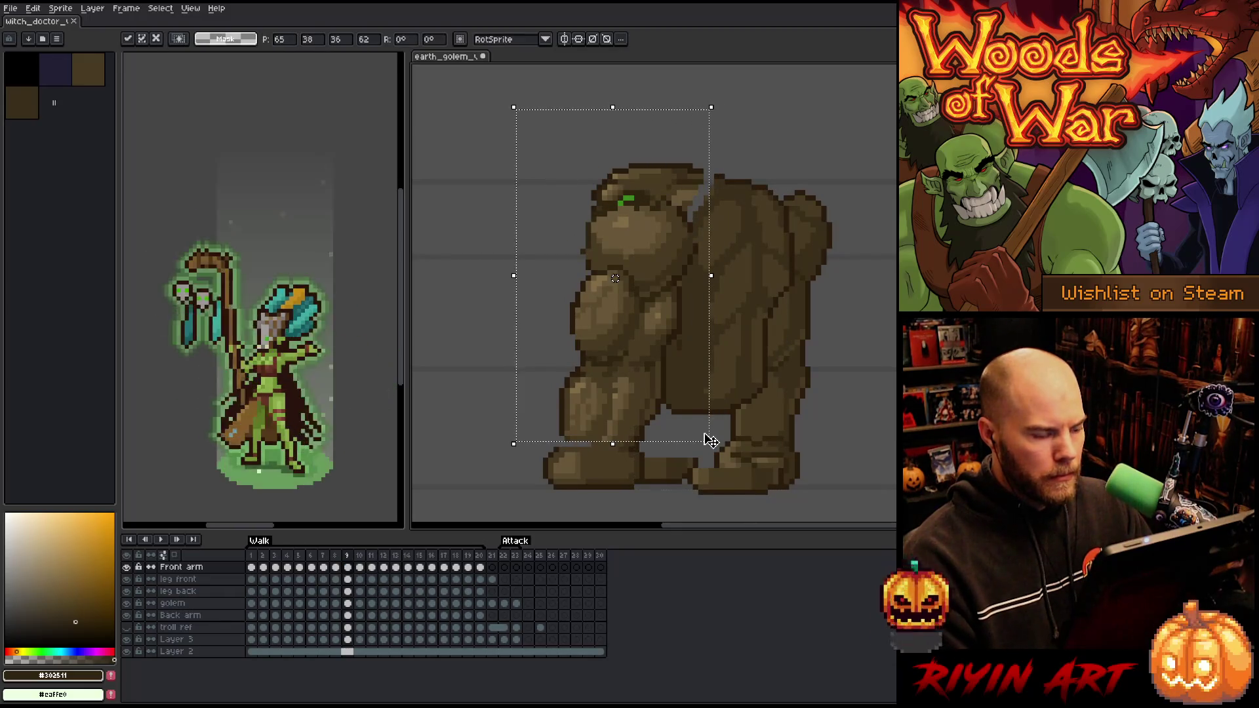
key("period")
key("comma")
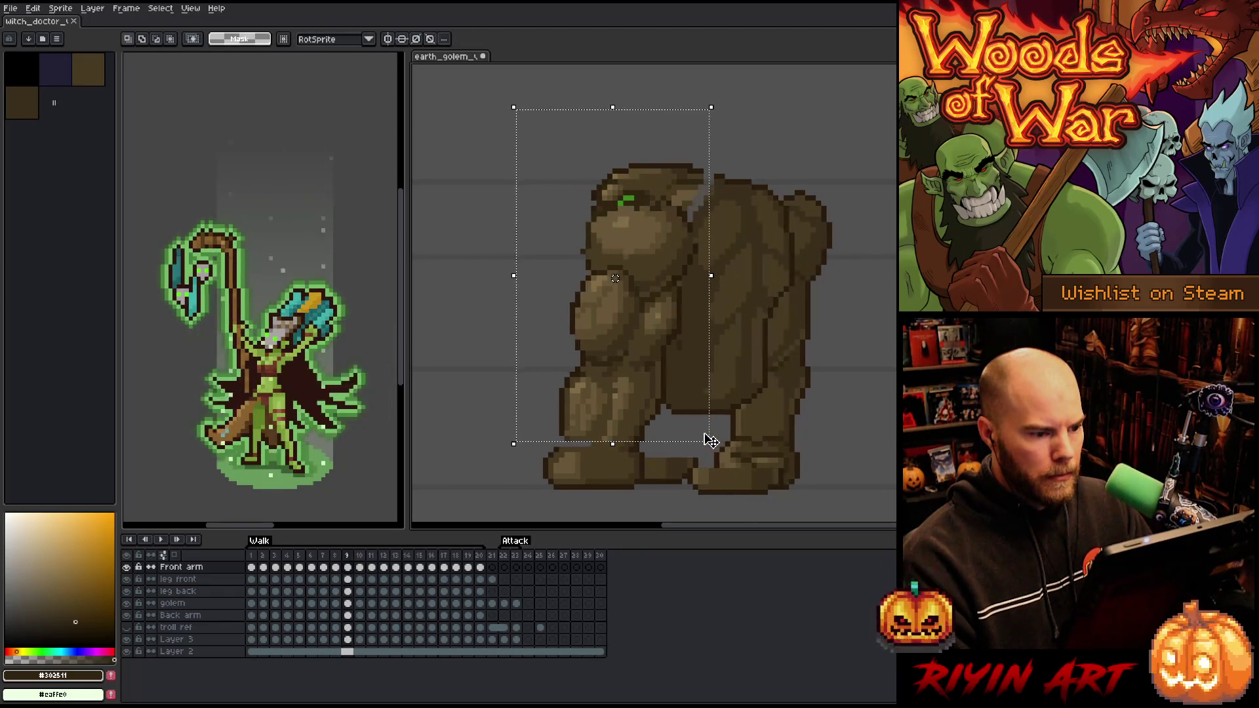
key("period")
key("comma")
key("comma")
key("period")
key("period")
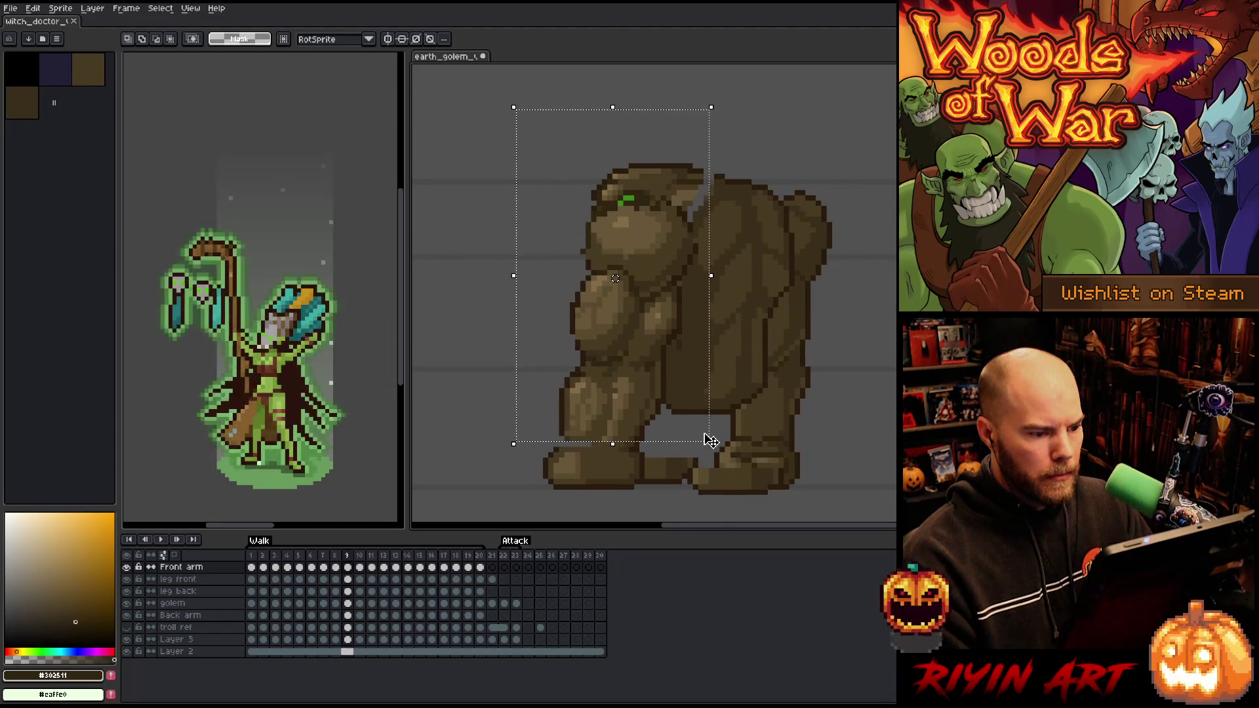
key("period")
key("period")
key("period")
key("period")
key("period")
key("period")
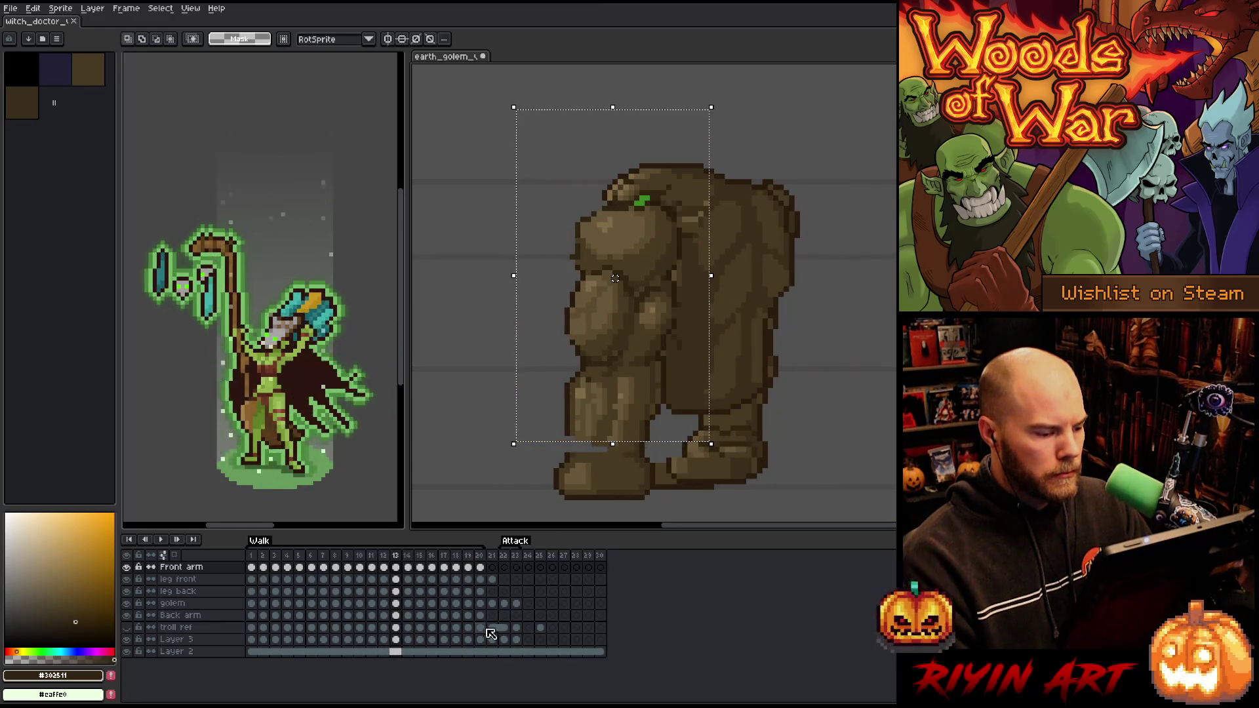
key("Left")
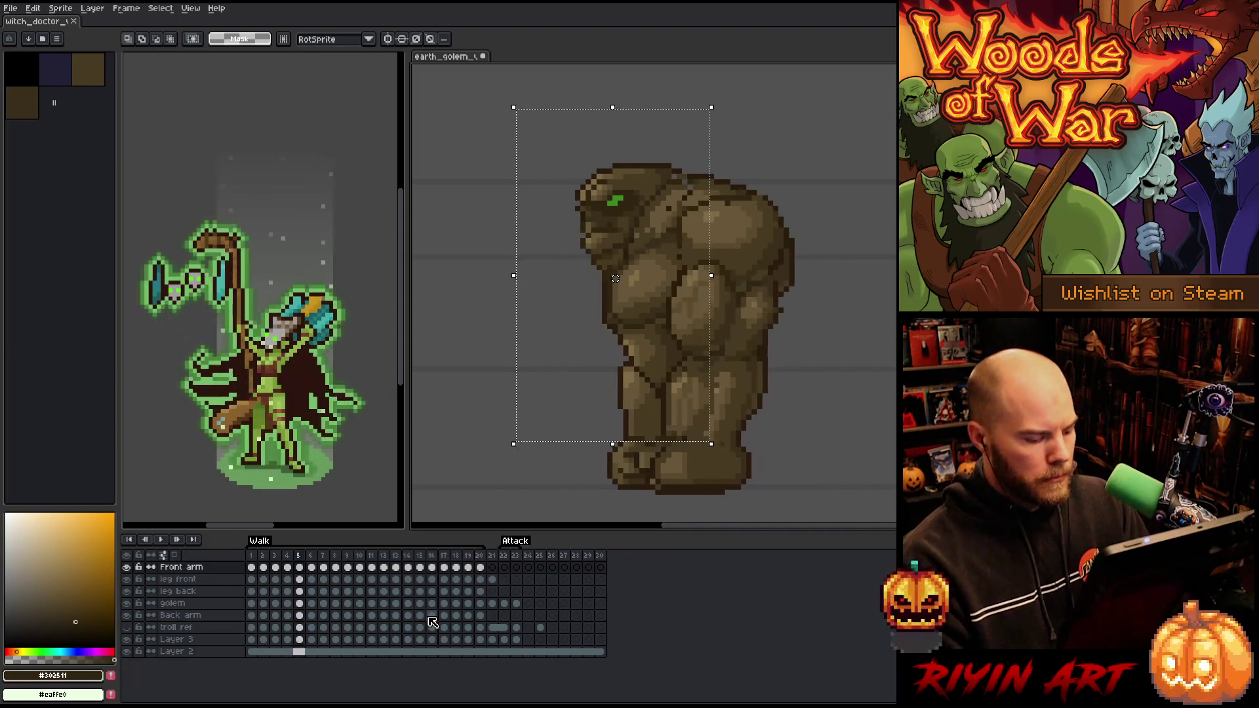
left_click(253, 556)
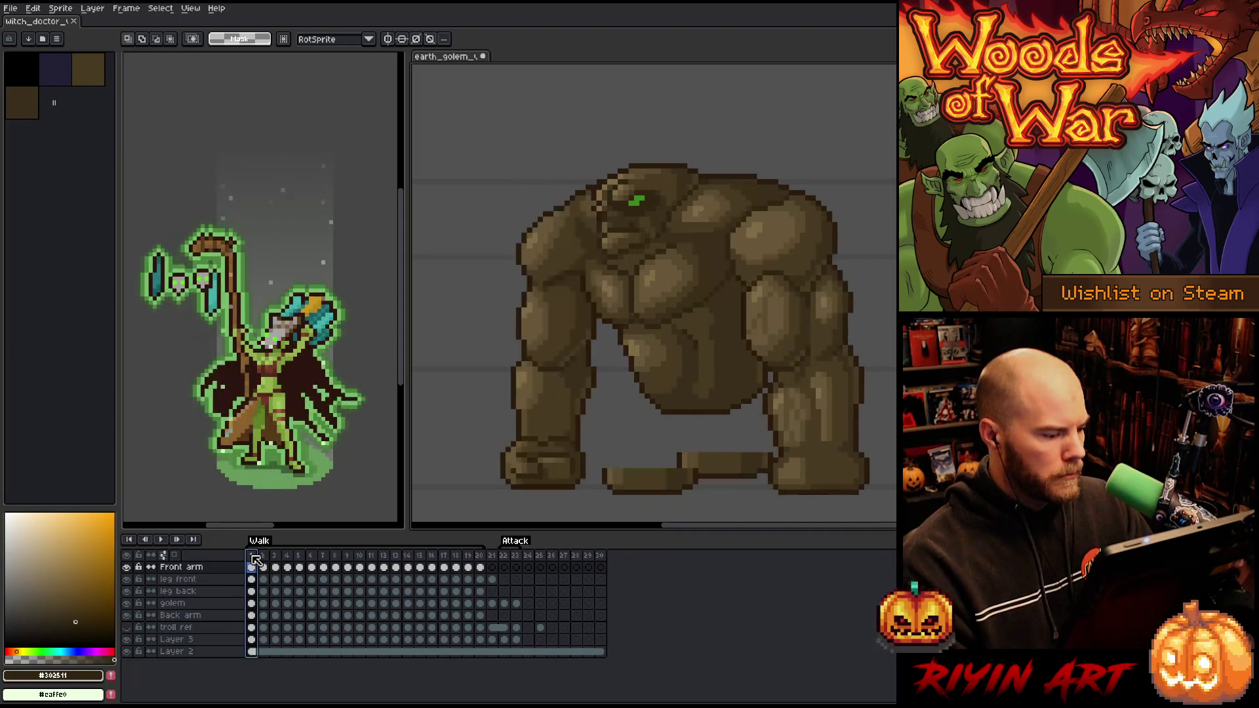
Play and stop the walk animation, then go to frame 3
key("Return")
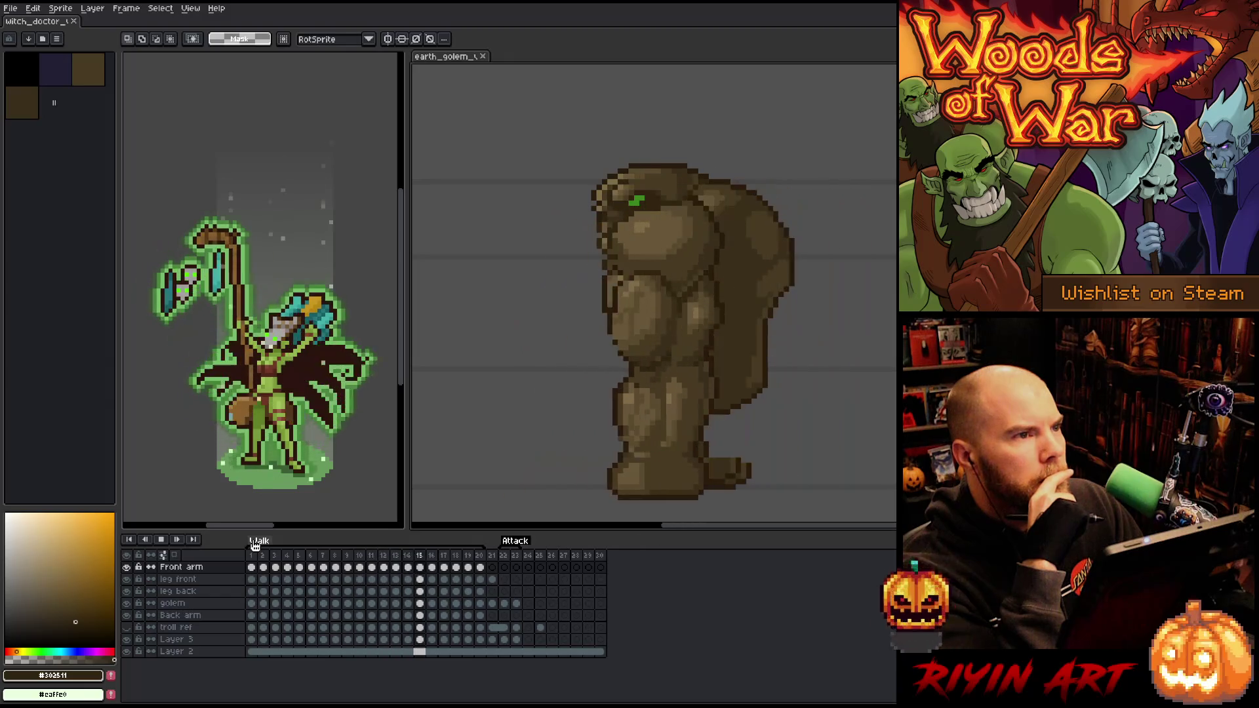
key("Return")
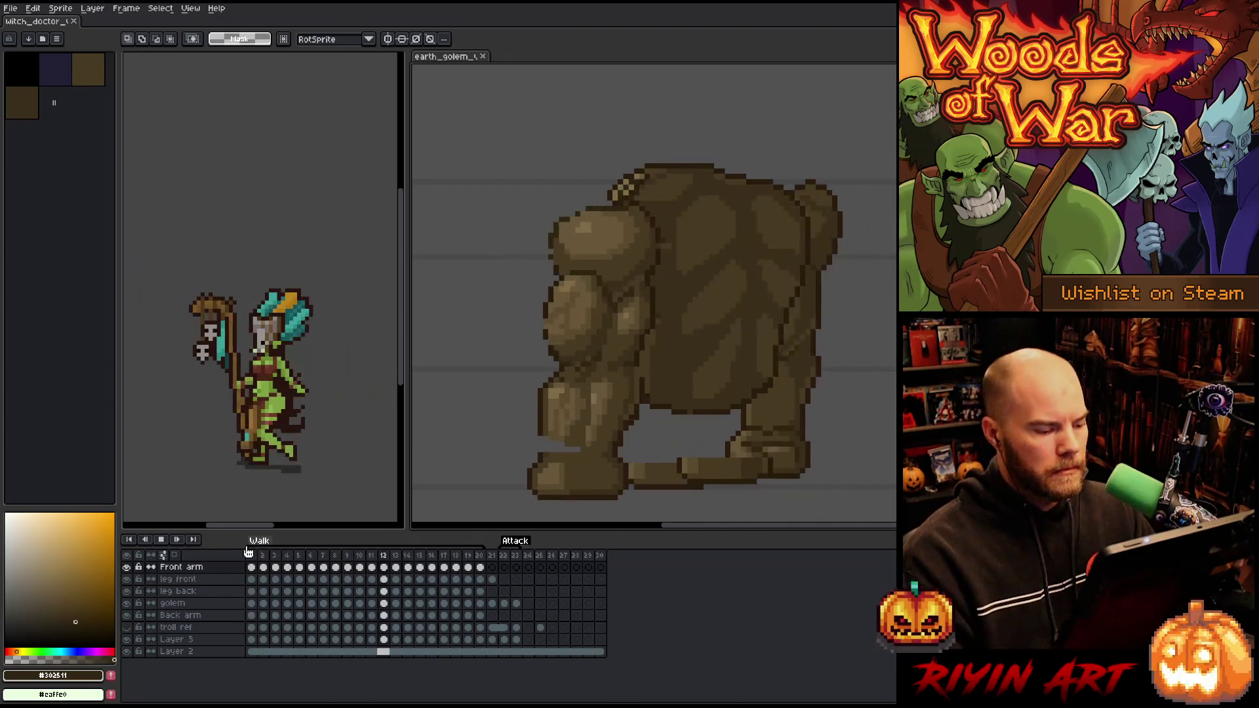
left_click(254, 557)
left_click(261, 556)
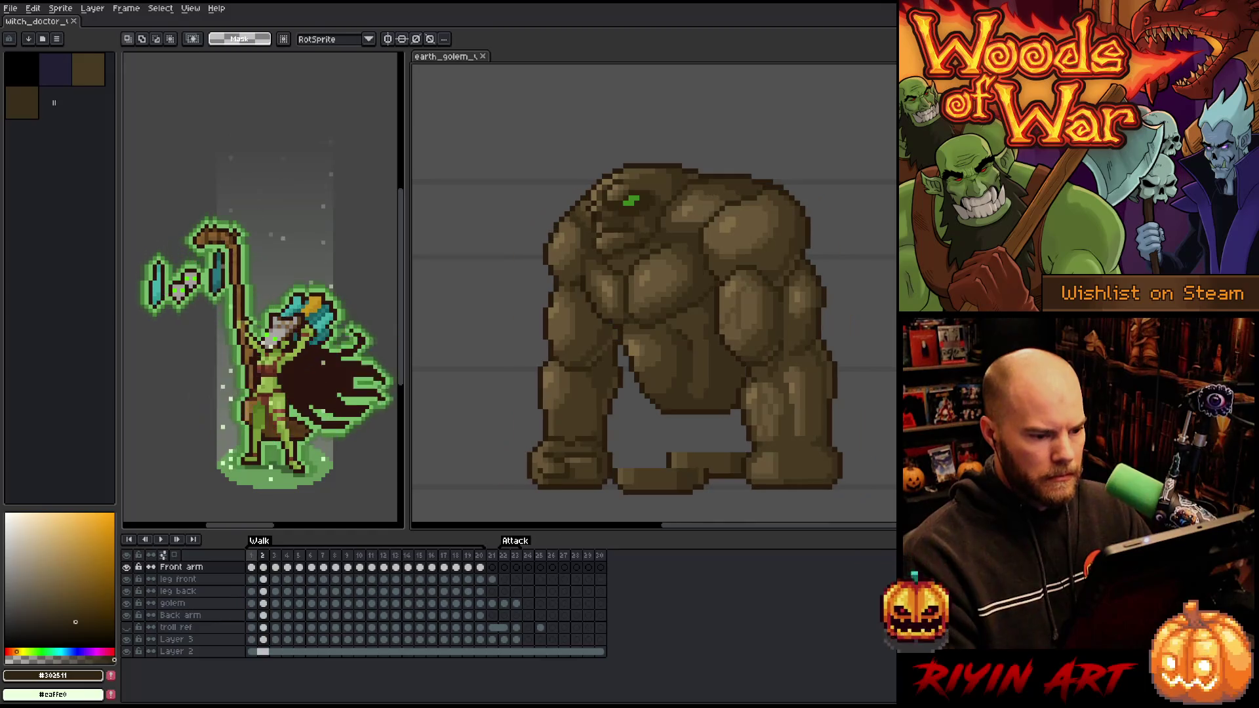
key("Right")
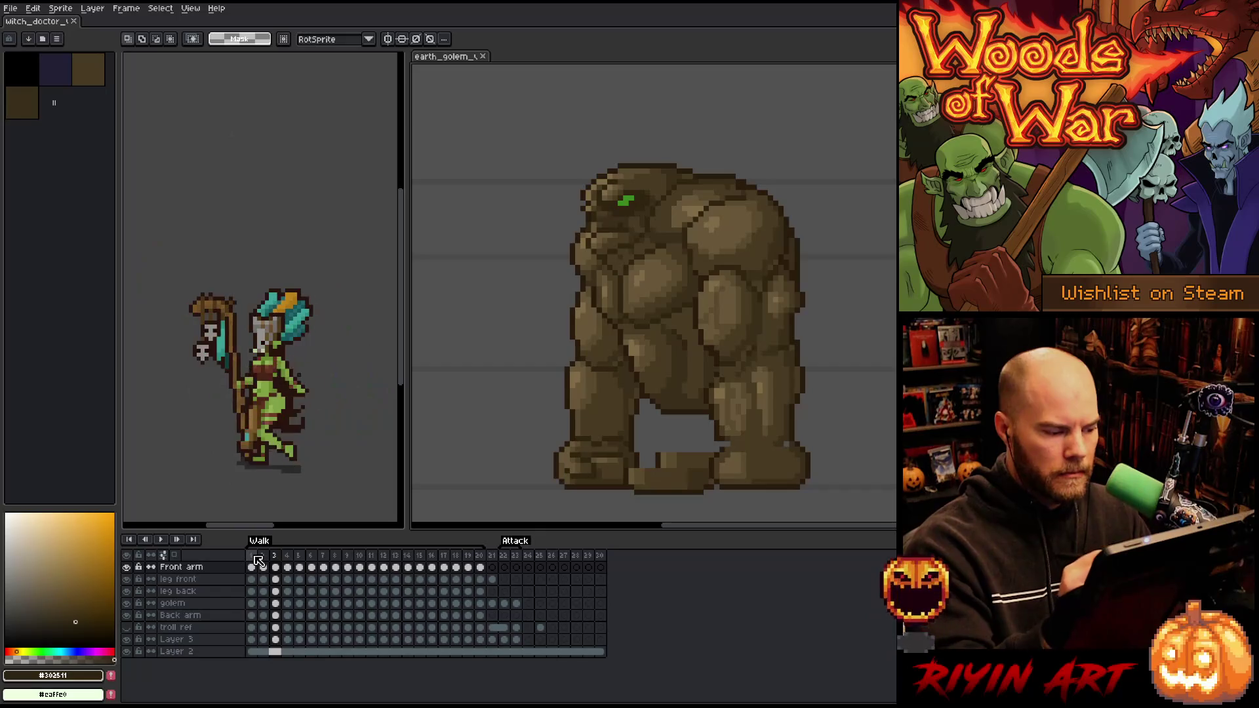
Lasso the golem's upper-right body on frame 3 and tilt it slightly
key("q")
mouse_move(818, 191)
left_mouse_down()
mouse_move(826, 227)
mouse_move(807, 331)
mouse_move(661, 308)
mouse_move(747, 152)
left_mouse_up()
left_click_drag(749, 256, 728, 203)
mouse_move(845, 136)
left_mouse_down()
mouse_move(856, 131)
mouse_move(834, 120)
left_mouse_up()
Select the back leg, shift it right and one pixel down, and apply the move
mouse_move(867, 444)
left_mouse_down()
mouse_move(743, 514)
mouse_move(689, 357)
mouse_move(810, 340)
left_mouse_up()
left_click_drag(759, 427, 781, 411)
key("Down")
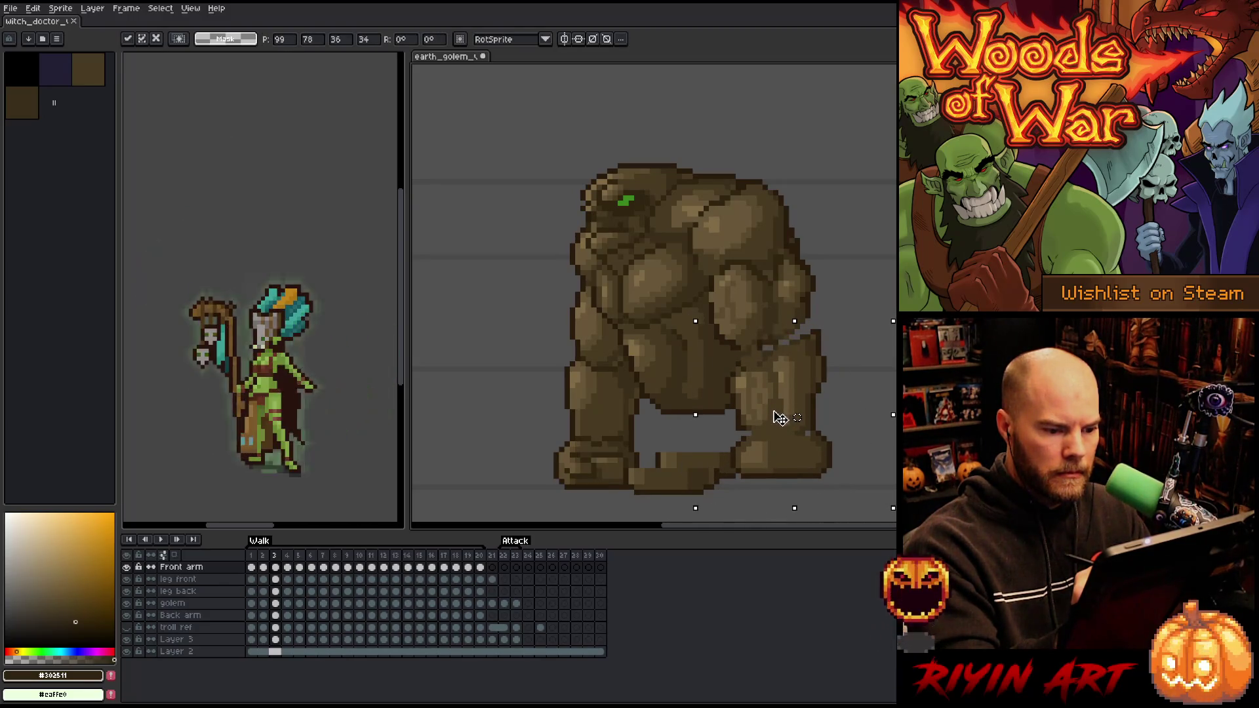
key("Return")
Switch to the pencil and sample the dark outline and mid-brown colours from the golem
key("b")
left_click(810, 315, "alt")
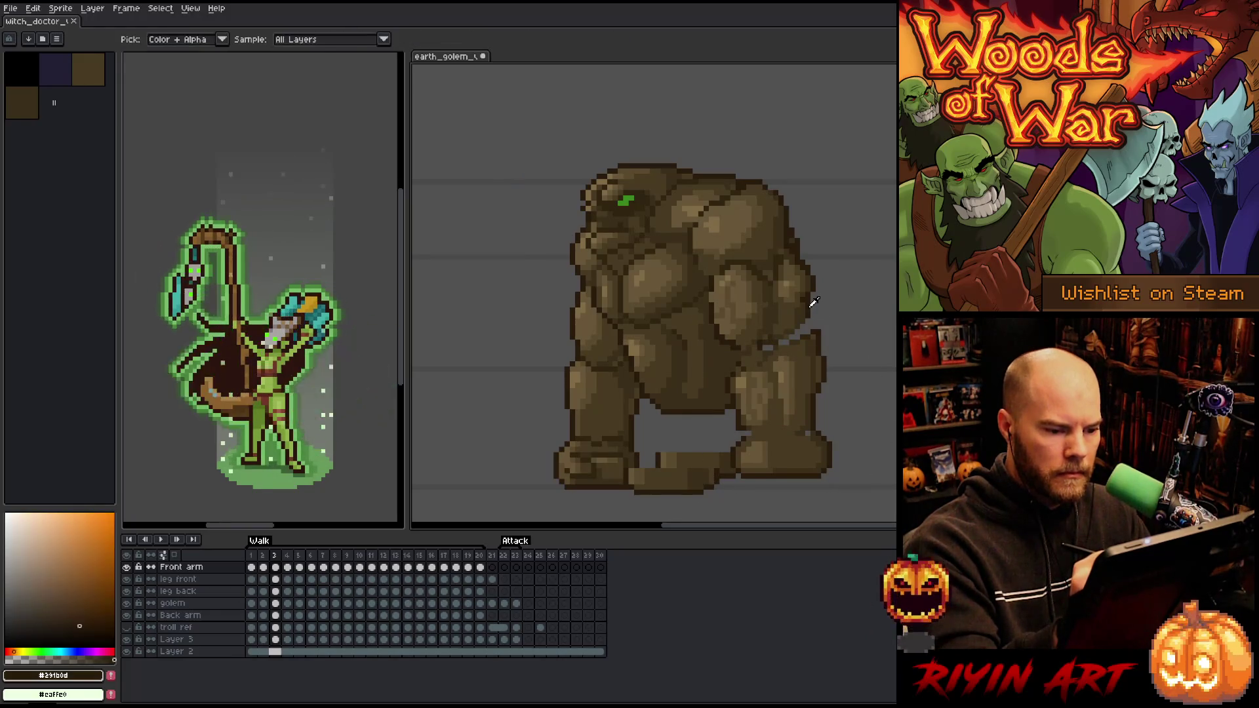
left_click(793, 339, "alt")
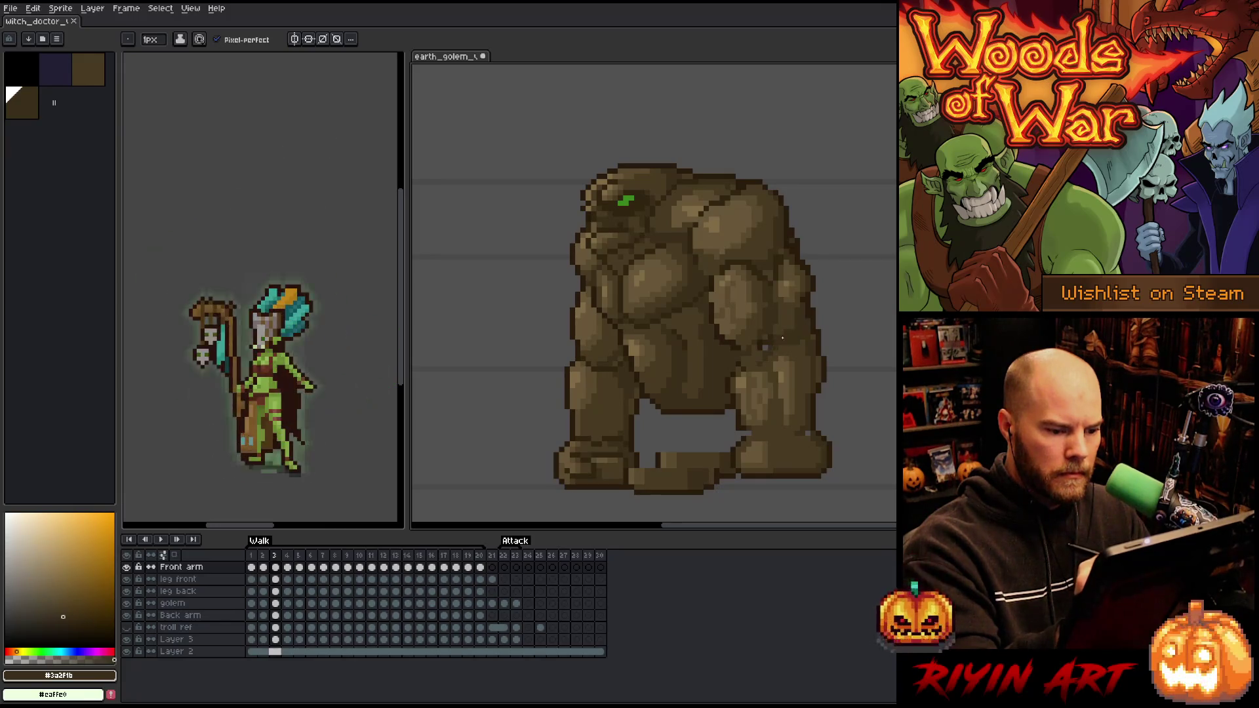
left_click(760, 345, "alt")
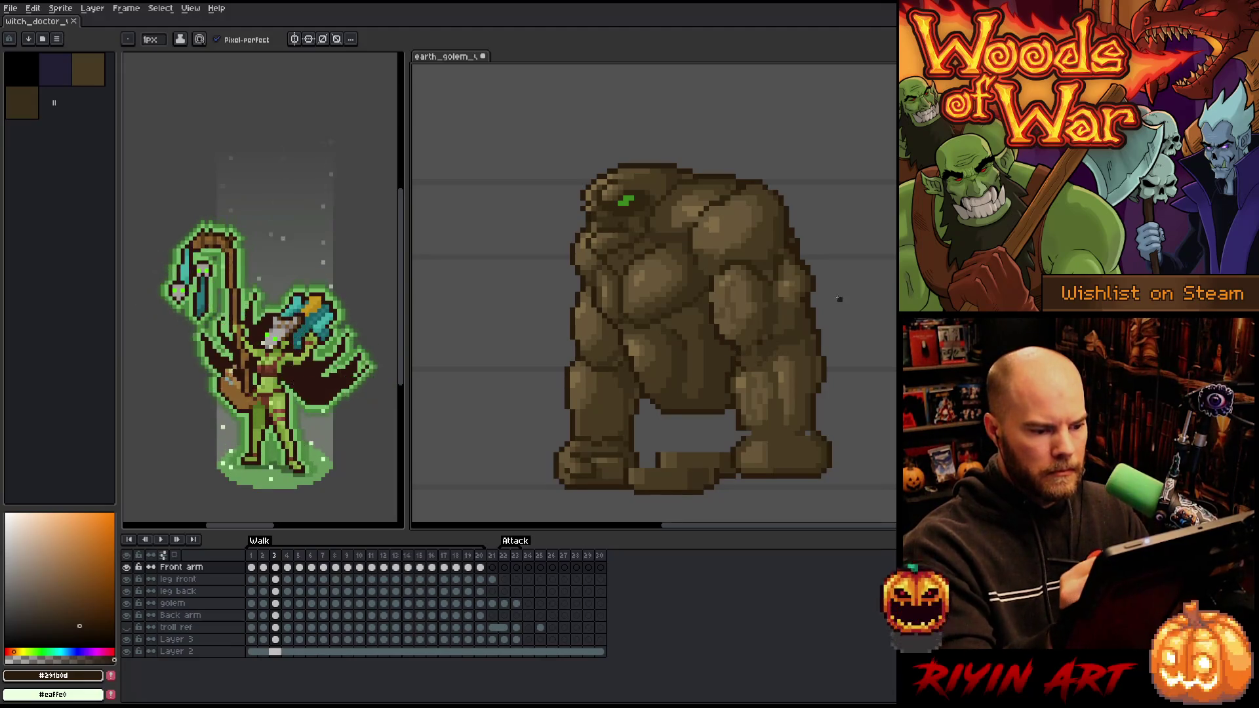
key("b")
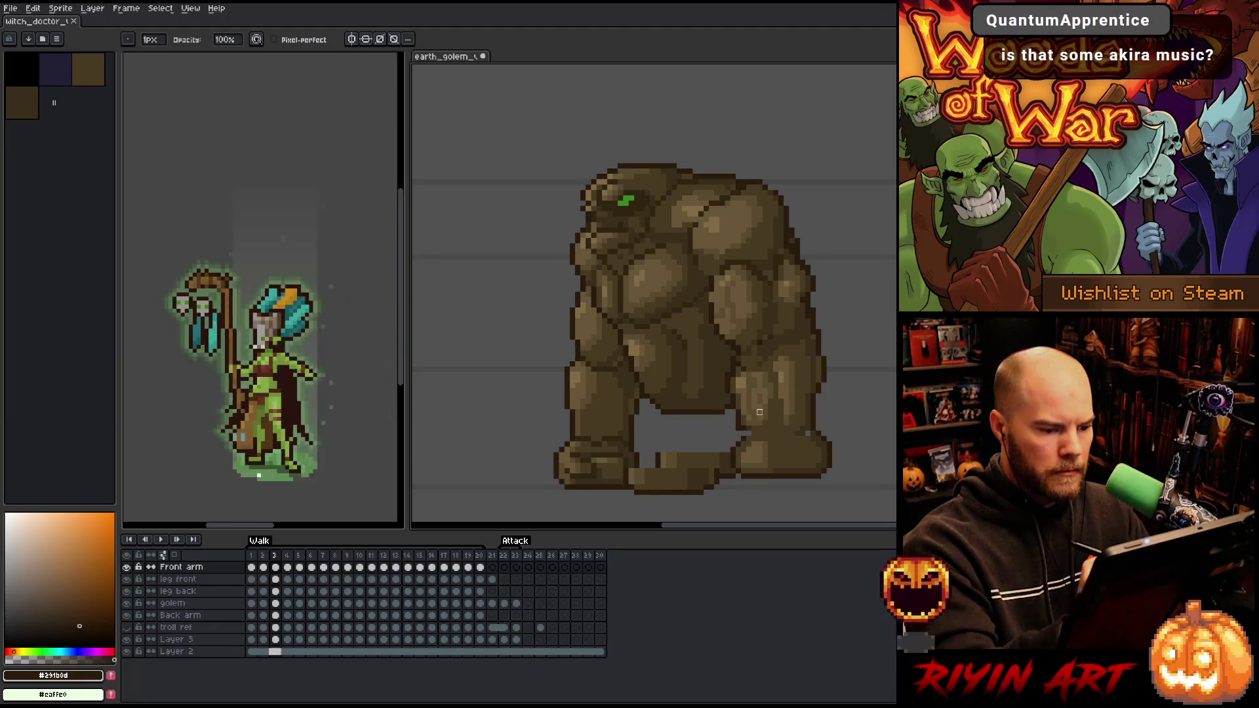
Flip between frames 2, 3 and 4 to compare the poses, ending on frame 4
key("Right")
key("Left")
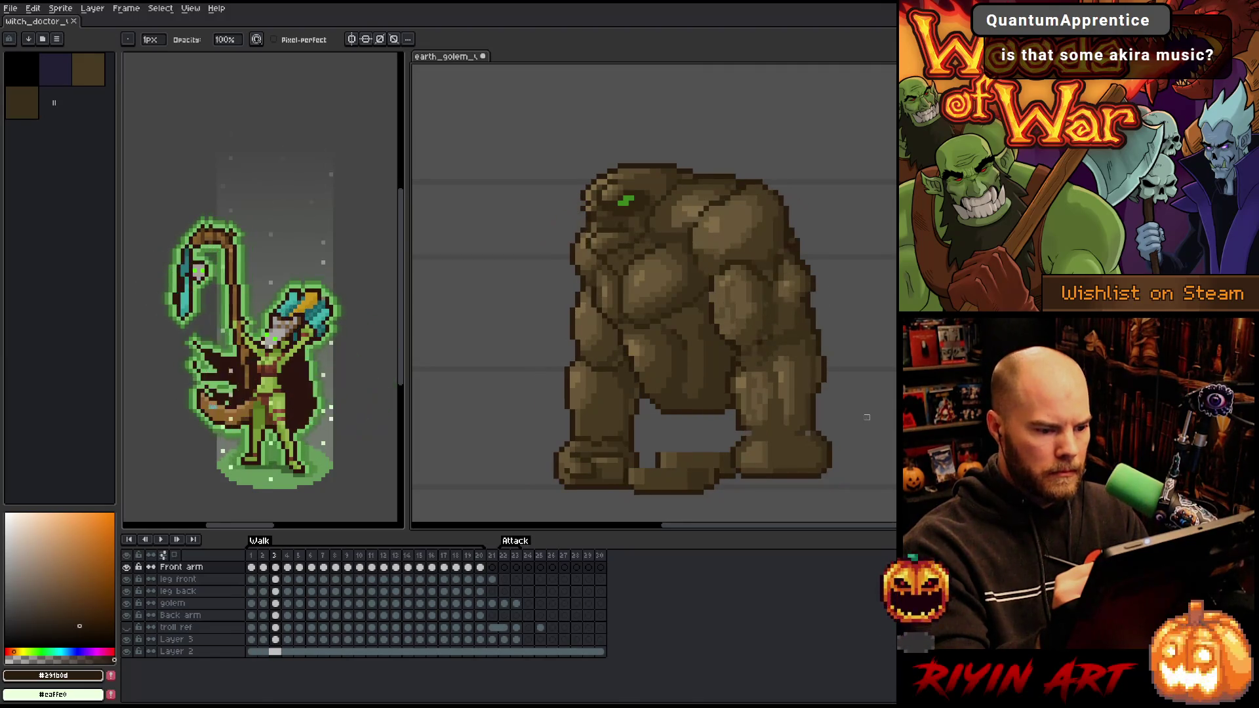
key("Right")
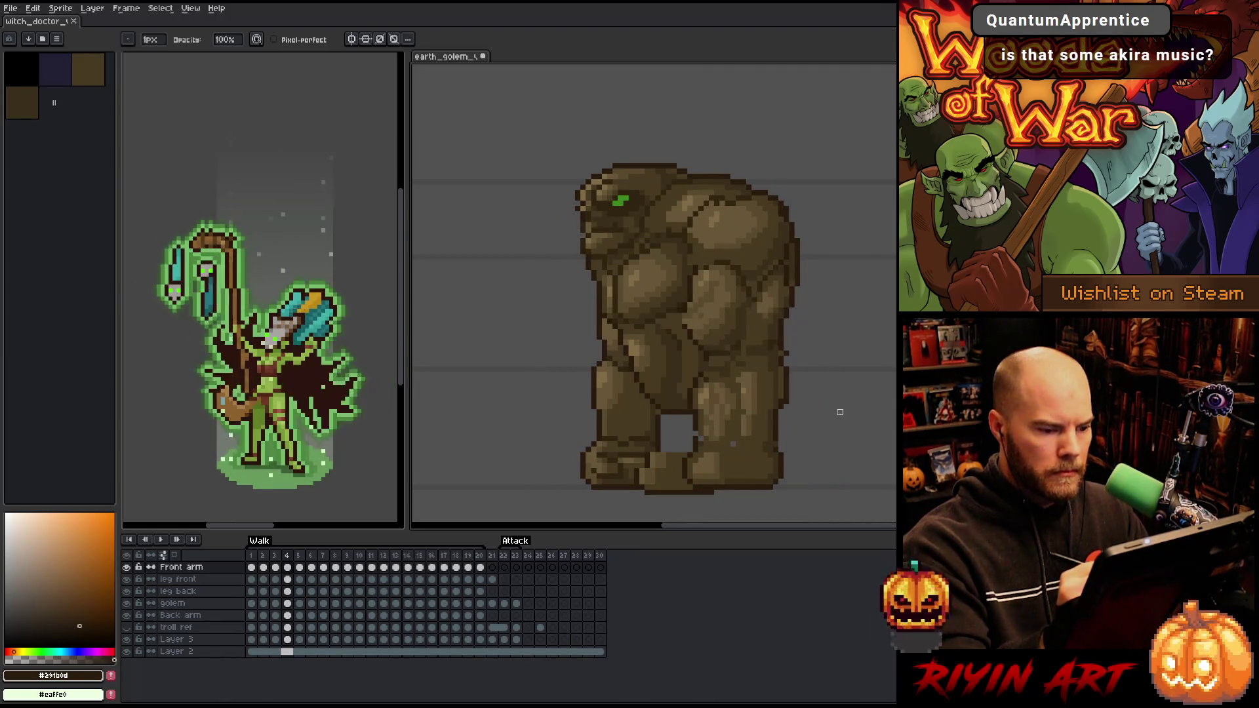
key("Left")
key("Left")
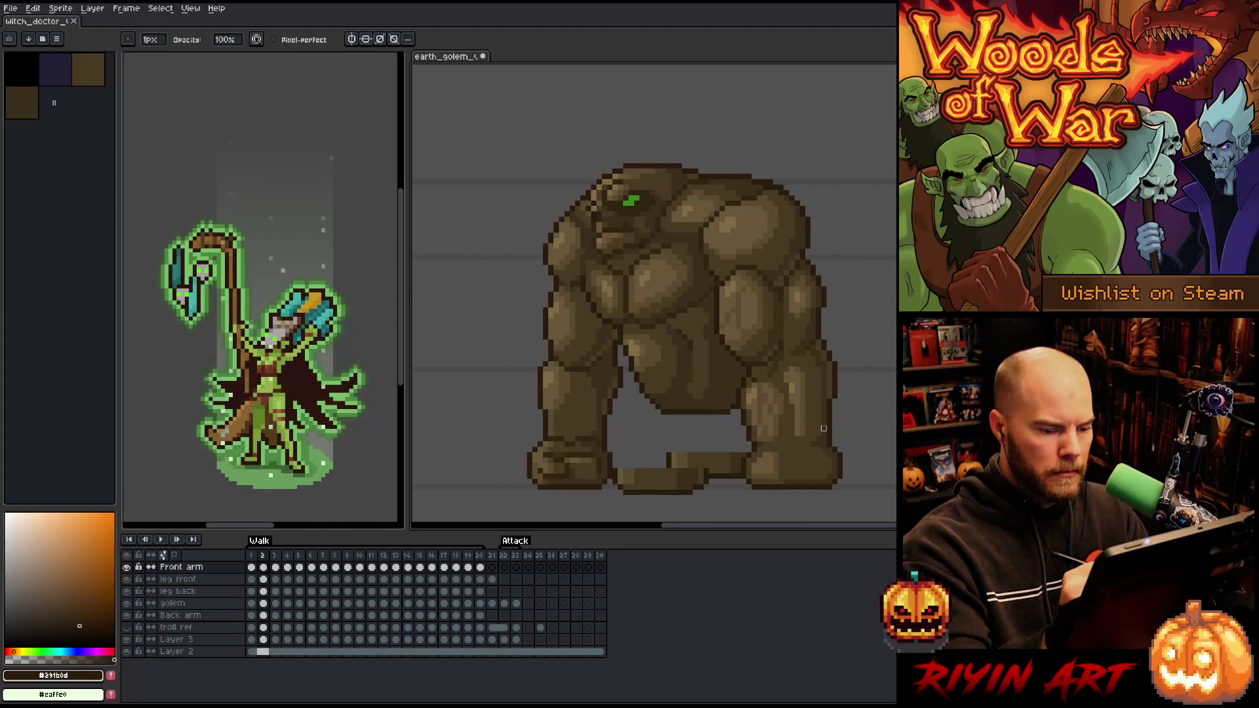
key("Right")
key("Right")
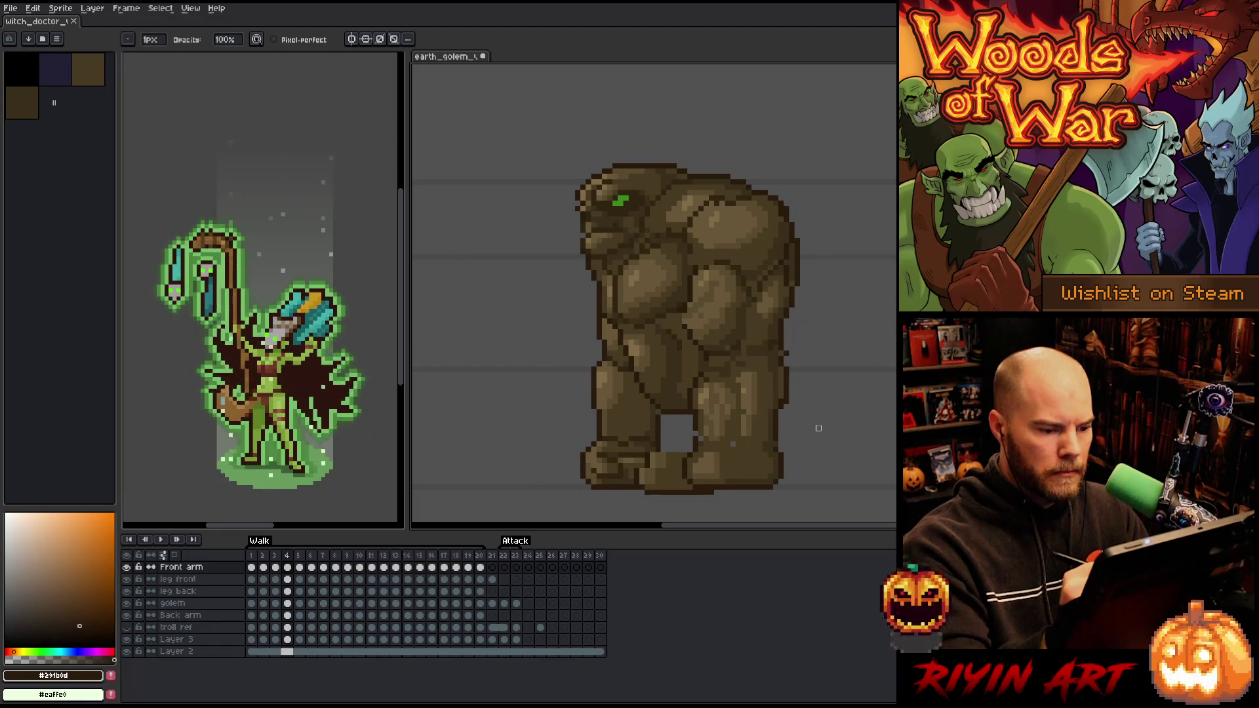
key("Left")
key("Right")
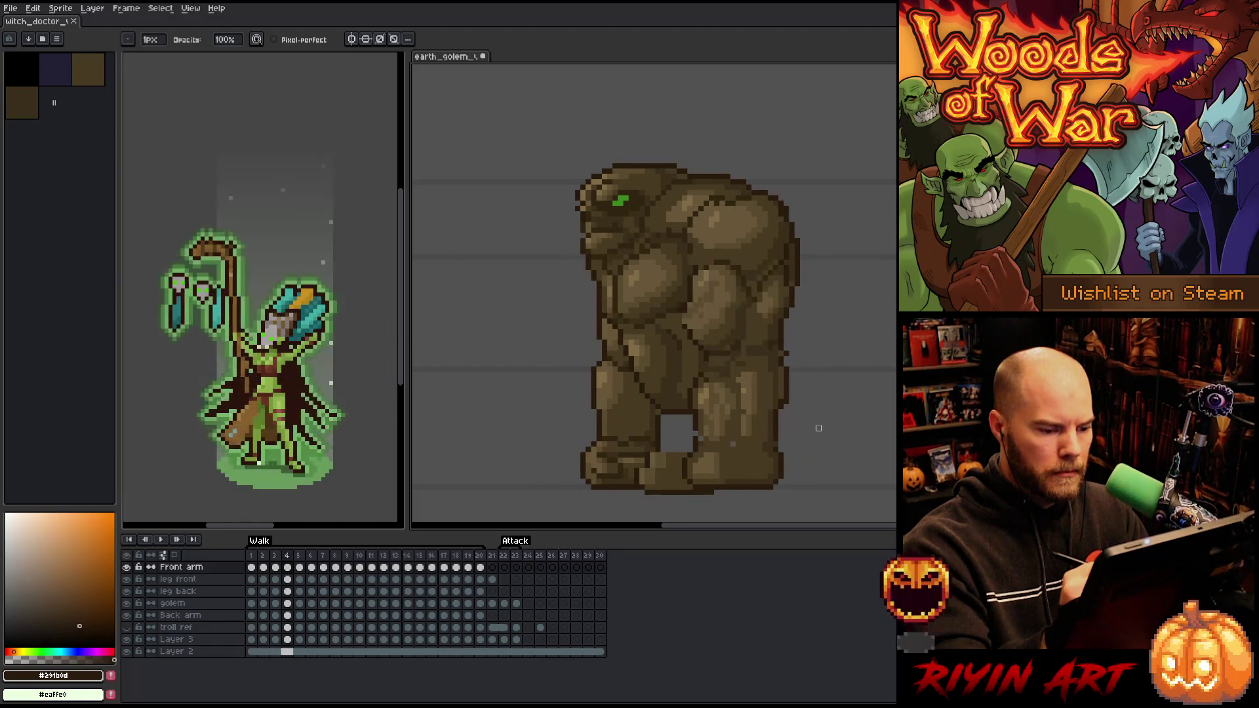
On frame 4, lasso the right leg, stretch it down, rotate it about 16° and lower it two pixels
key("q")
mouse_move(811, 470)
left_mouse_down()
mouse_move(750, 492)
mouse_move(754, 351)
mouse_move(841, 428)
left_mouse_up()
left_click_drag(749, 423, 756, 437)
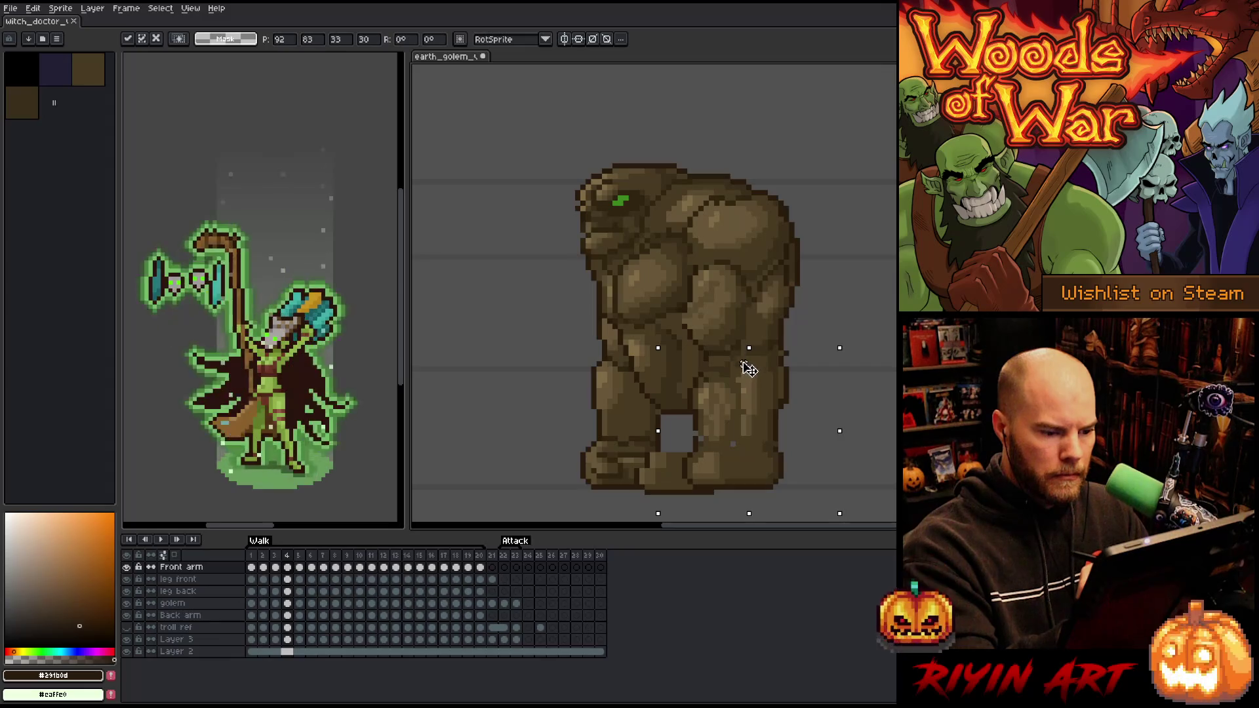
left_click_drag(845, 342, 859, 368)
left_click_drag(781, 356, 774, 369)
key("Return")
On frame 5, select the front leg, rotate it about 21° and shift it into place
key("Right")
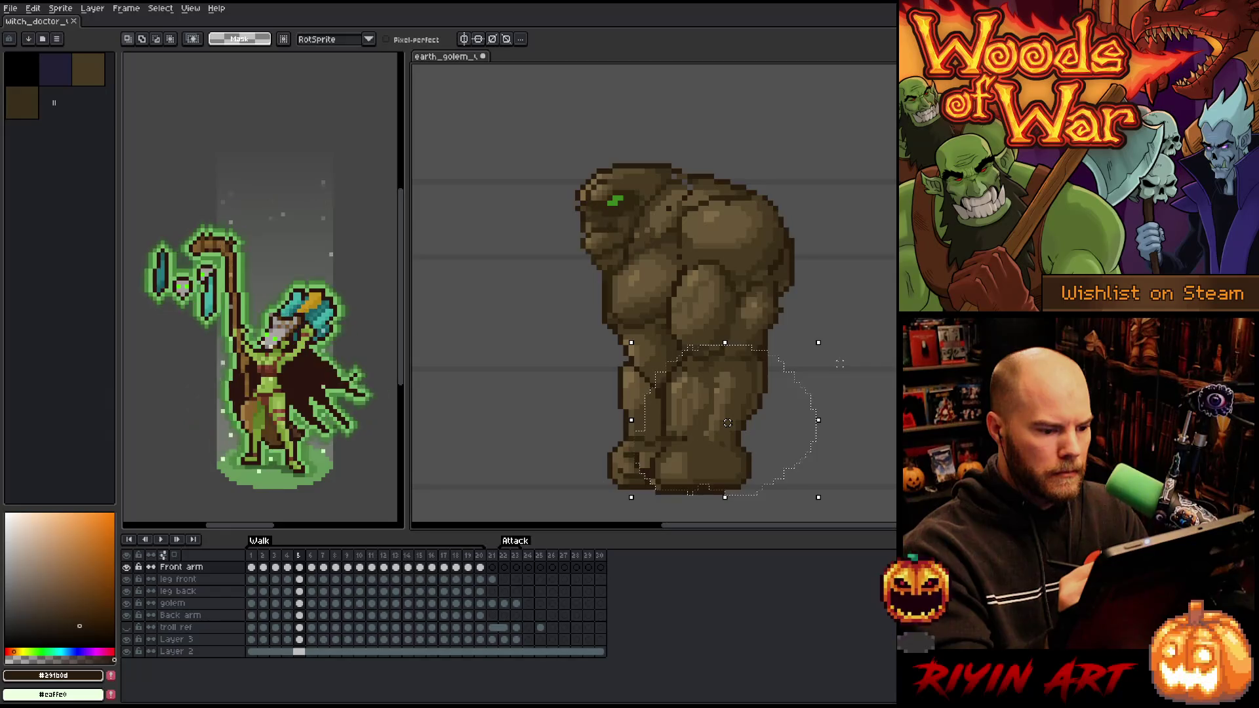
key("ctrl+d")
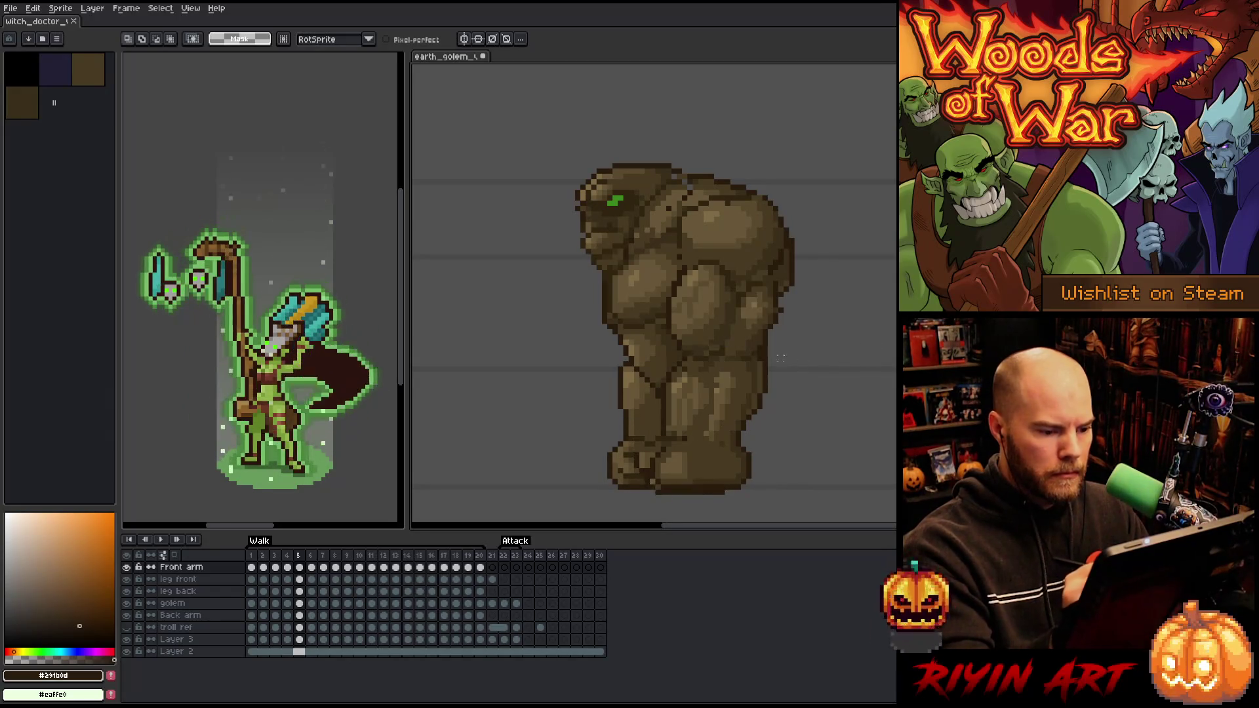
mouse_move(682, 358)
left_mouse_down()
mouse_move(790, 452)
mouse_move(620, 482)
left_mouse_up()
mouse_move(700, 430)
left_mouse_down()
mouse_move(746, 381)
mouse_move(700, 421)
mouse_move(727, 417)
left_mouse_up()
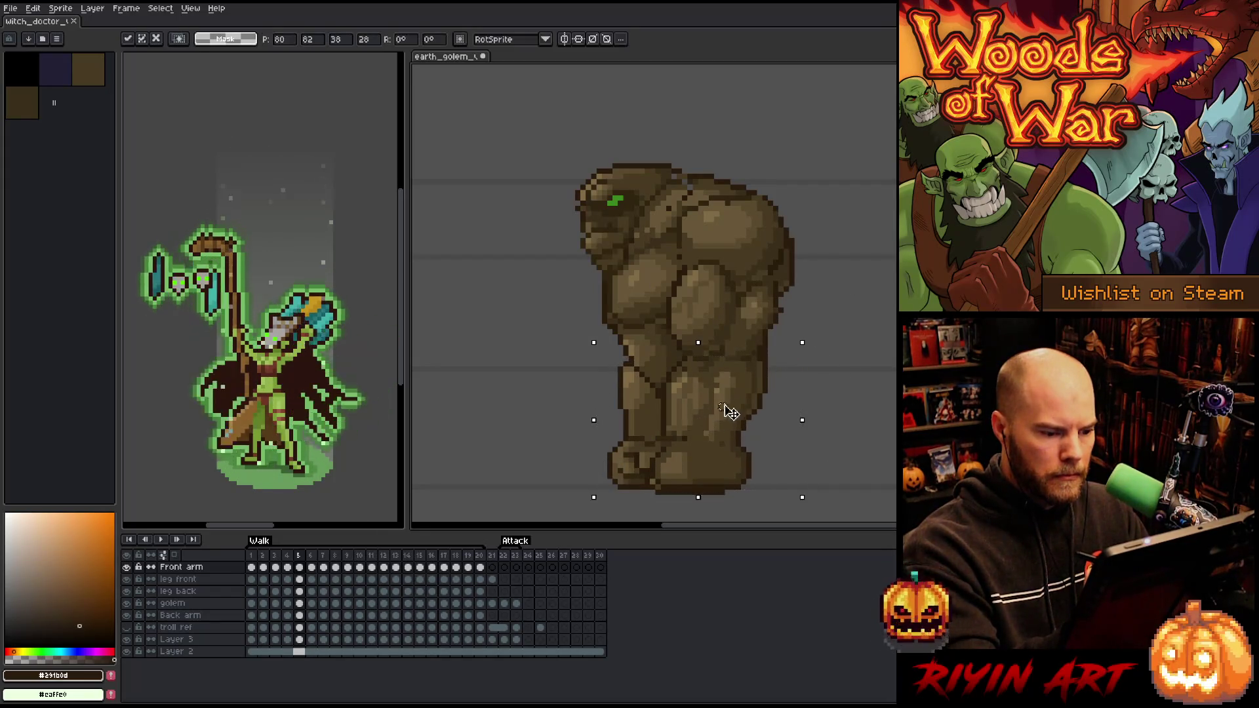
left_click_drag(815, 337, 819, 357)
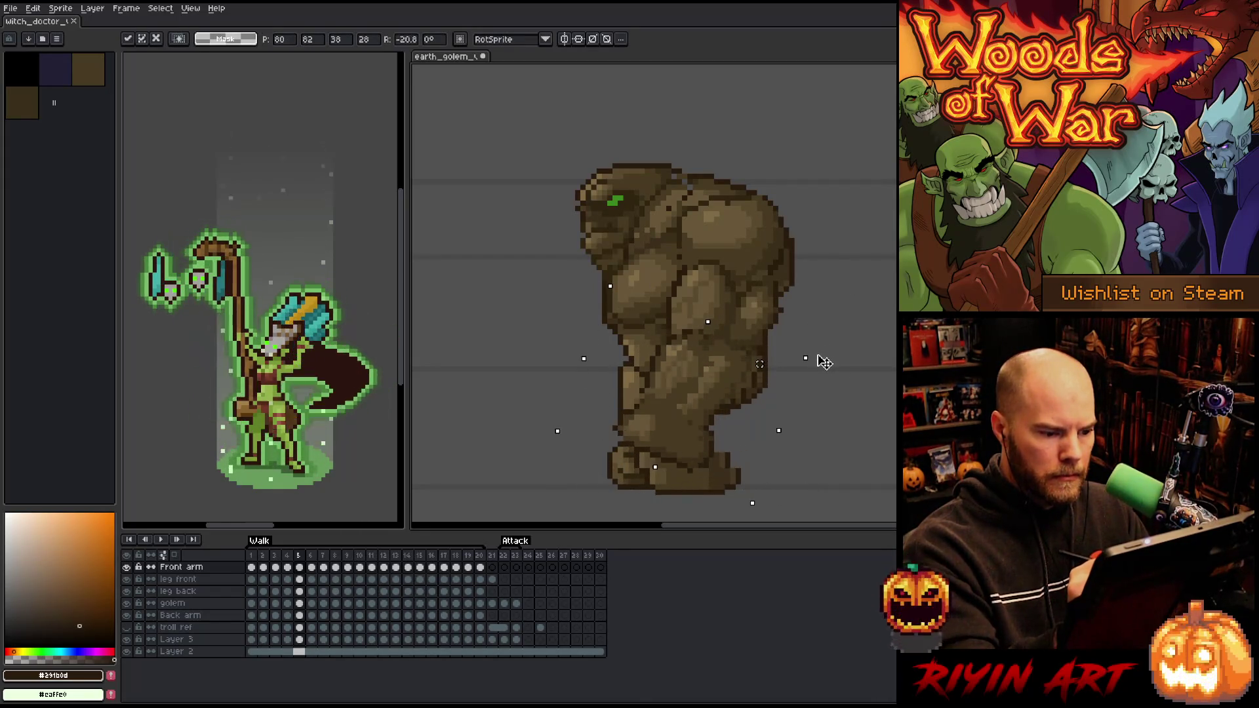
left_click_drag(727, 395, 706, 422)
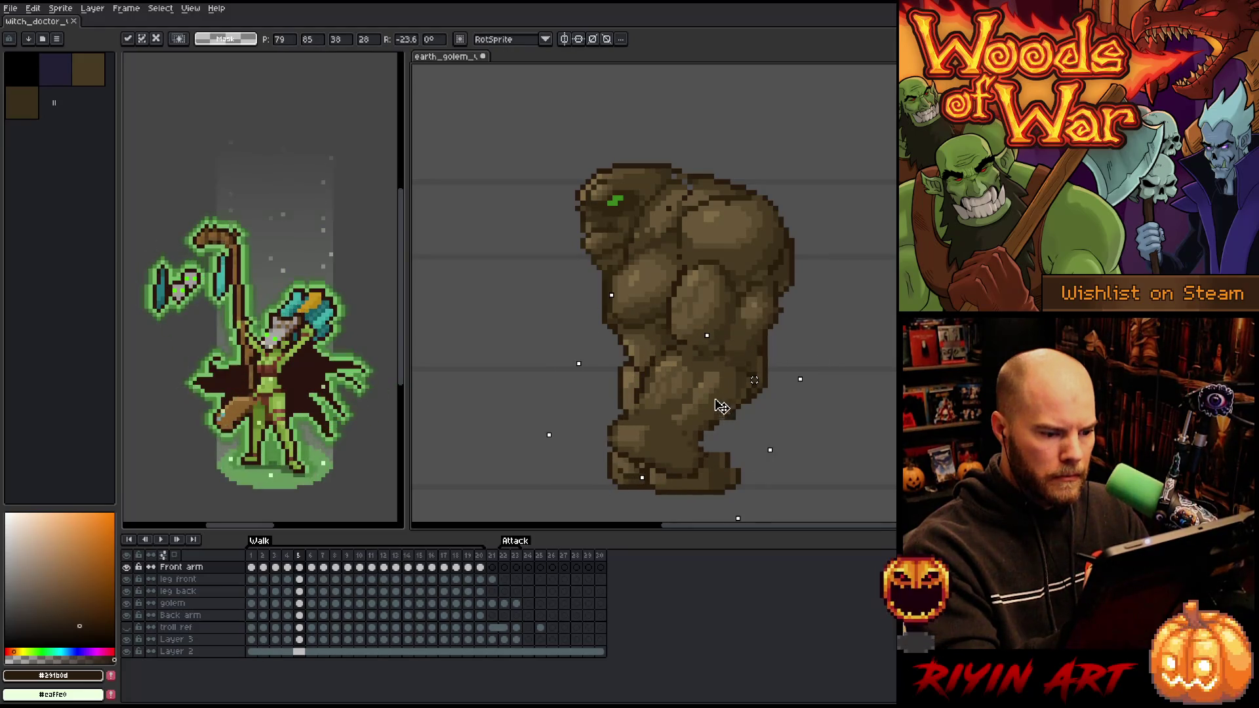
key("Return")
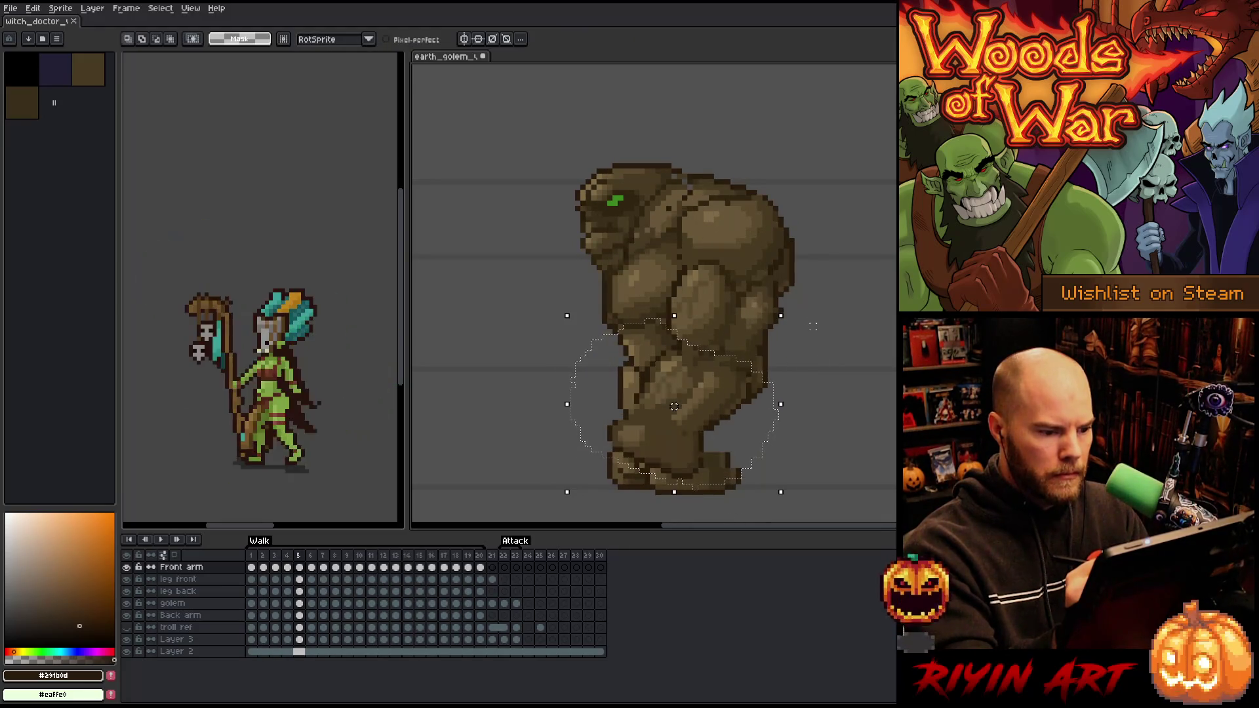
On frame 6, select the golem's legs and rotate them about 21°
key("period")
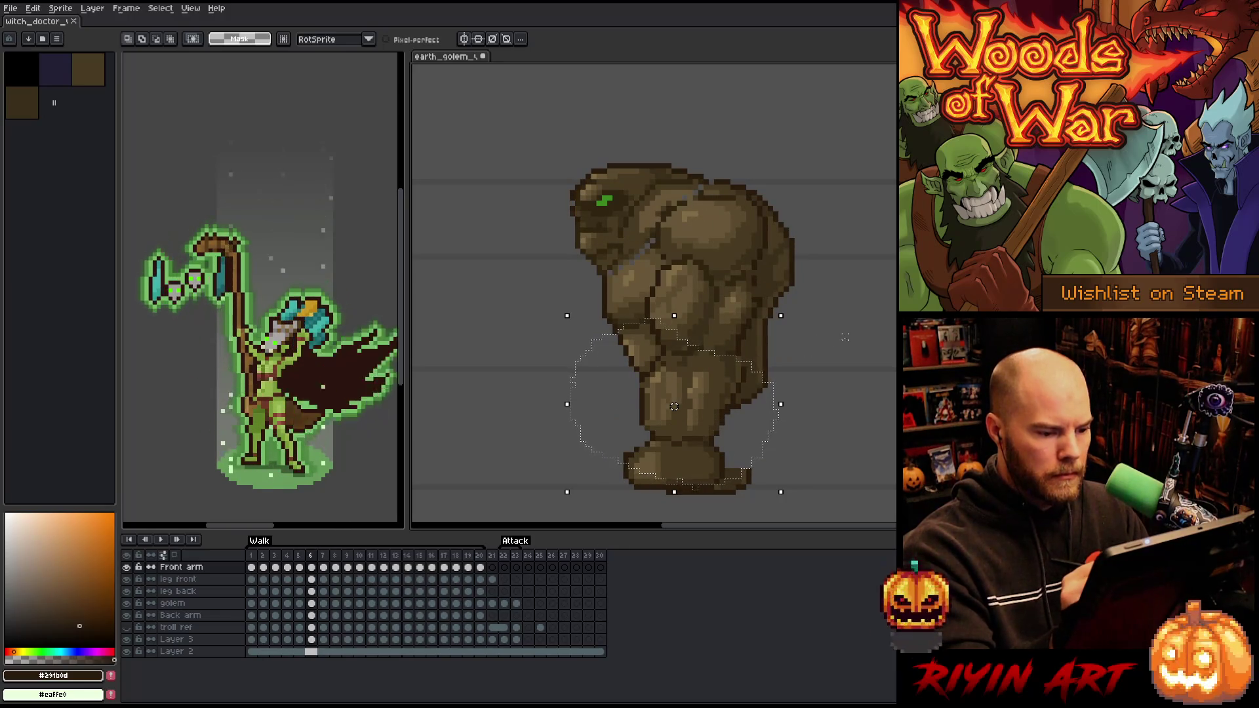
key("ctrl+d")
left_click_drag(590, 489, 646, 356)
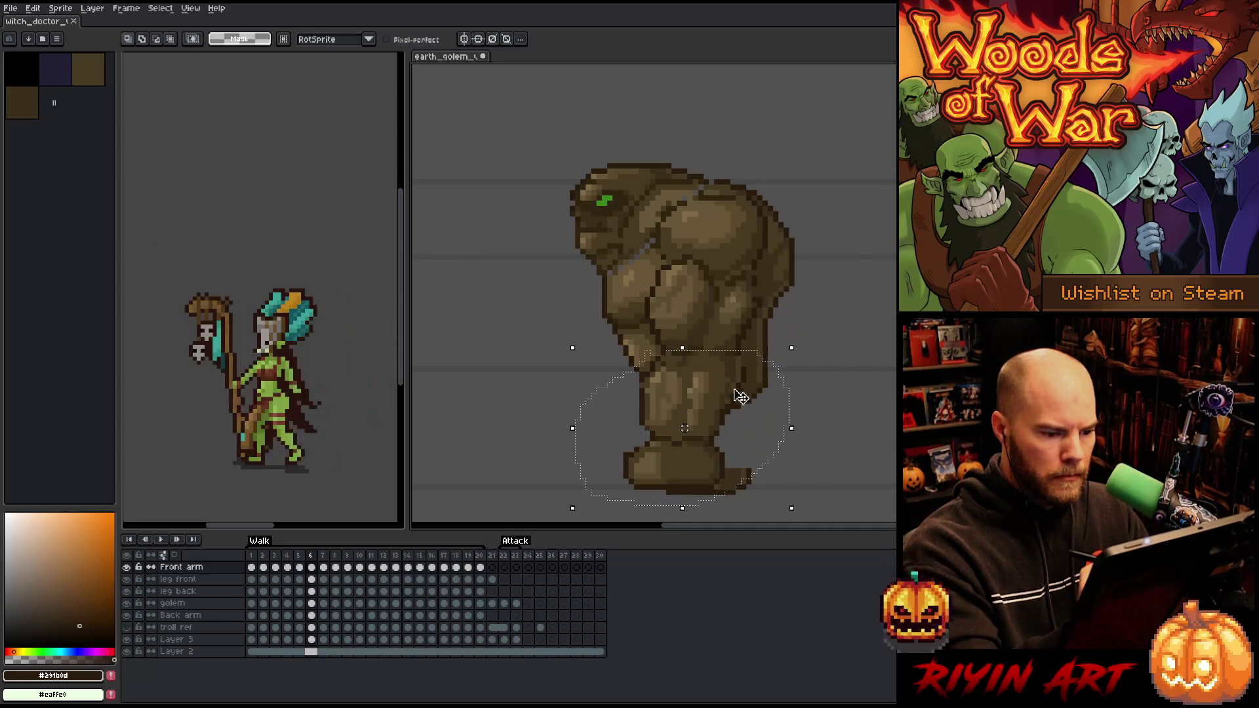
left_click(687, 432)
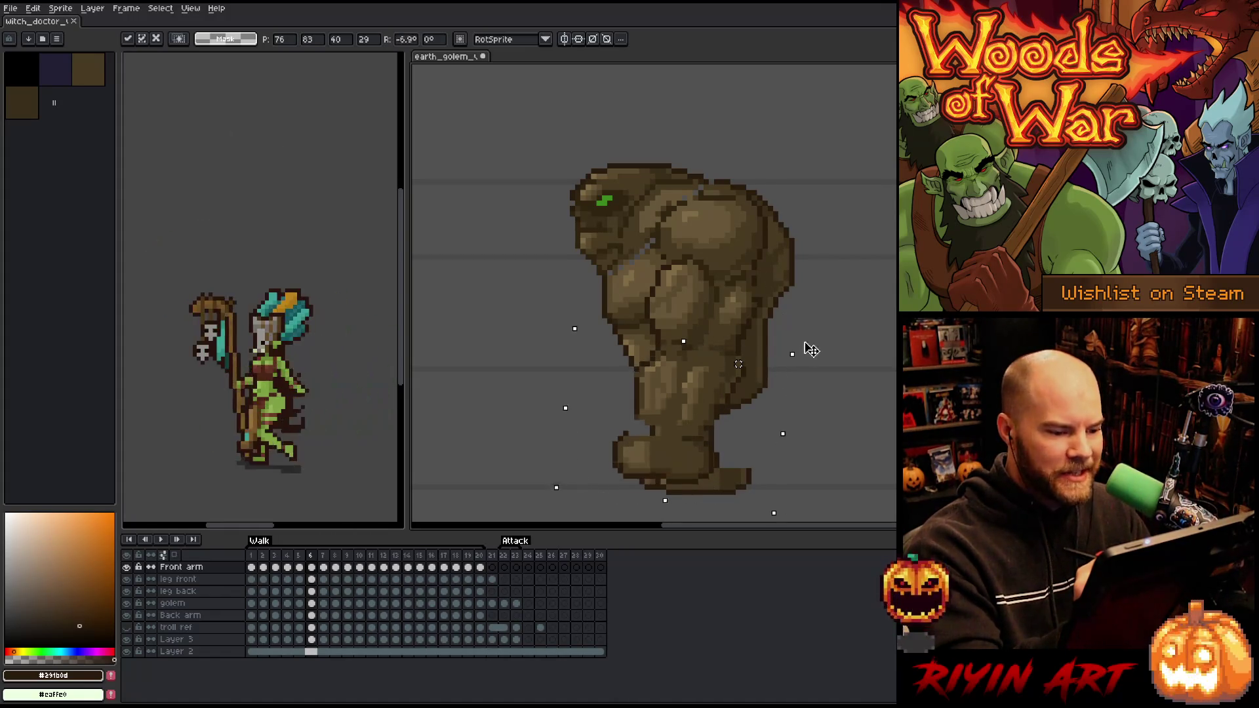
left_click_drag(811, 365, 809, 370)
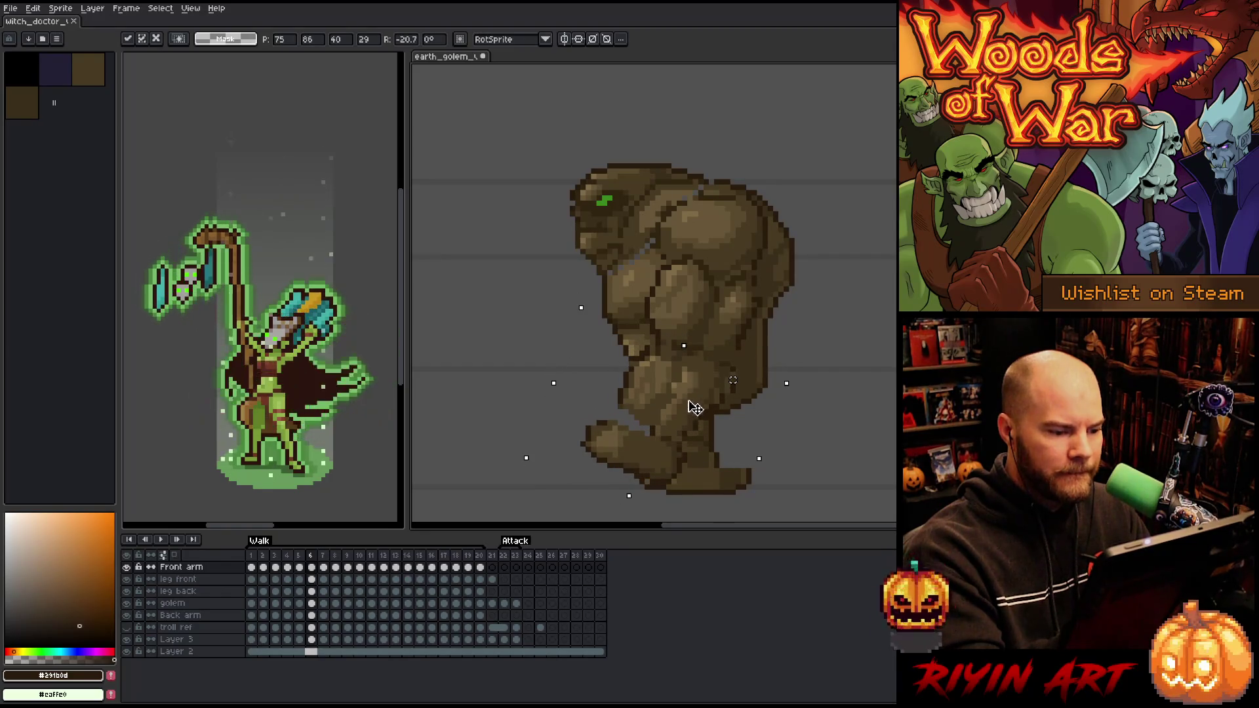
key("Return")
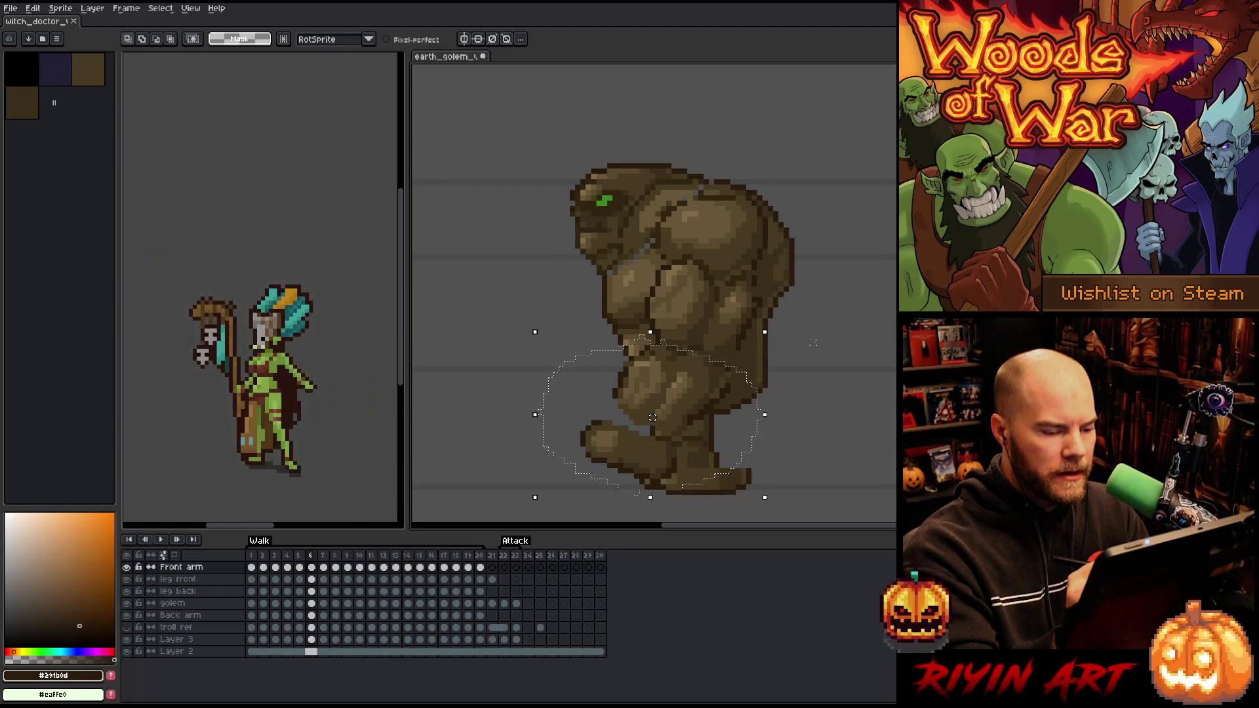